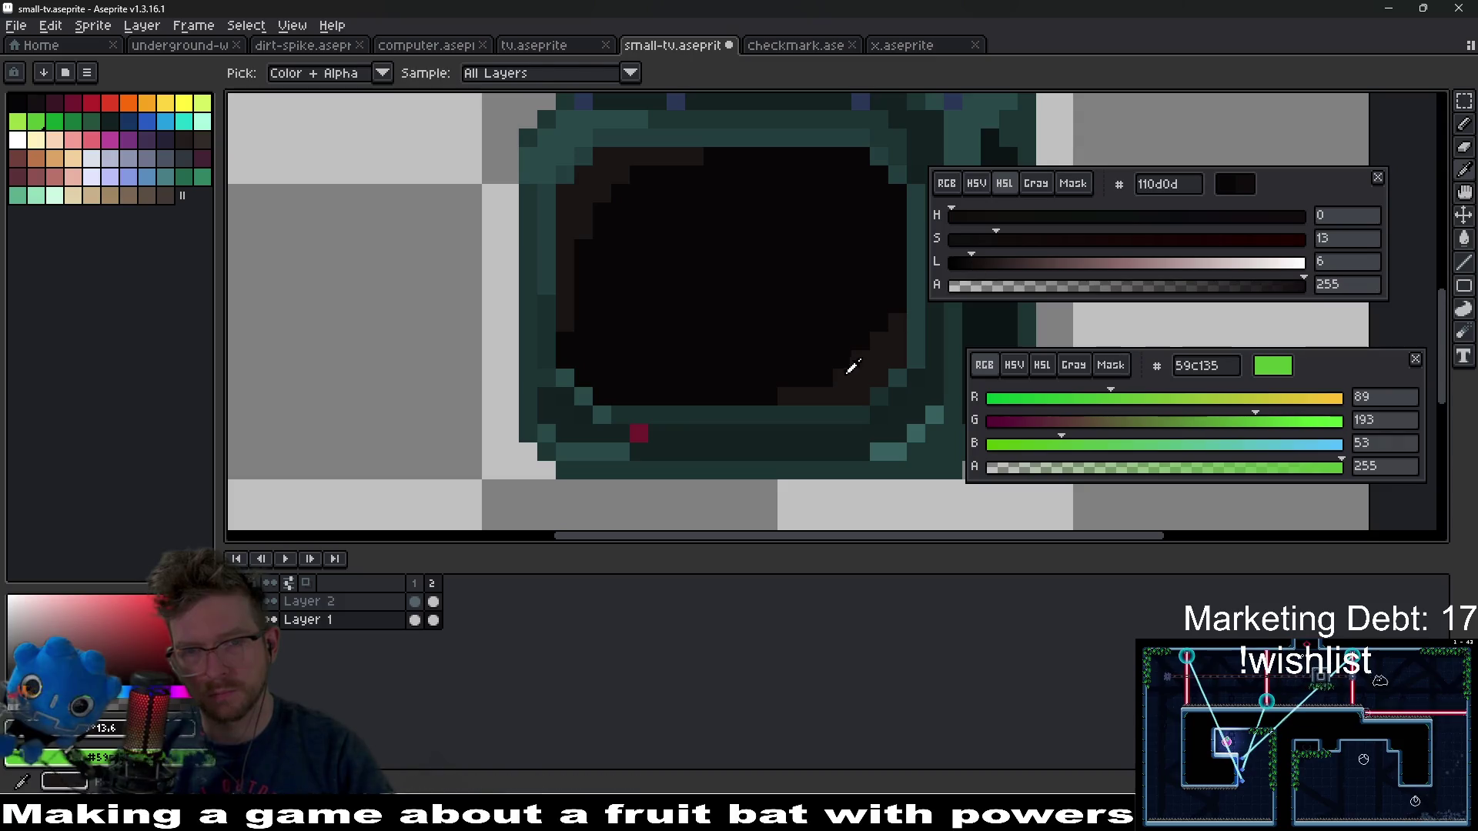
- Zoom out to center the TV sprite, then open Export Sprite Sheet for small-tv-Sheet.aseprite
scroll(842, 377, "down", 3)
scroll(900, 391, "down", 1)
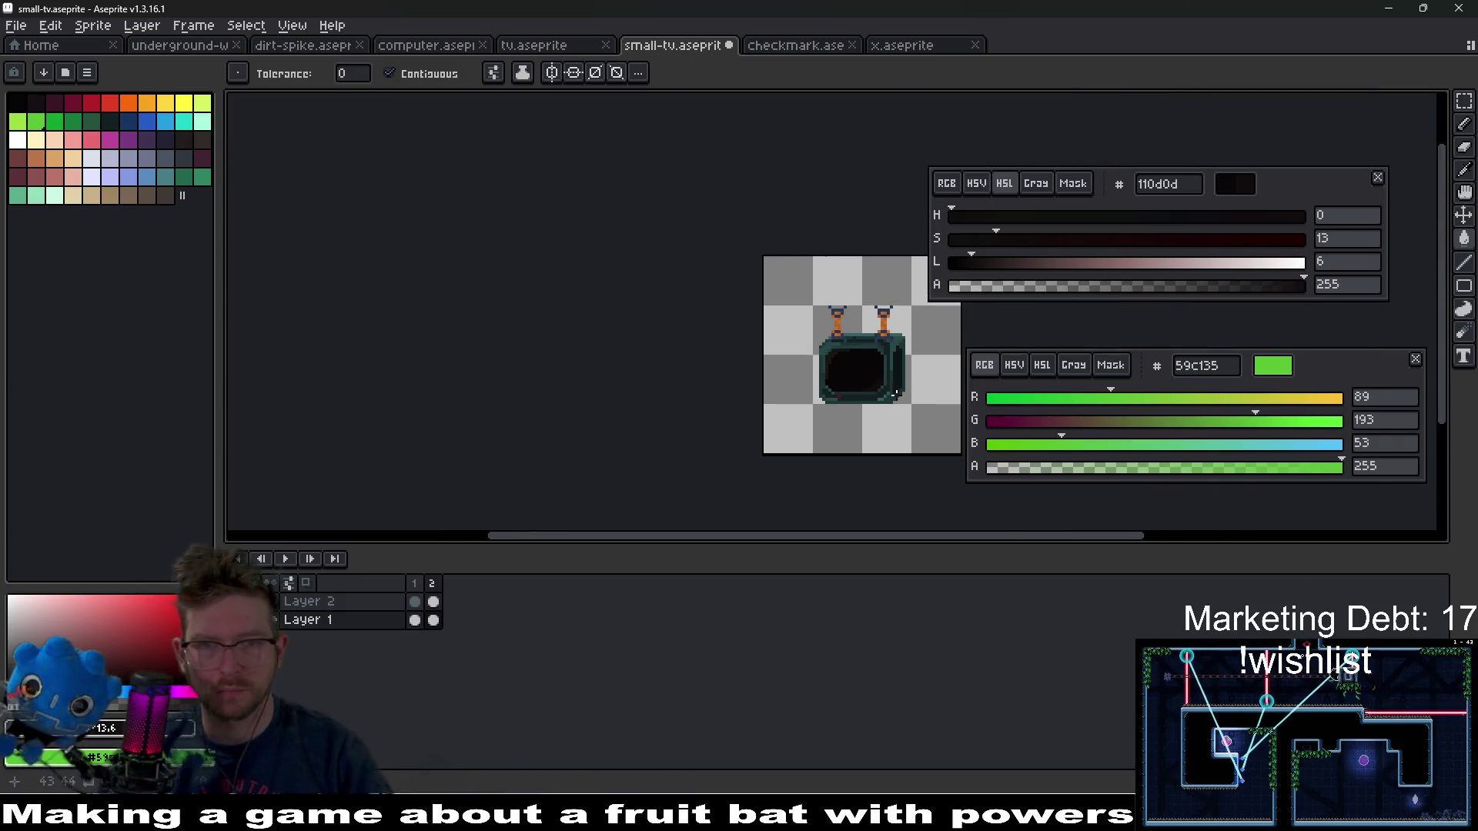
left_click_drag(888, 370, 847, 339)
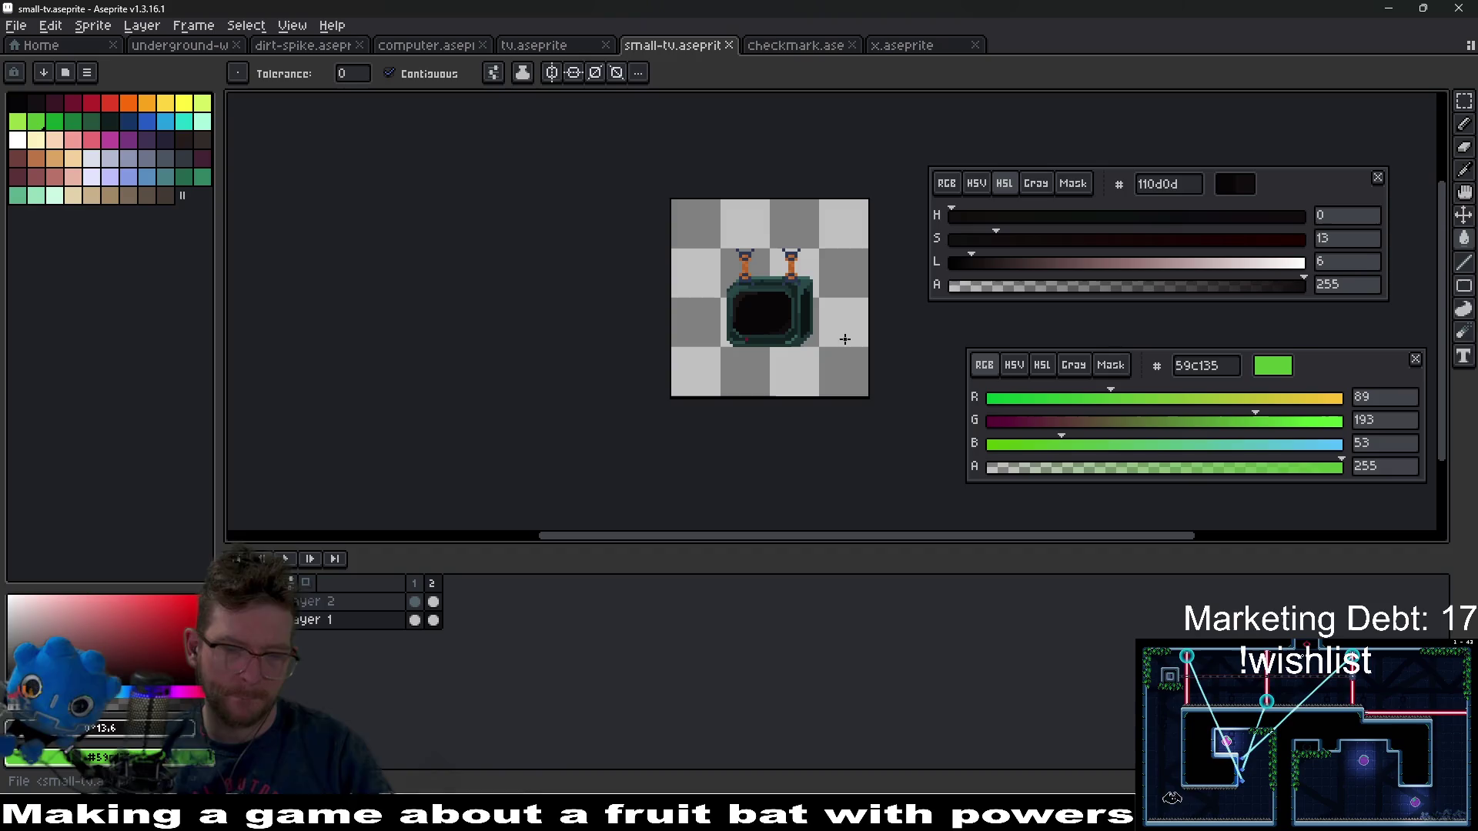
key("ctrl+e")
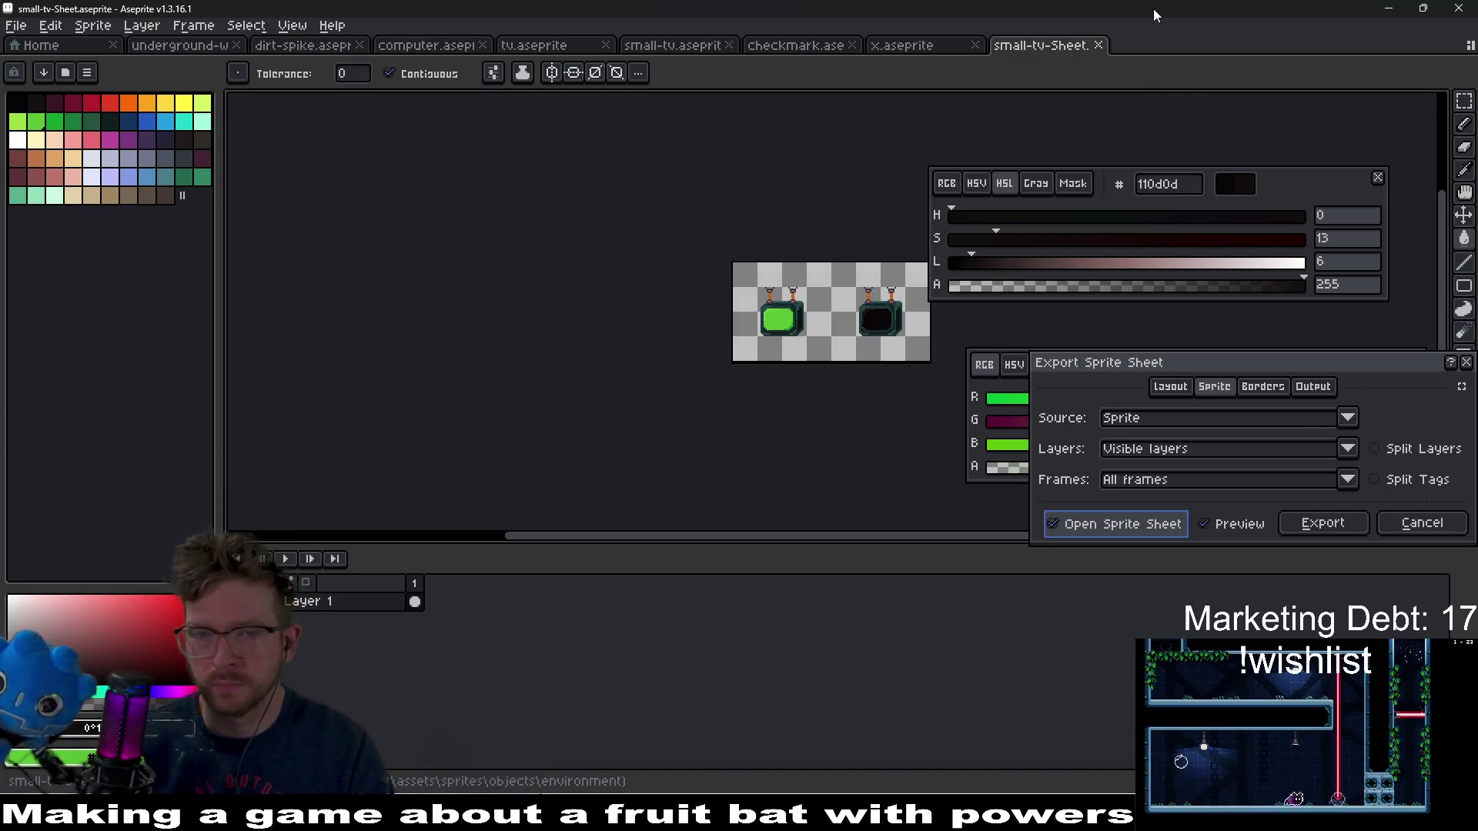
- Export the two-frame TV sprite sheet image at the default location and switch to Godot
left_click(1348, 534)
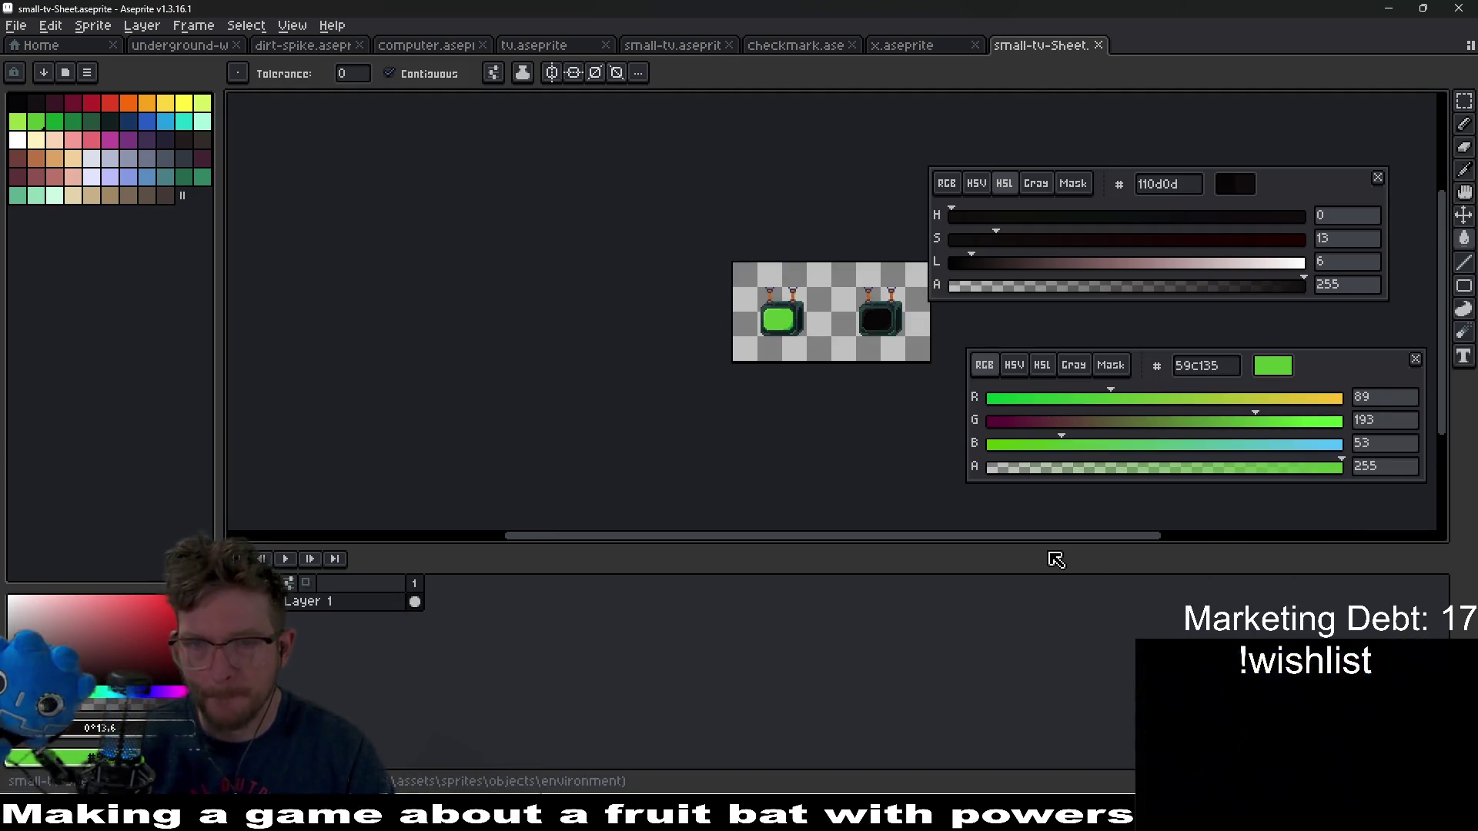
key("ctrl+alt+shift+s")
key("Return")
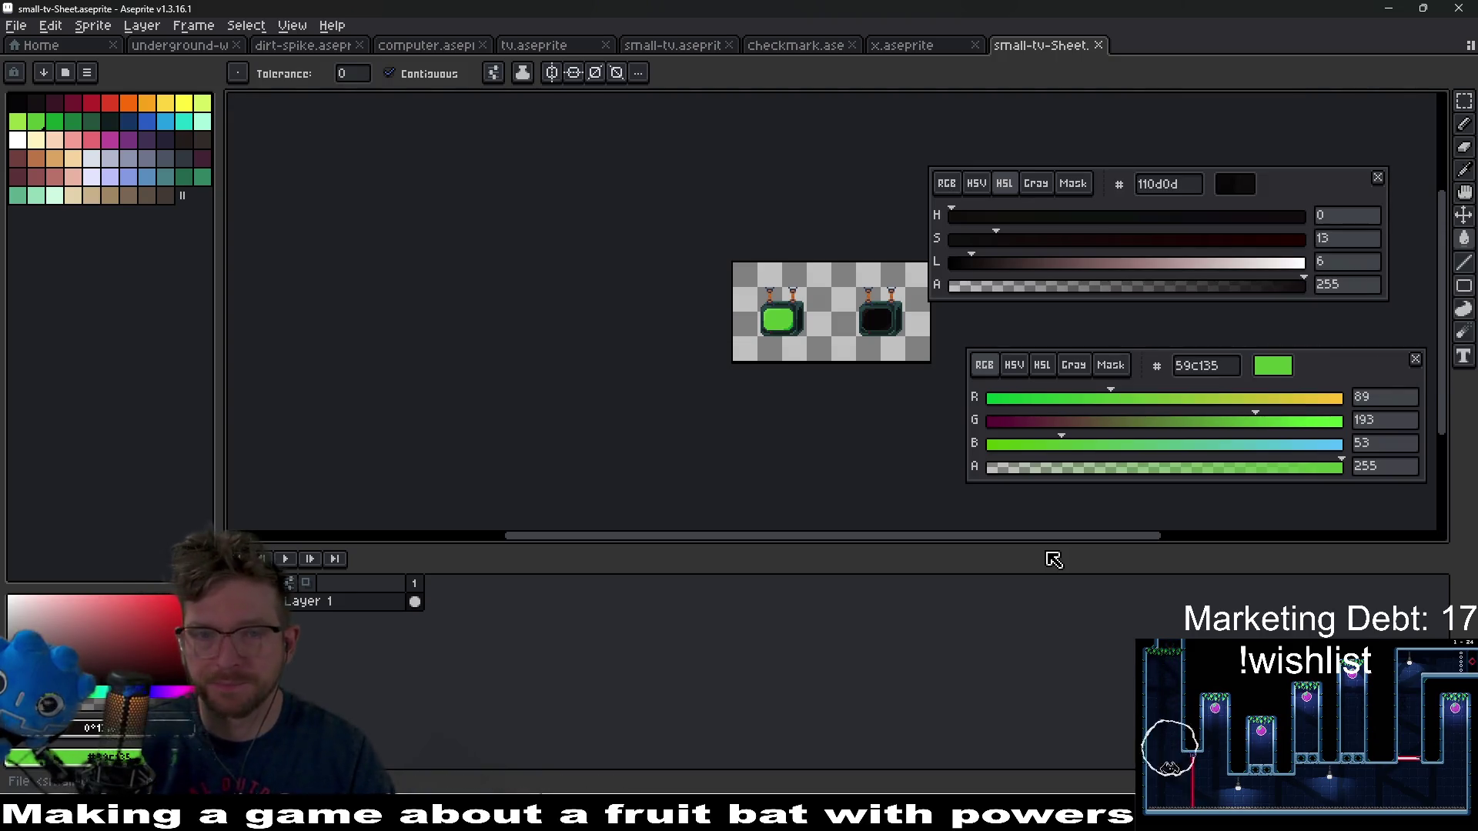
key("alt+Tab")
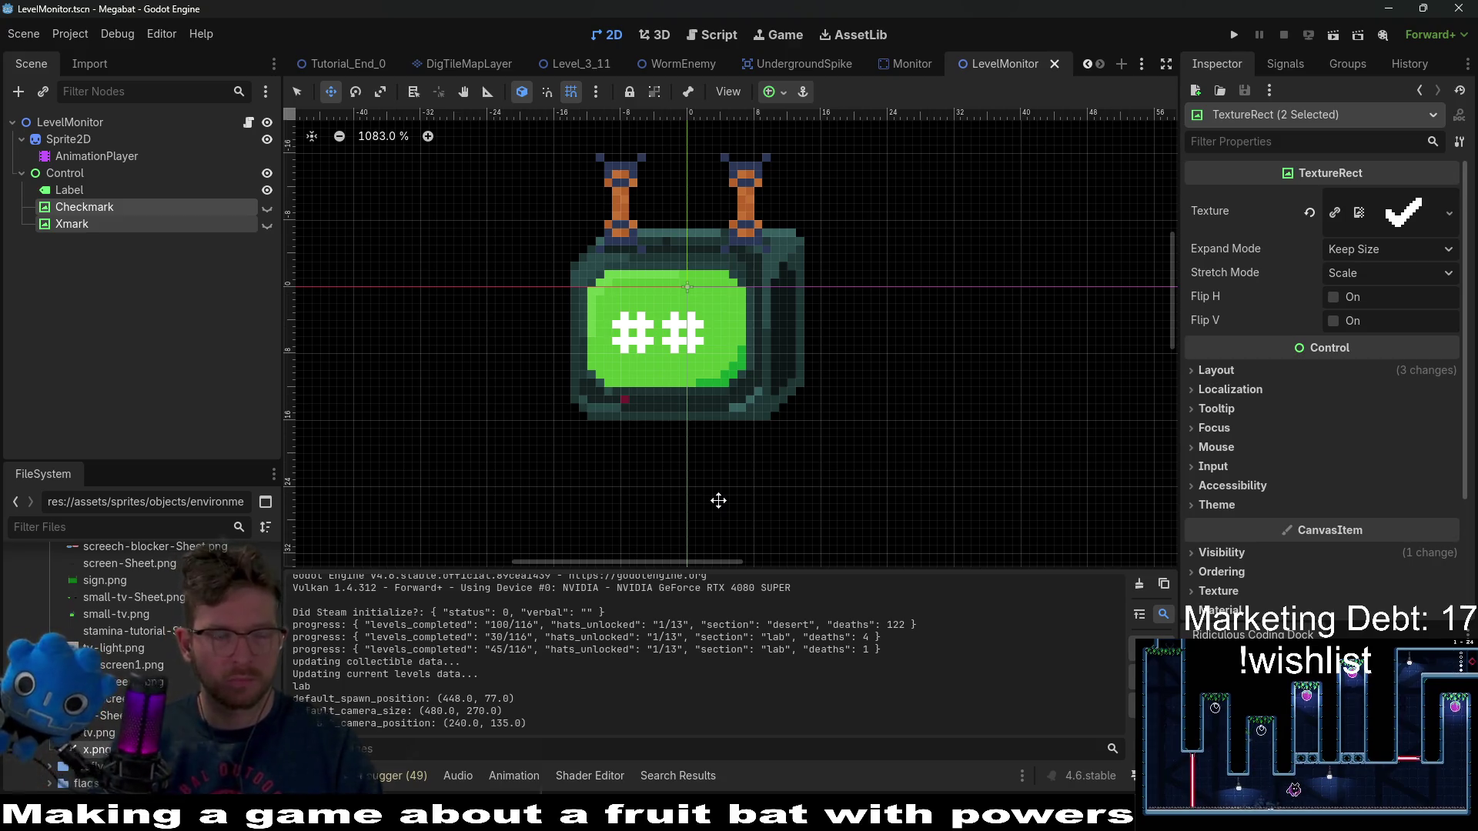
- Select the Sprite2D node and filter the FileSystem list by 'small-tv'
left_click(117, 163)
key("Up")
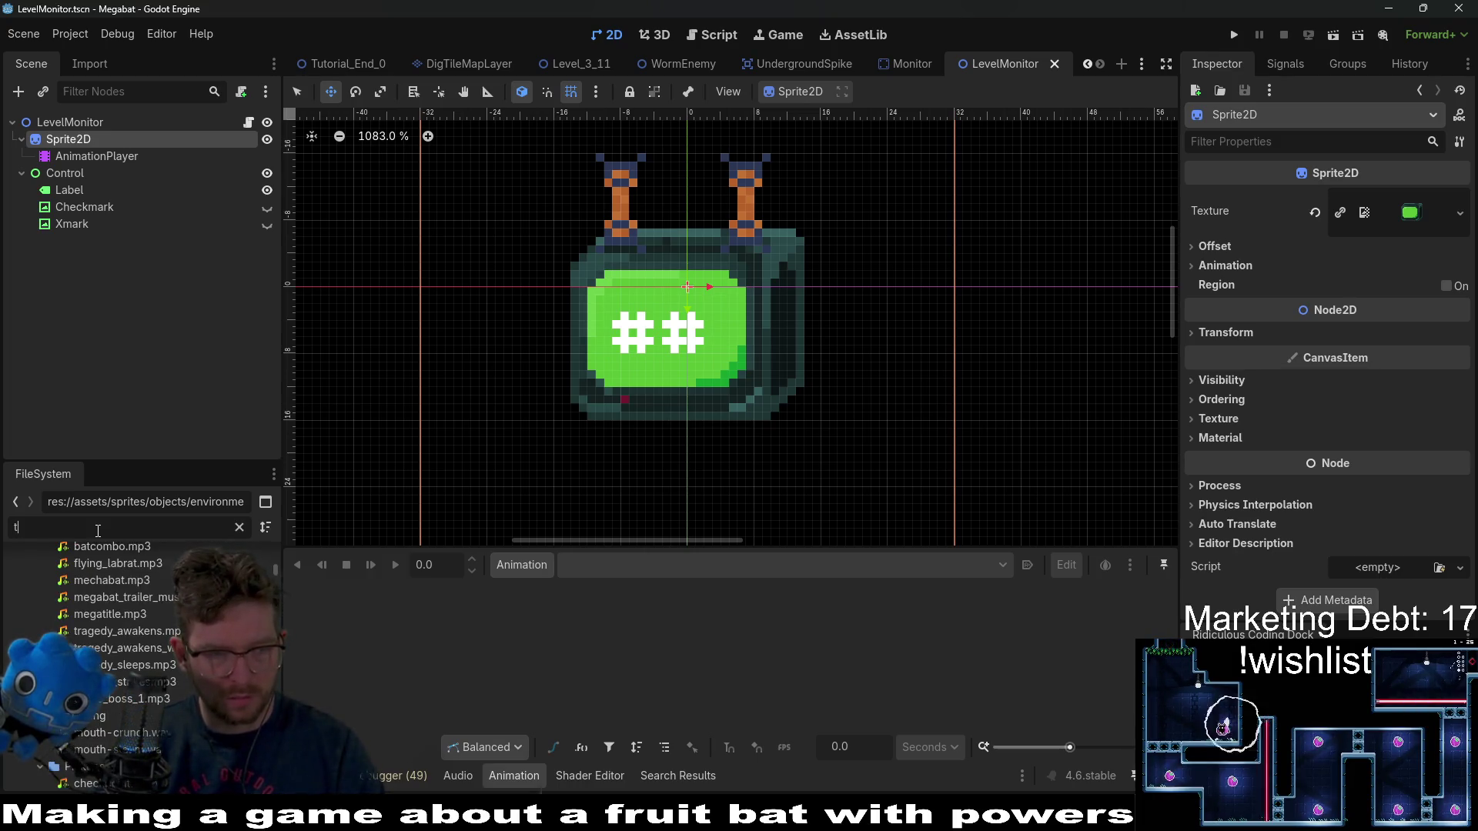
type("v")
key("BackSpace")
key("BackSpace")
type("small-")
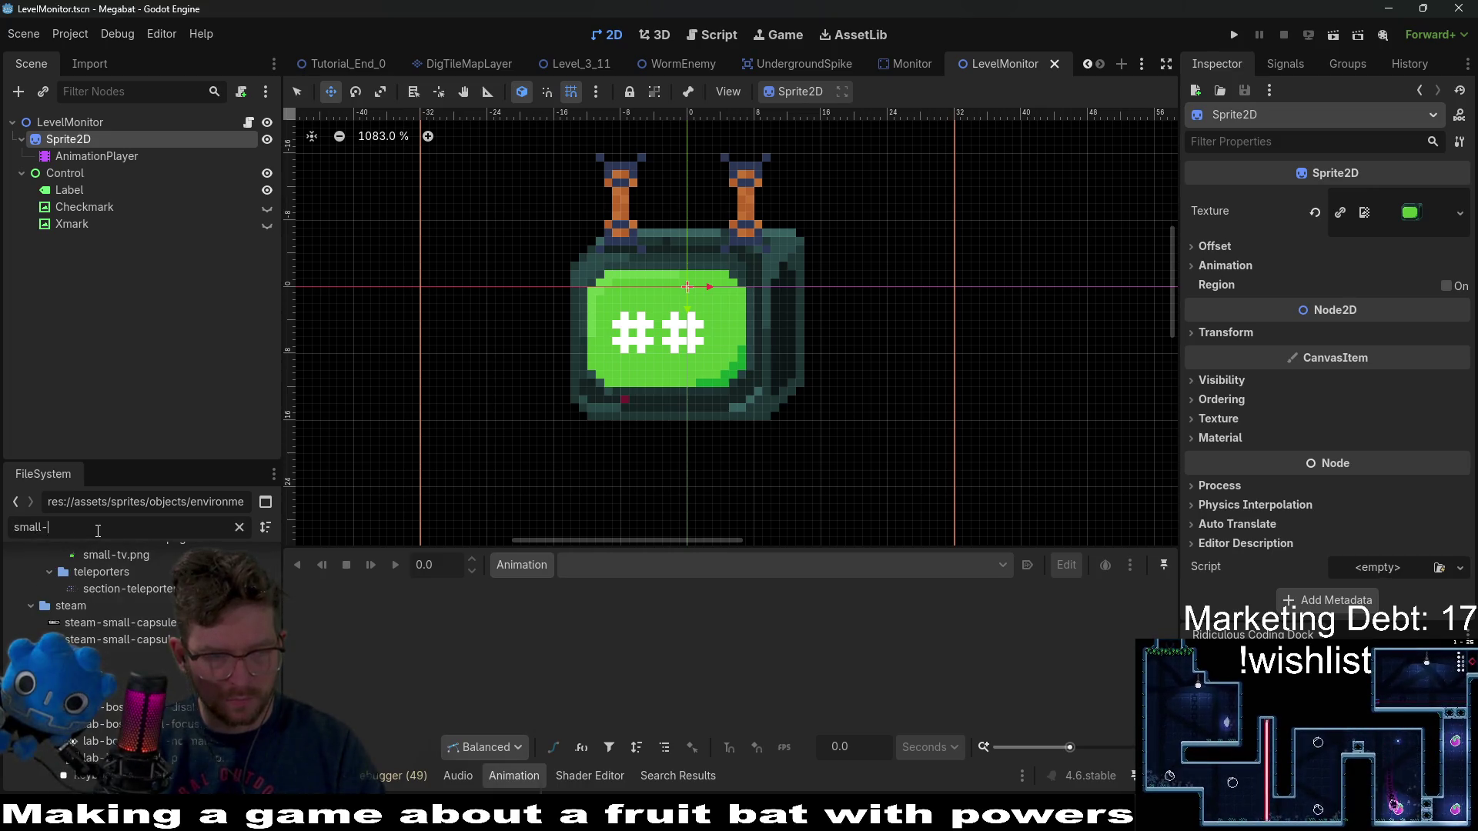
type("tv")
- Use small-tv-Sheet.png as Sprite2D's texture with Hframes 2, and open LevelMonitor.gd
mouse_move(139, 660)
left_mouse_down()
mouse_move(231, 654)
mouse_move(1336, 297)
mouse_move(1420, 214)
left_mouse_up()
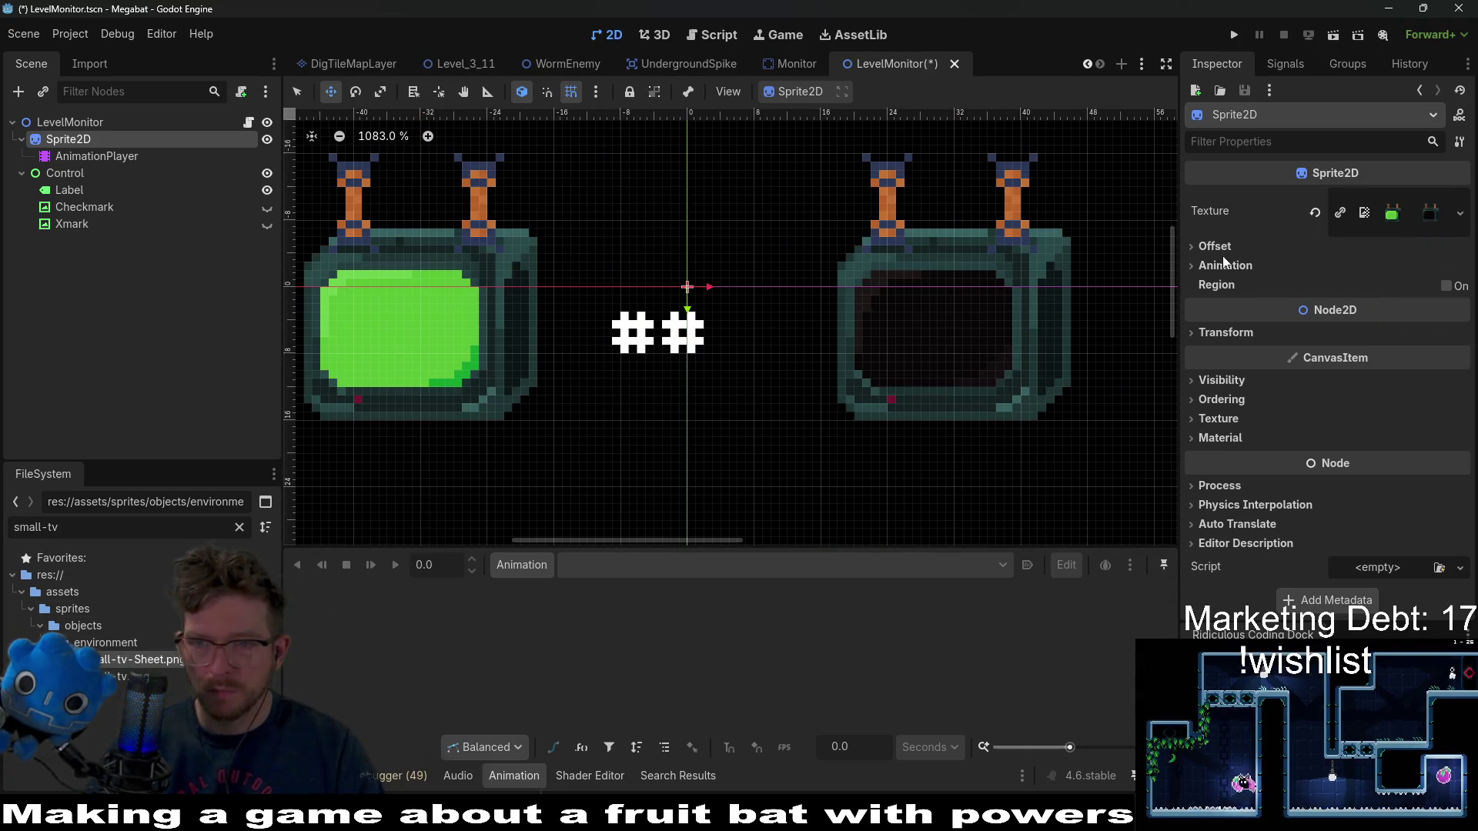
left_click(1250, 265)
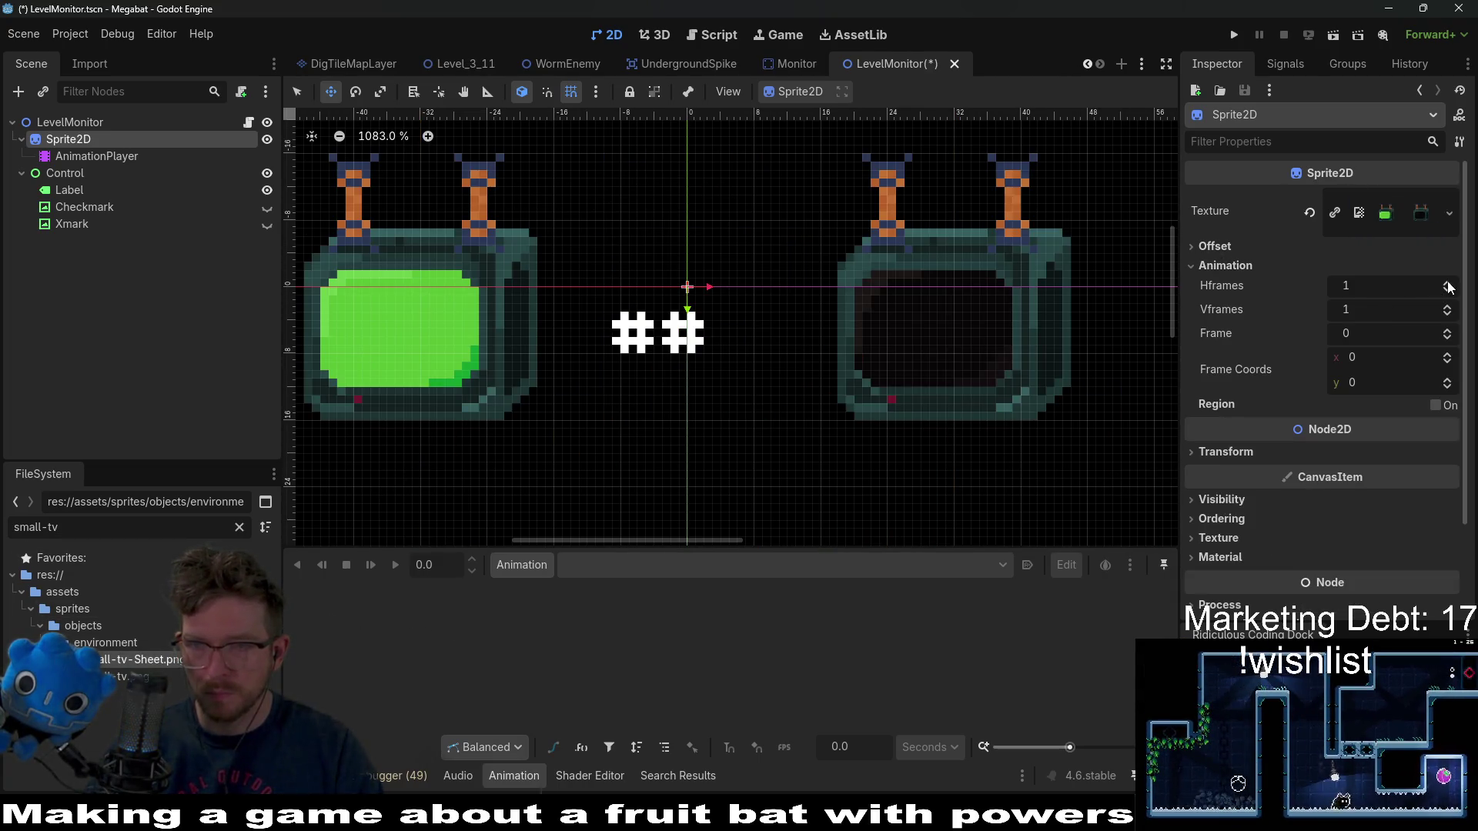
left_click(1447, 283)
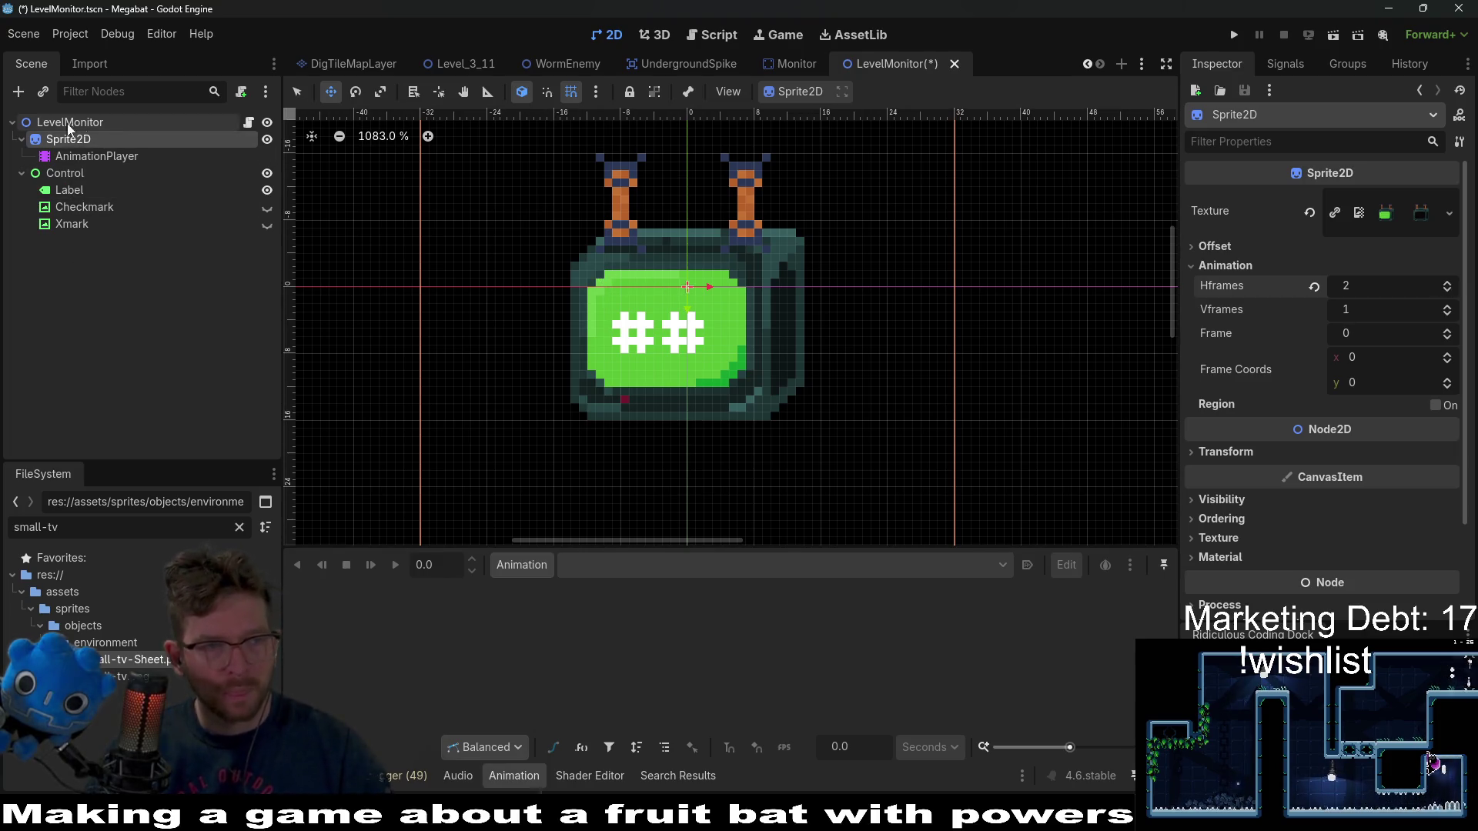
left_click(249, 122)
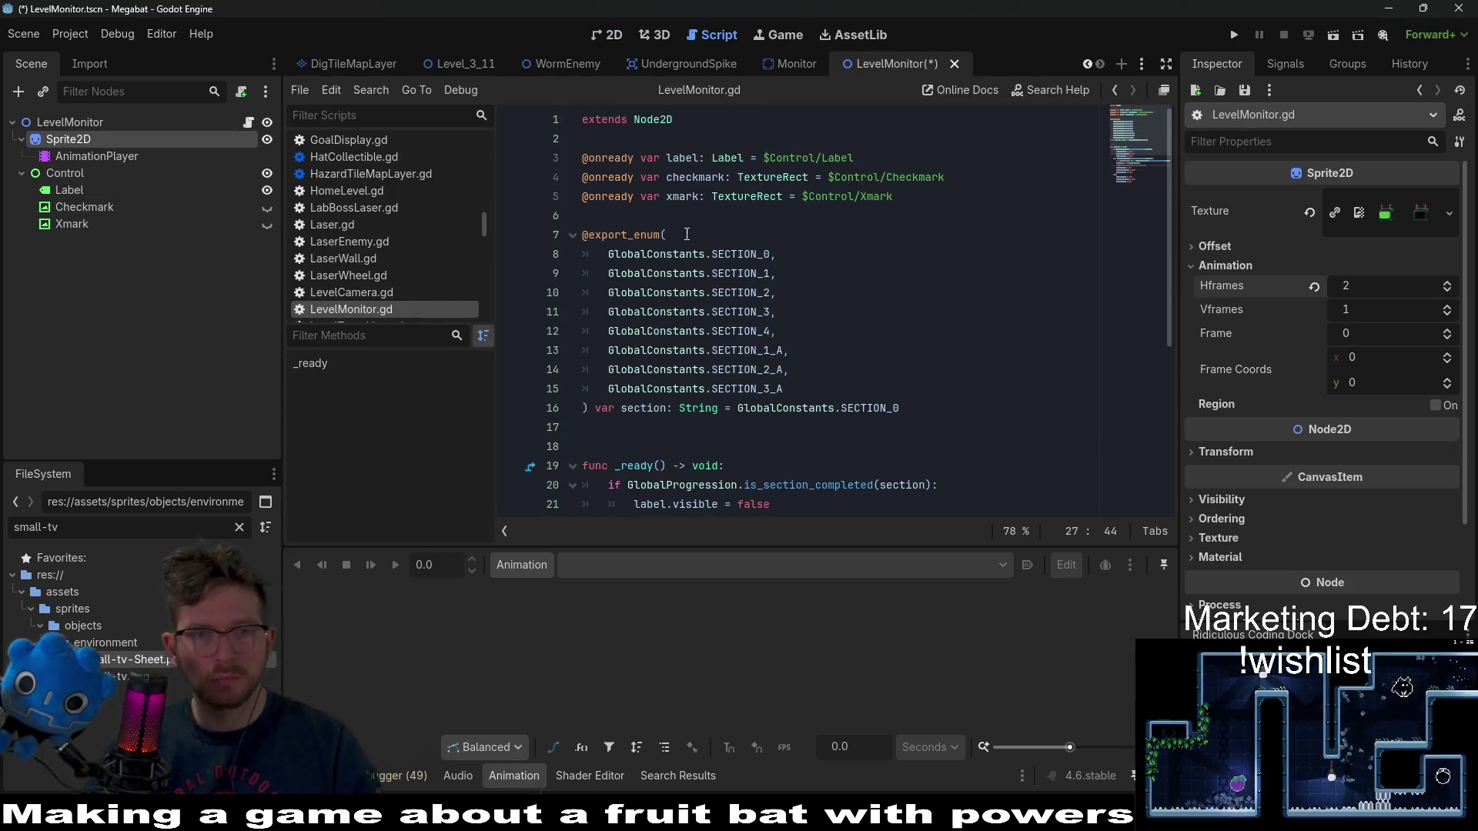
mouse_move(77, 139)
left_mouse_down()
mouse_move(553, 191)
mouse_move(581, 211)
mouse_move(595, 137)
left_mouse_up()
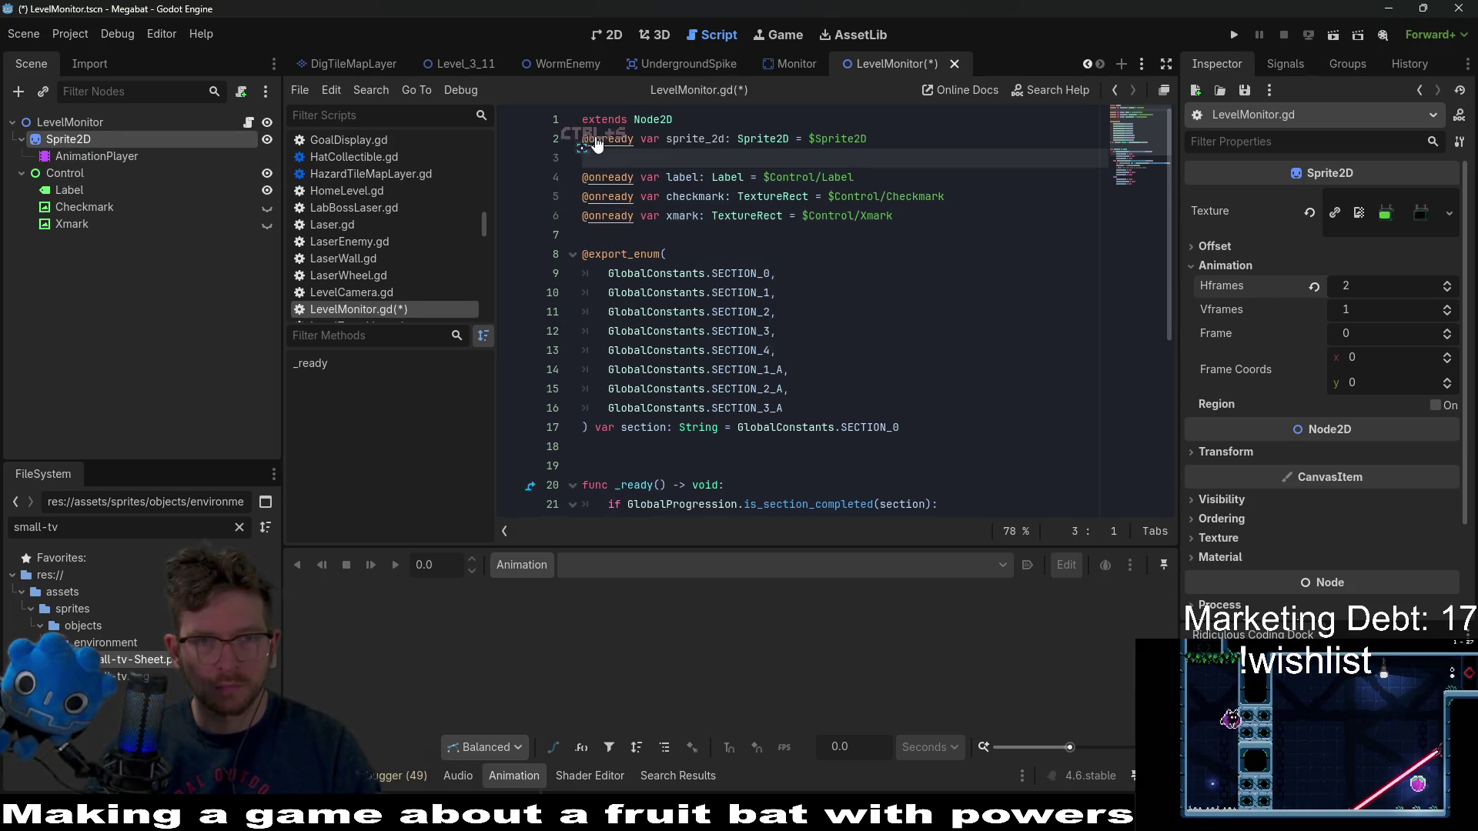
key("BackSpace")
key("Home")
key("Return")
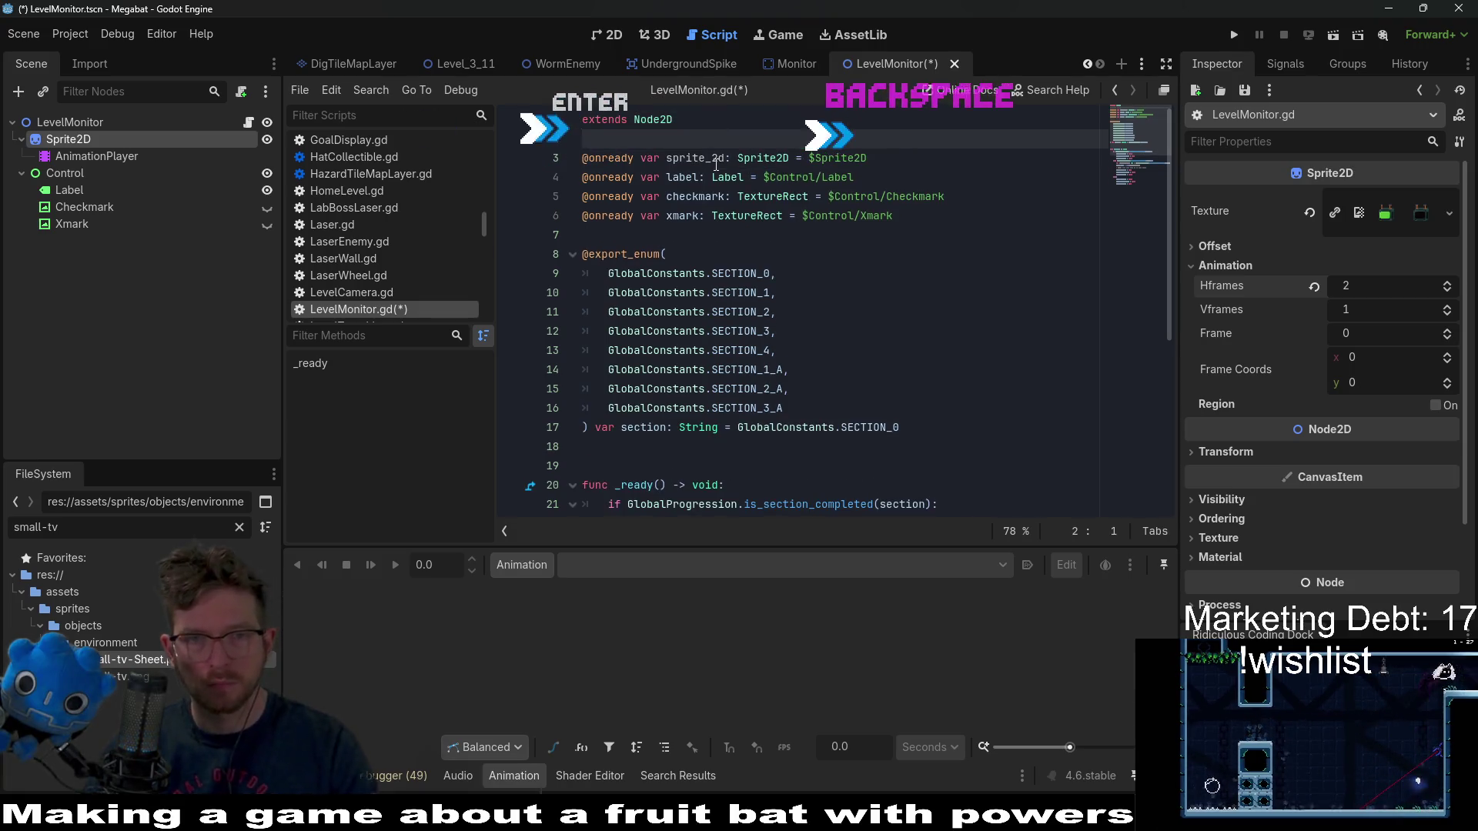
left_click(727, 159)
key("BackSpace")
key("BackSpace")
key("BackSpace")
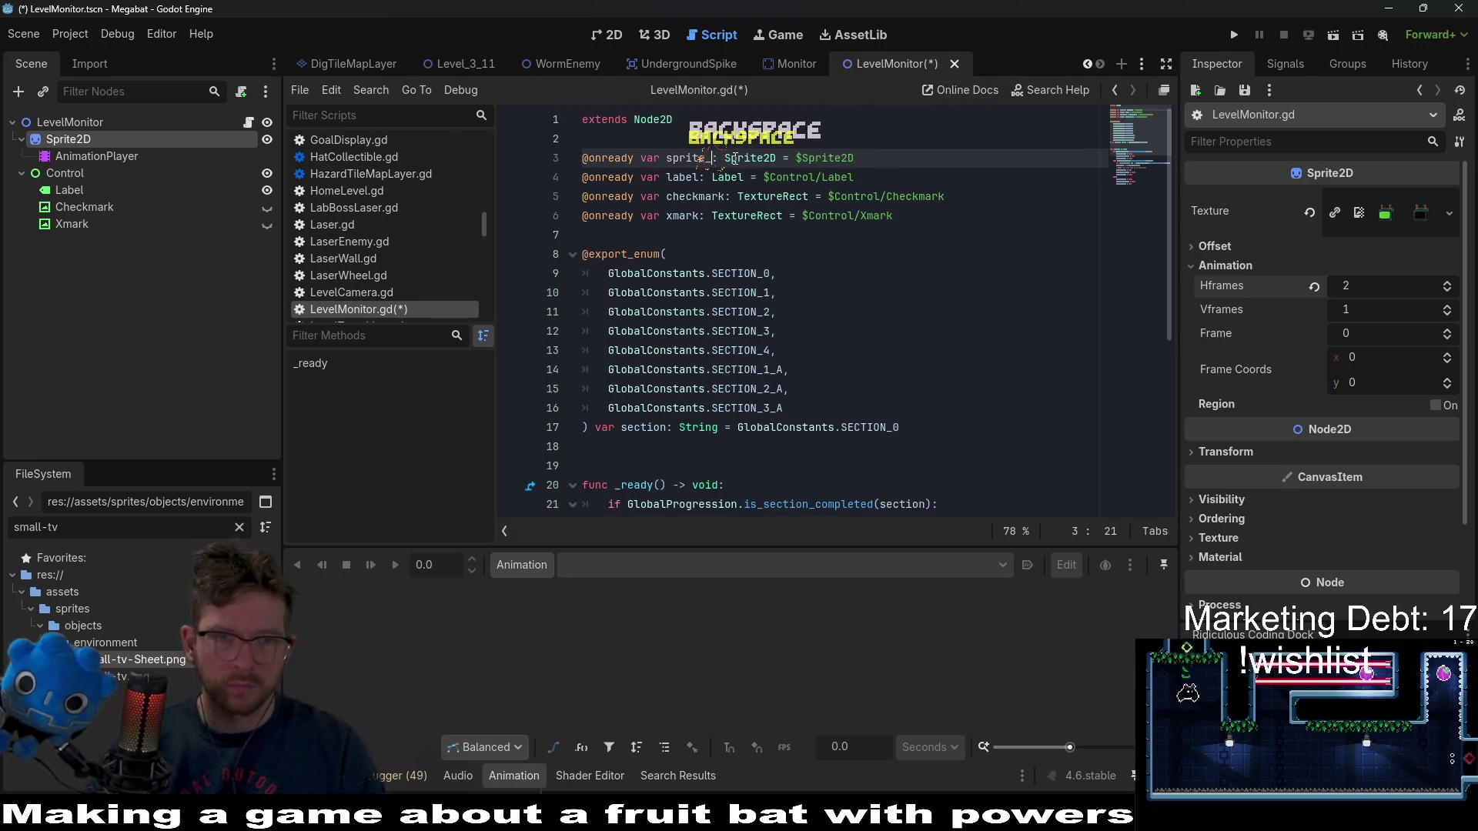
- Add sprite.frame = 0 to the completed and unlocked section branches
scroll(760, 347, "down", 5)
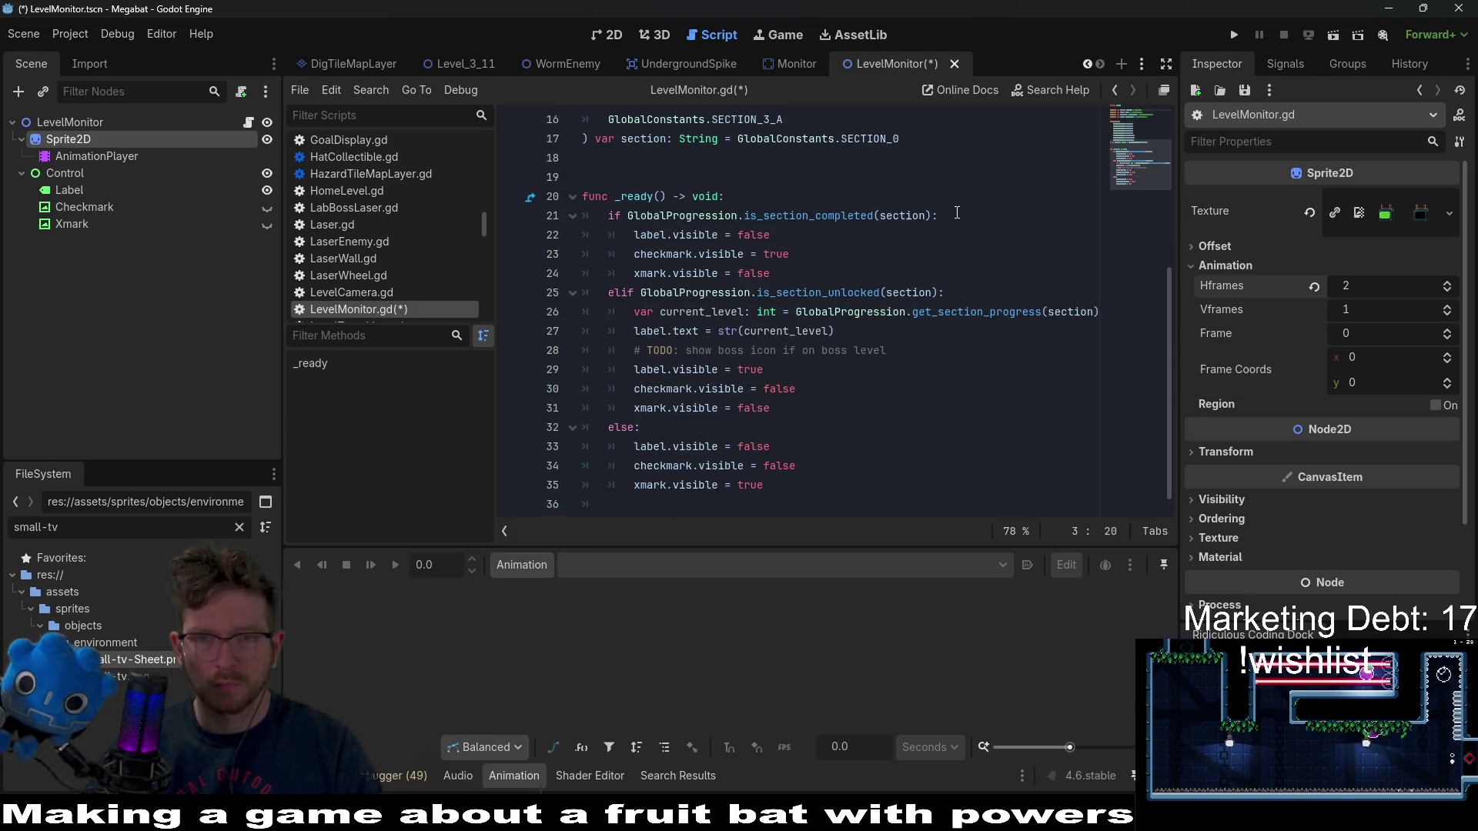
left_click(957, 214)
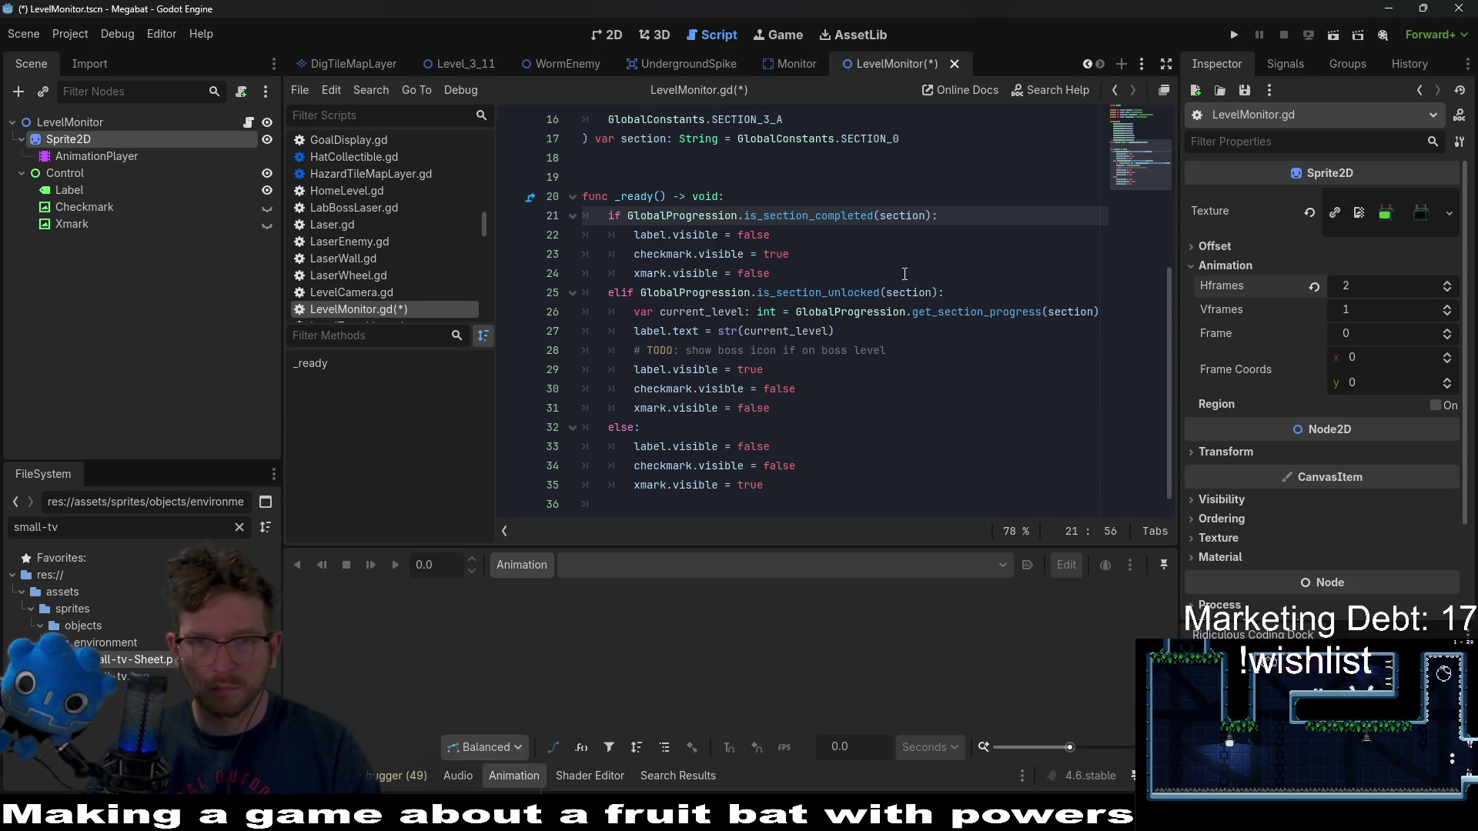
key("Return")
key("ctrl+v")
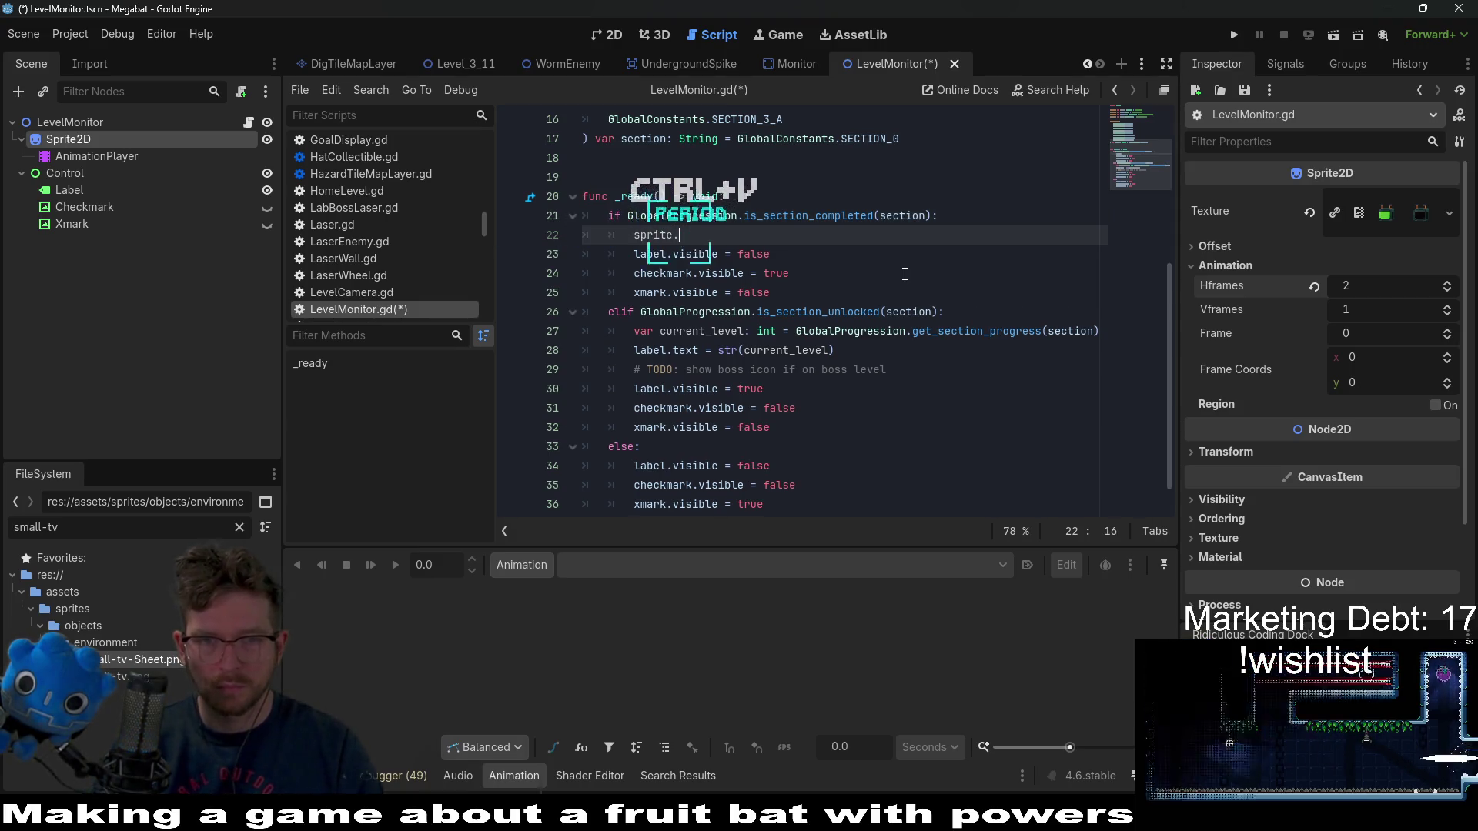
type(".frame ")
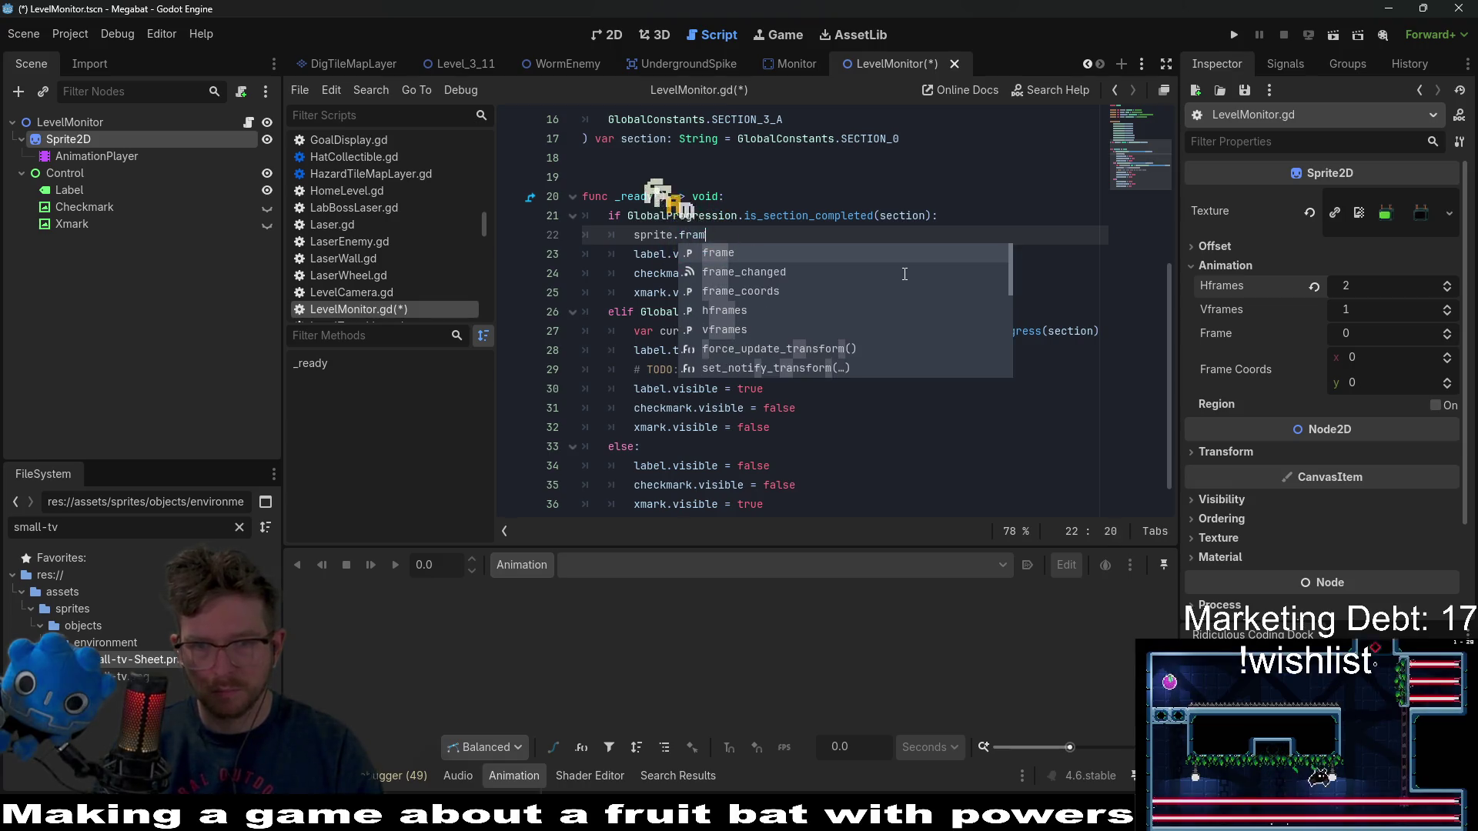
type("= 0")
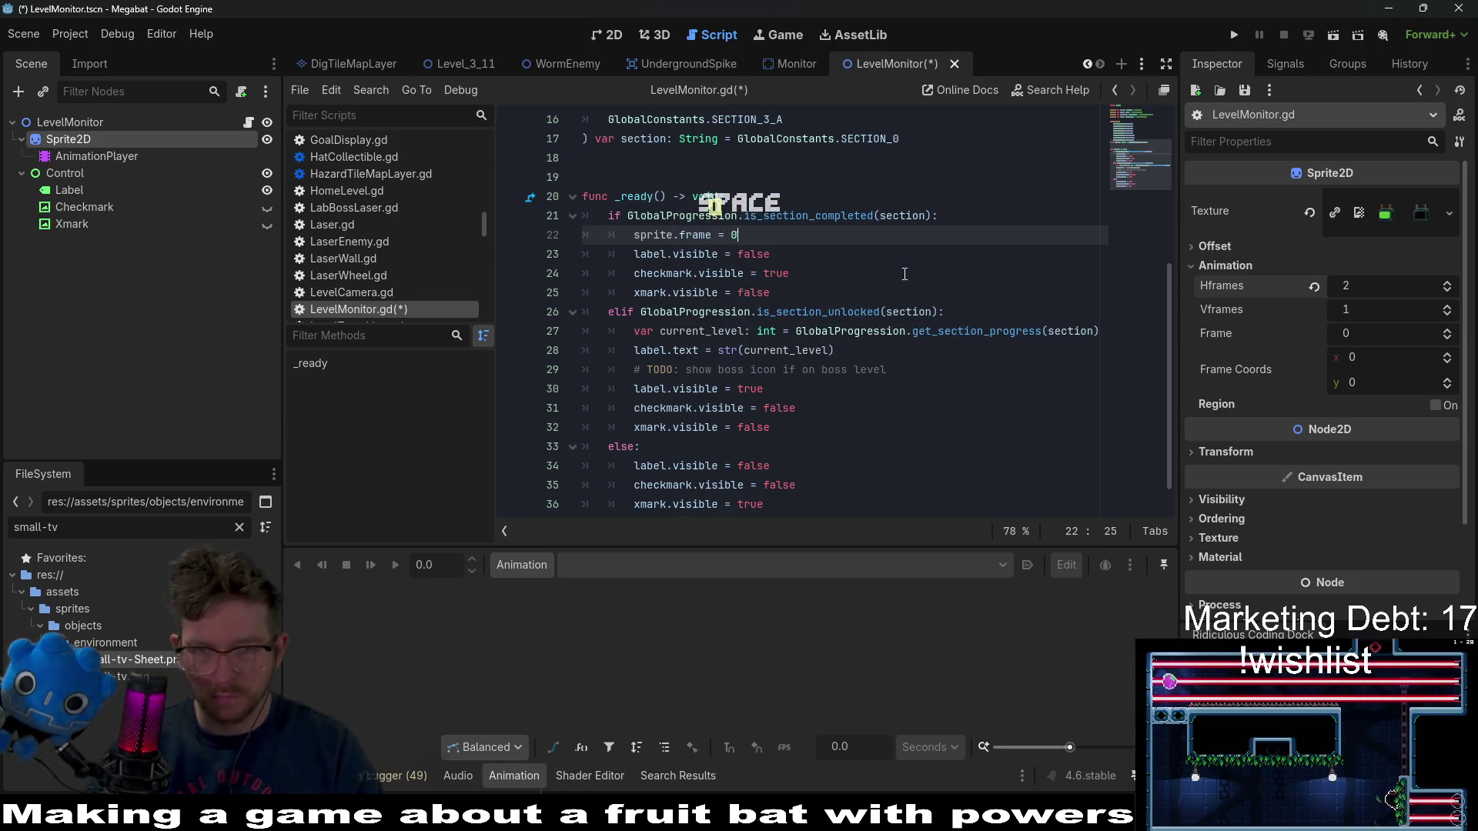
left_click_drag(945, 237, 968, 218)
key("ctrl+c")
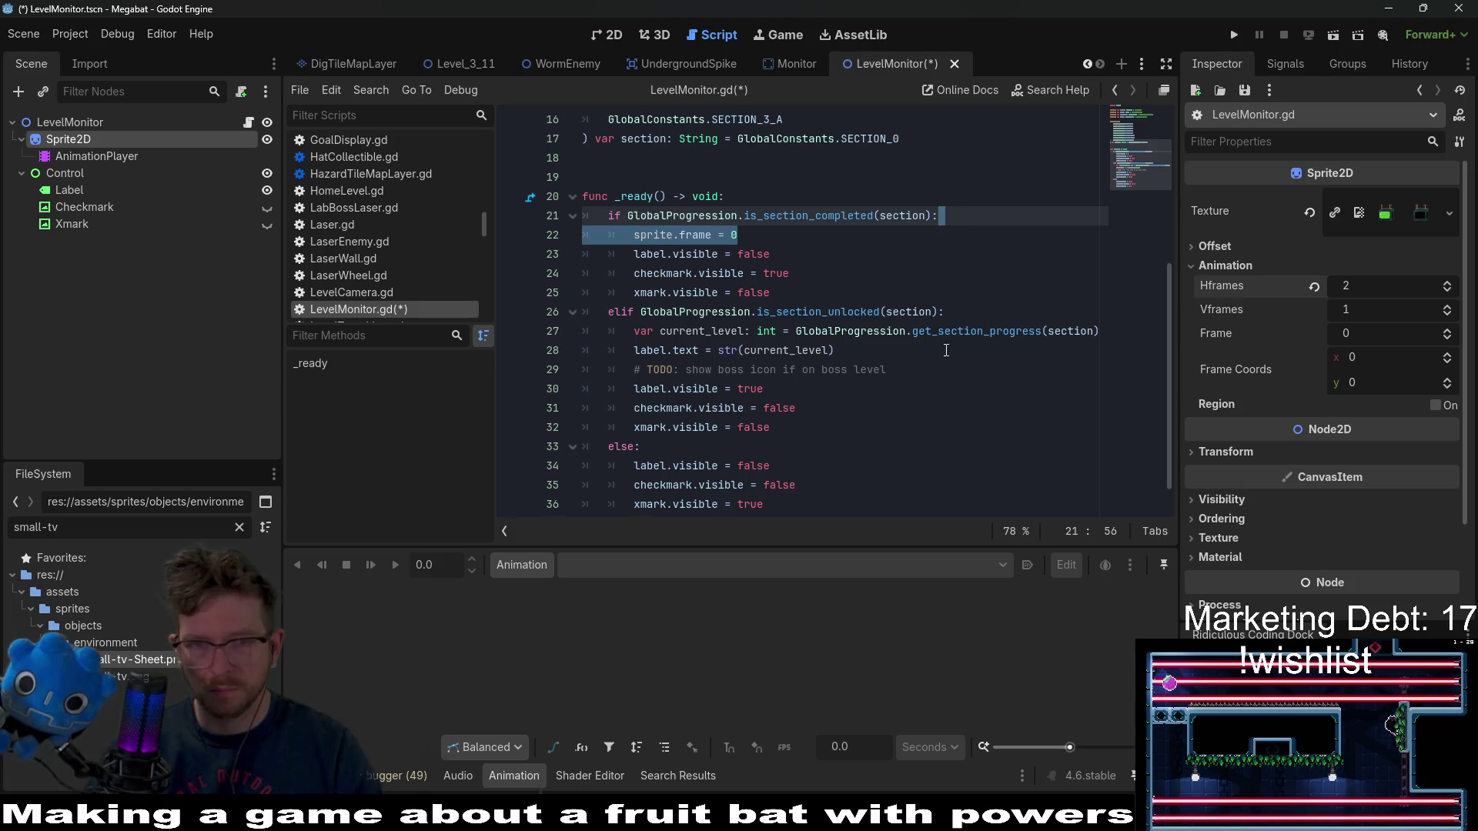
left_click(933, 366)
key("ctrl+v")
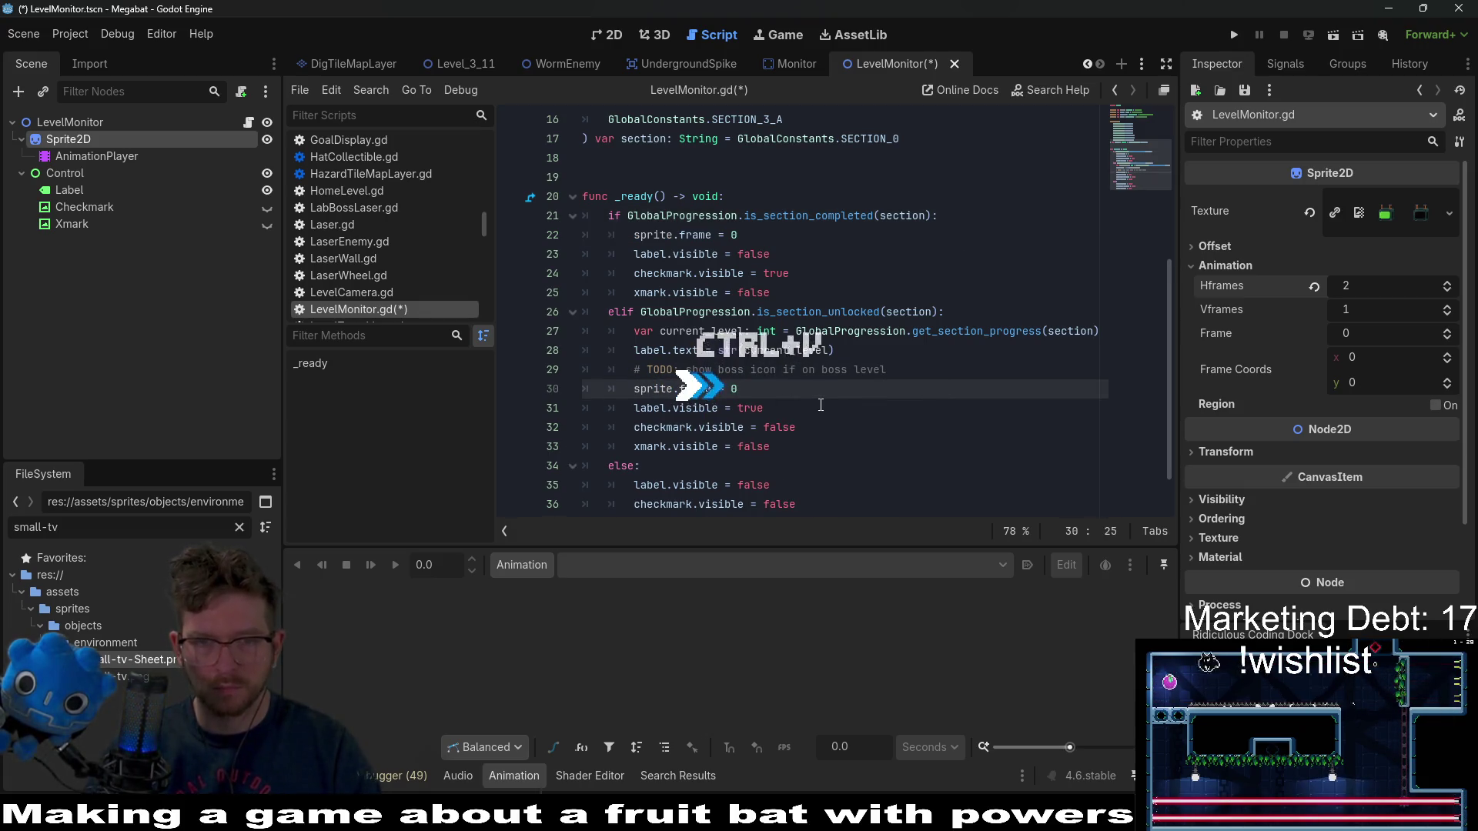
- Add sprite.frame = 1 to the else branch, save the script, and run the game
scroll(826, 399, "down", 1)
left_click(839, 410)
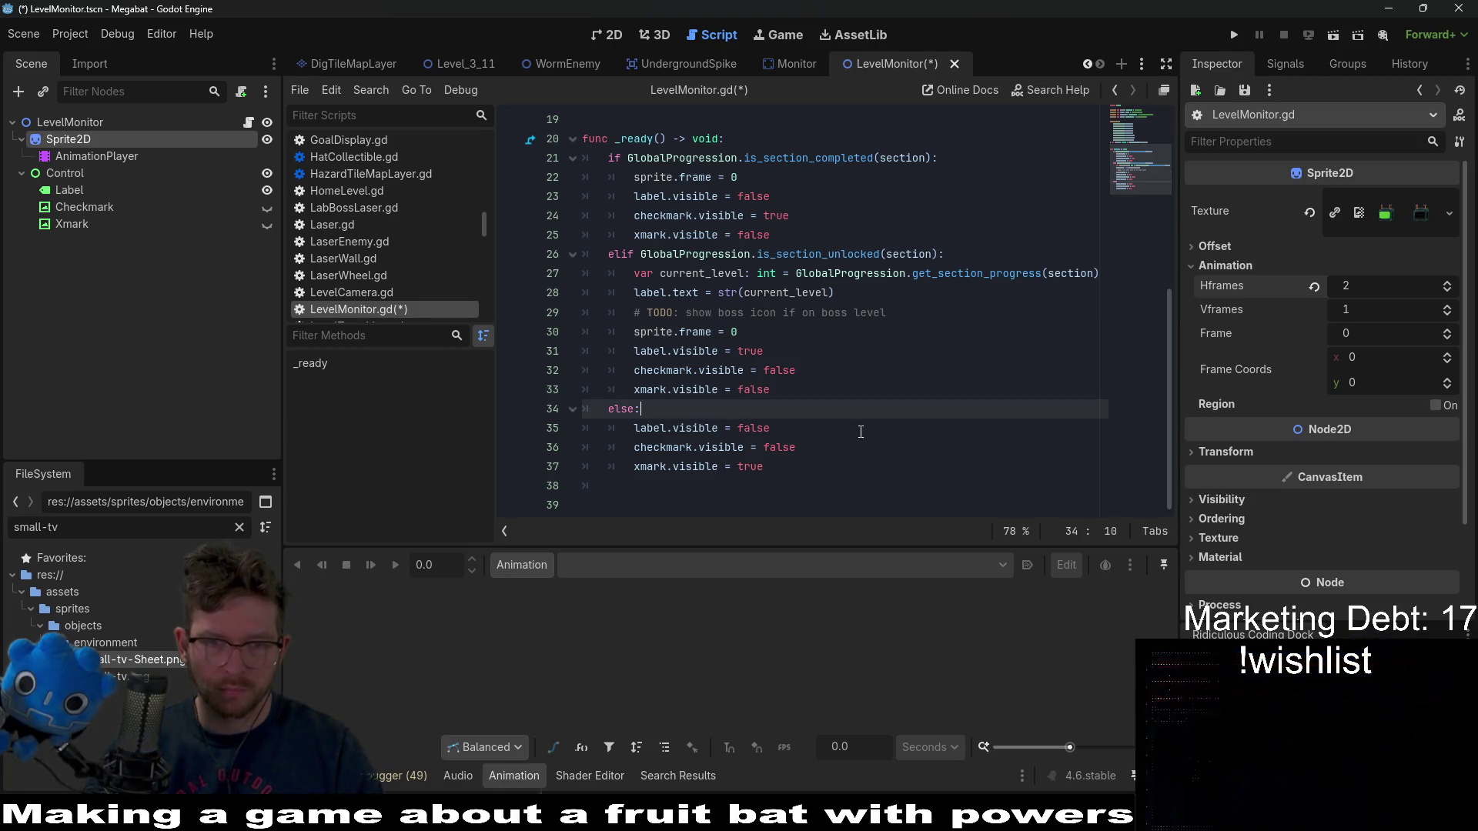
key("ctrl+v")
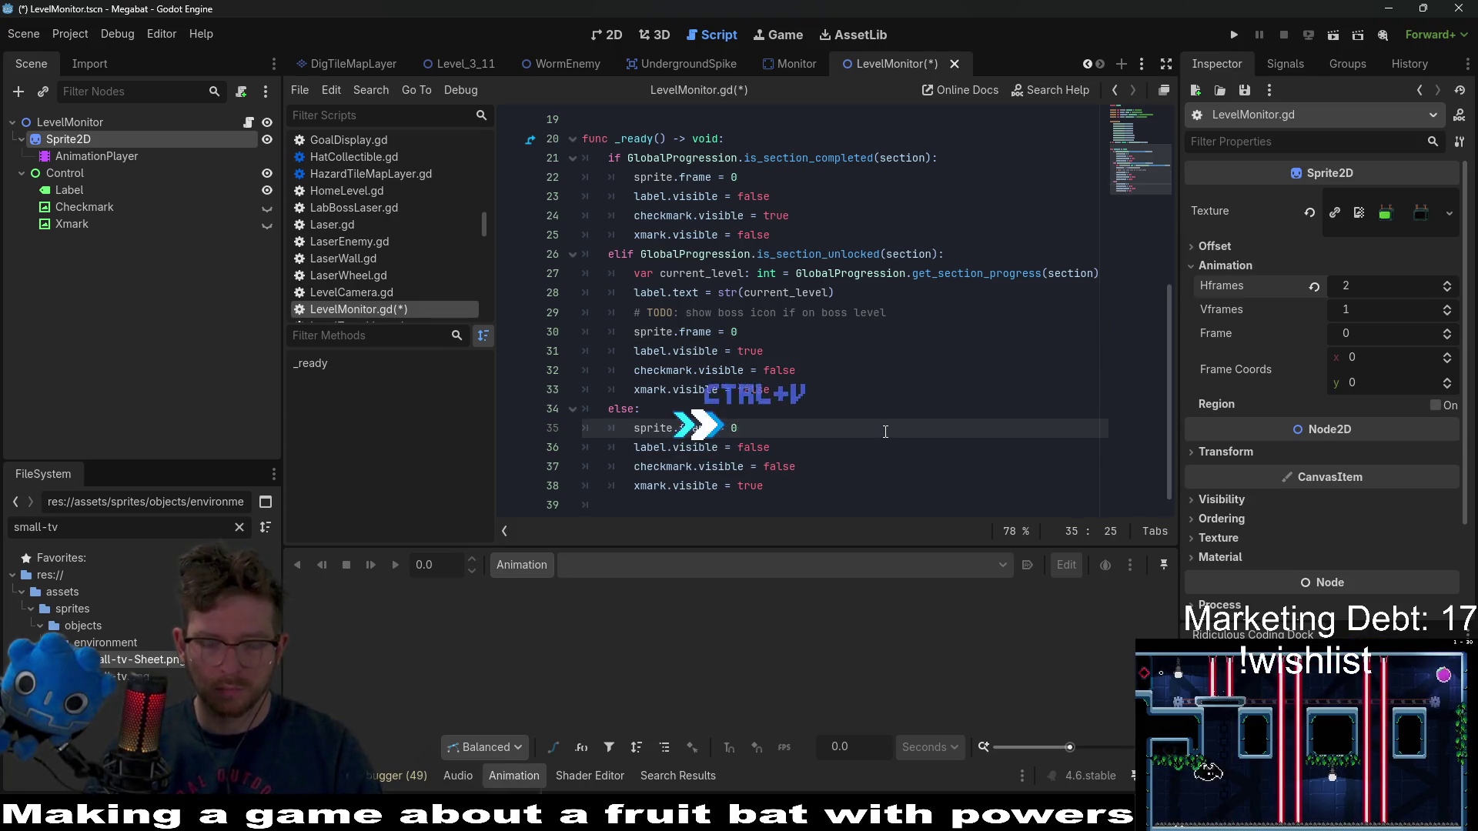
key("BackSpace")
type("1")
key("ctrl+s")
left_click(1232, 36)
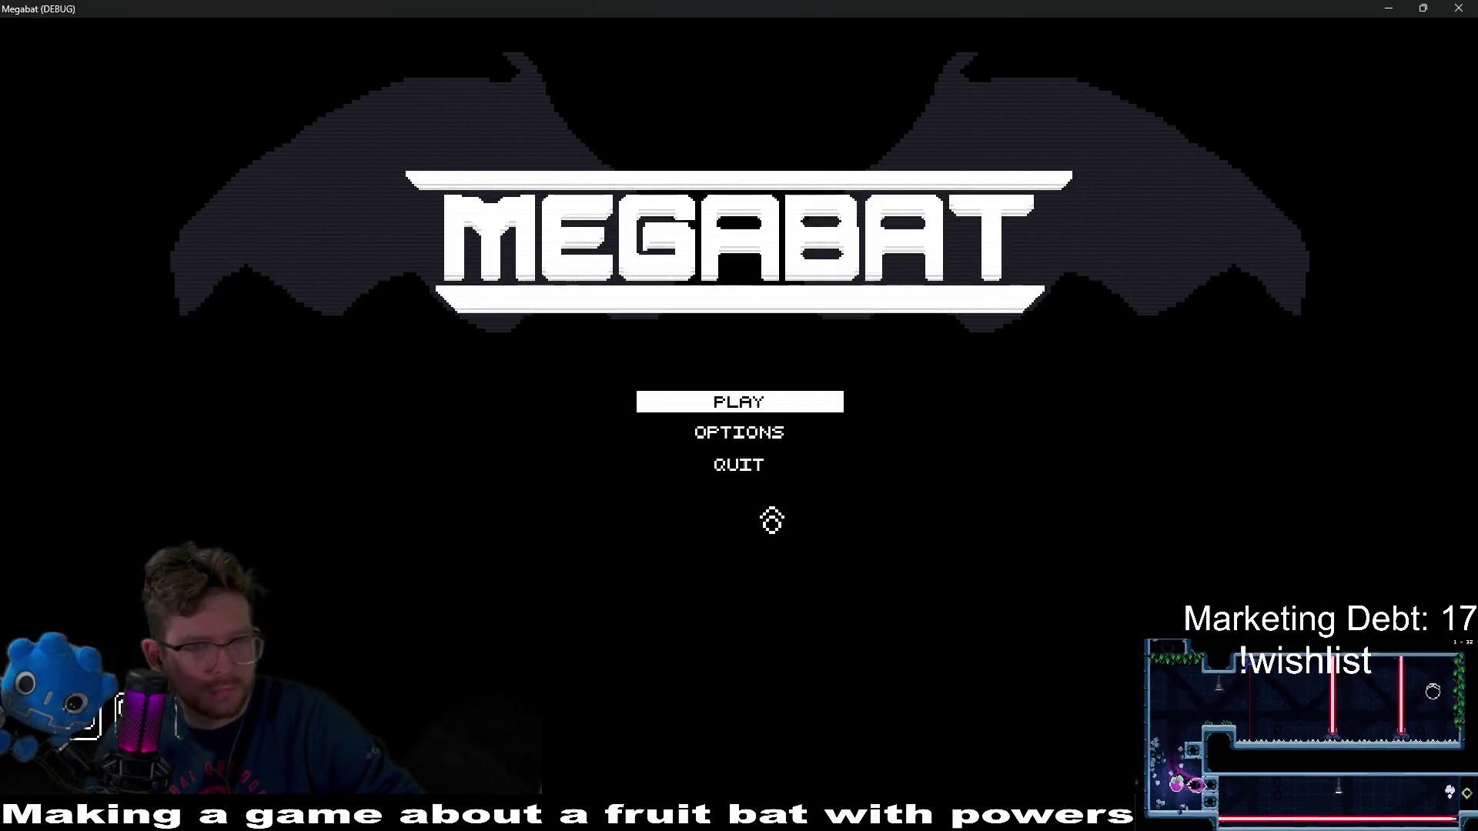
- Start PLAY with the third save profile, check the monitors, then close the game window
left_click(769, 406)
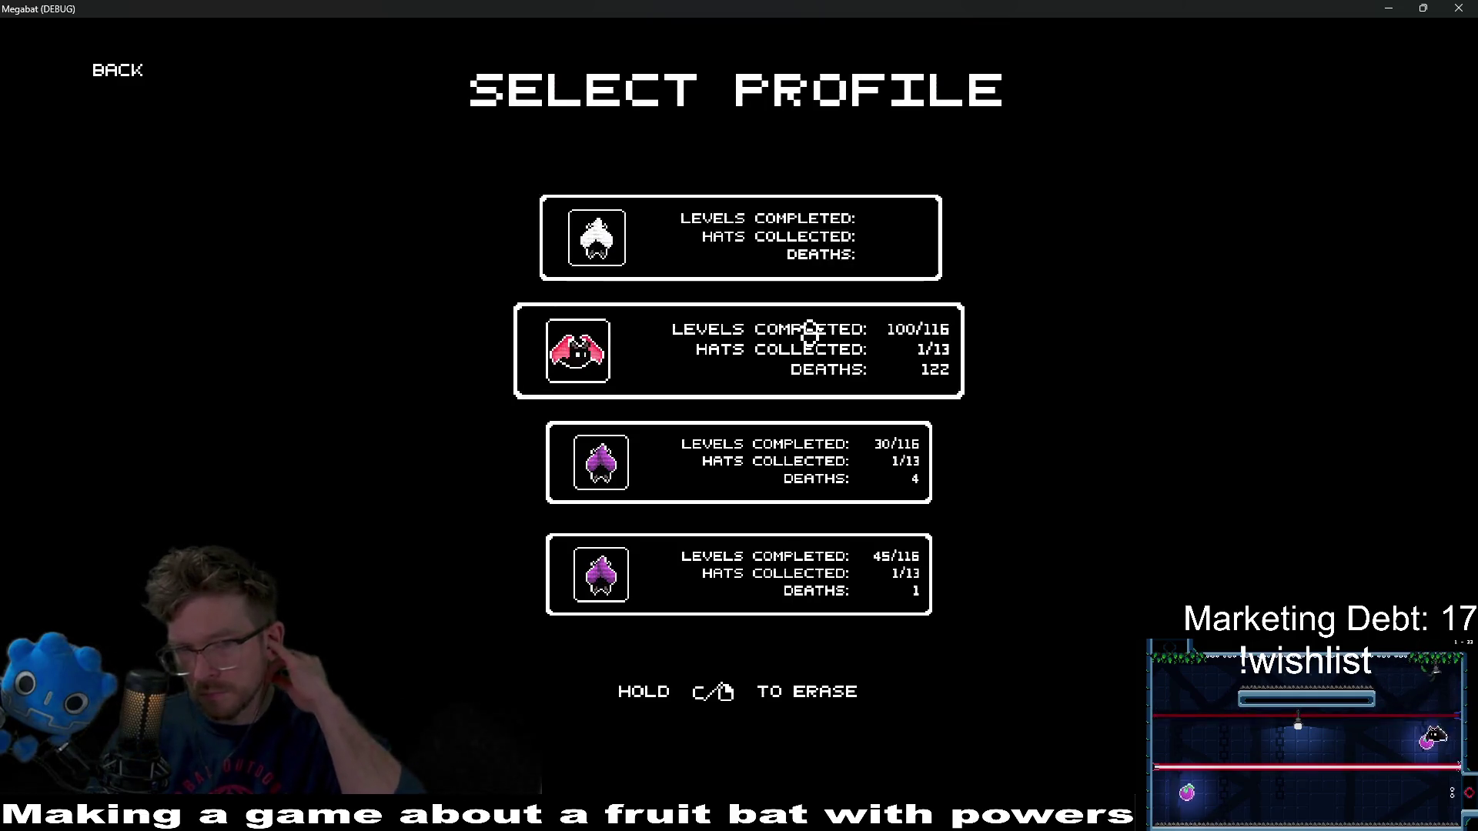
left_click(801, 445)
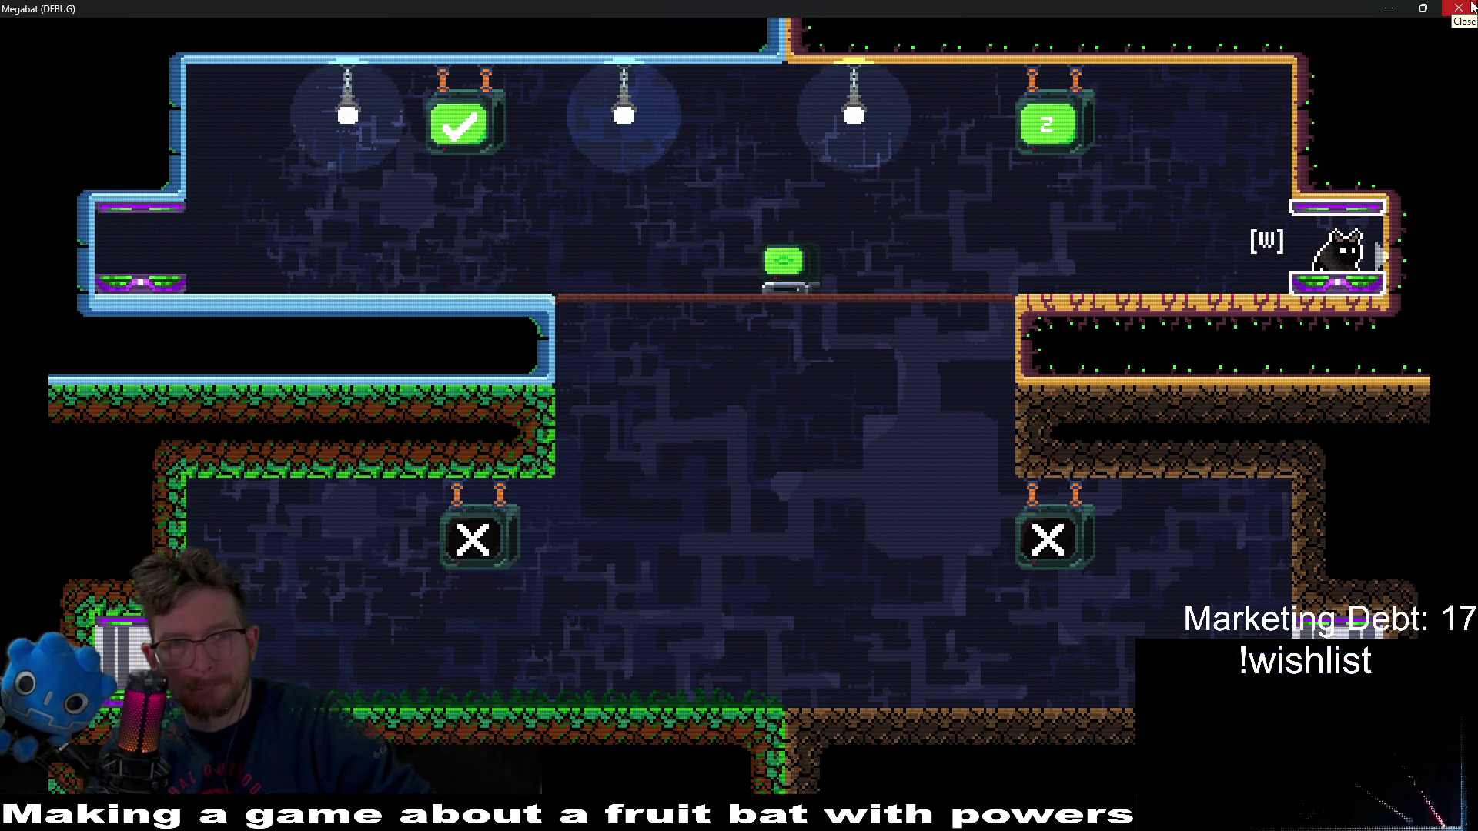
left_click(1470, 6)
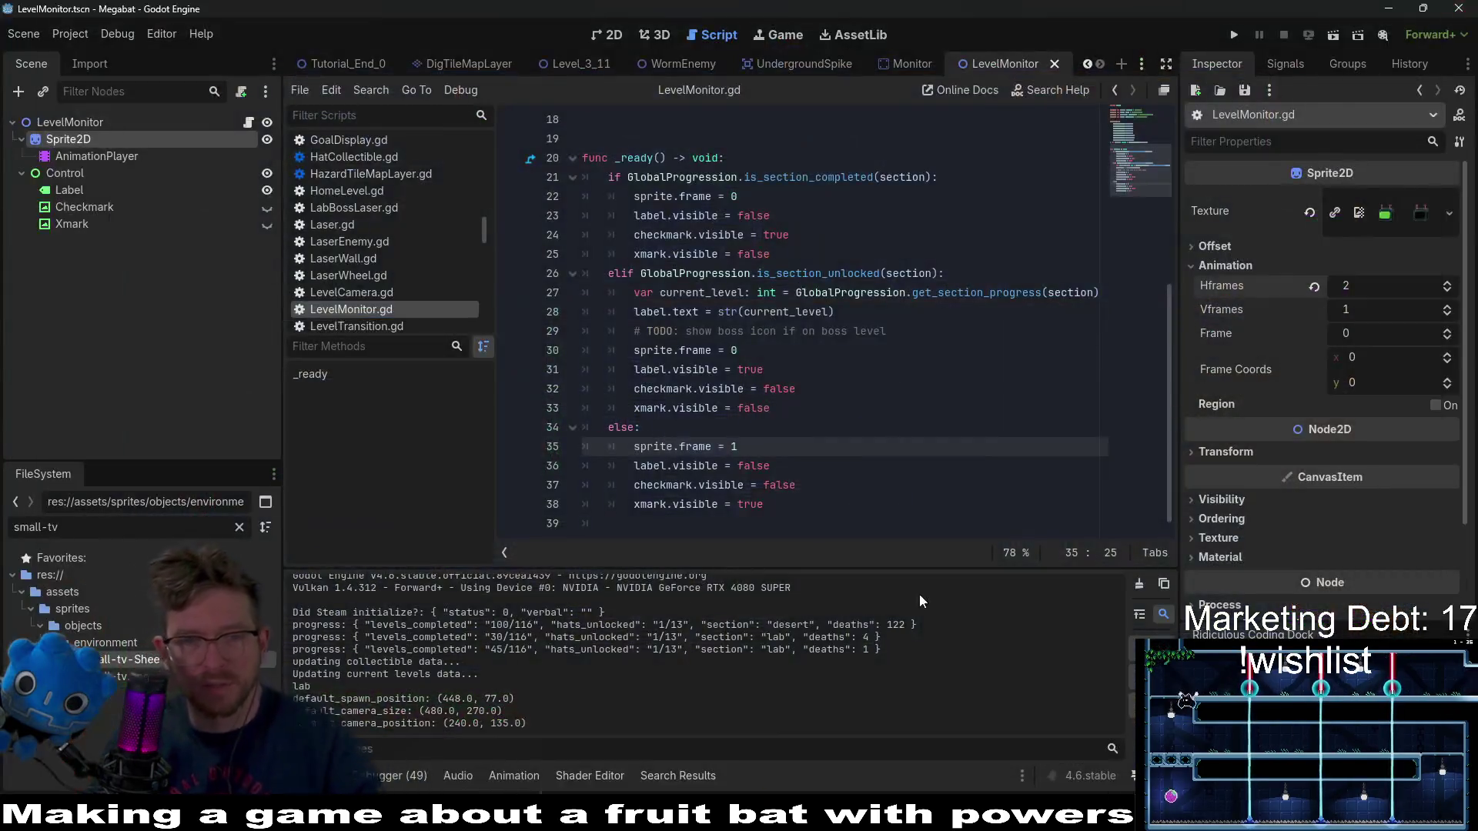
- Delete the Xmark node from the LevelMonitor scene
left_click(110, 228)
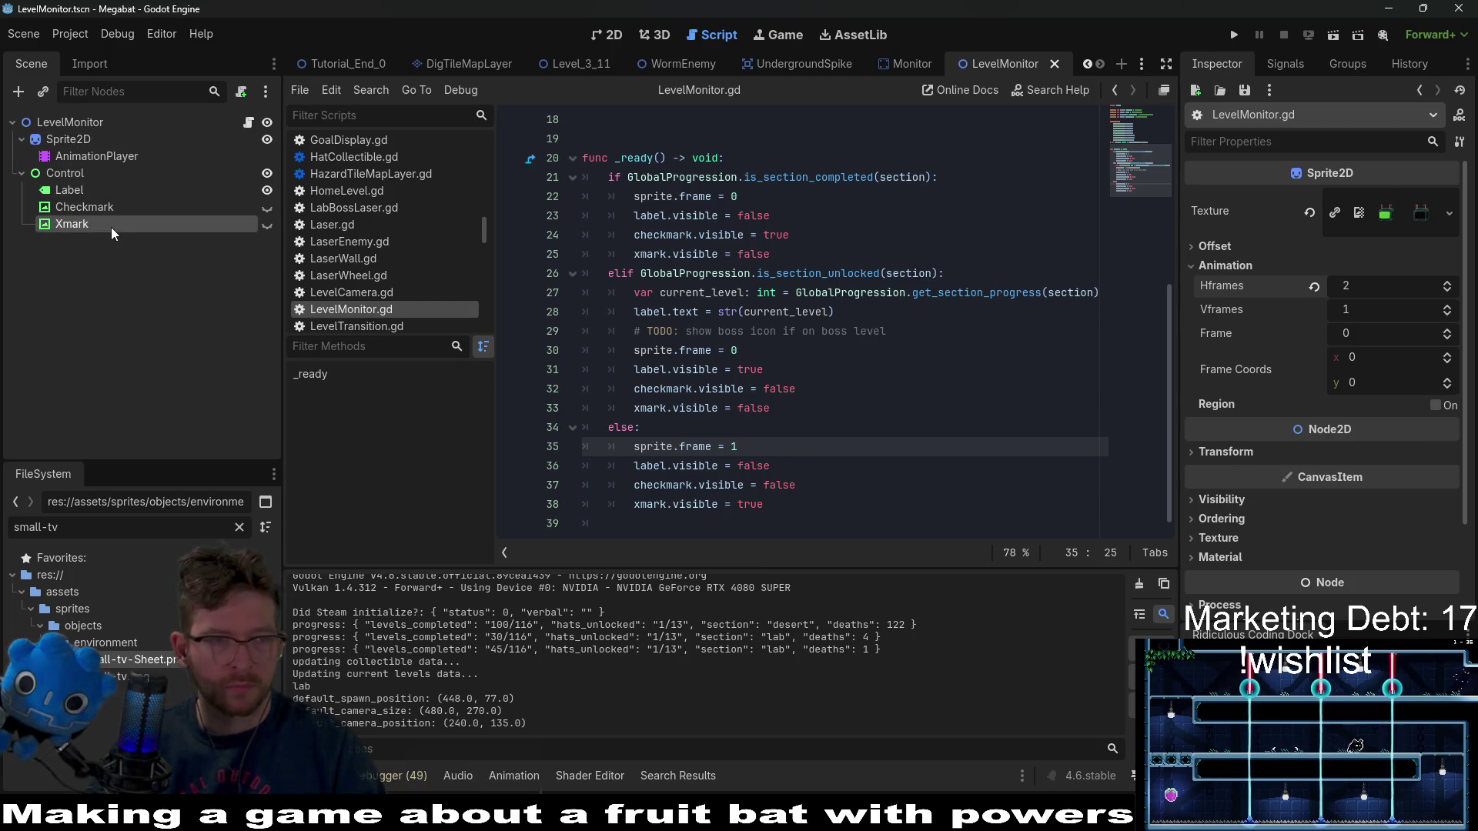
key("Delete")
key("Return")
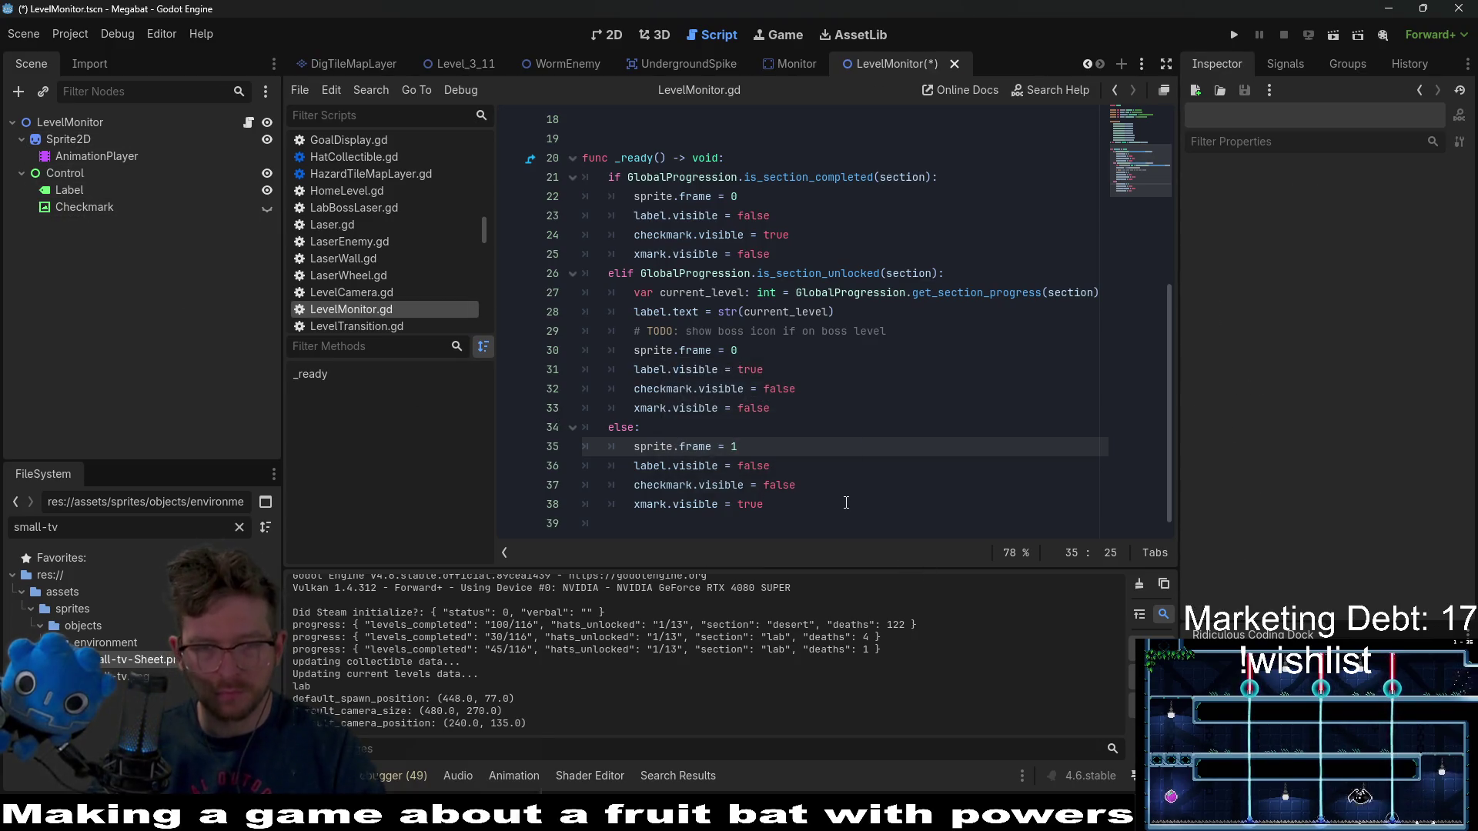
left_click(846, 503)
key("BackSpace")
key("BackSpace")
key("BackSpace")
left_click(812, 388)
key("BackSpace")
key("BackSpace")
key("BackSpace")
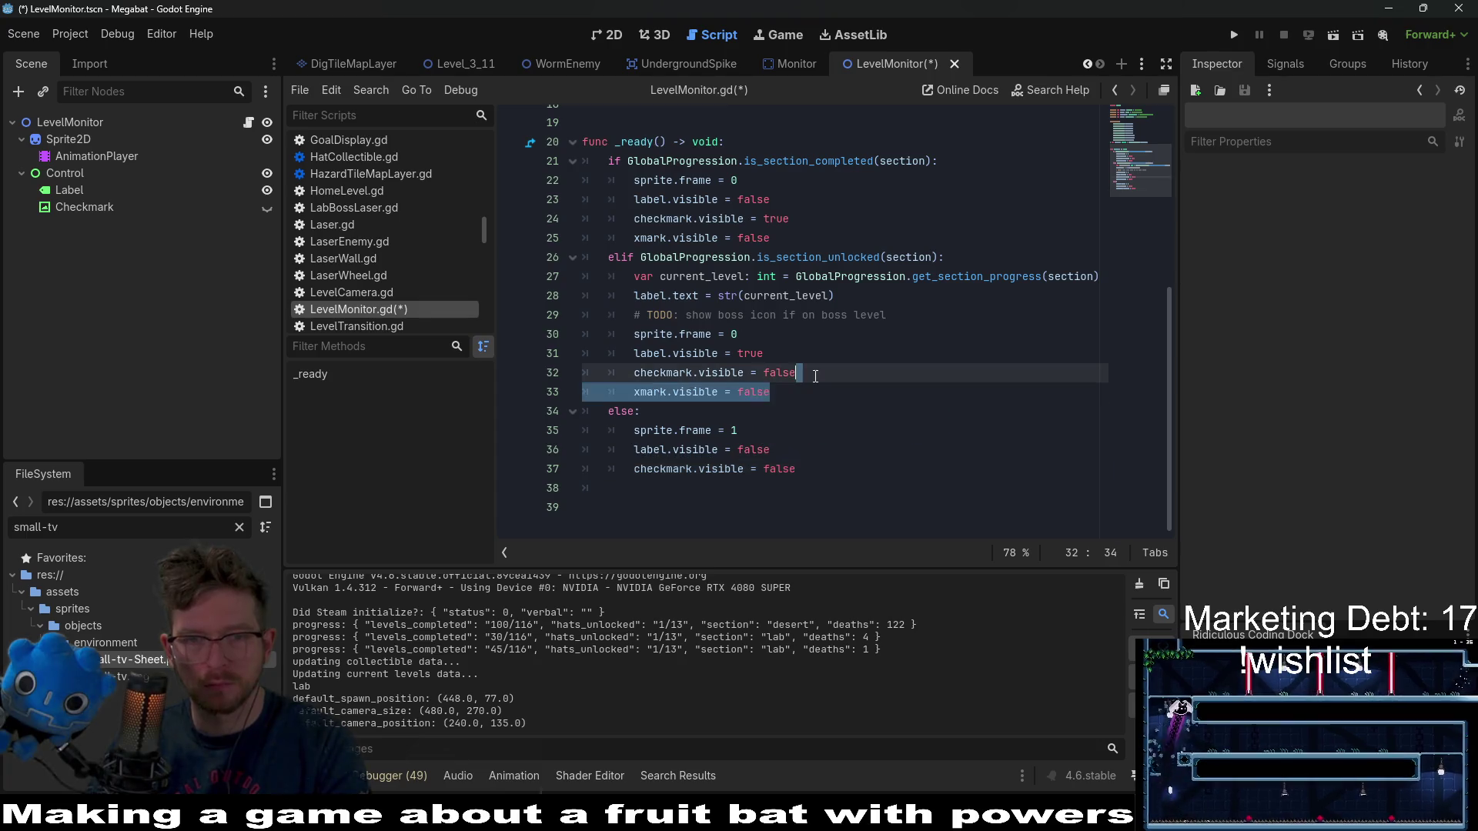
scroll(814, 380, "up", 3)
left_click(813, 385)
key("BackSpace")
key("BackSpace")
key("BackSpace")
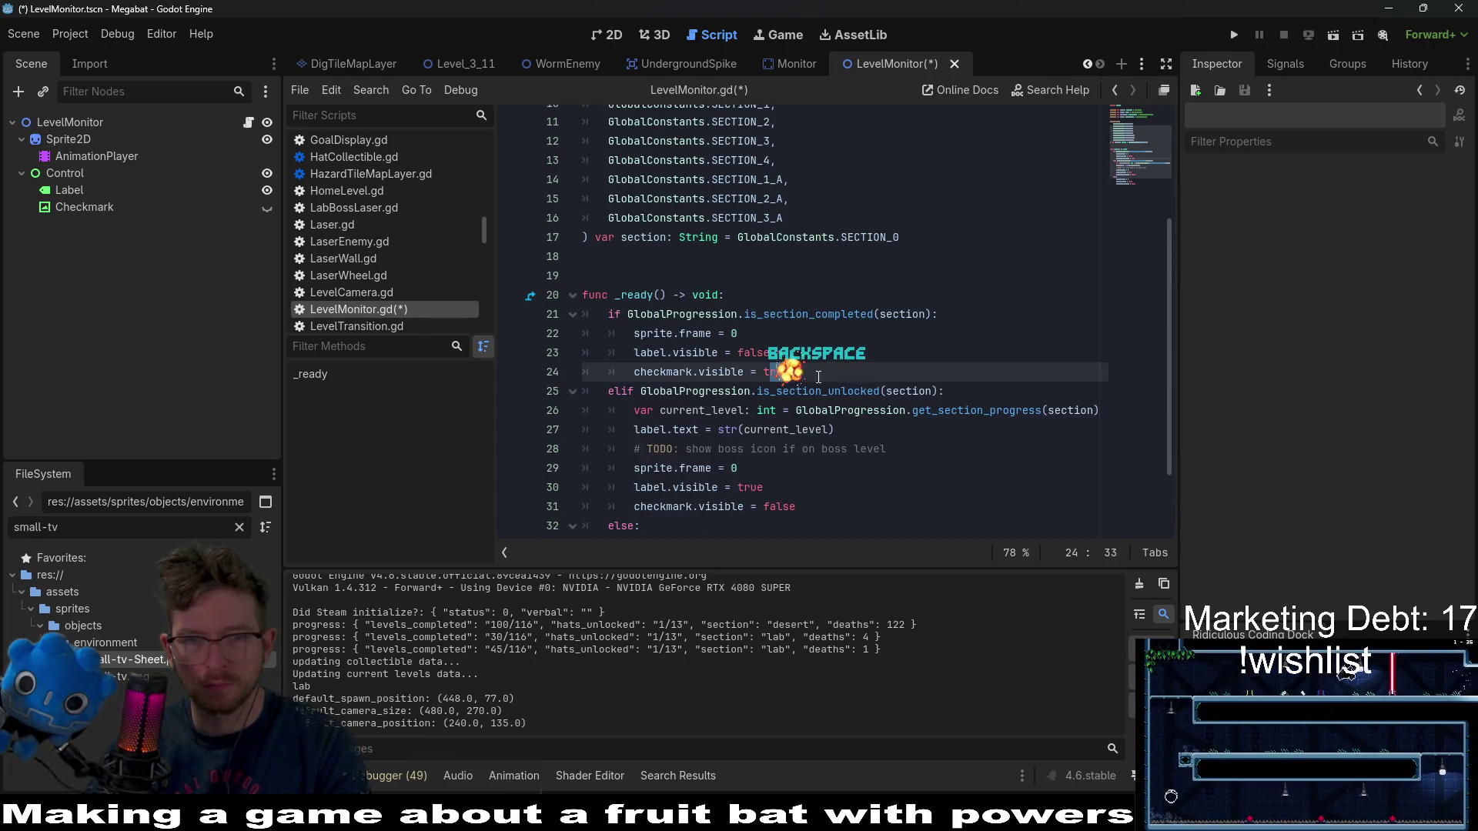
scroll(862, 323, "up", 4)
left_click(947, 208)
key("BackSpace")
key("BackSpace")
key("BackSpace")
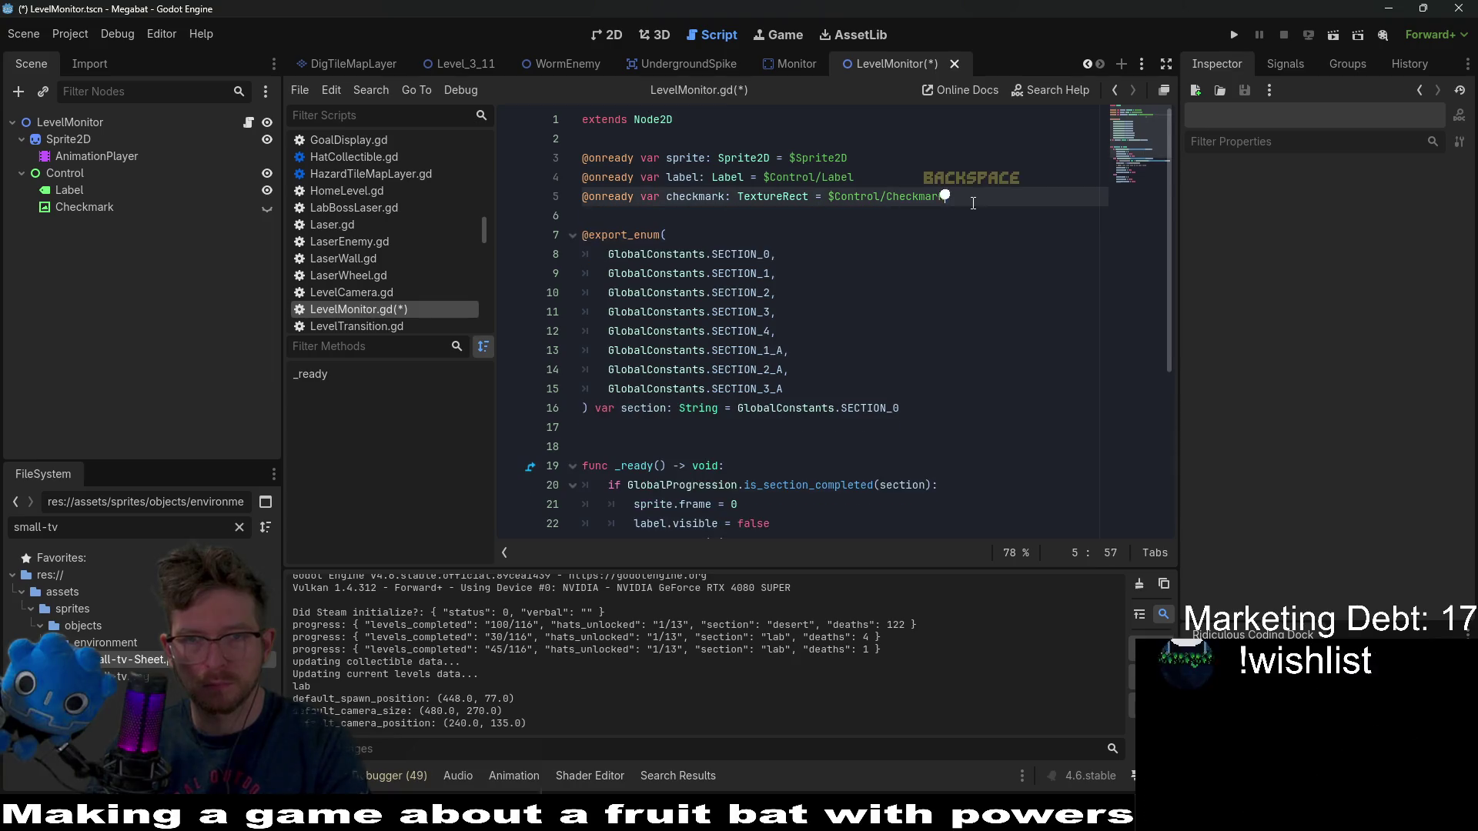
- Save LevelMonitor.gd and switch to the 2D scene view
key("ctrl+s")
scroll(896, 302, "down", 4)
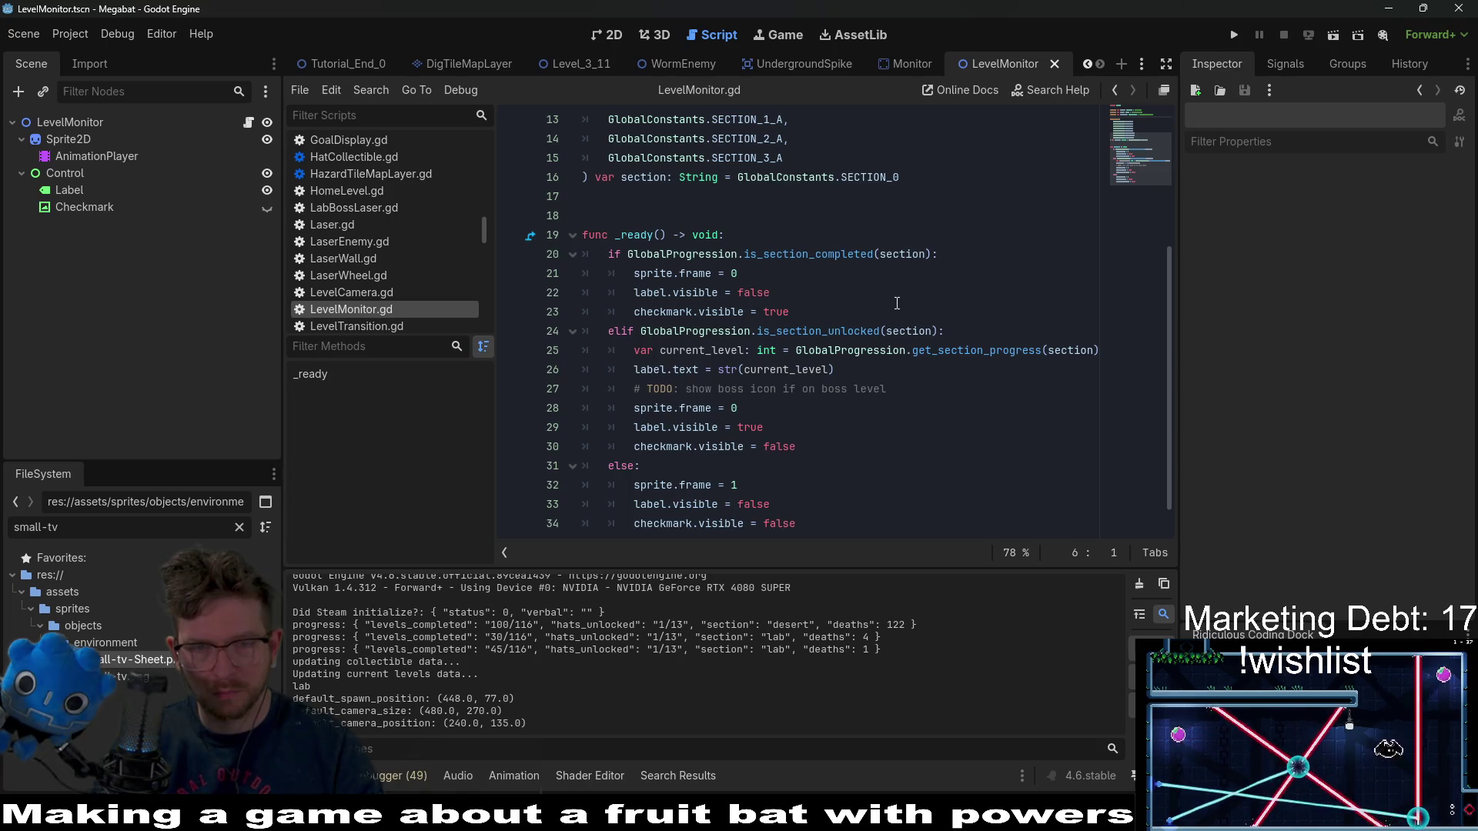
scroll(896, 302, "down", 1)
scroll(897, 302, "up", 2)
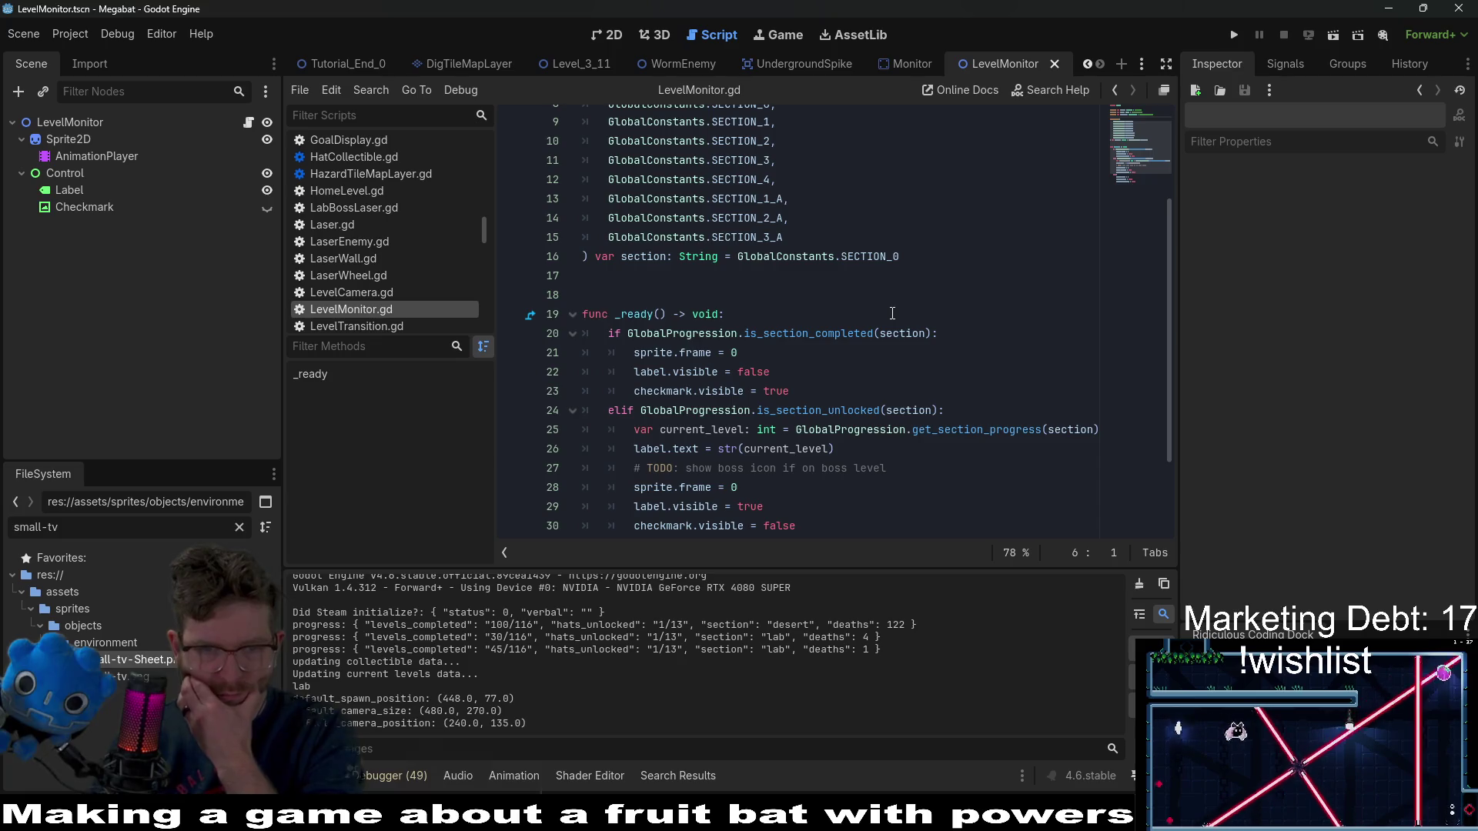
scroll(892, 313, "up", 2)
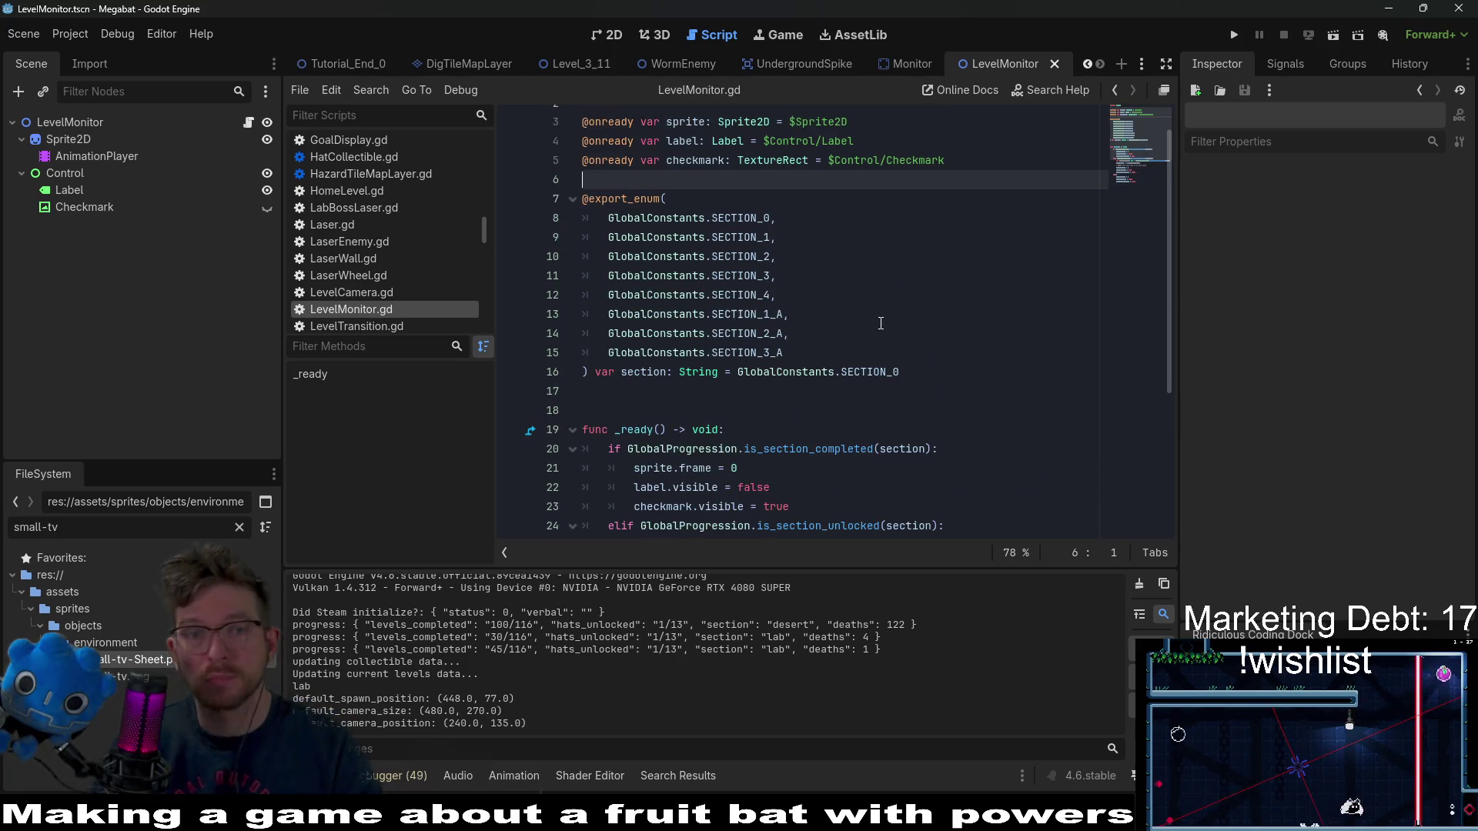
left_click(613, 37)
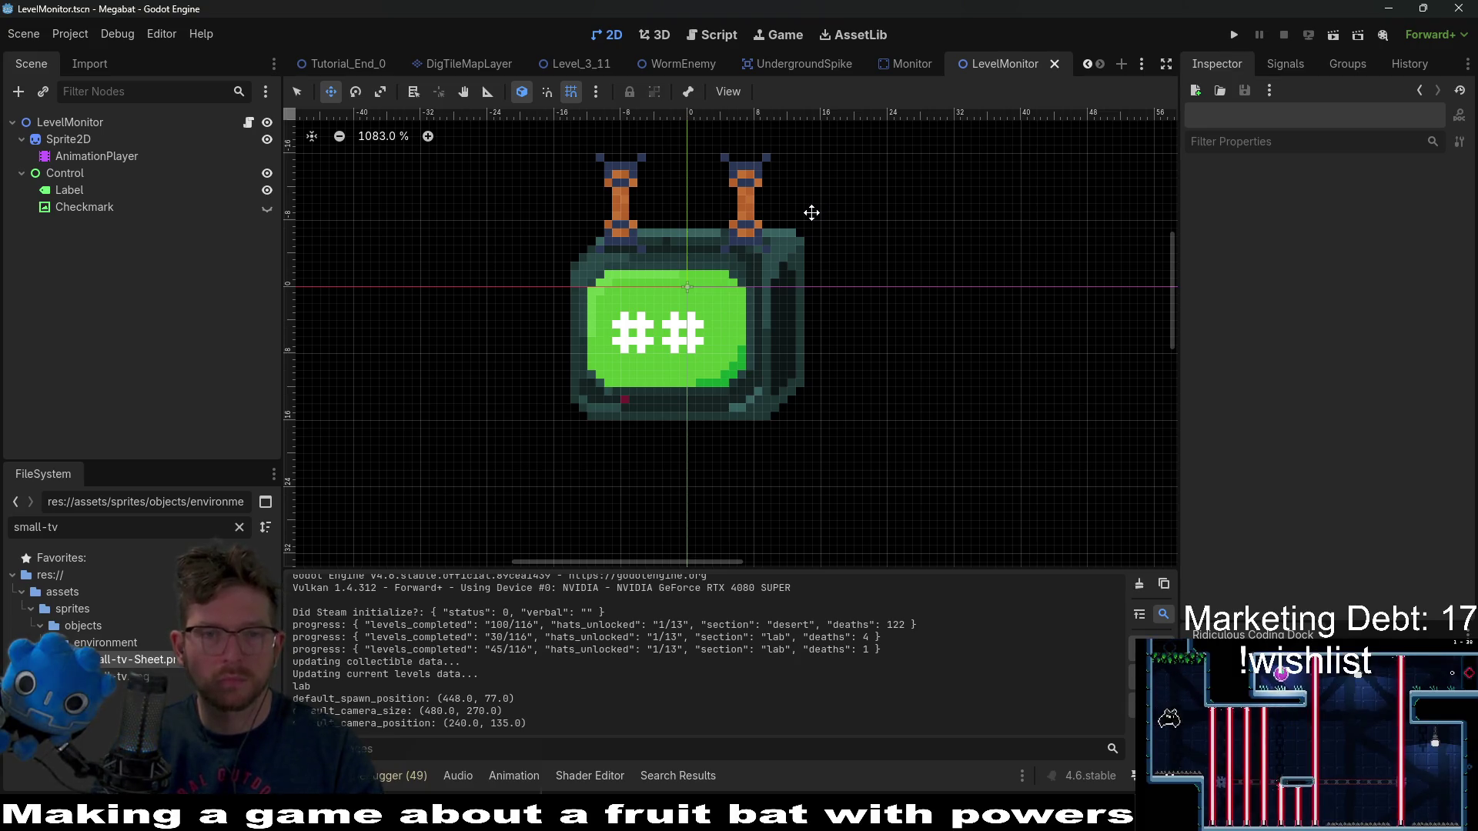
- Set the Label's Theme Overrides > Font Sizes > Font Size to 12 px
left_click(93, 192)
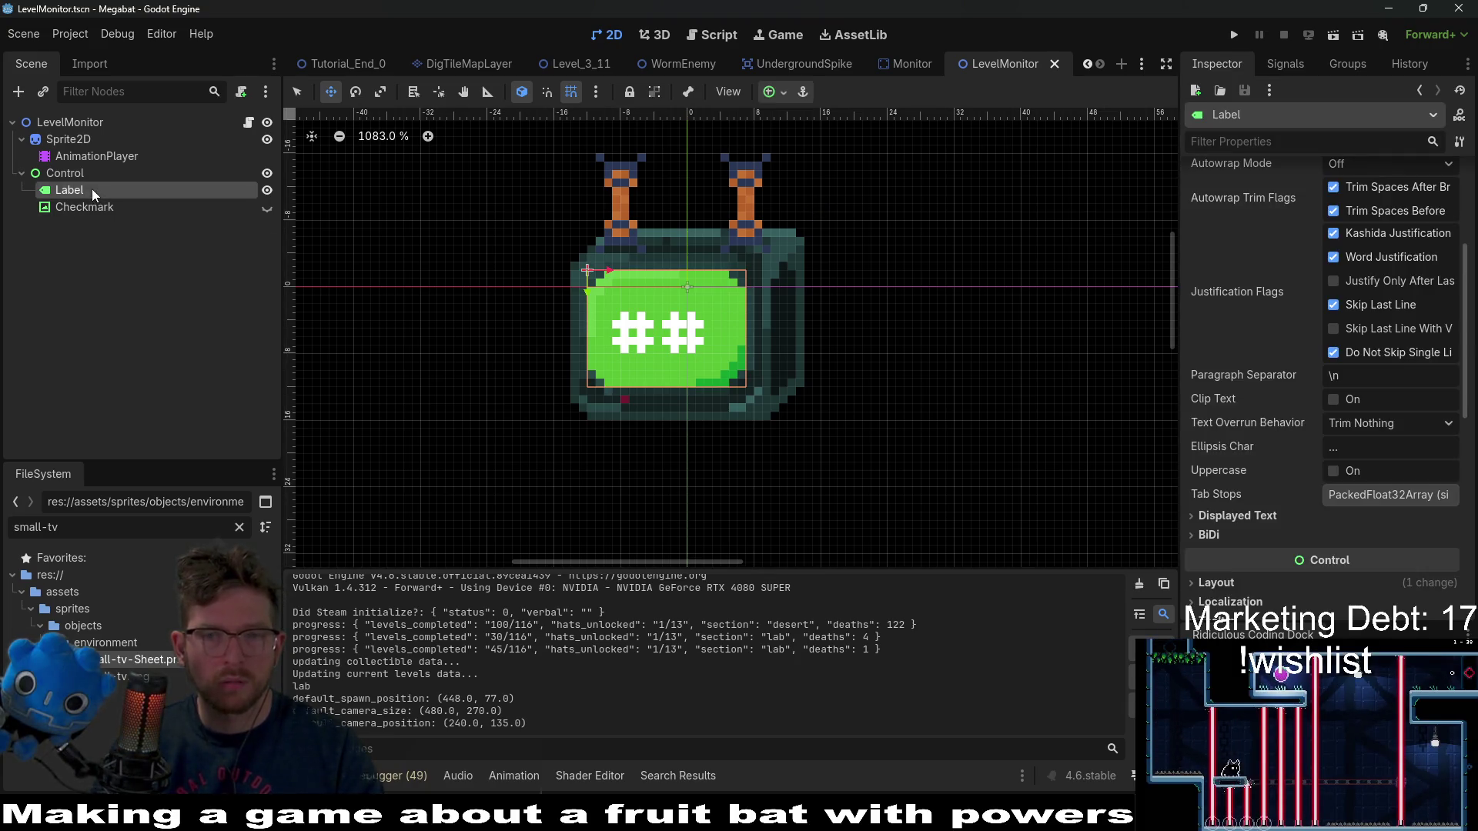
scroll(1408, 404, "down", 8)
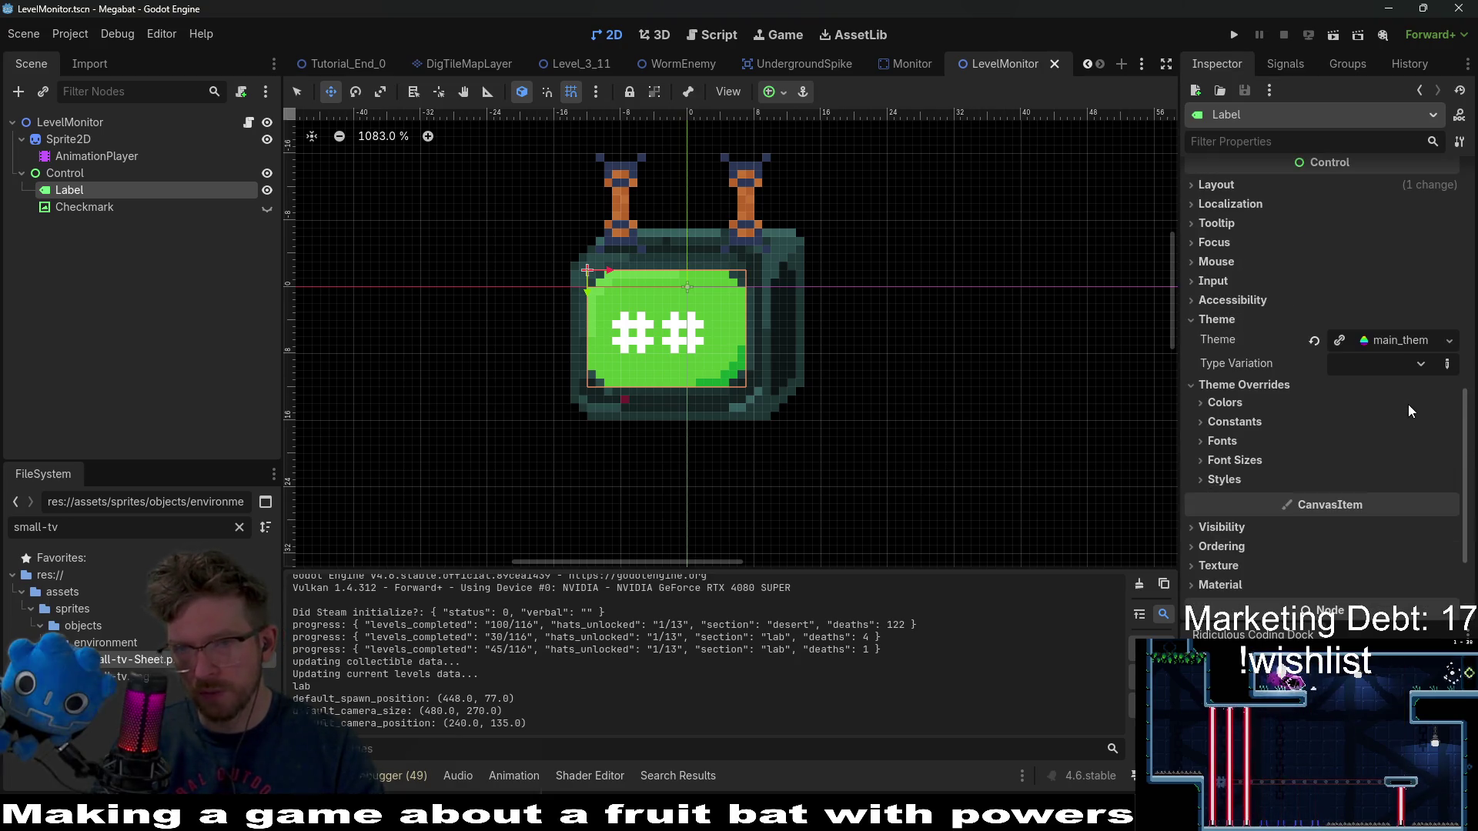
left_click(1253, 329)
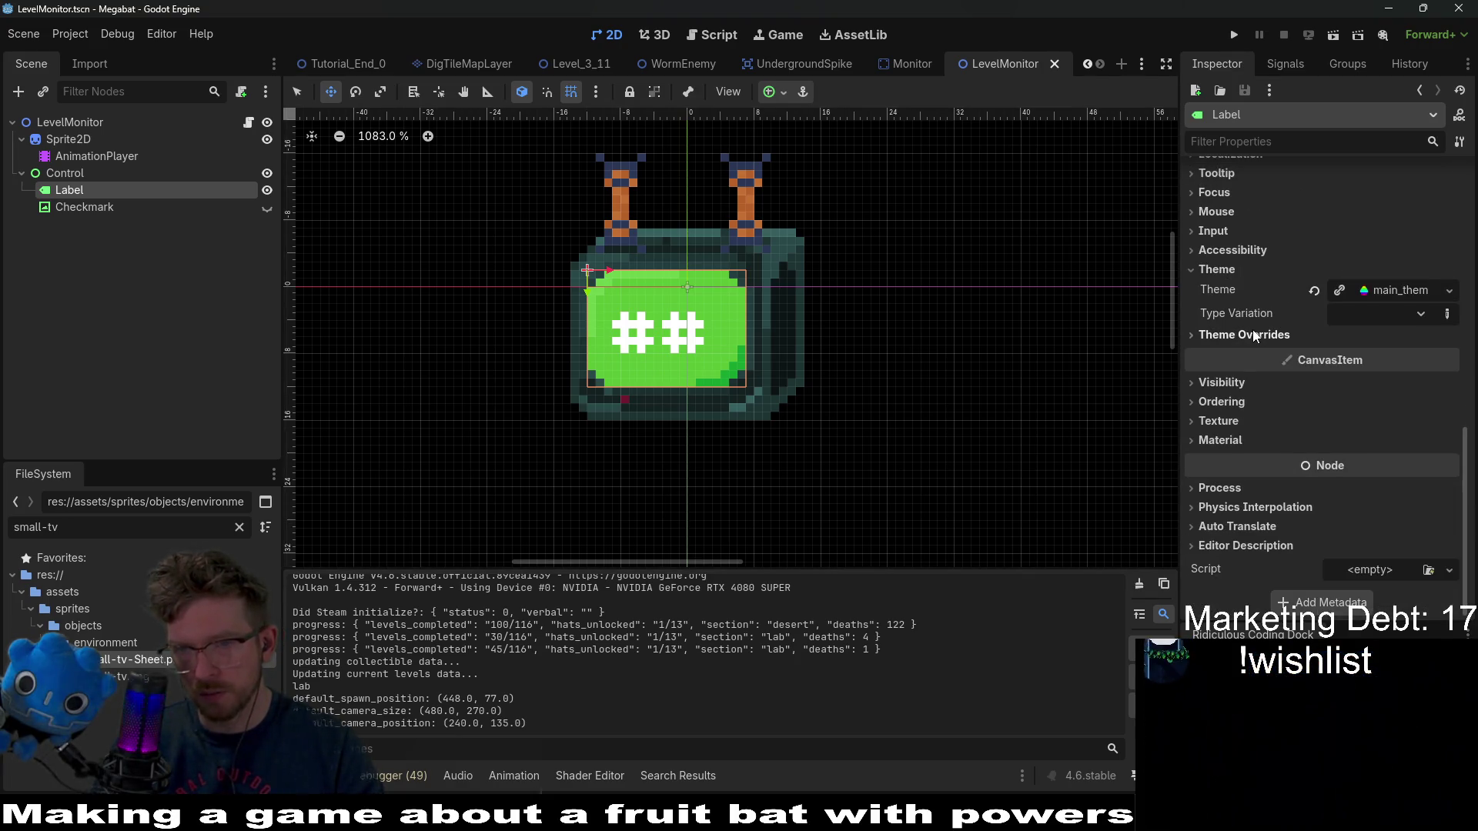
left_click(1235, 331)
left_click(1223, 391)
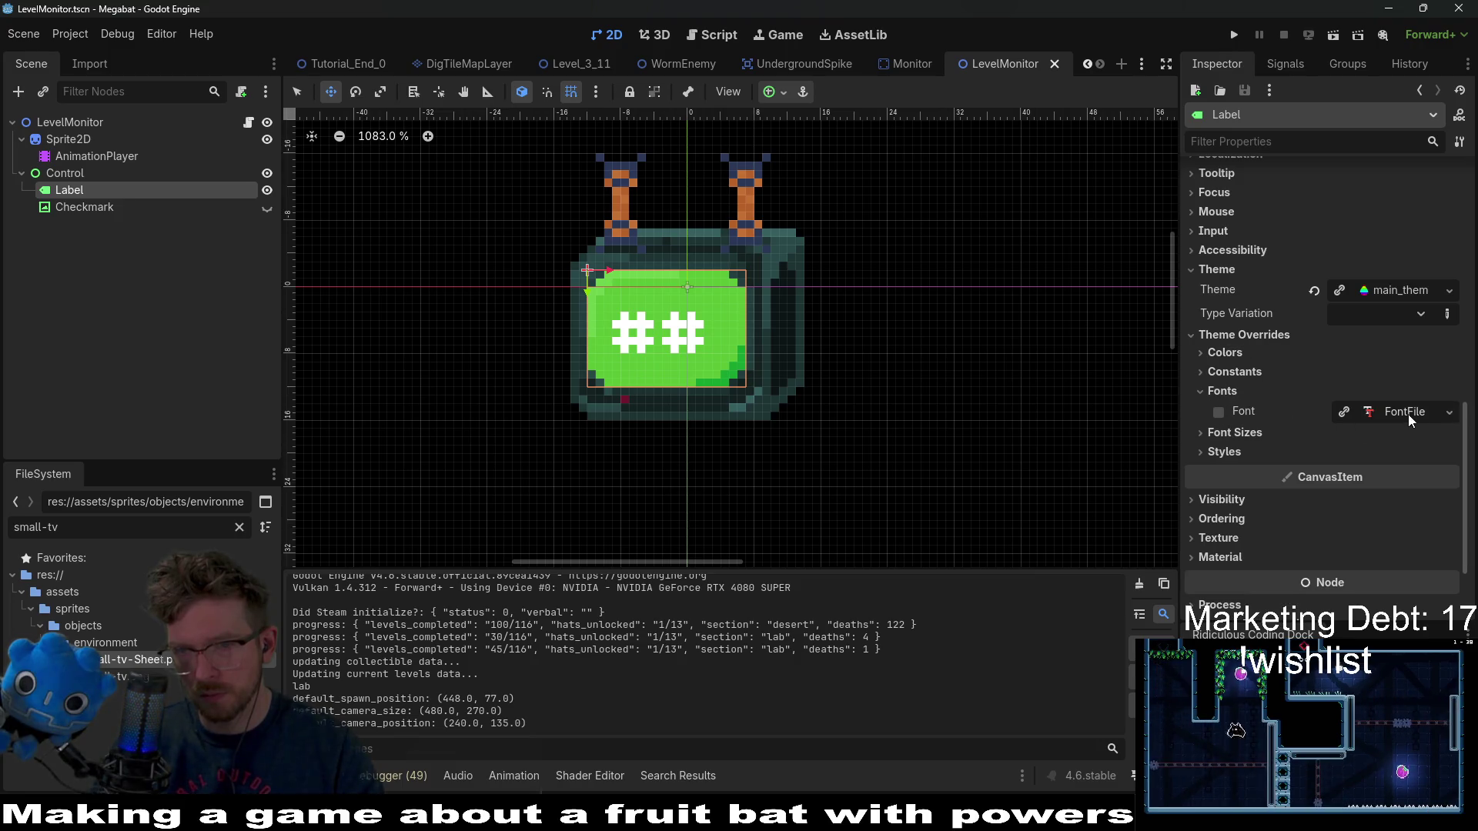
left_click(1256, 438)
left_click(1377, 453)
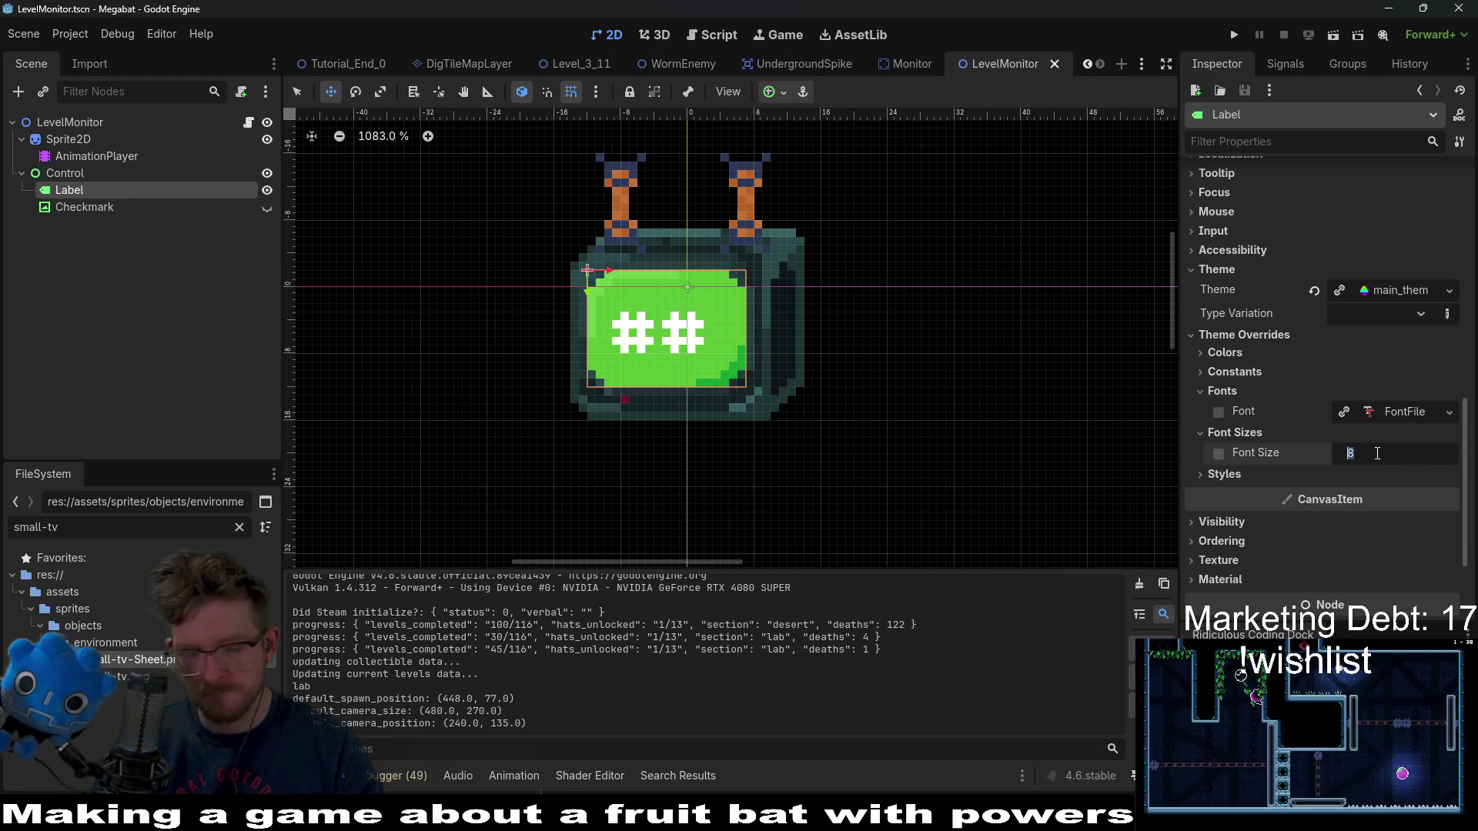
type("6")
key("Return")
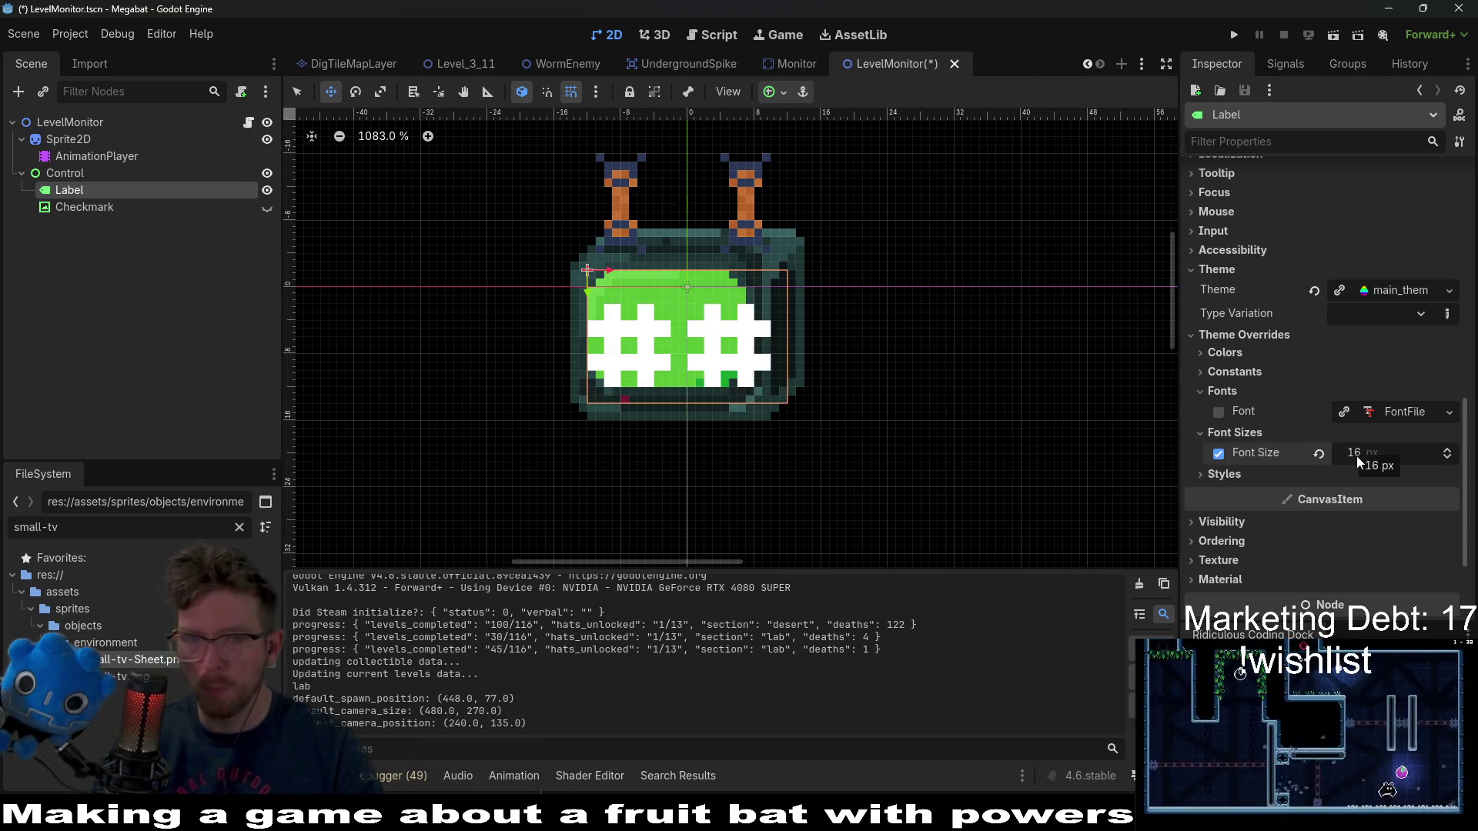
key("ctrl+z")
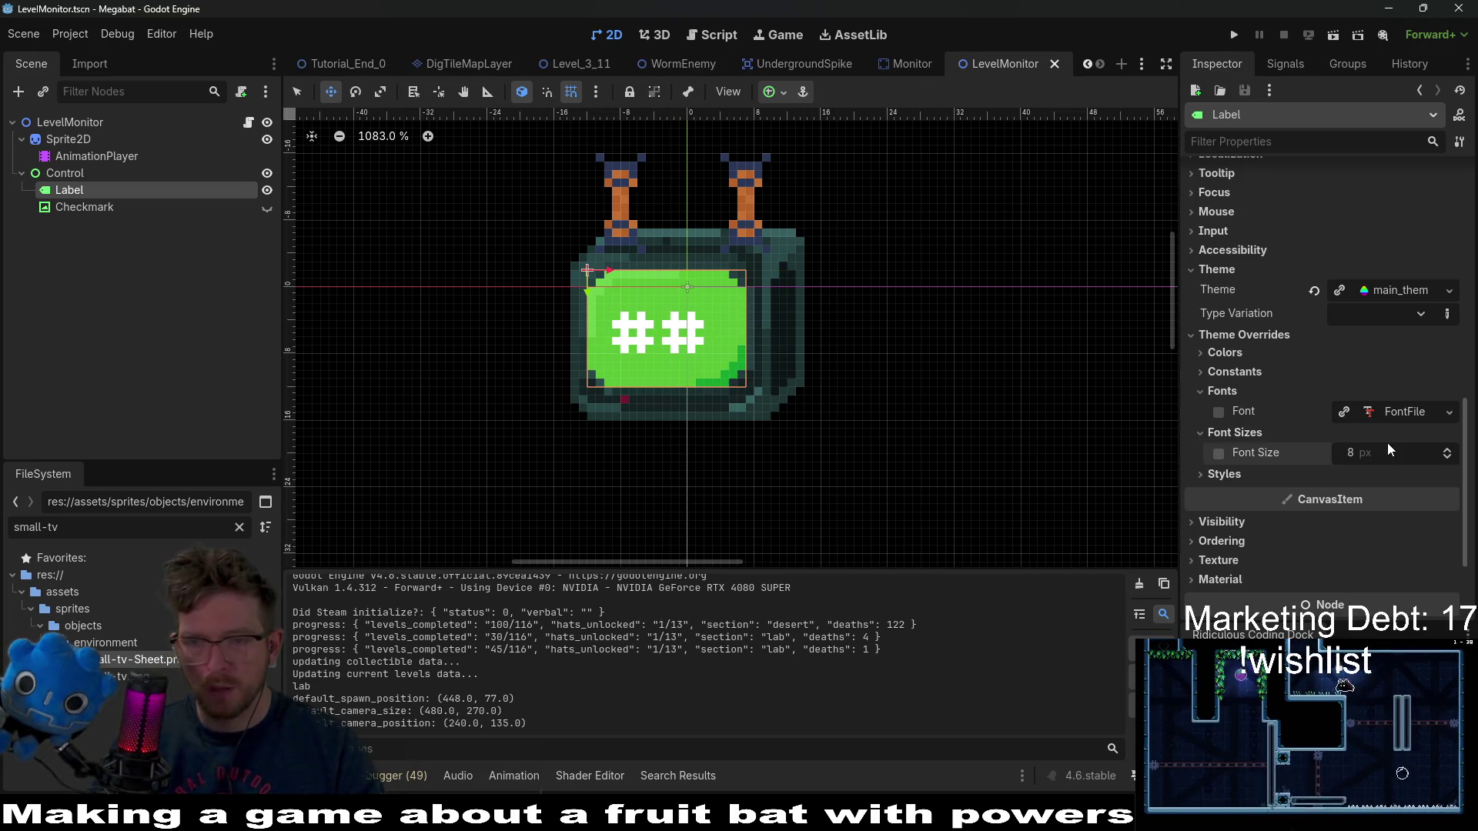
type("12")
key("Return")
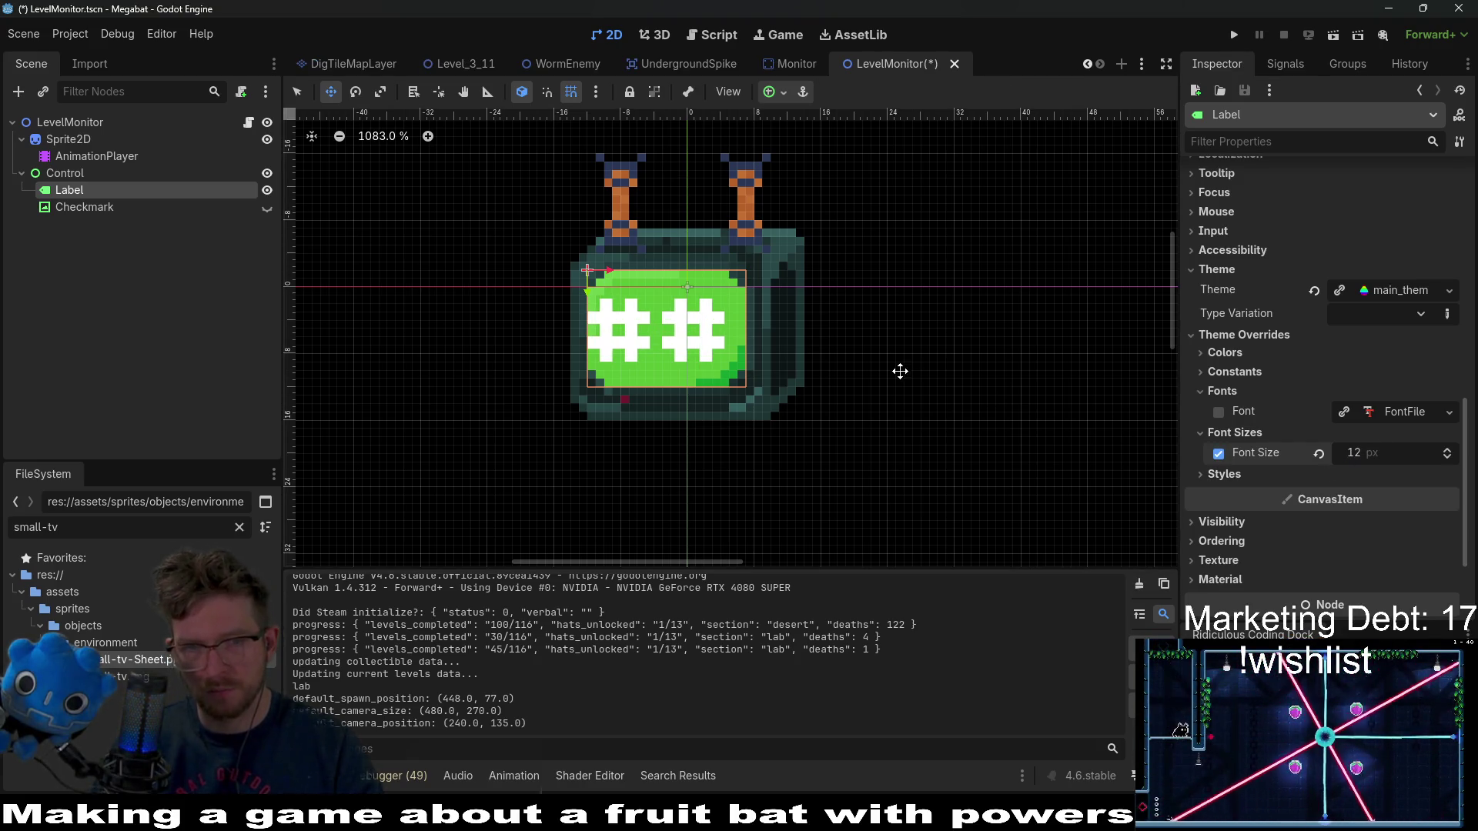
scroll(1393, 244, "up", 10)
- Preview the Label with test numbers like 22, 55 and 99, then restore '##'
left_click(1257, 244)
type("12")
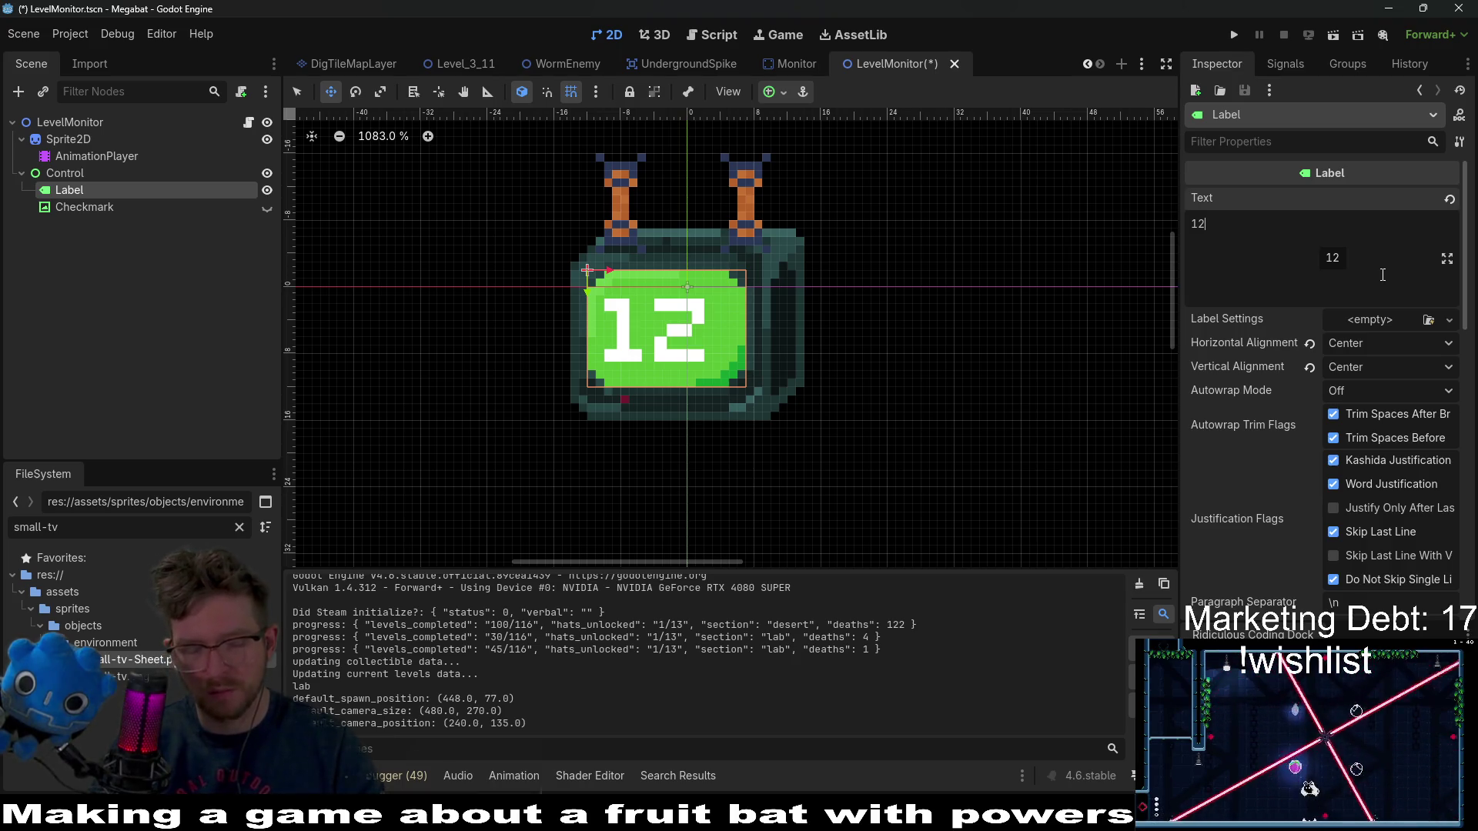
type("2")
key("BackSpace")
key("BackSpace")
key("BackSpace")
type("22")
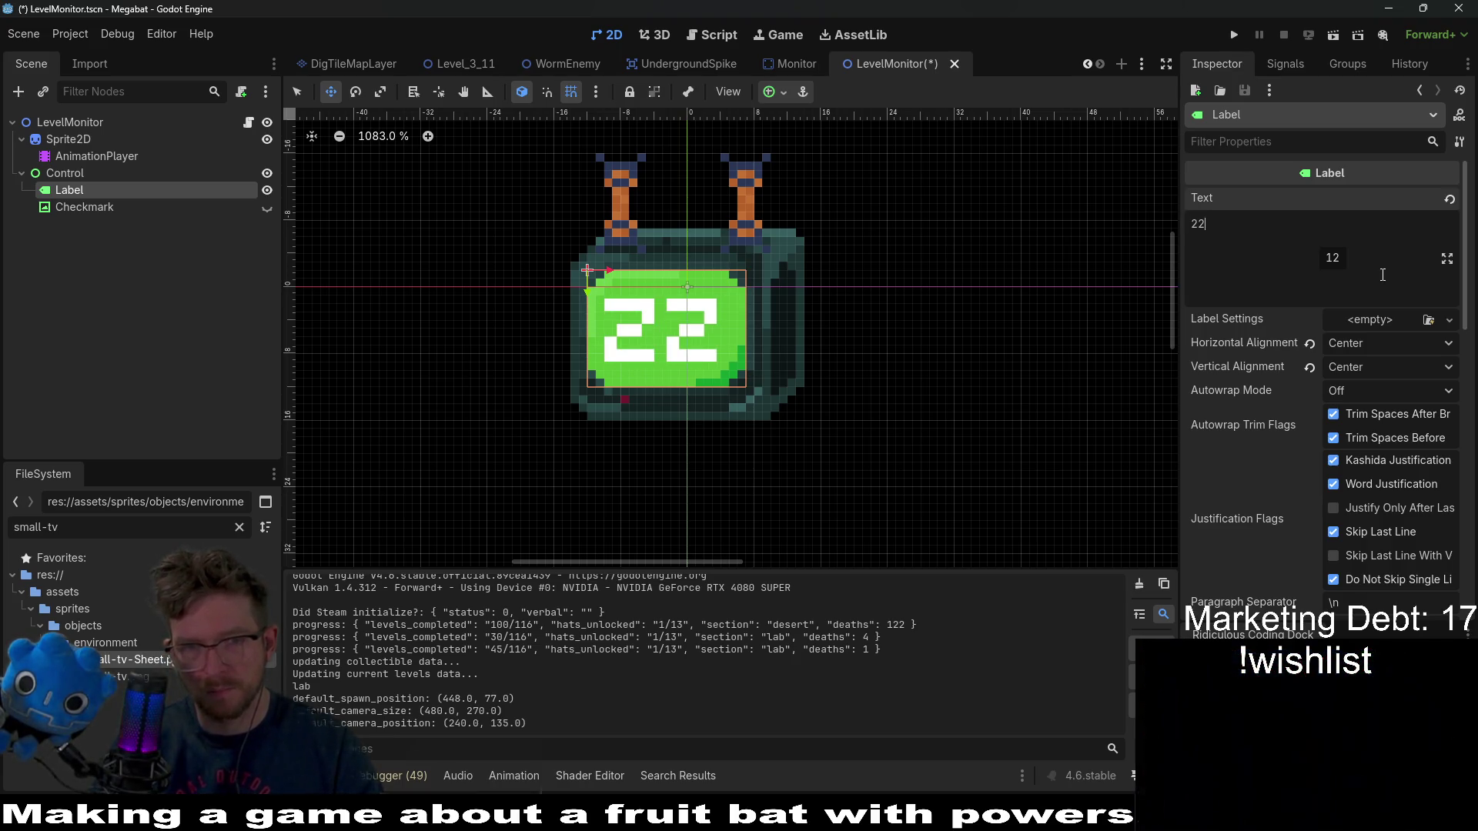
key("BackSpace")
key("BackSpace")
type("55")
key("BackSpace")
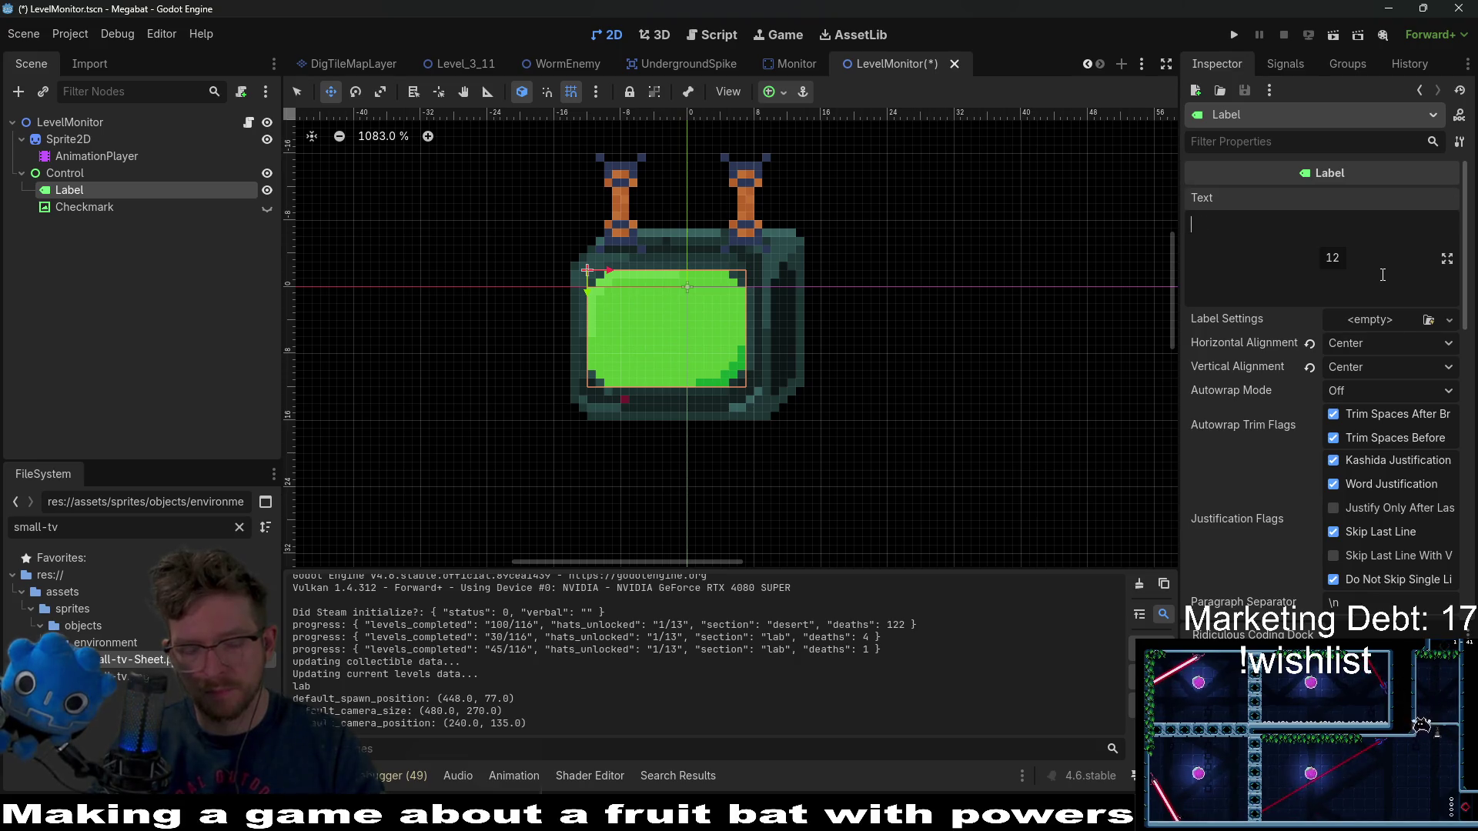
type("6")
key("BackSpace")
key("BackSpace")
type("99")
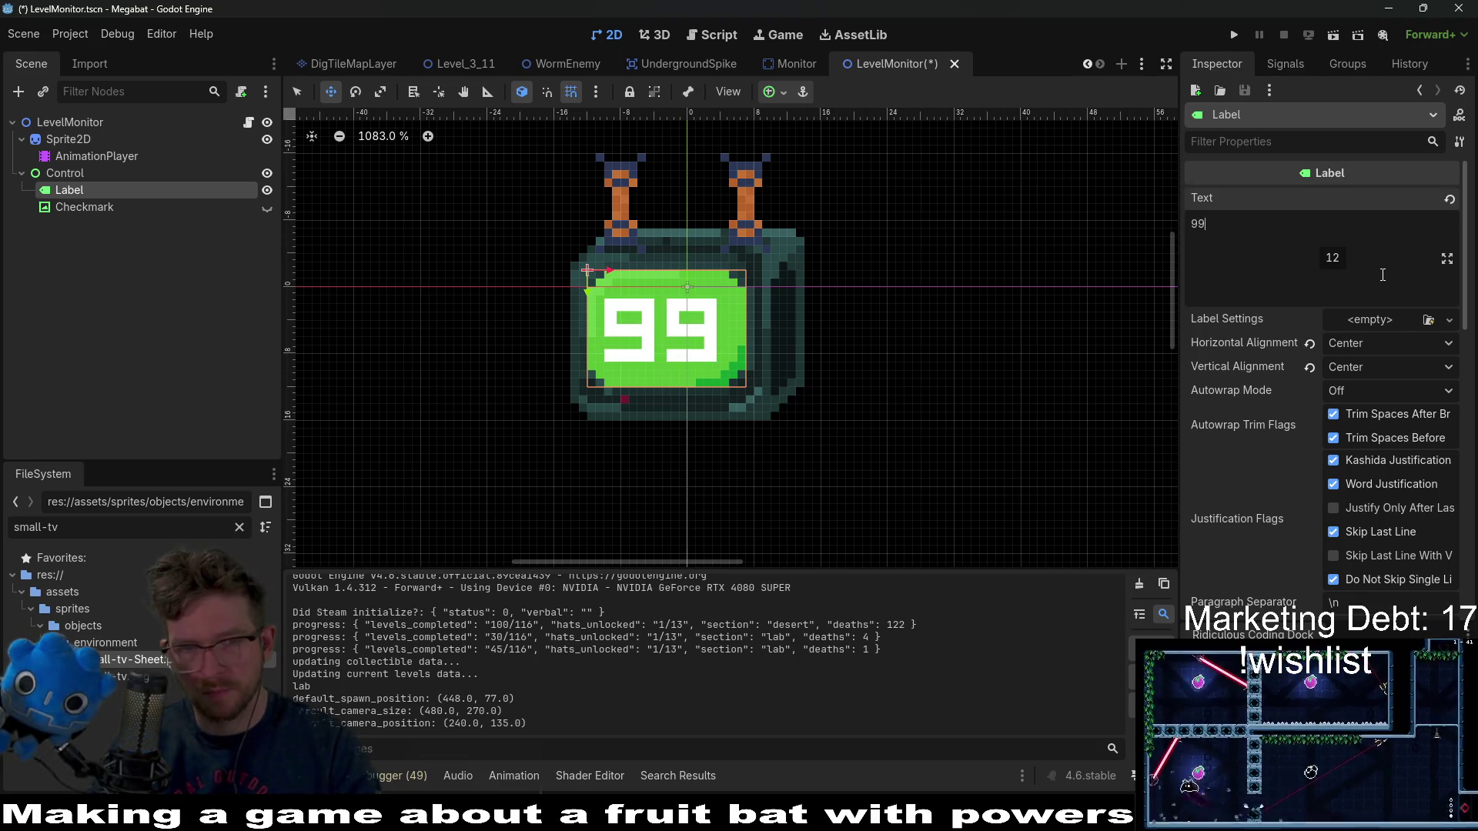
key("BackSpace")
key("BackSpace")
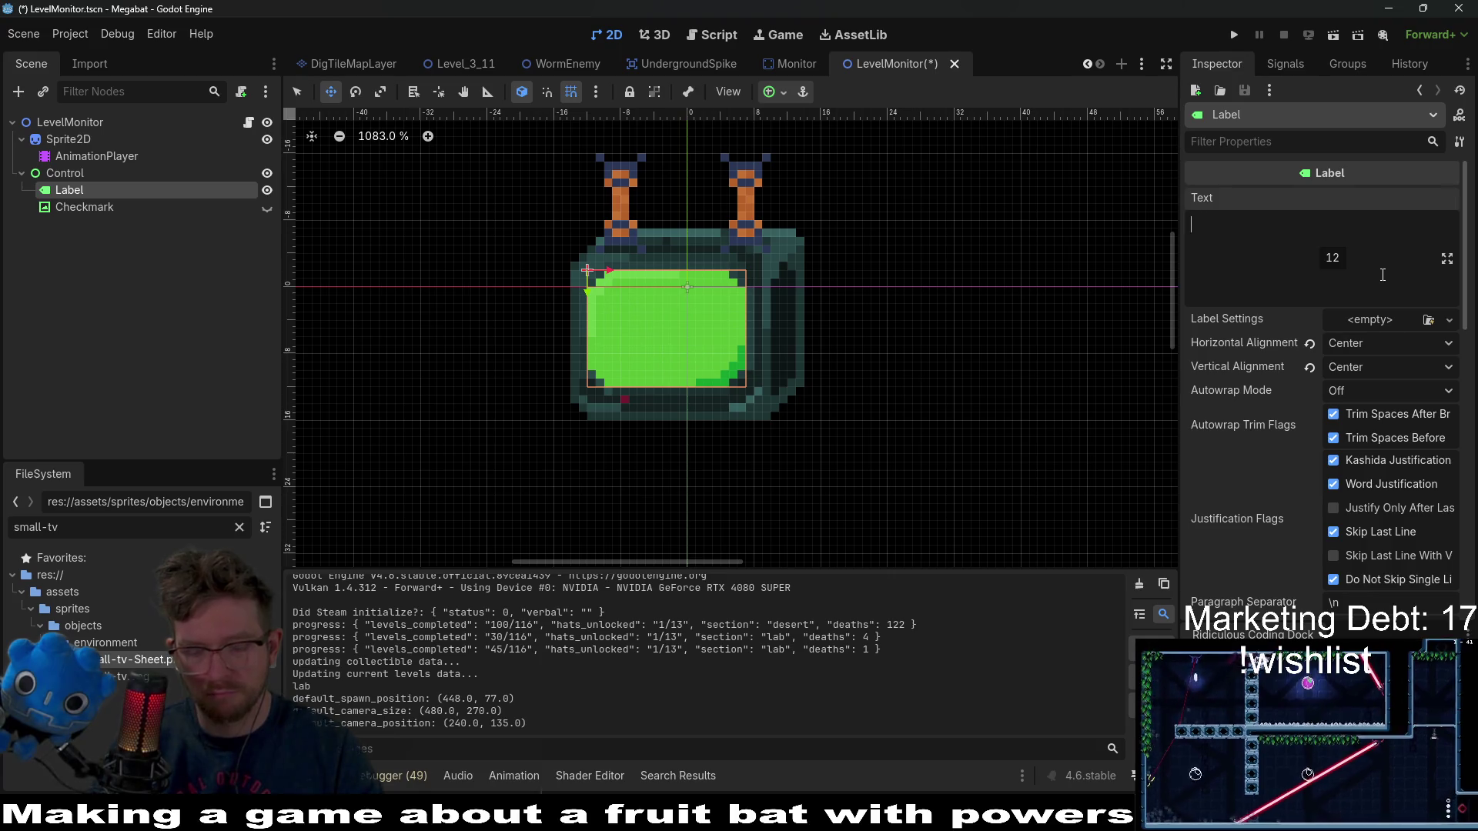
type("##")
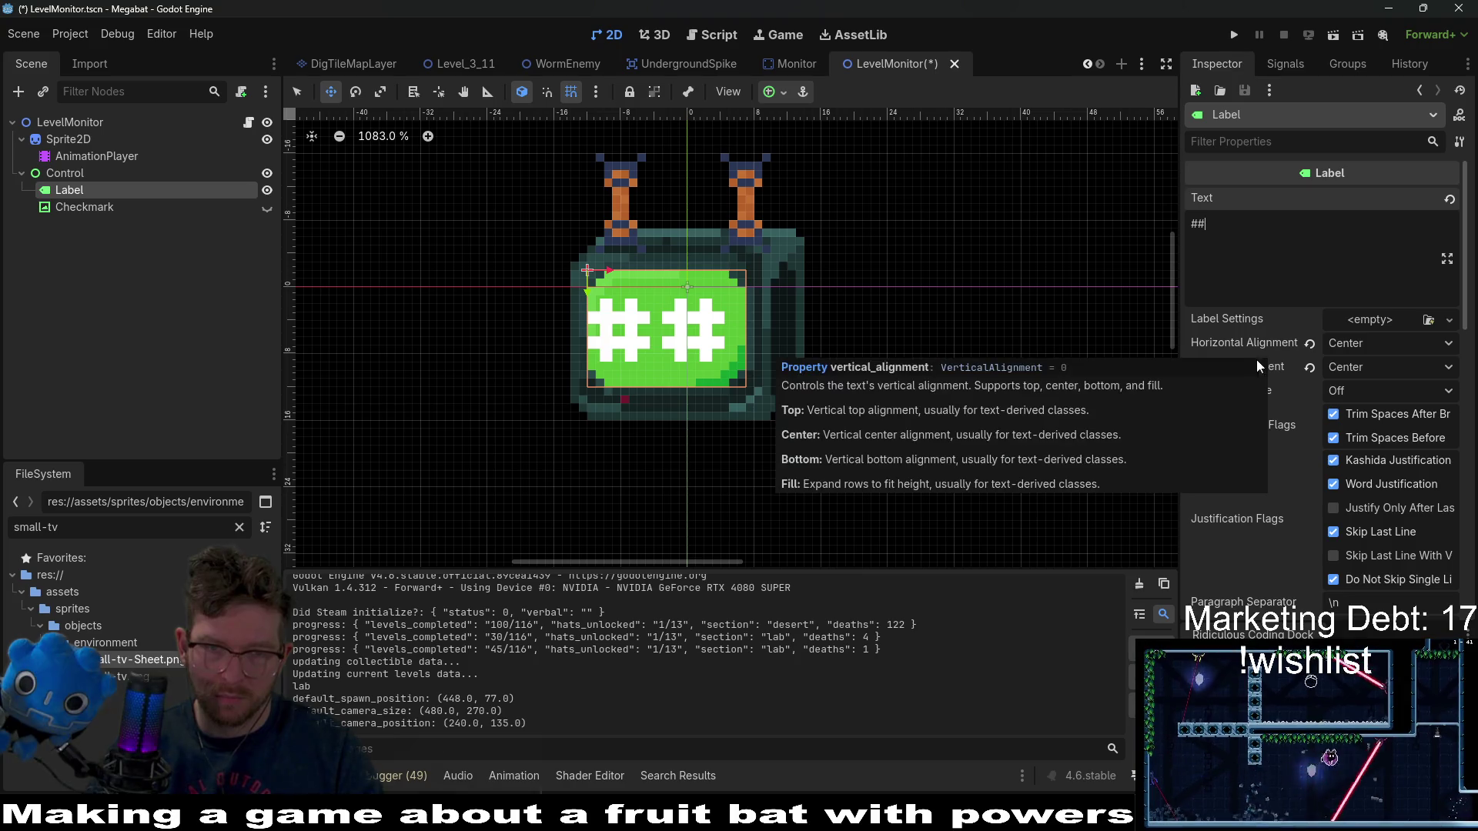
- Try 99 and 11 in the Label, put '##' back, and save the LevelMonitor scene
scroll(727, 332, "up", 1)
scroll(727, 332, "down", 2)
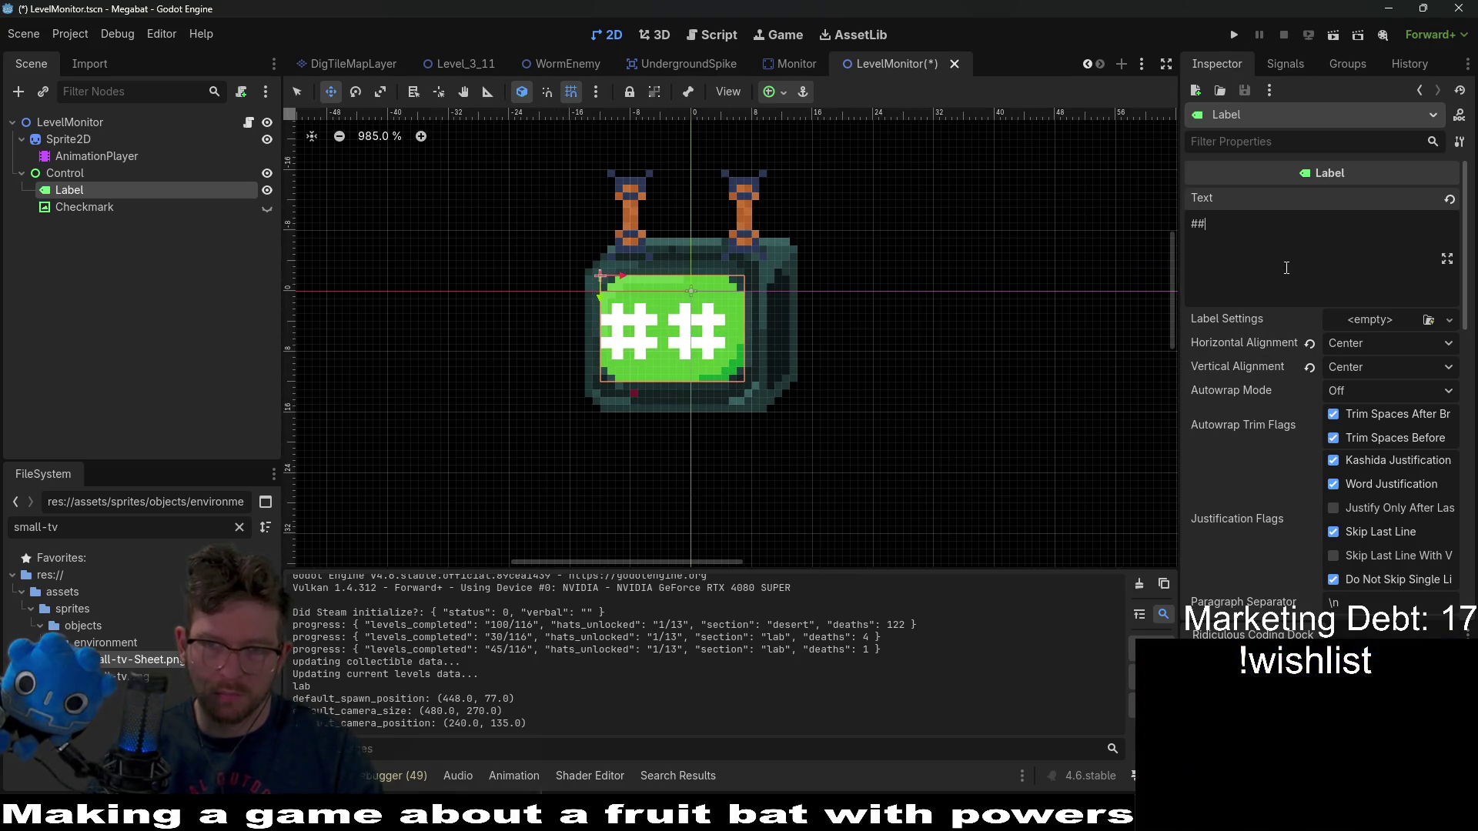
key("BackSpace")
key("BackSpace")
type("99")
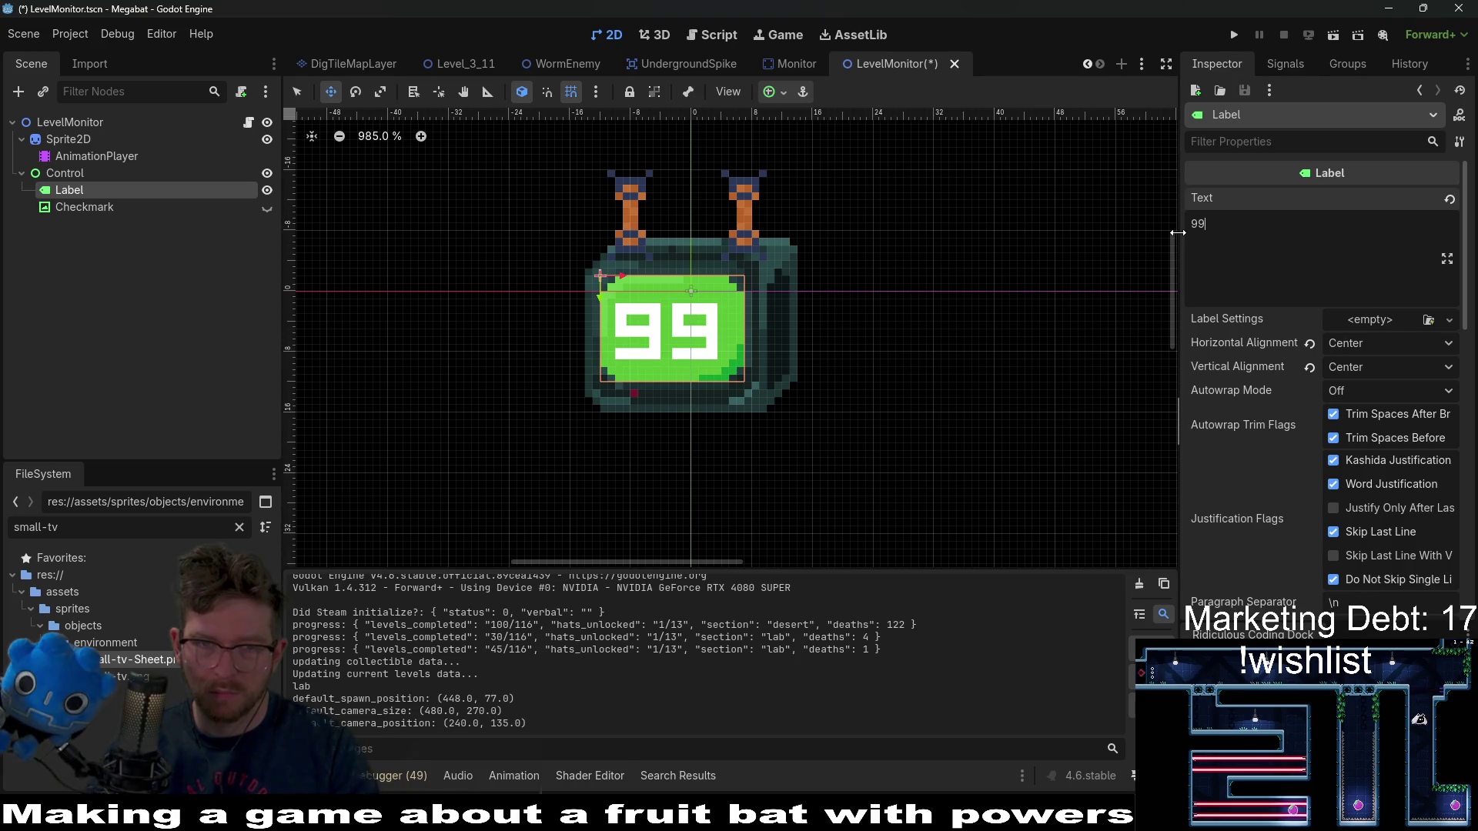
key("BackSpace")
key("BackSpace")
type("1")
key("BackSpace")
type("11")
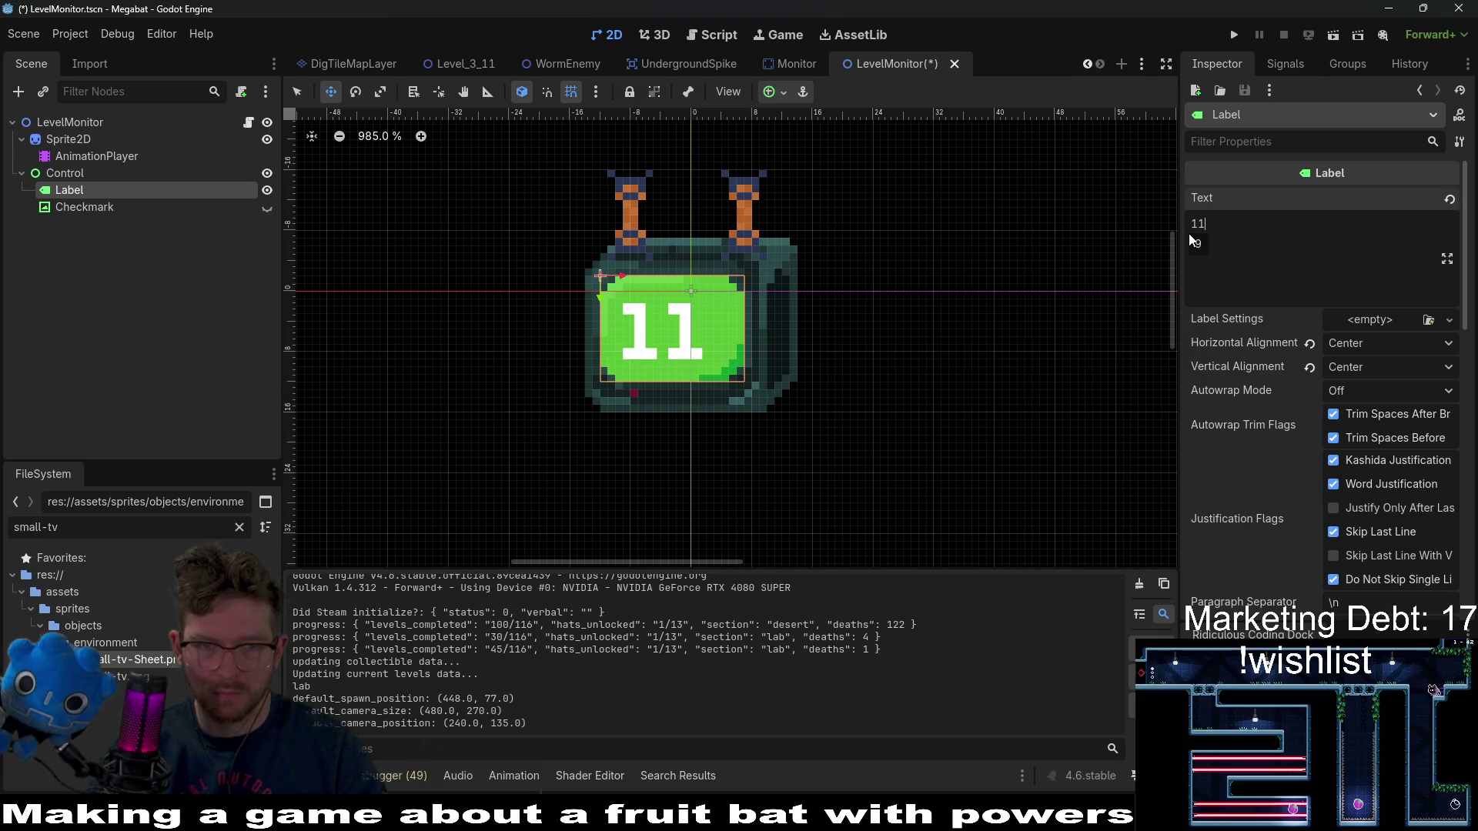
key("BackSpace")
key("BackSpace")
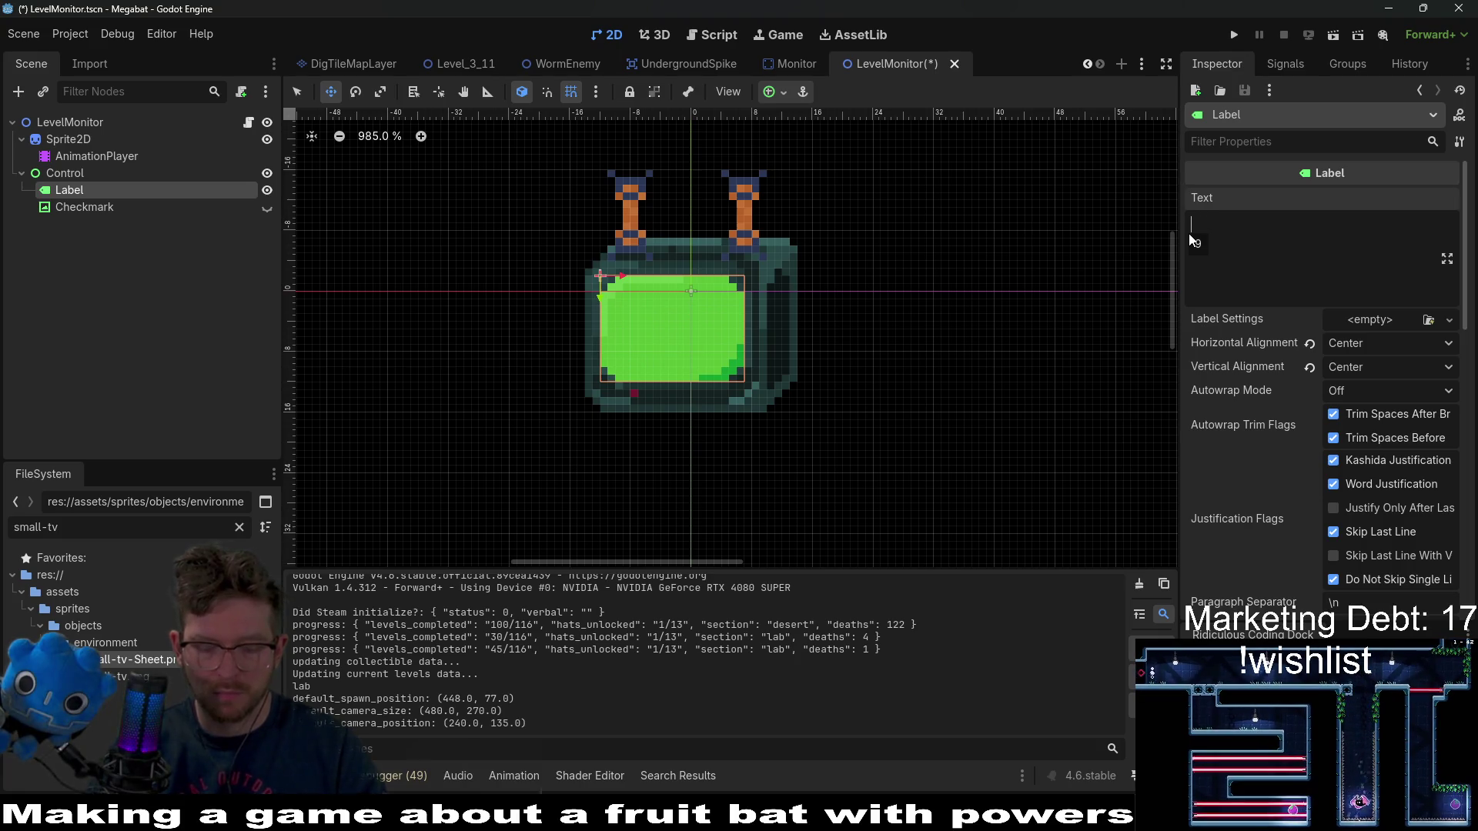
type("##")
scroll(1191, 306, "down", 5)
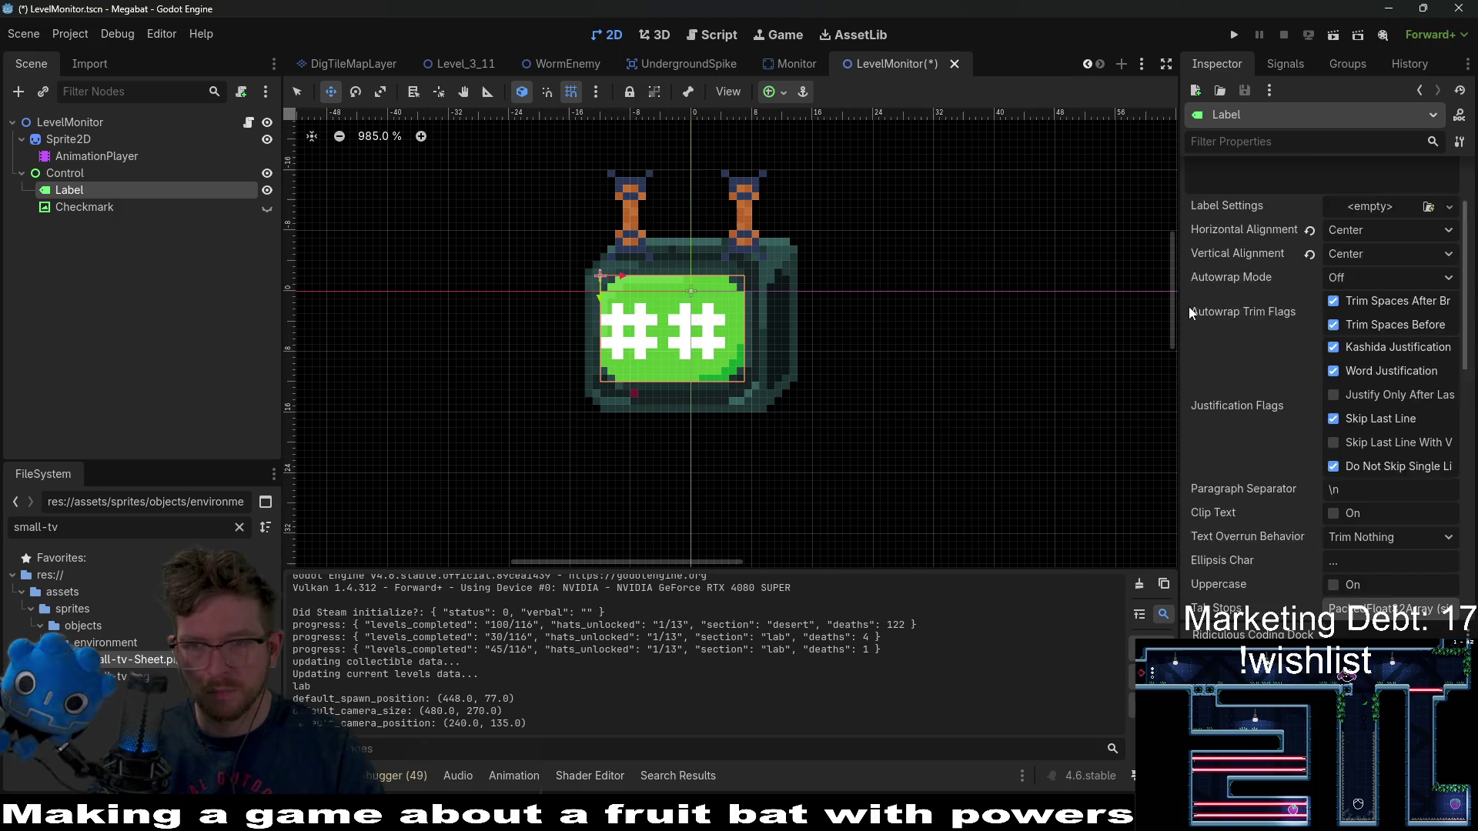
key("ctrl+s")
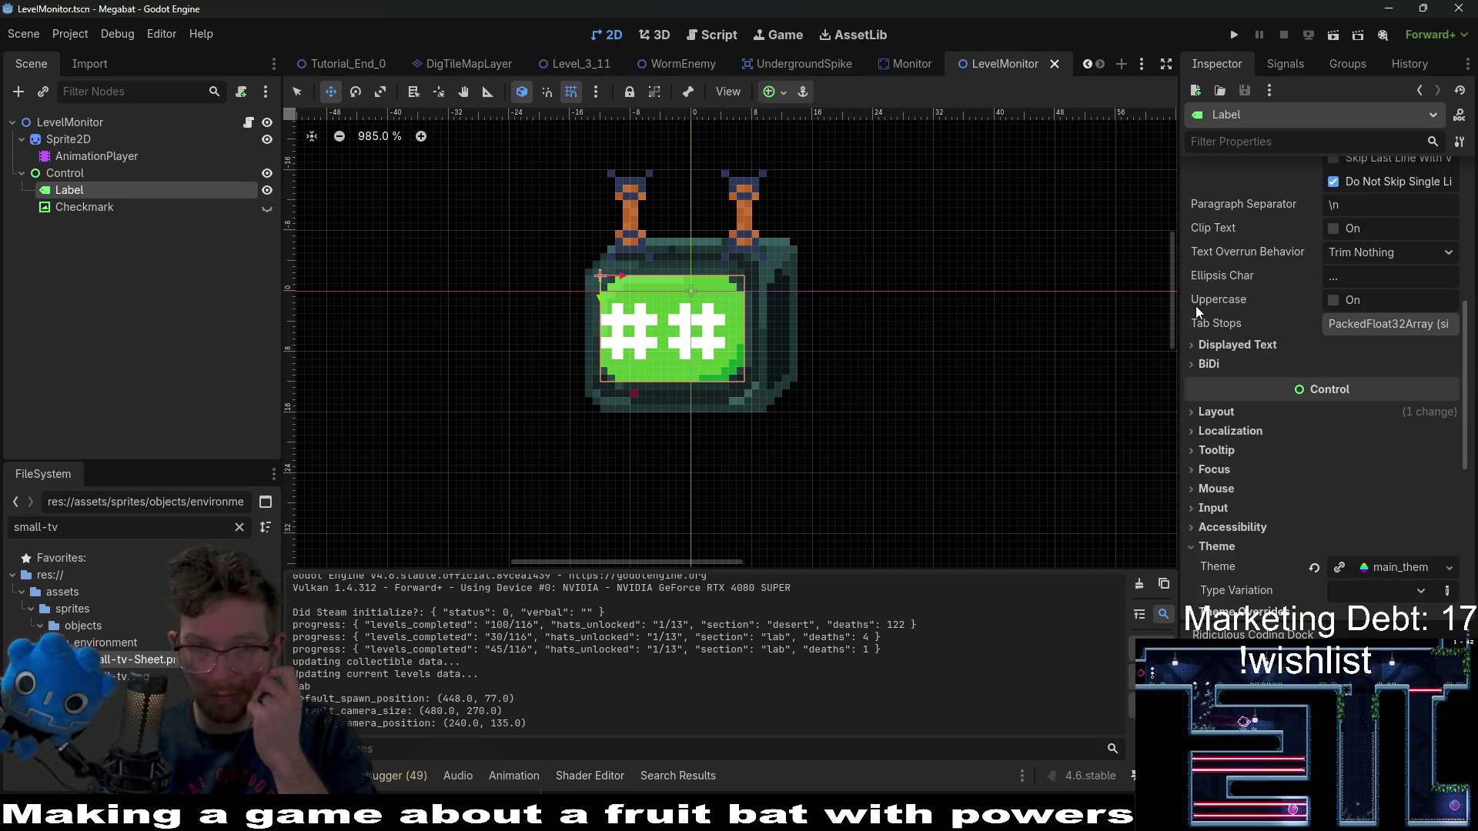
left_click(495, 284)
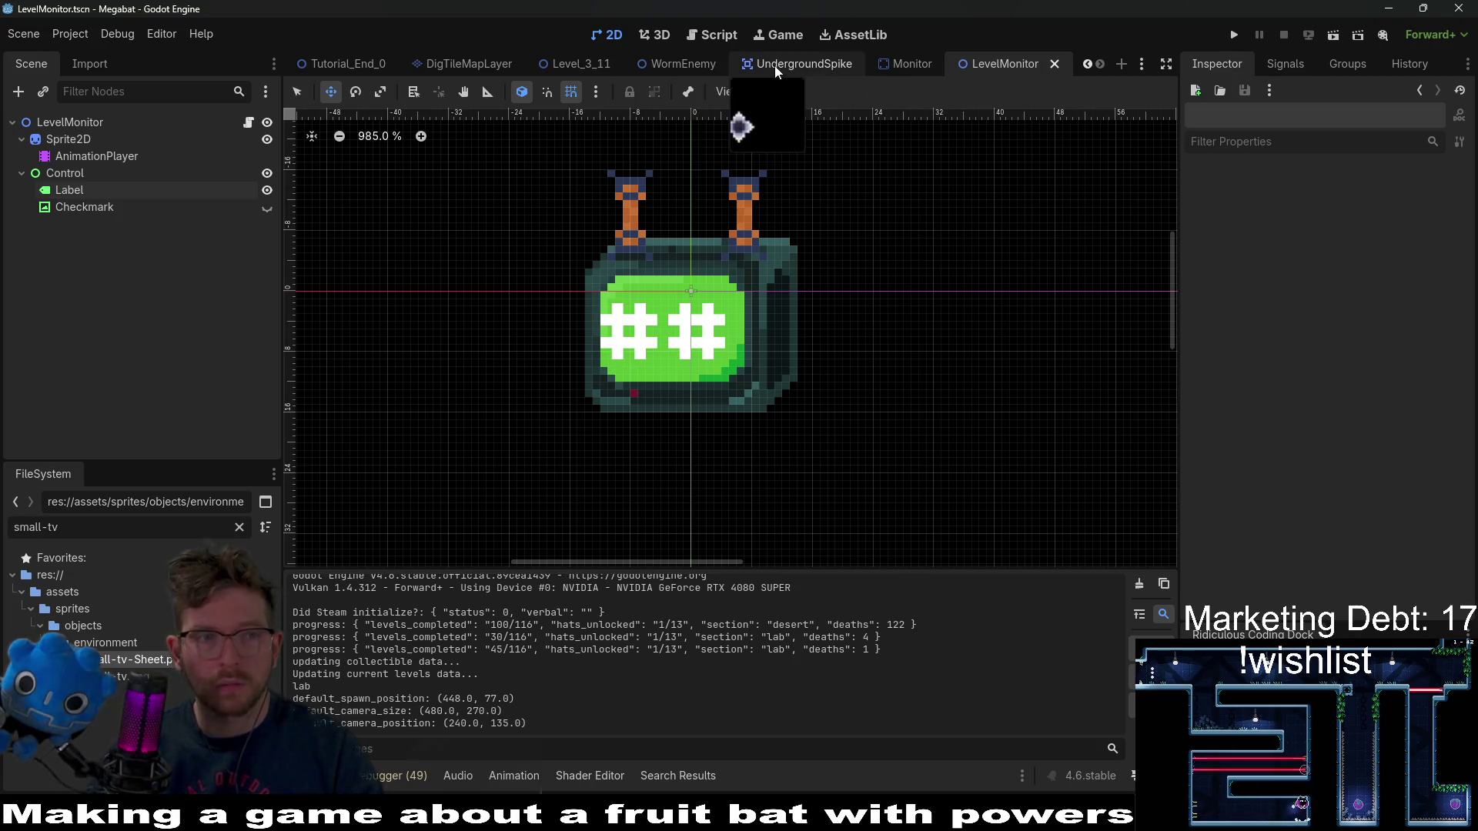
- Open the LevelMonitor node's script and close the Opera GX browser window
left_click(248, 124)
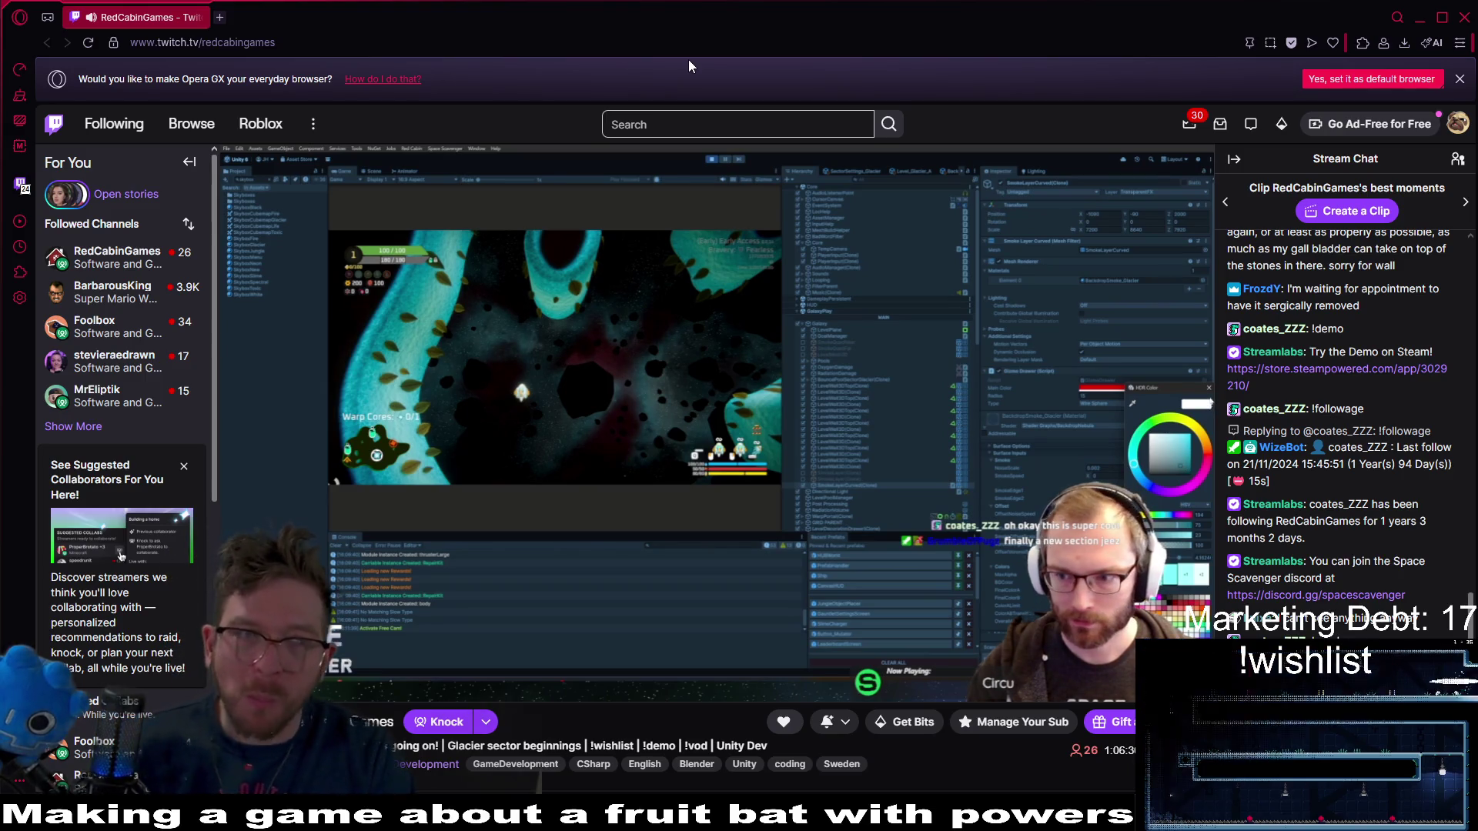
left_click(1465, 17)
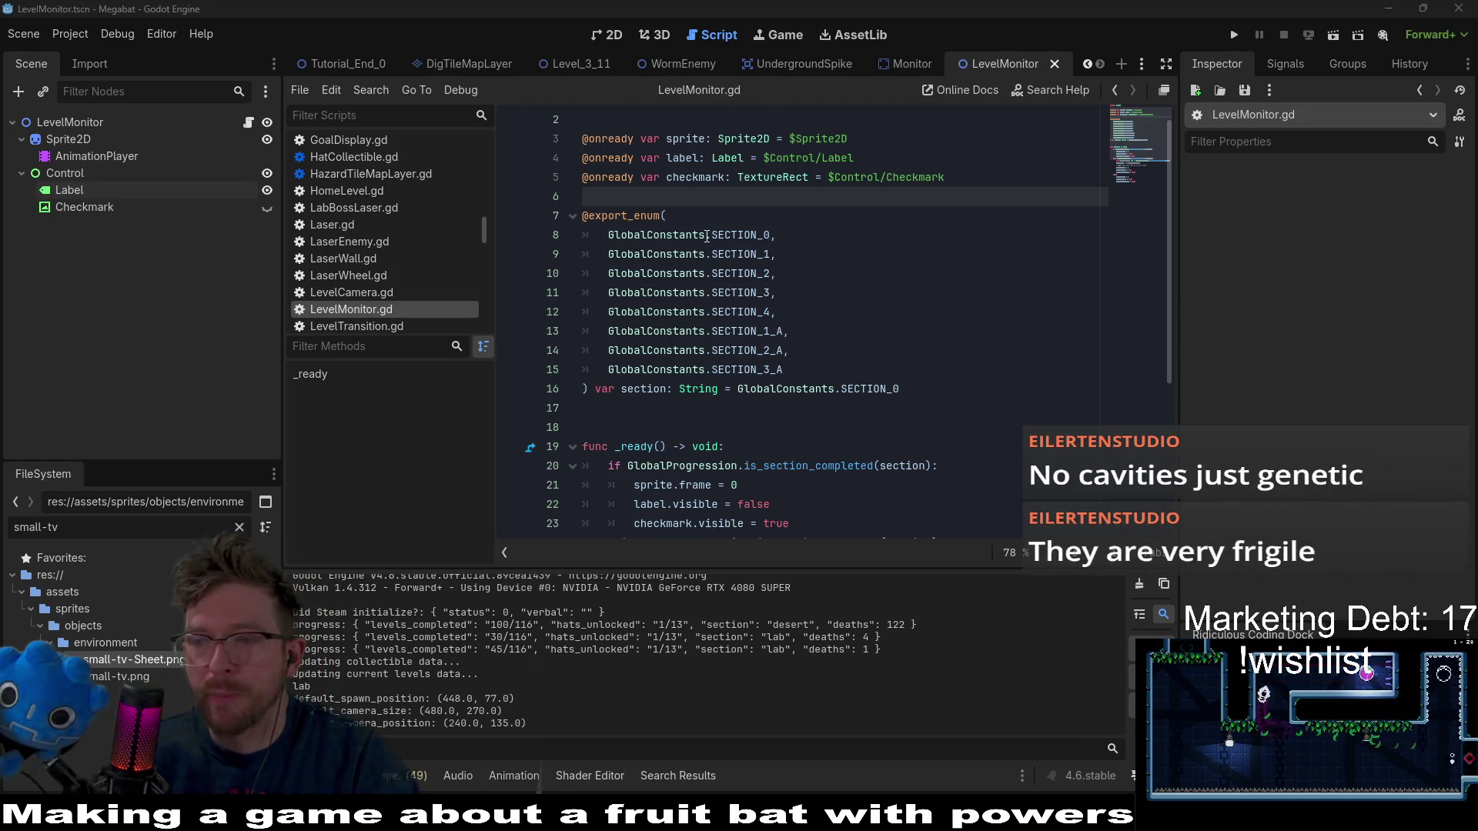
- Finish the _ready() section branches in LevelMonitor.gd and return to the LevelMonitor scene's 2D view
mouse_move(705, 238)
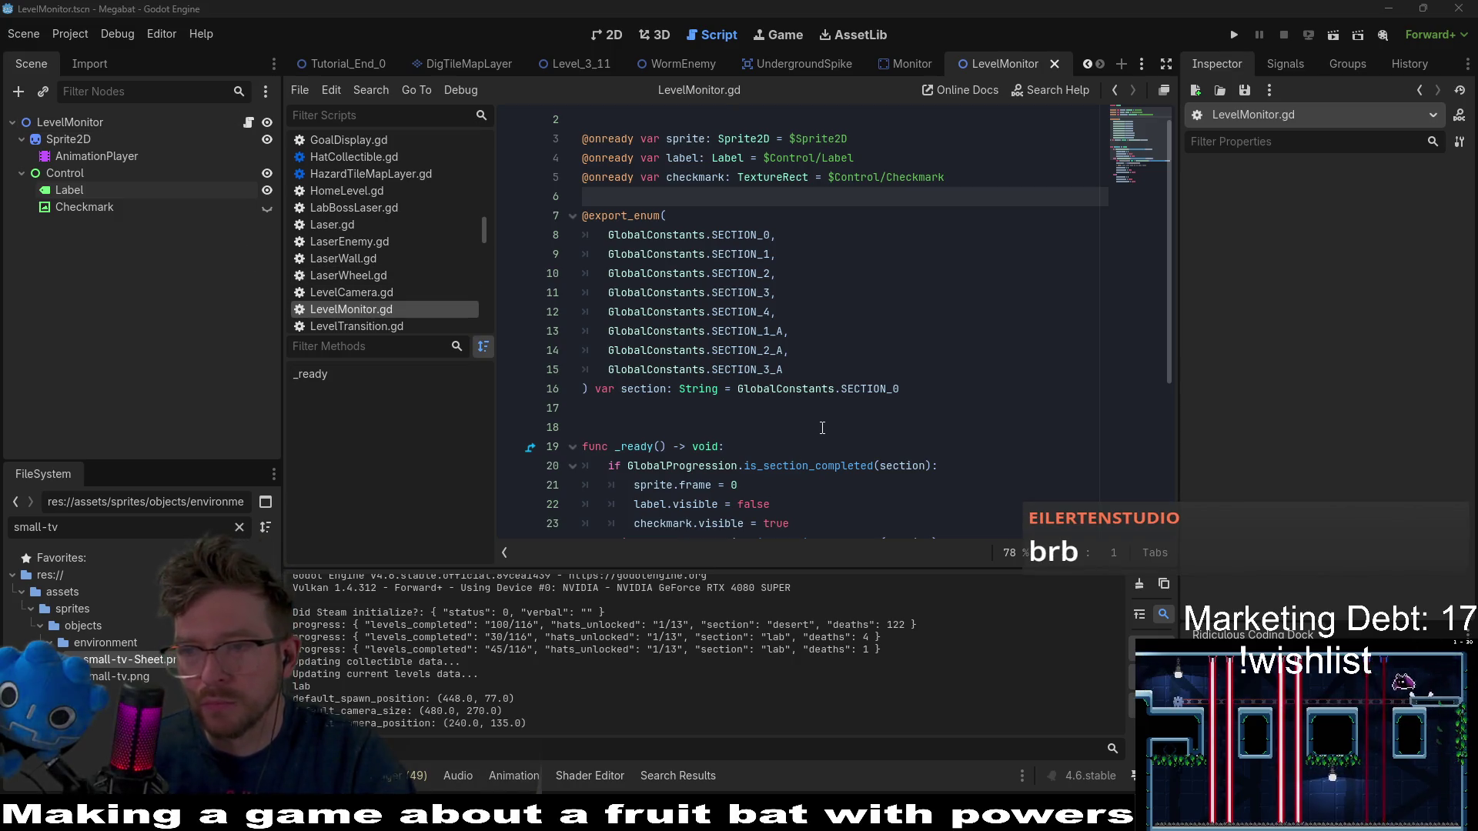
left_click(824, 427)
left_click(785, 408)
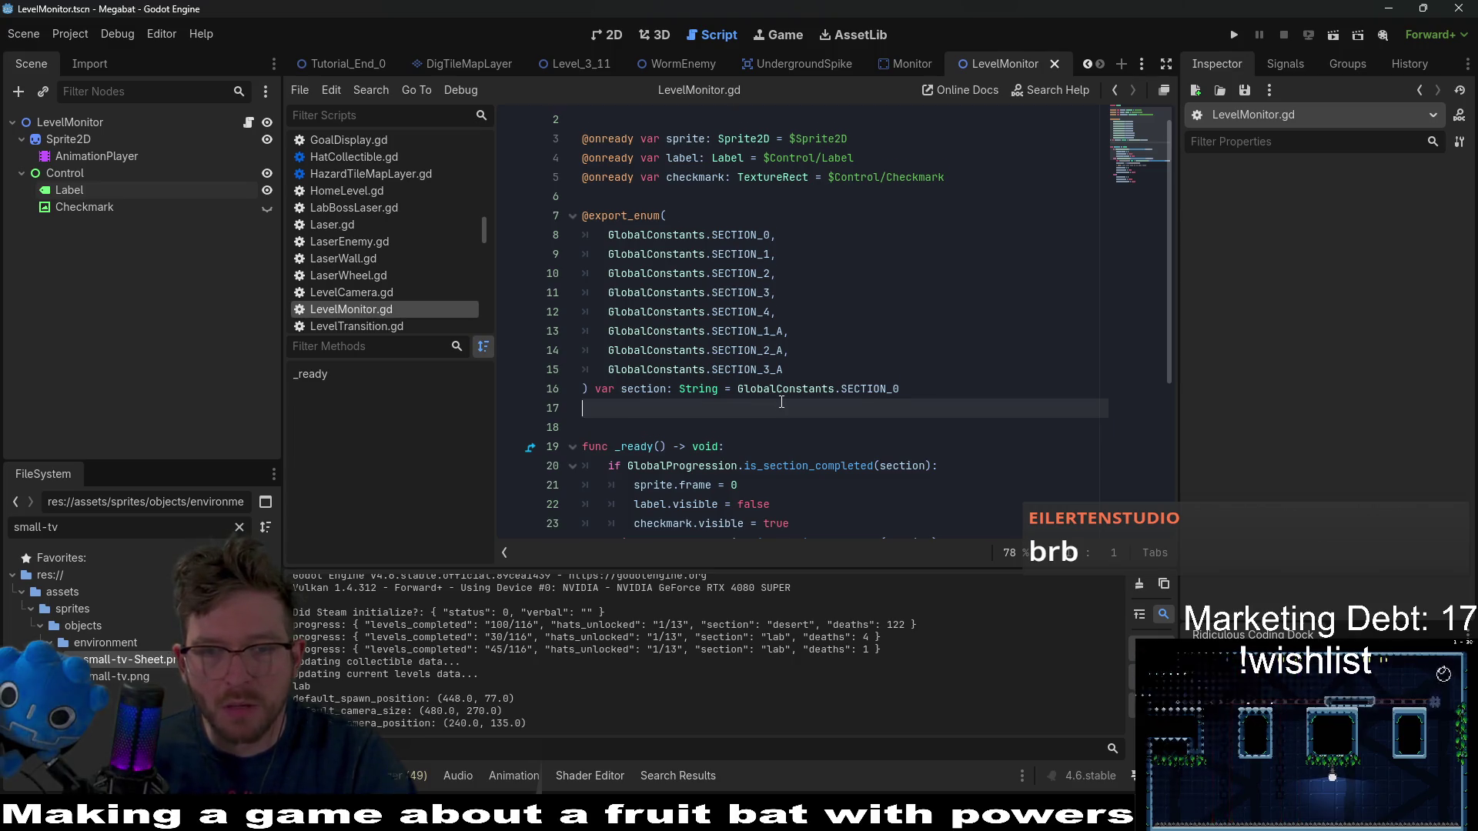
scroll(781, 401, "down", 4)
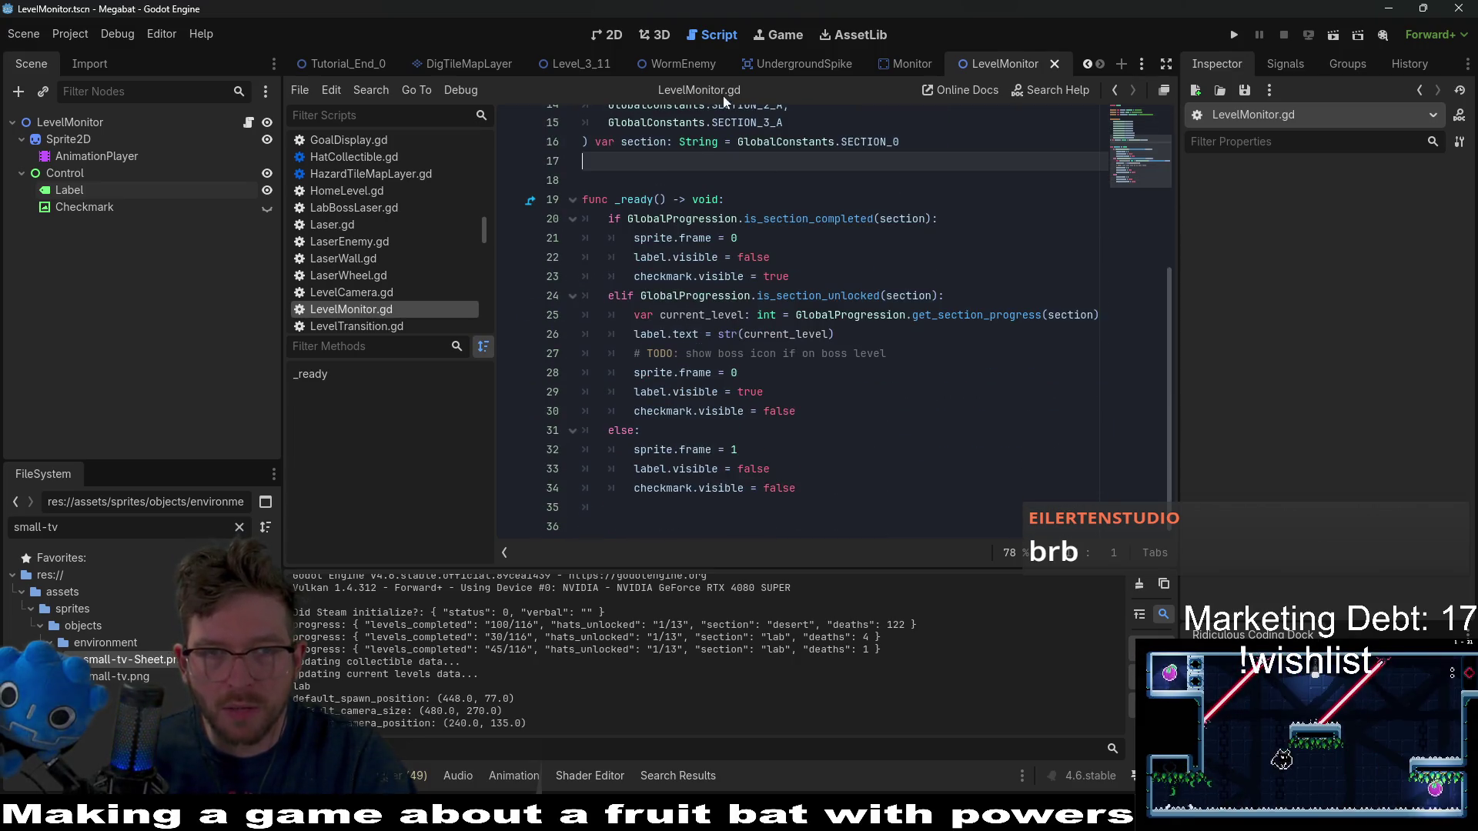
left_click(620, 35)
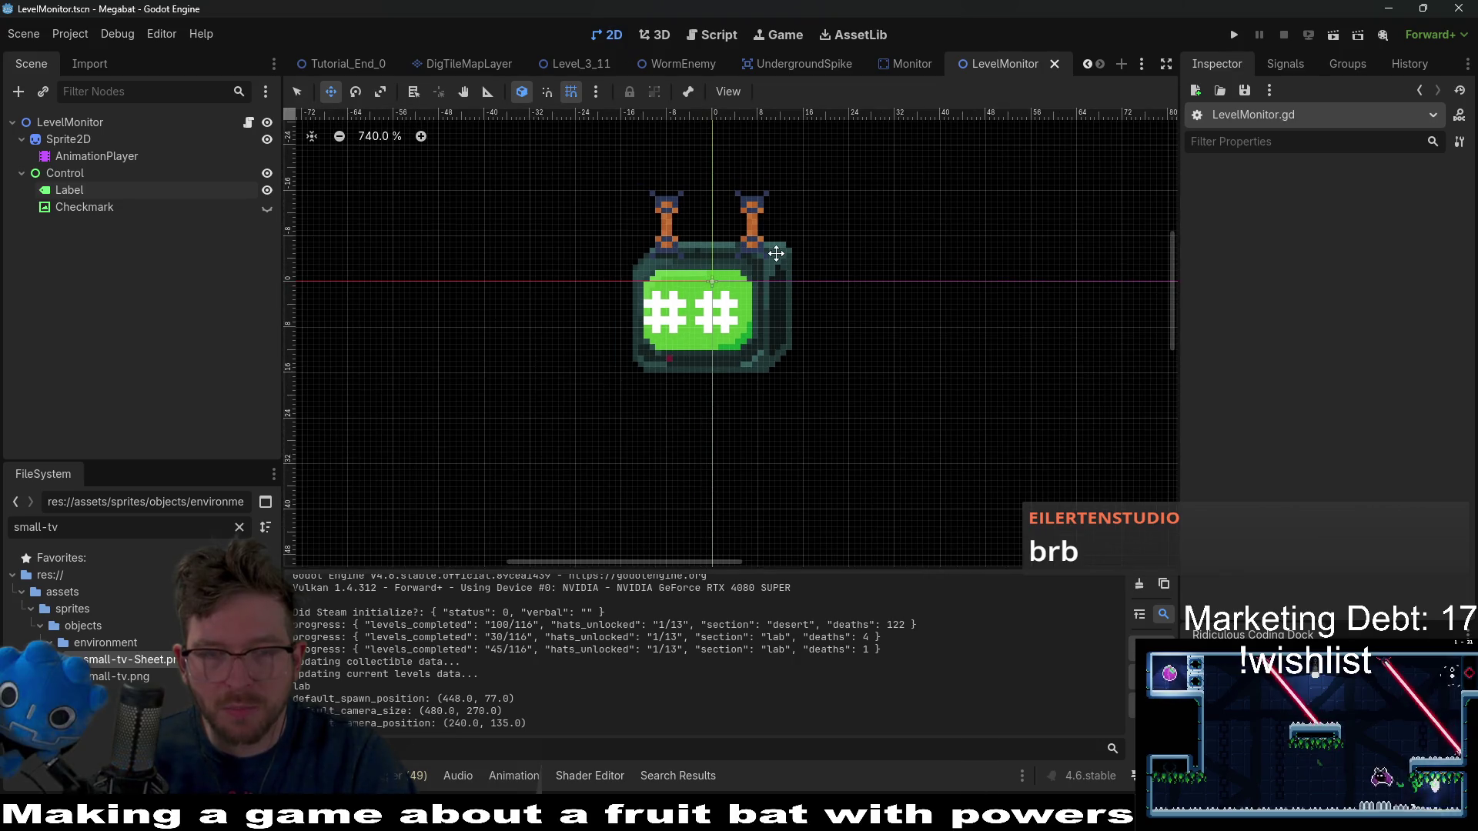
- Back in Aseprite, close the small-tv-Sheet, x and checkmark sprites
key("alt+Tab")
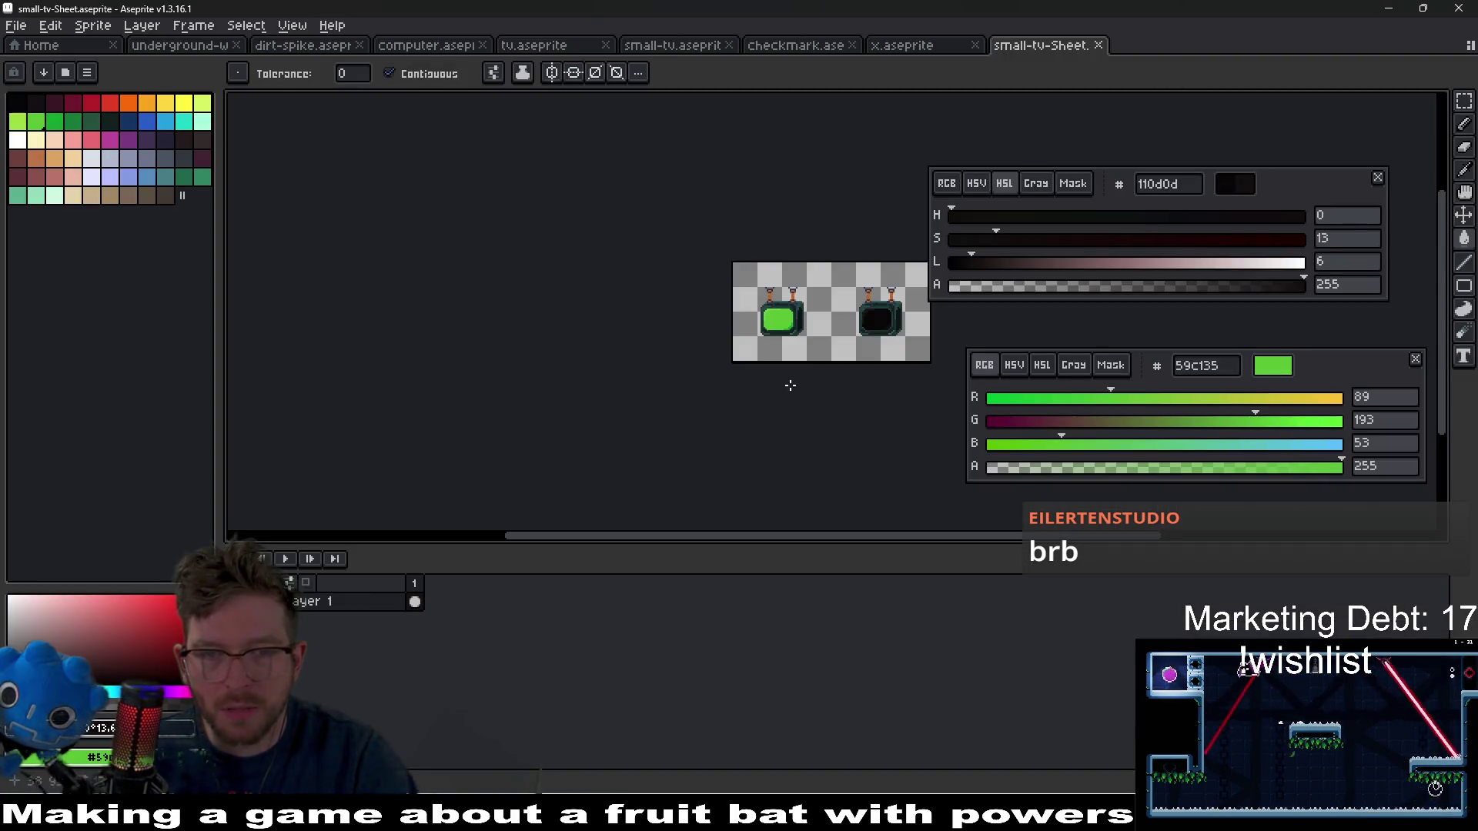
left_click(1050, 47)
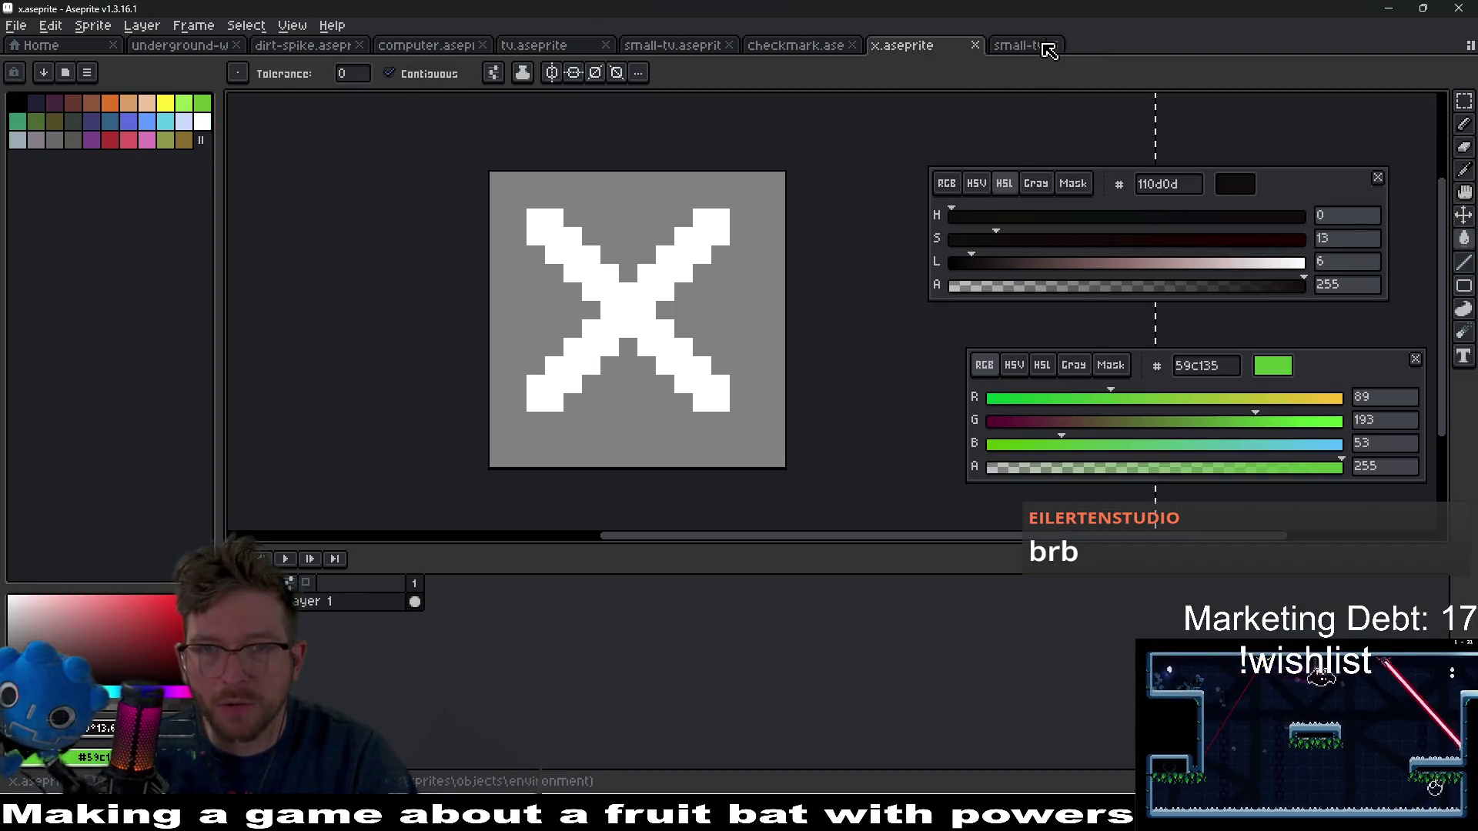
middle_click(897, 49)
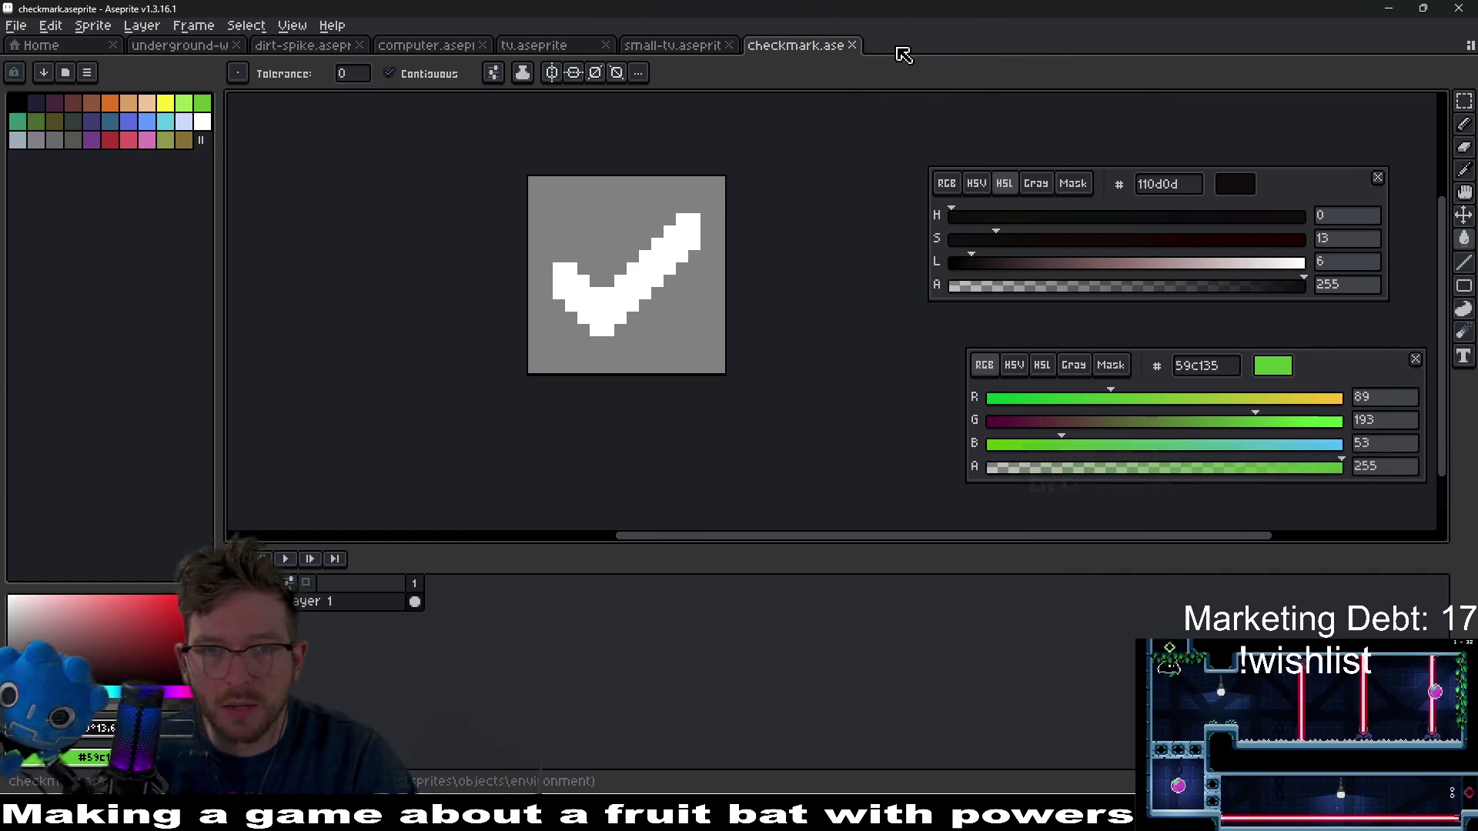
middle_click(804, 50)
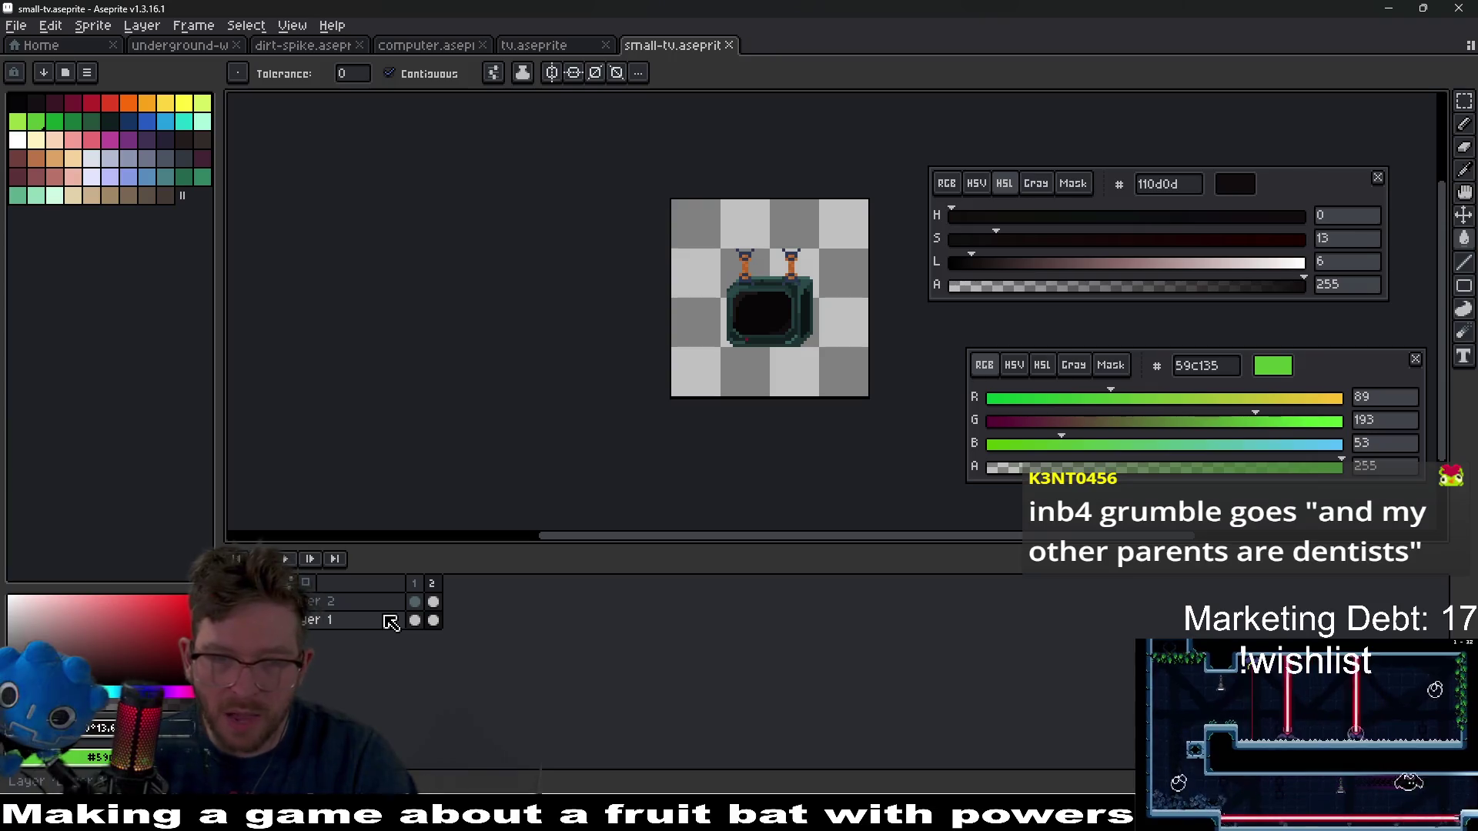
scroll(768, 323, "up", 2)
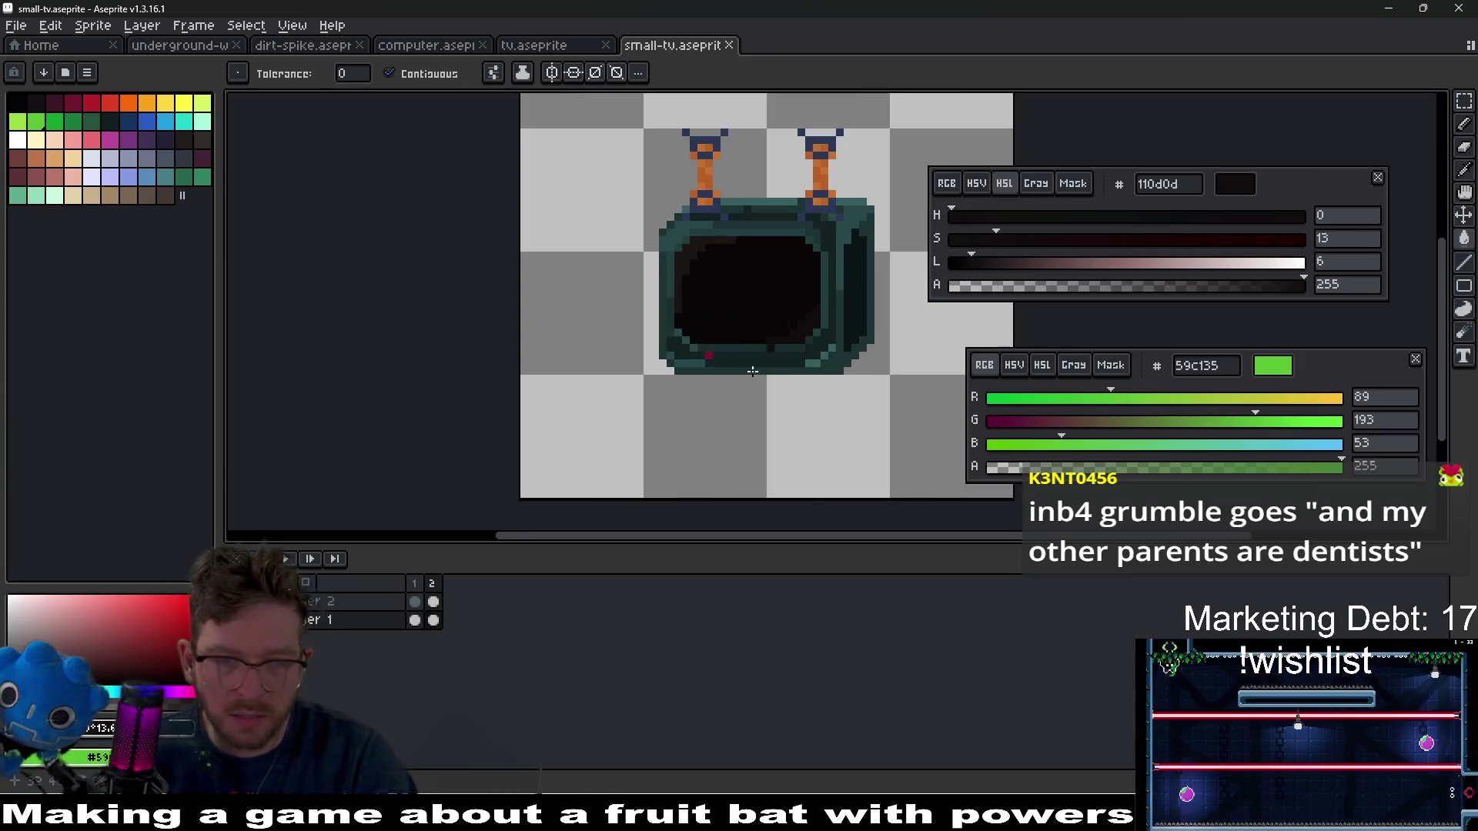
- Duplicate Layer 1 and move the copy to the bottom of the layer stack
right_click(363, 623)
mouse_move(471, 660)
left_click(527, 667)
left_click(393, 623)
key("ctrl+z")
key("ctrl+v")
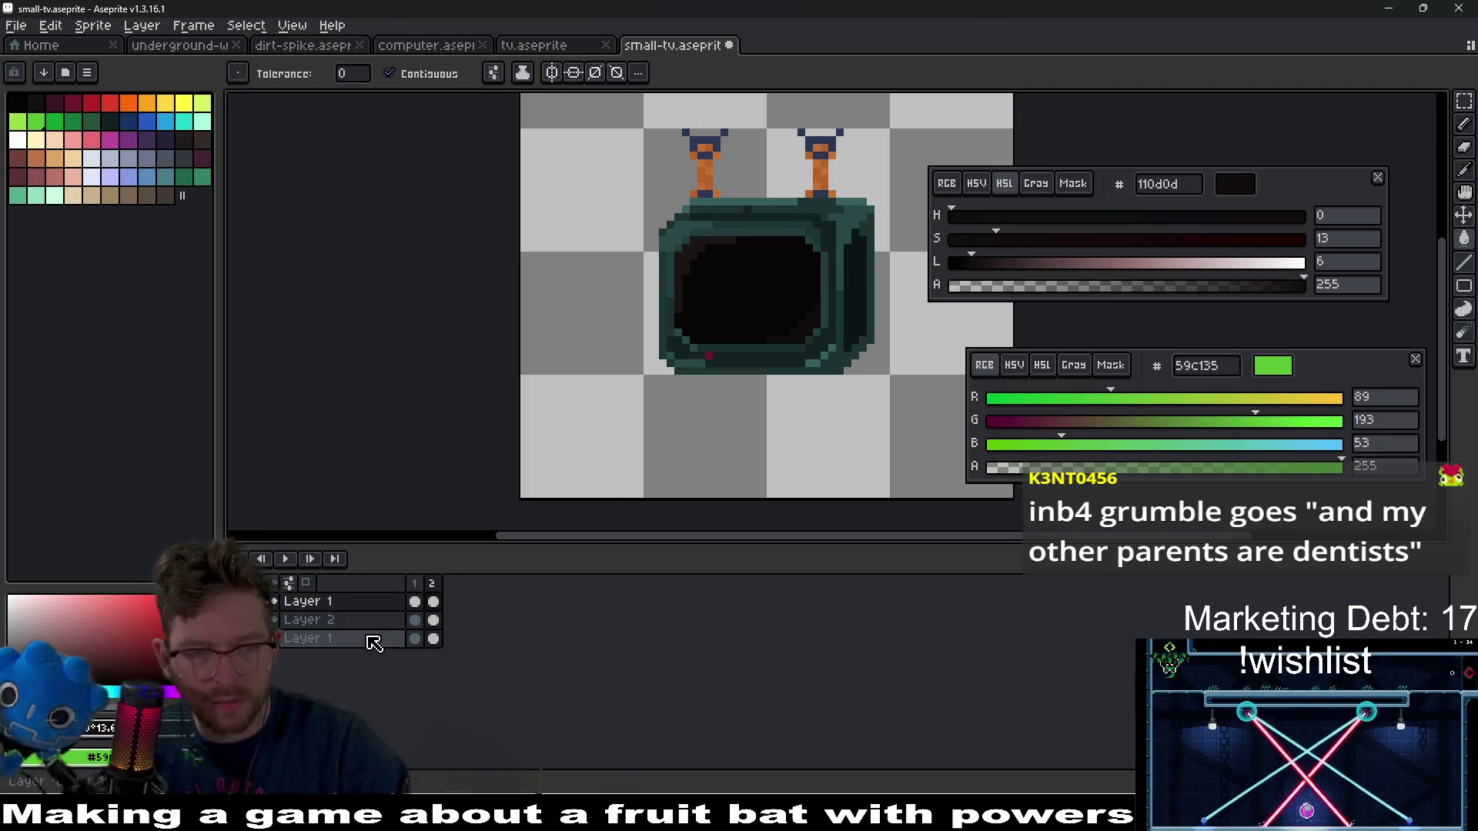
left_click_drag(353, 604, 352, 646)
- Name the layers monitor, screen and ropes from bottom to top, then select screen's first frame
double_click(351, 645)
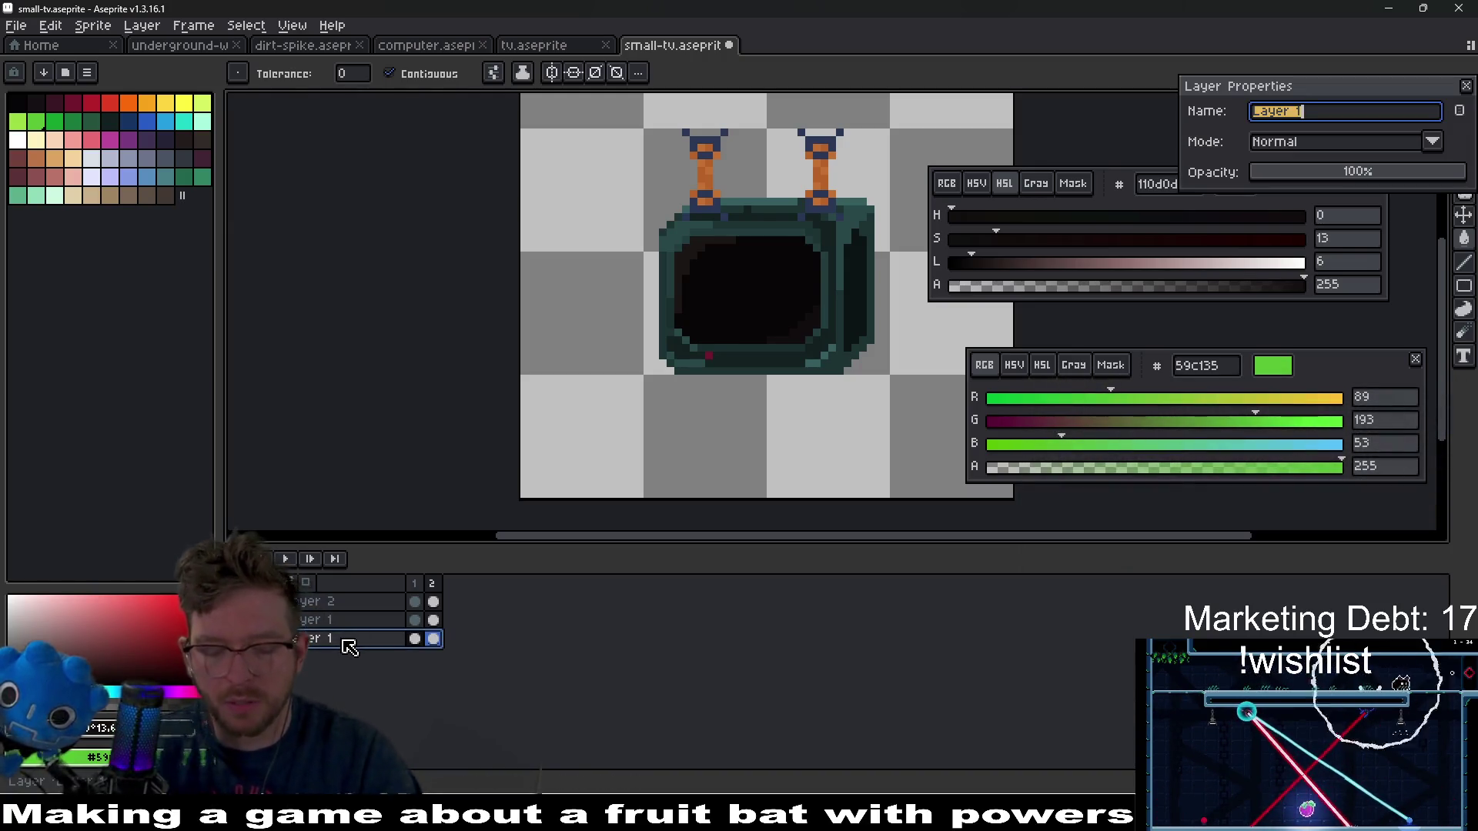
type("r")
key("Return")
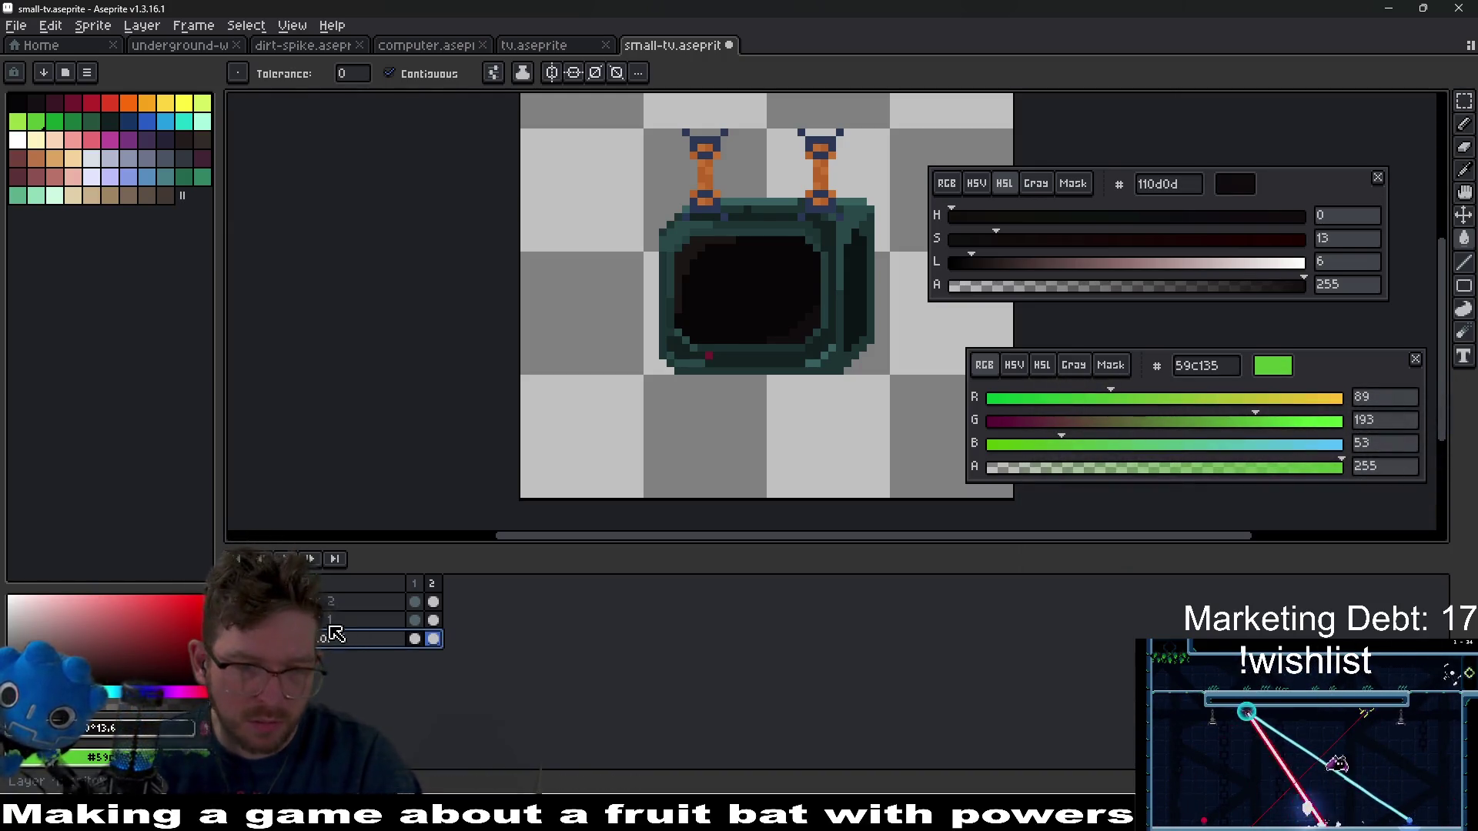
double_click(339, 624)
type("scr")
key("Escape")
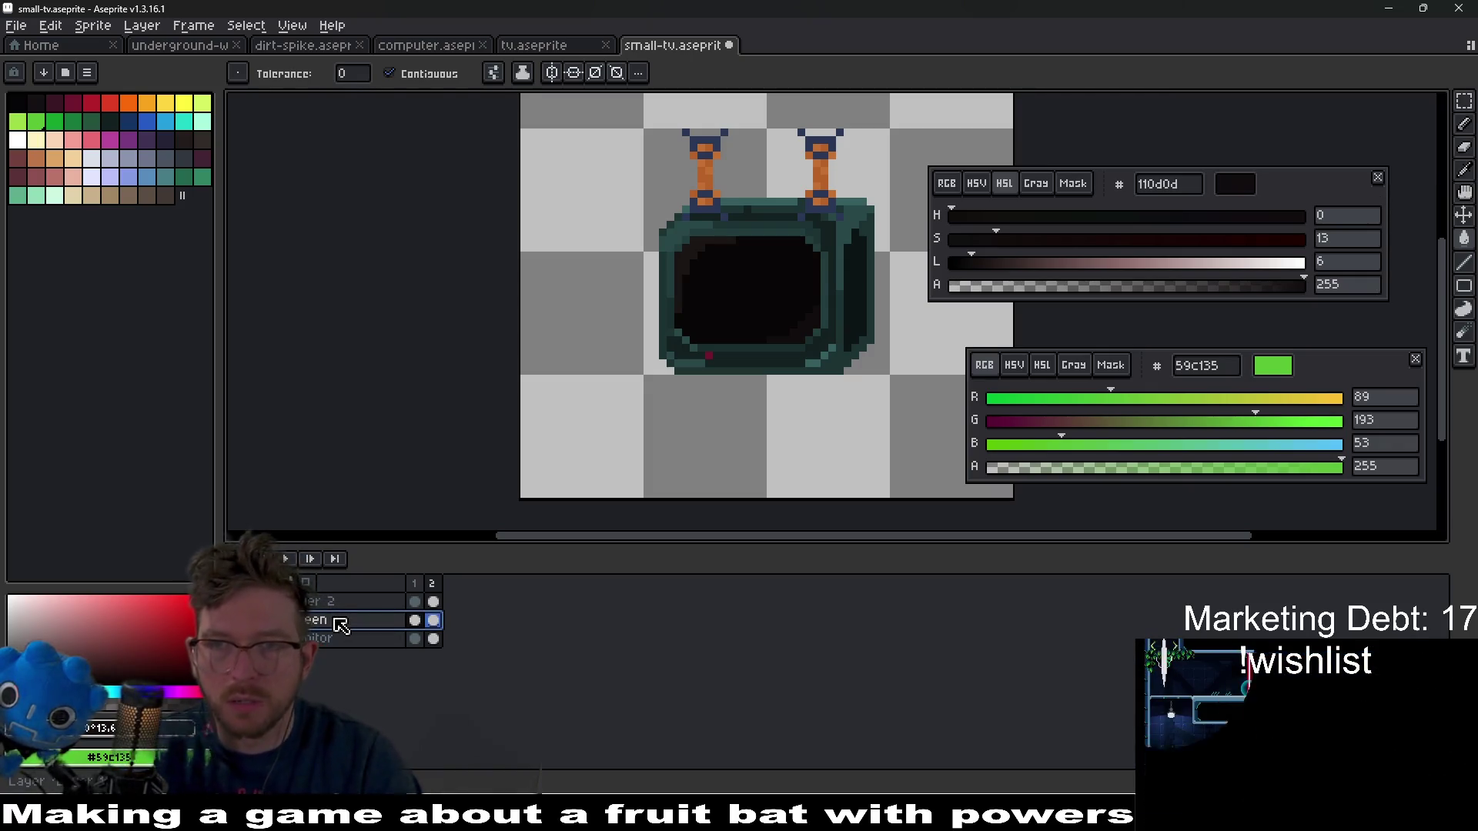
double_click(371, 609)
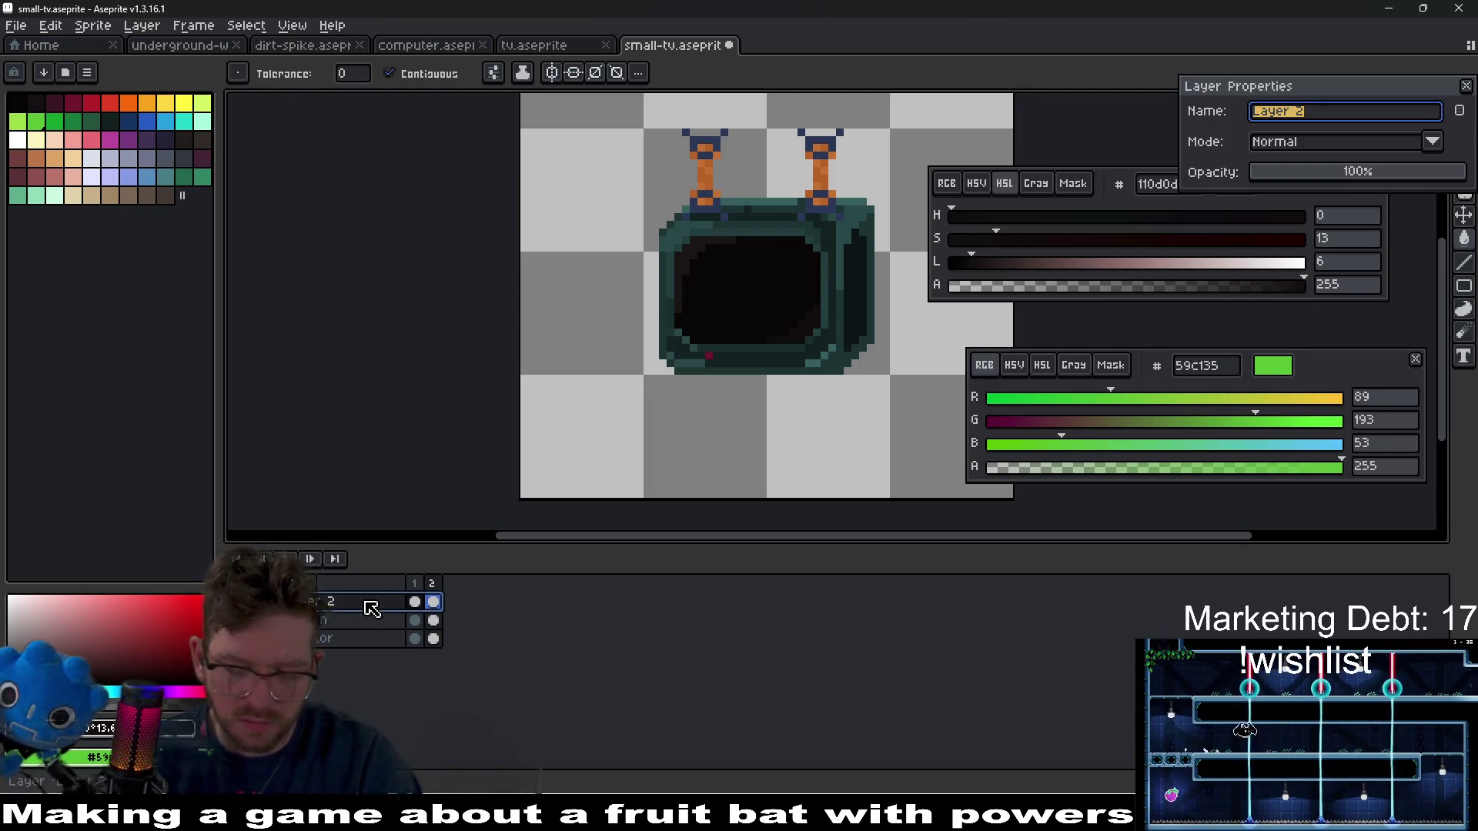
type("es")
key("Return")
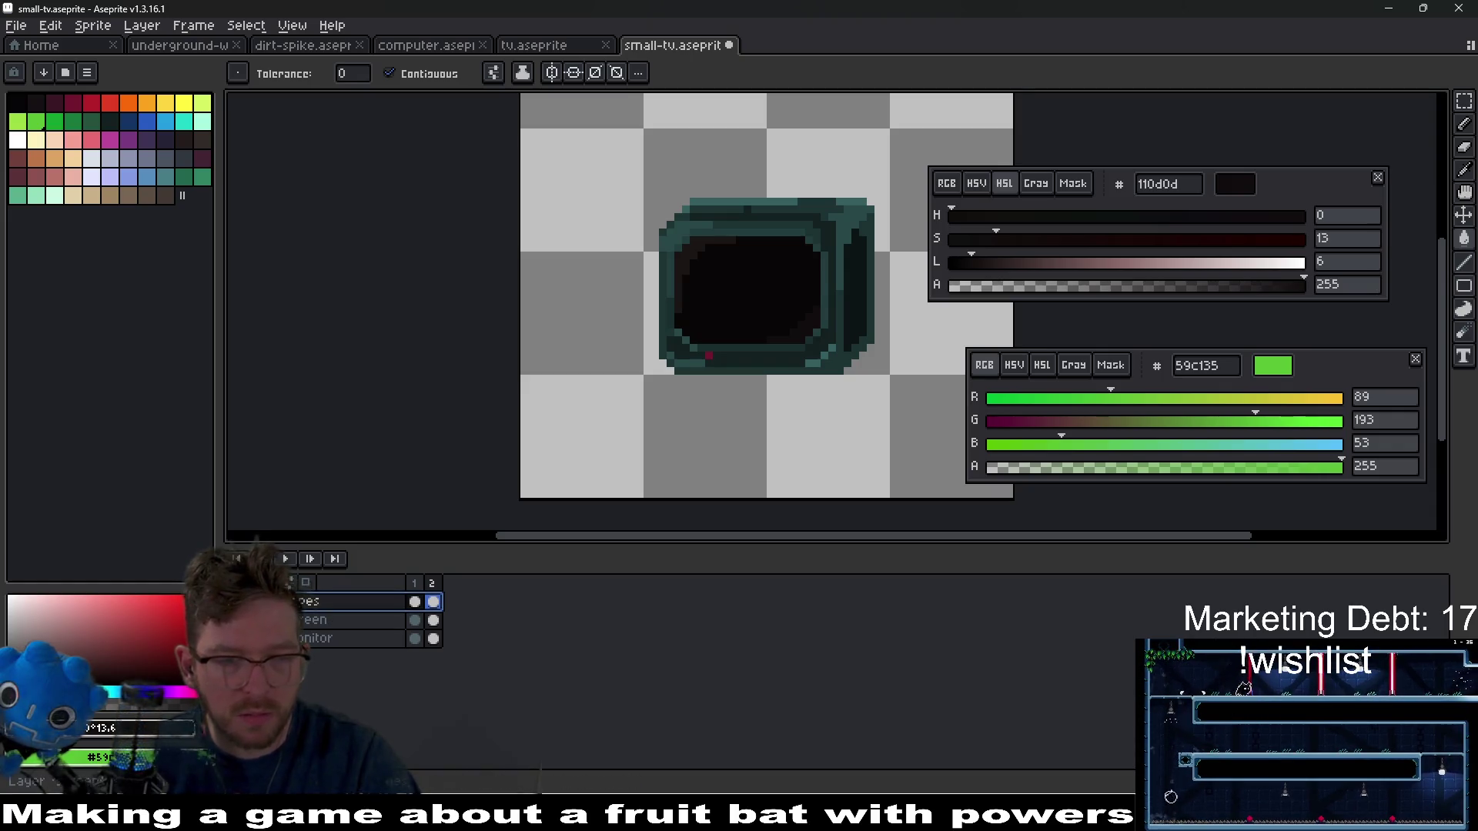
left_click(312, 619)
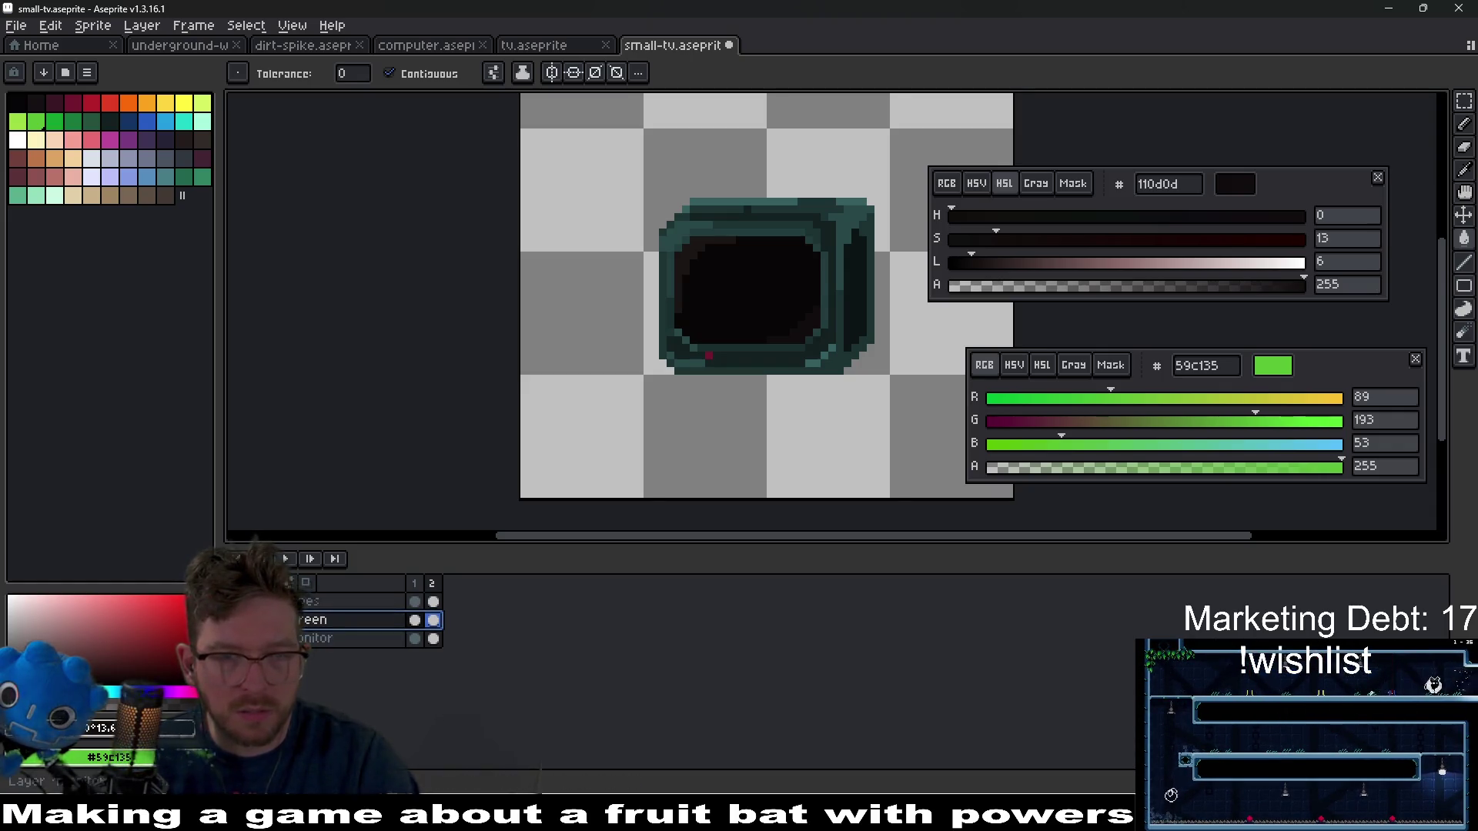
scroll(728, 365, "up", 3)
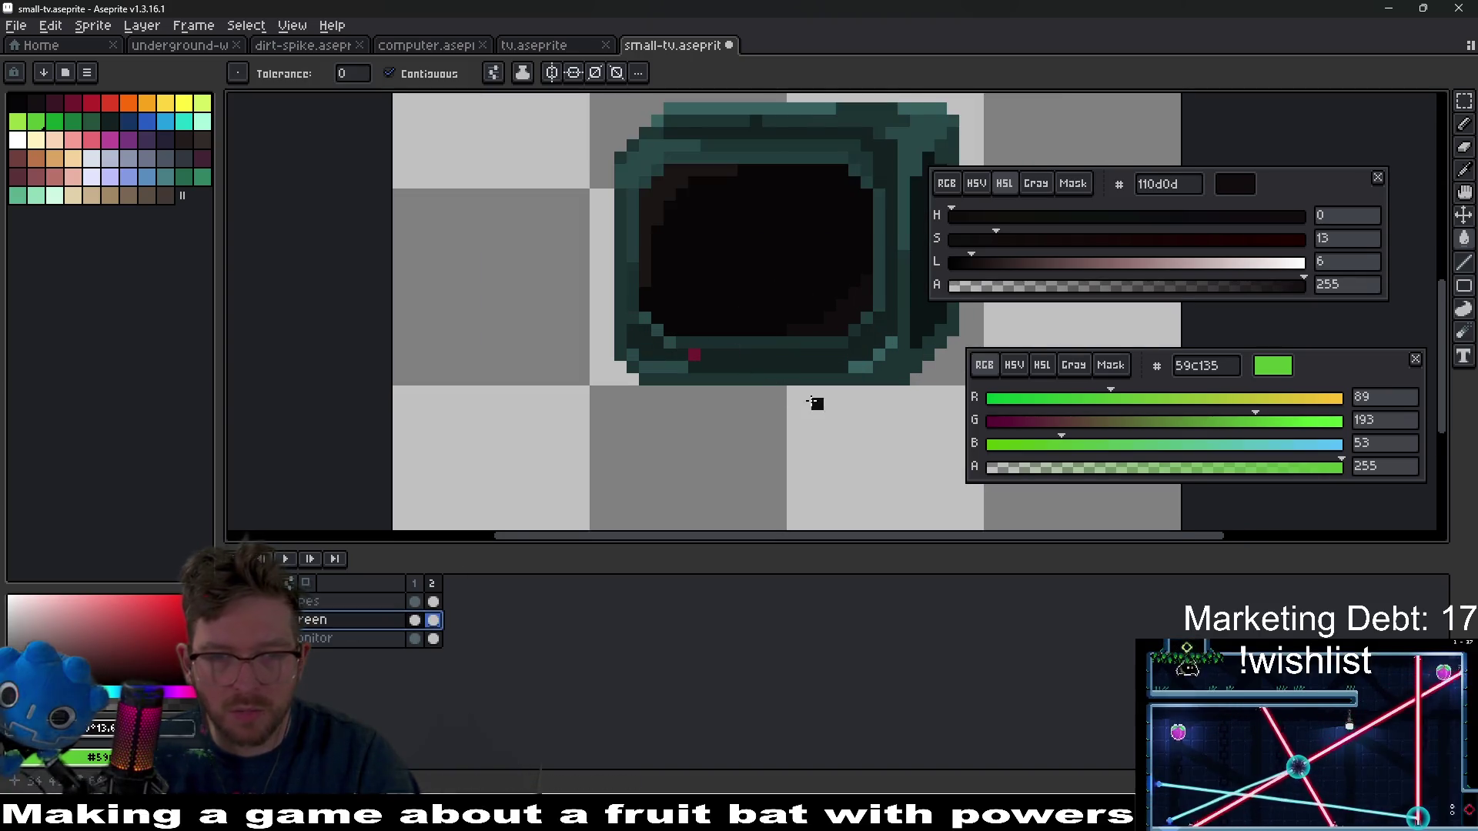
left_click(414, 620)
- Marquee-delete the TV's bottom, left, right and top edges from frame 1's screen layer
key("m")
mouse_move(521, 340)
left_mouse_down()
mouse_move(884, 380)
mouse_move(893, 394)
left_mouse_up()
key("Delete")
mouse_move(446, 118)
left_mouse_down()
mouse_move(511, 373)
mouse_move(539, 381)
left_mouse_up()
key("Delete")
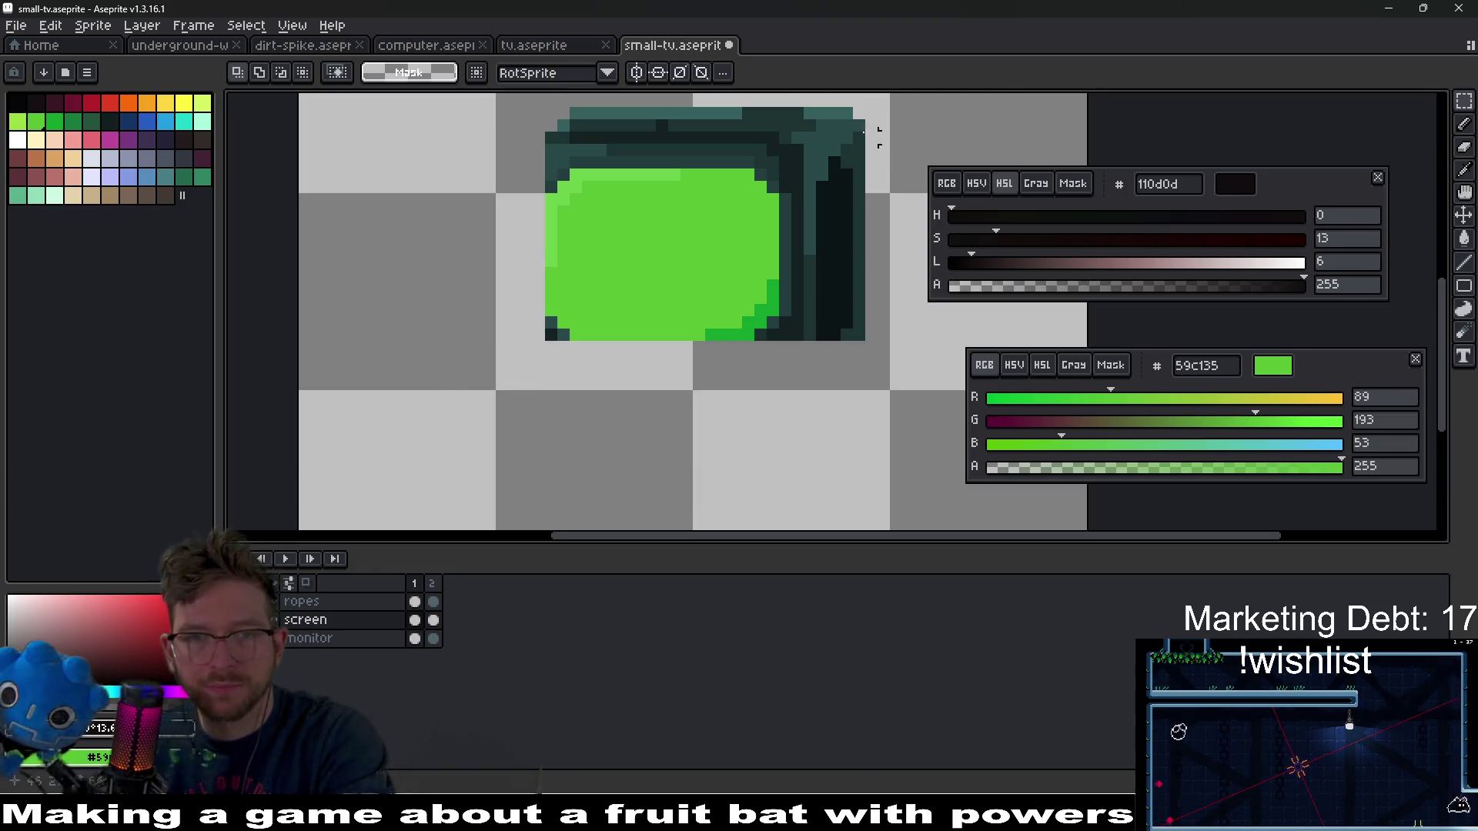
left_click_drag(779, 96, 931, 408)
key("Delete")
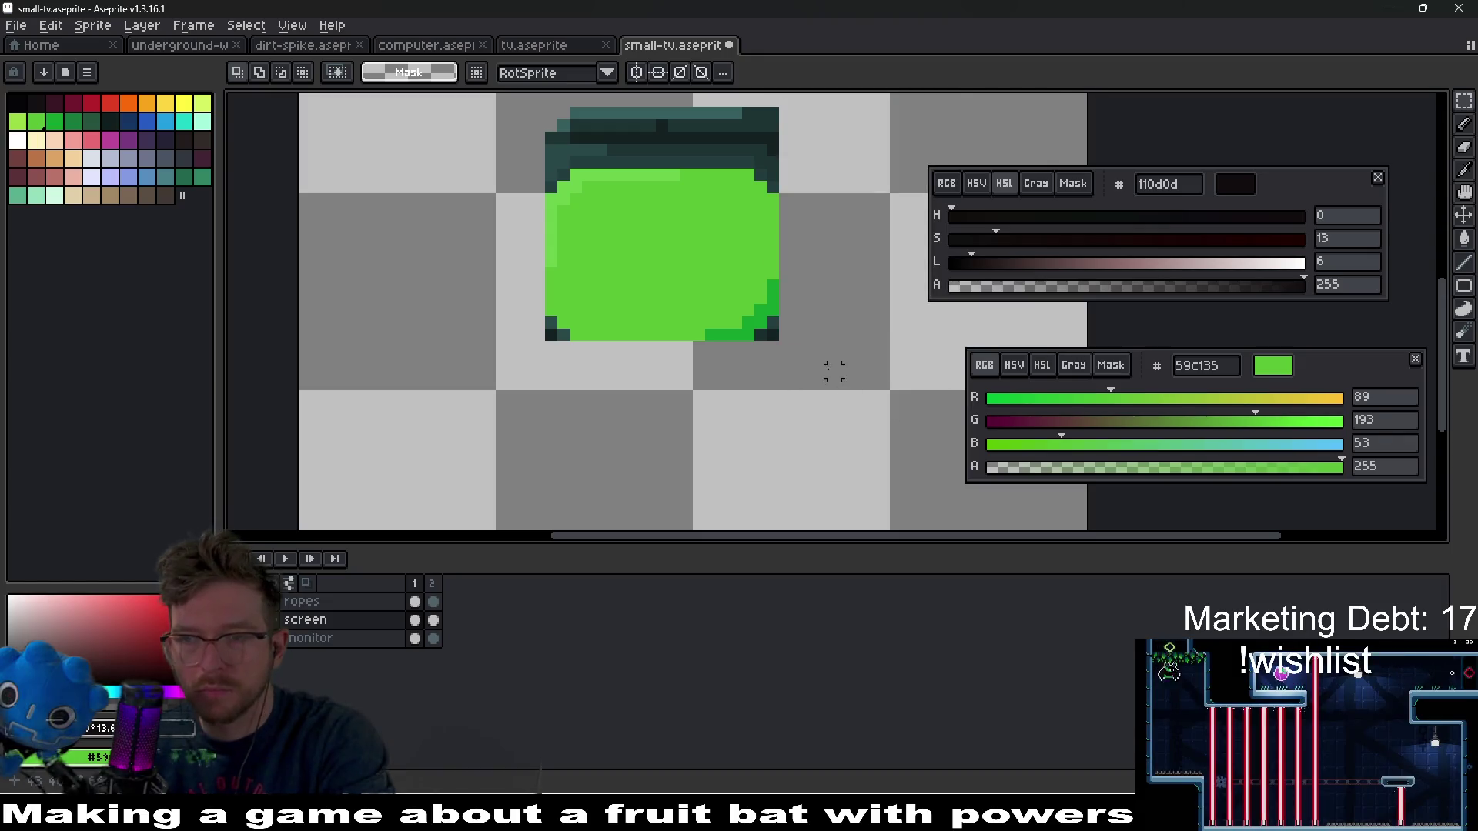
scroll(765, 320, "up", 3)
left_click_drag(501, 164, 784, 238)
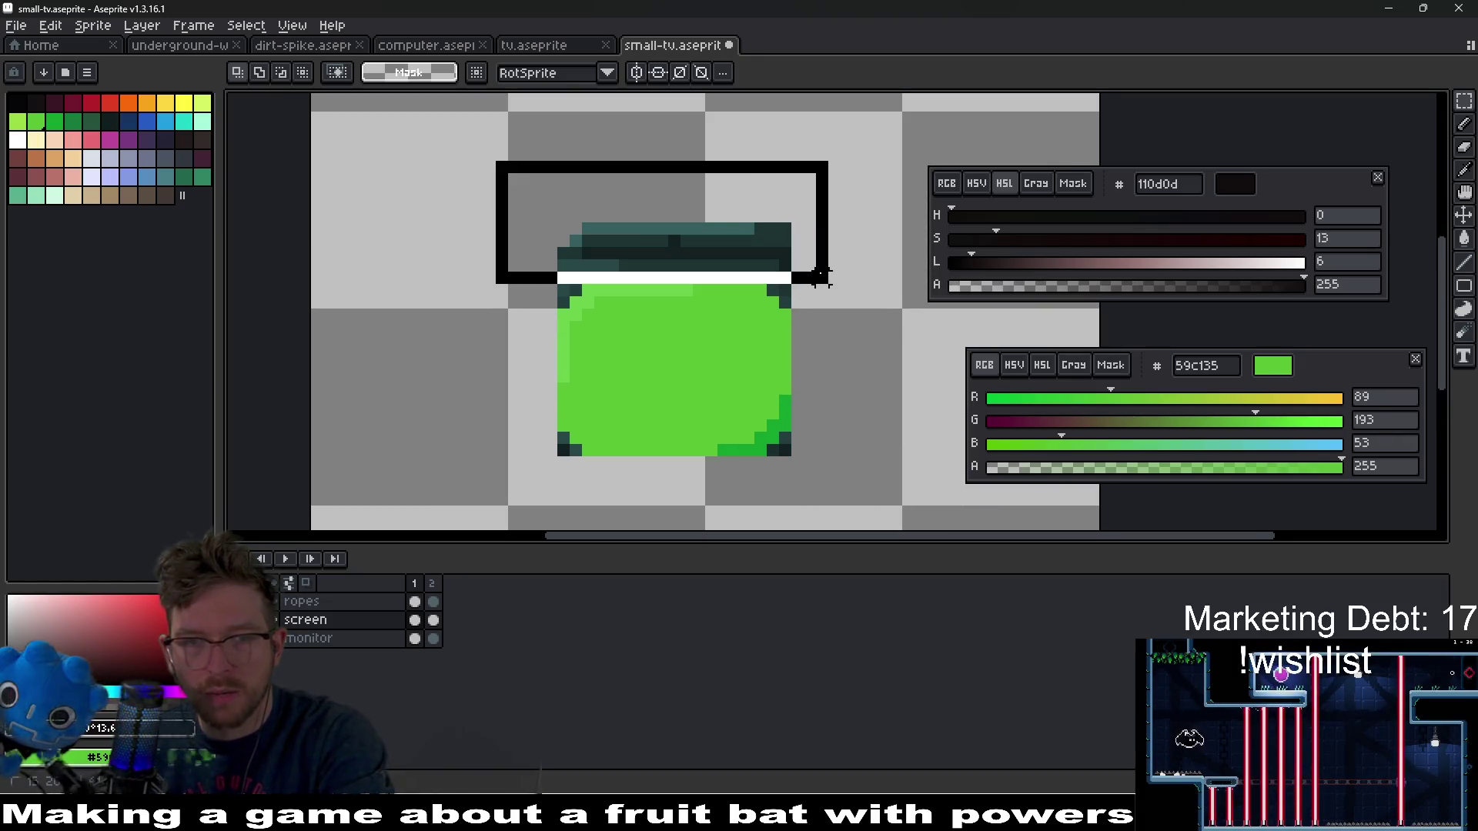
key("Delete")
scroll(778, 284, "up", 1)
- Erase the leftover teal and dark corner pixels around the green screen, then move to frame 2
key("b")
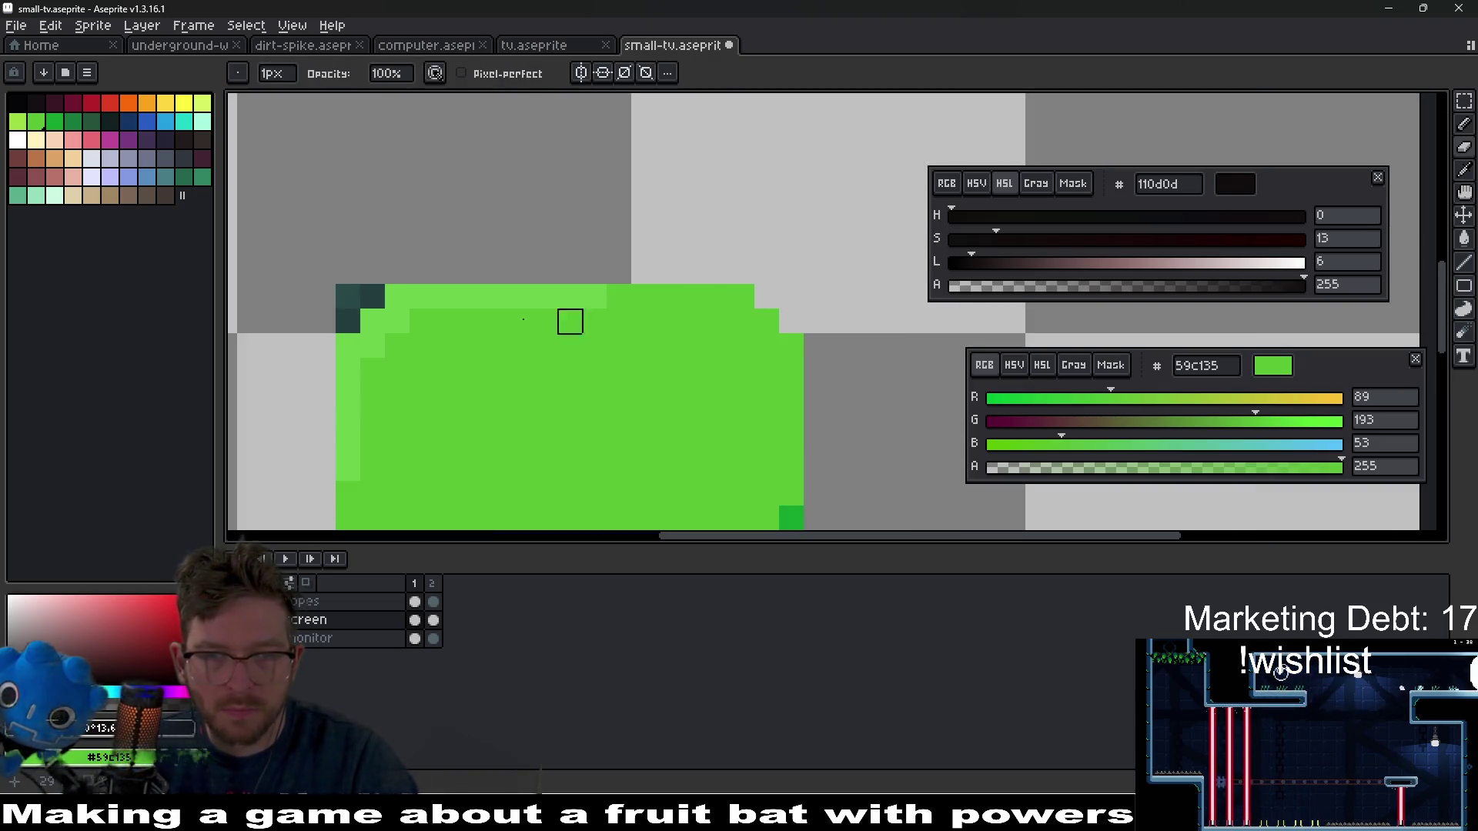
left_click(348, 296)
left_click(372, 297)
left_click(348, 320)
scroll(509, 185, "down", 5)
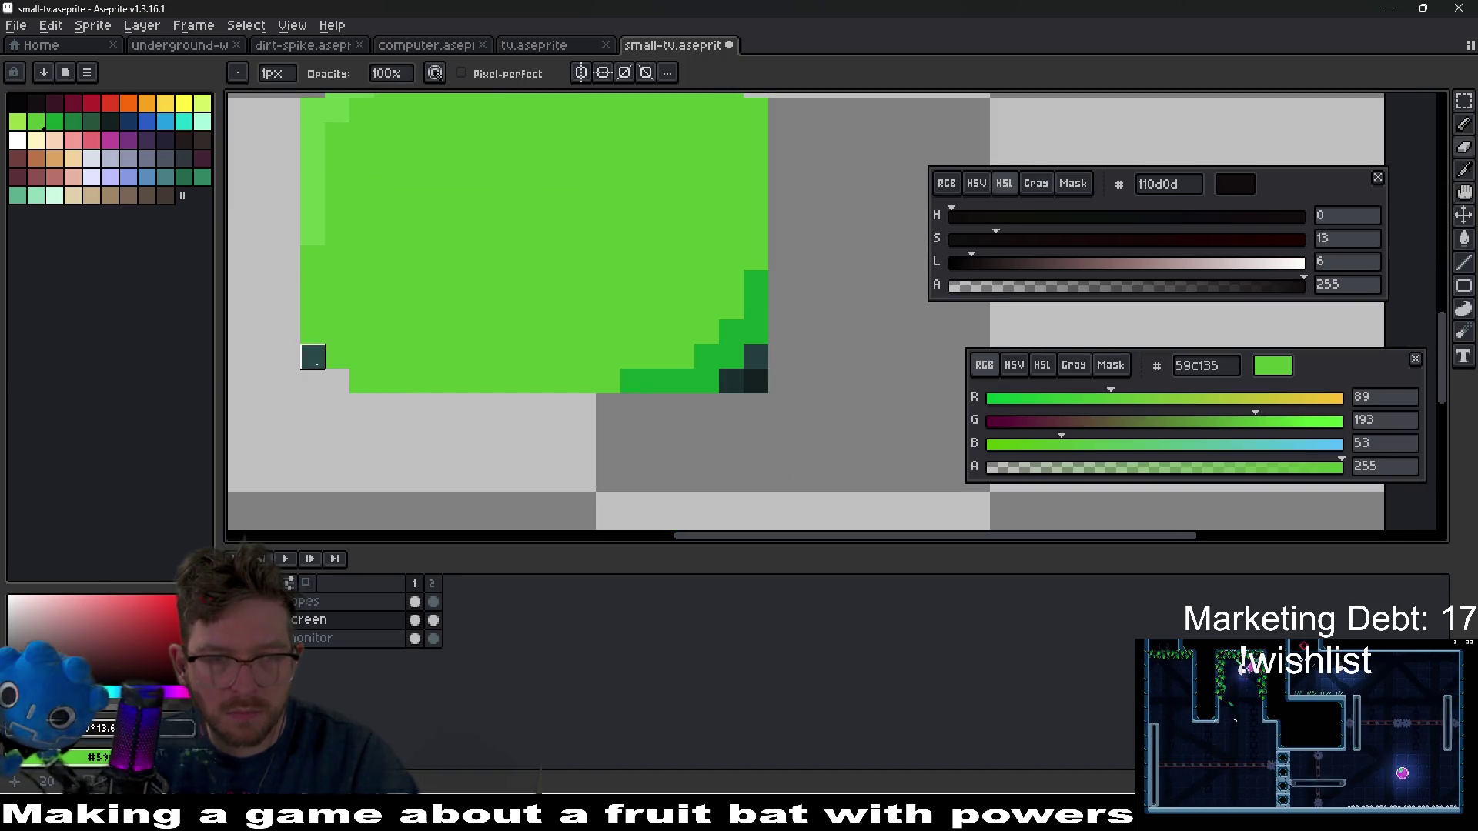
left_click(313, 356)
left_click_drag(731, 381, 756, 381)
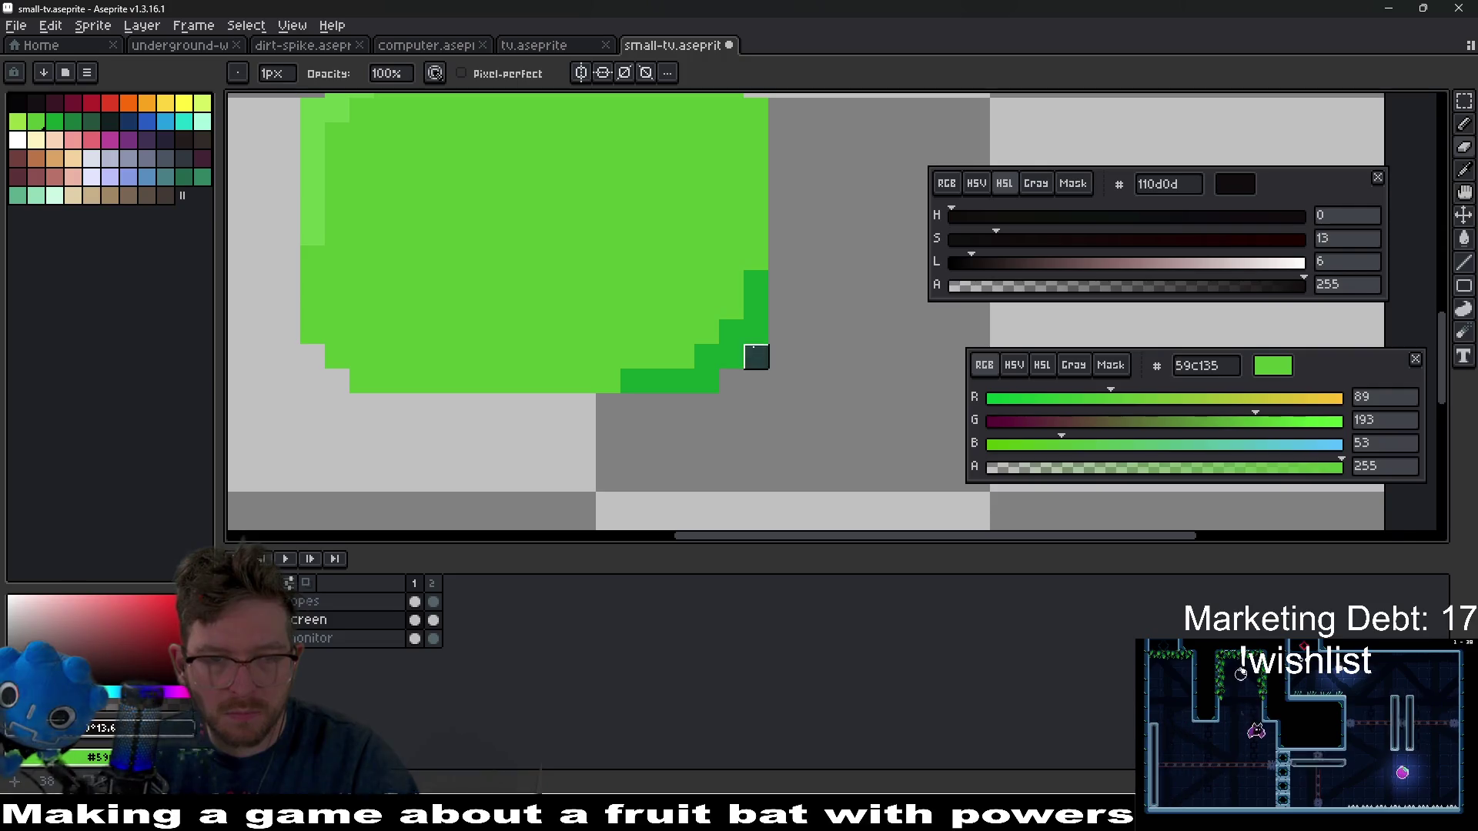
scroll(805, 358, "down", 3)
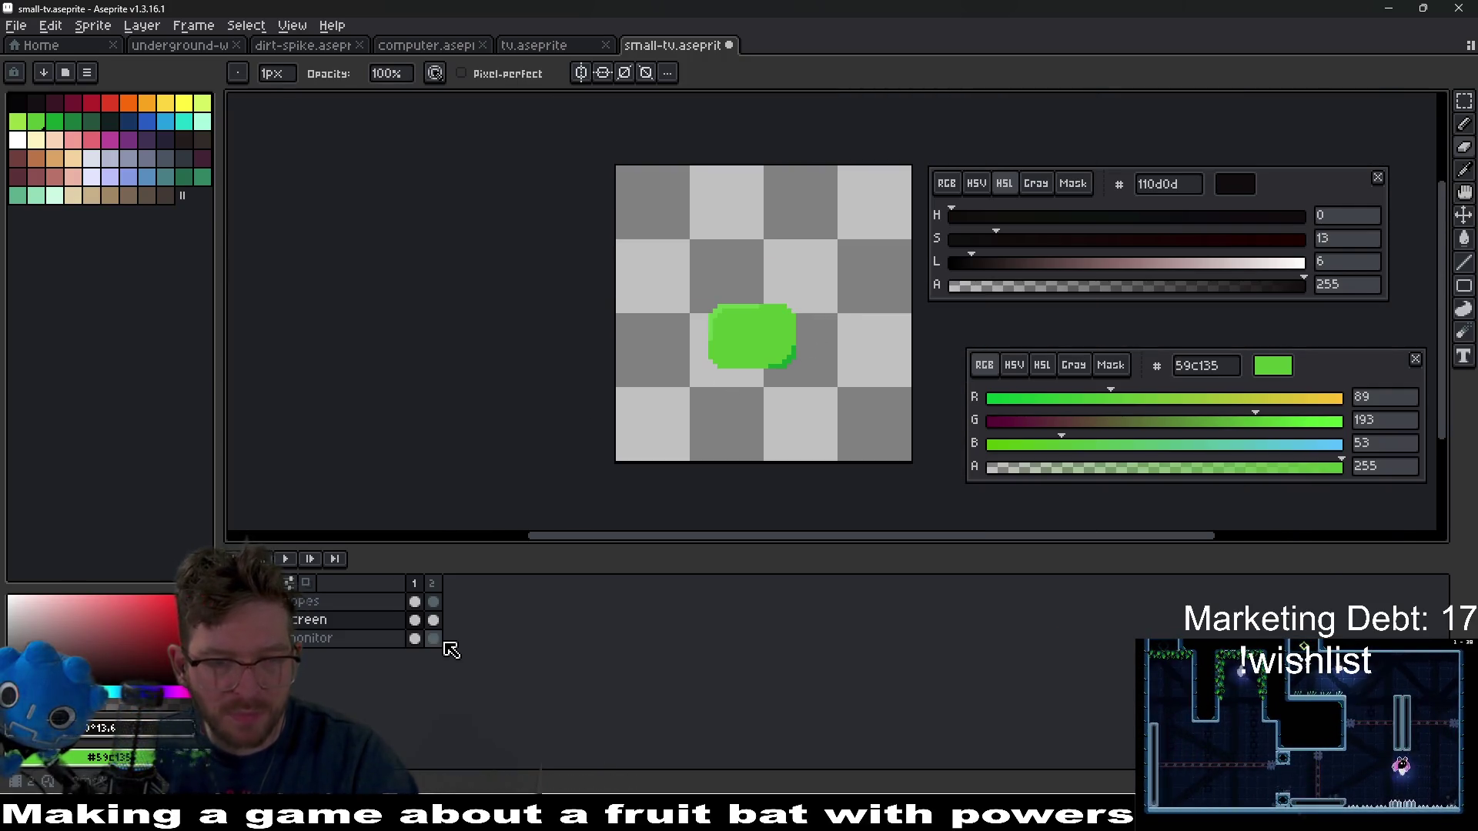
left_click(432, 620)
scroll(754, 339, "up", 2)
key("m")
scroll(769, 362, "up", 2)
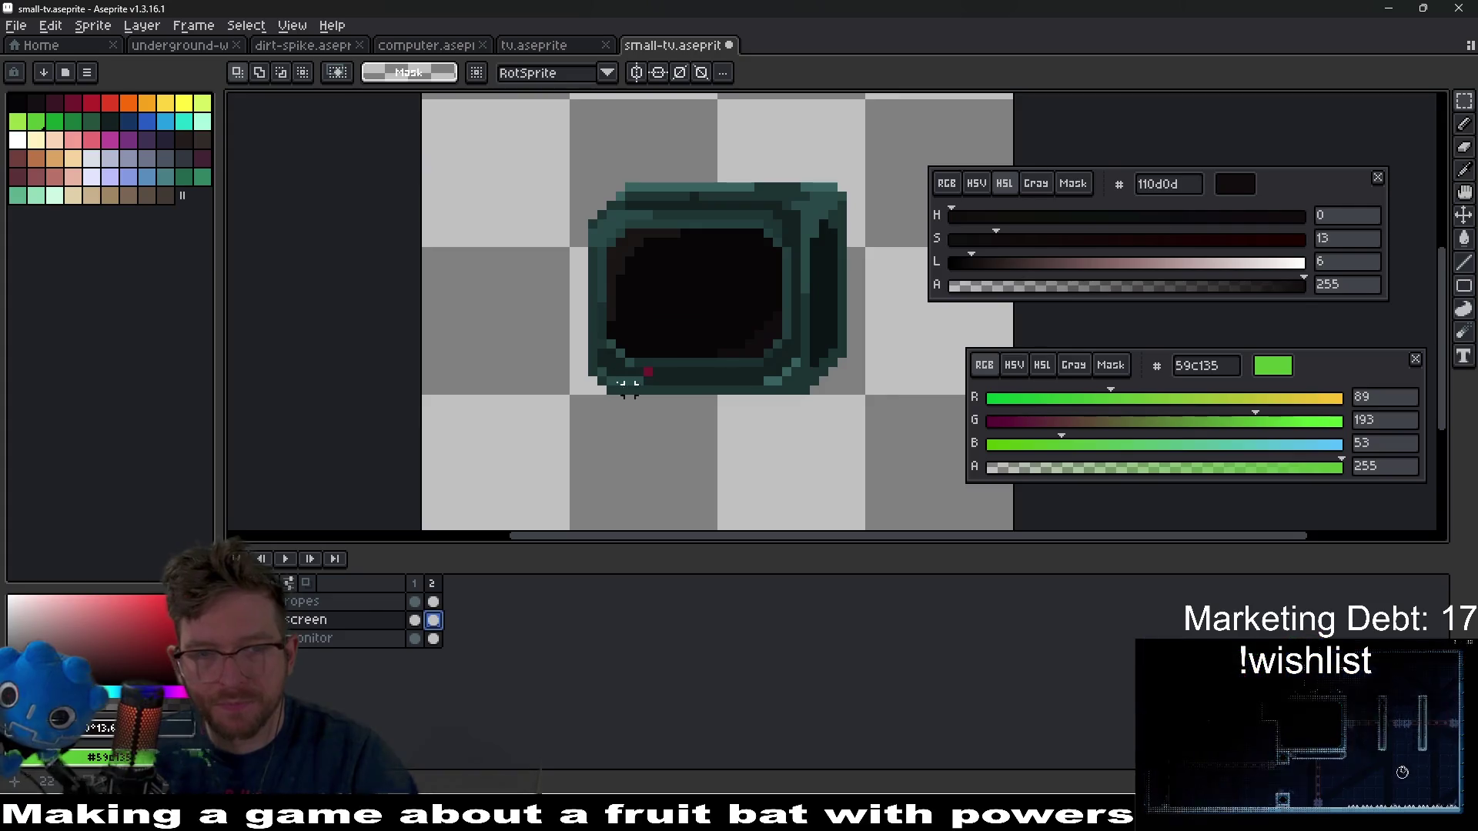
- Marquee-delete the TV's bottom, right, left and top edges from frame 2's screen layer
left_click_drag(583, 361, 864, 432)
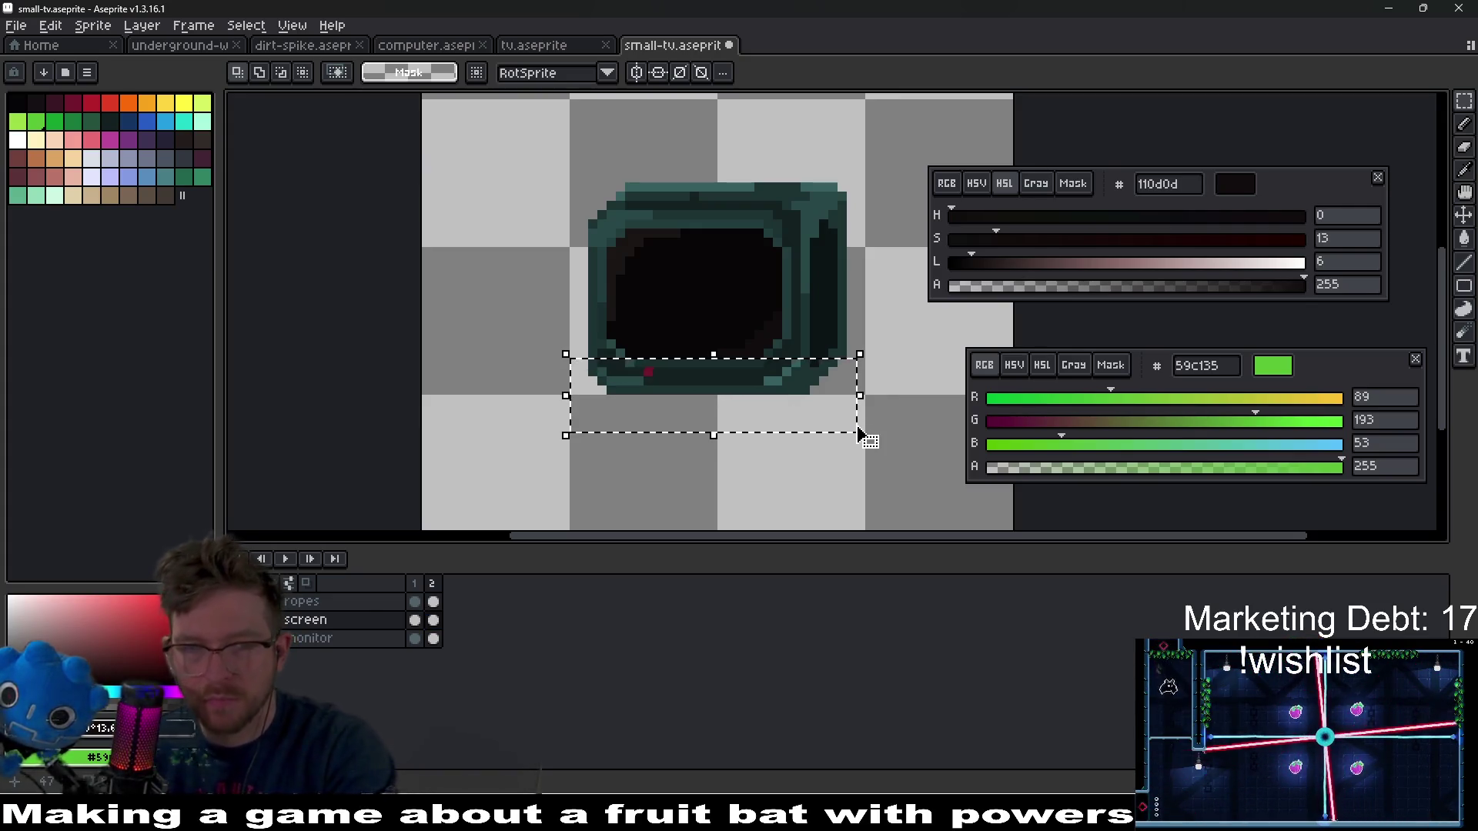
key("Delete")
left_click_drag(782, 165, 864, 395)
key("Delete")
mouse_move(497, 137)
left_mouse_down()
mouse_move(599, 352)
mouse_move(597, 419)
left_mouse_up()
key("Delete")
mouse_move(578, 128)
left_mouse_down()
mouse_move(758, 204)
mouse_move(815, 211)
mouse_move(817, 230)
left_mouse_up()
key("Delete")
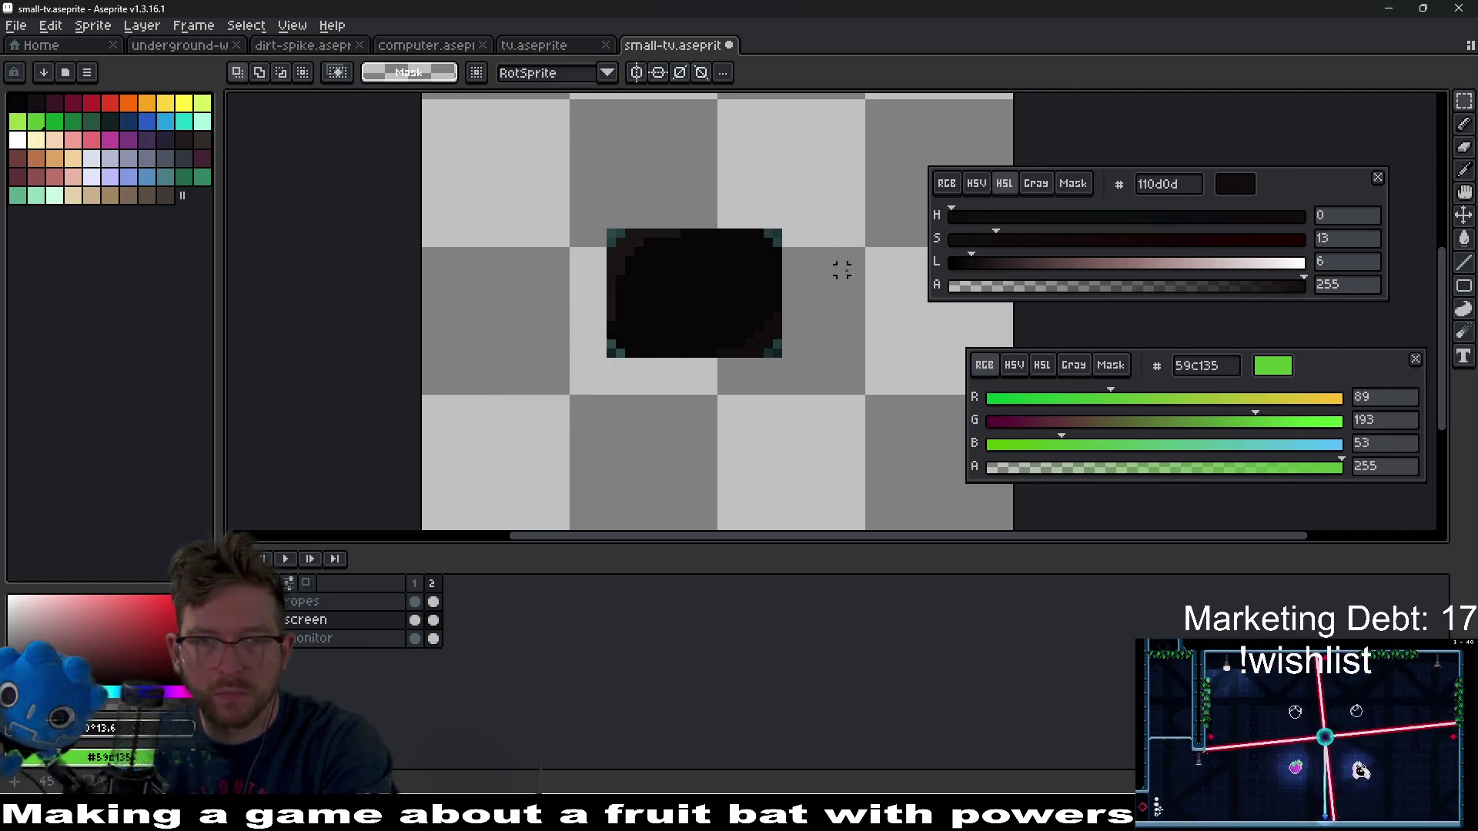
scroll(801, 250, "up", 4)
- Erase the leftover teal corner pixels around the dark screen with the Eraser
key("e")
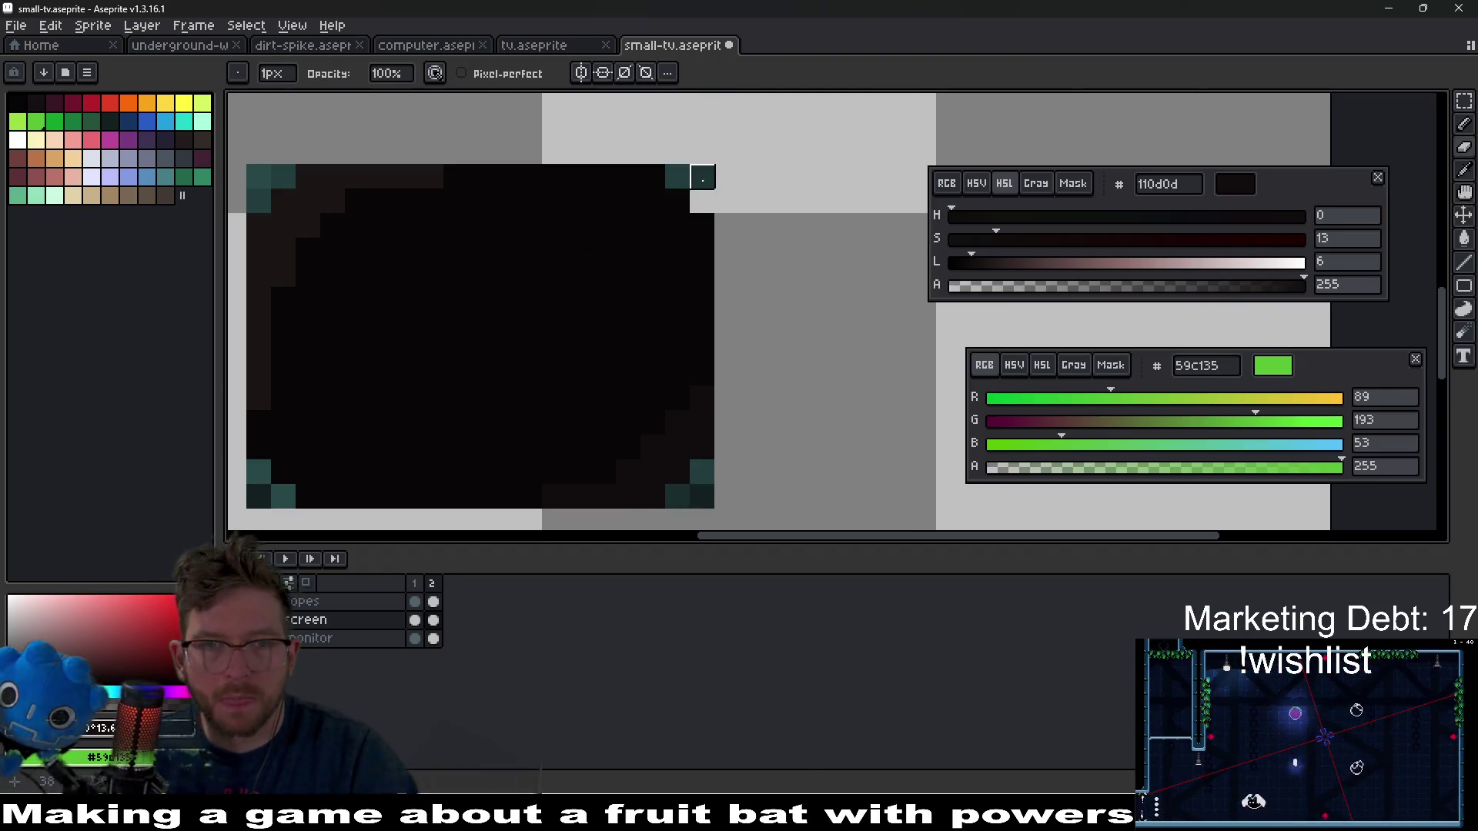
left_click(679, 176)
left_click(702, 496)
left_click(703, 472)
scroll(678, 497, "left", 4)
left_click(565, 504)
left_click(541, 505)
left_click(540, 480)
left_click(540, 208)
left_click(541, 183)
left_click(565, 183)
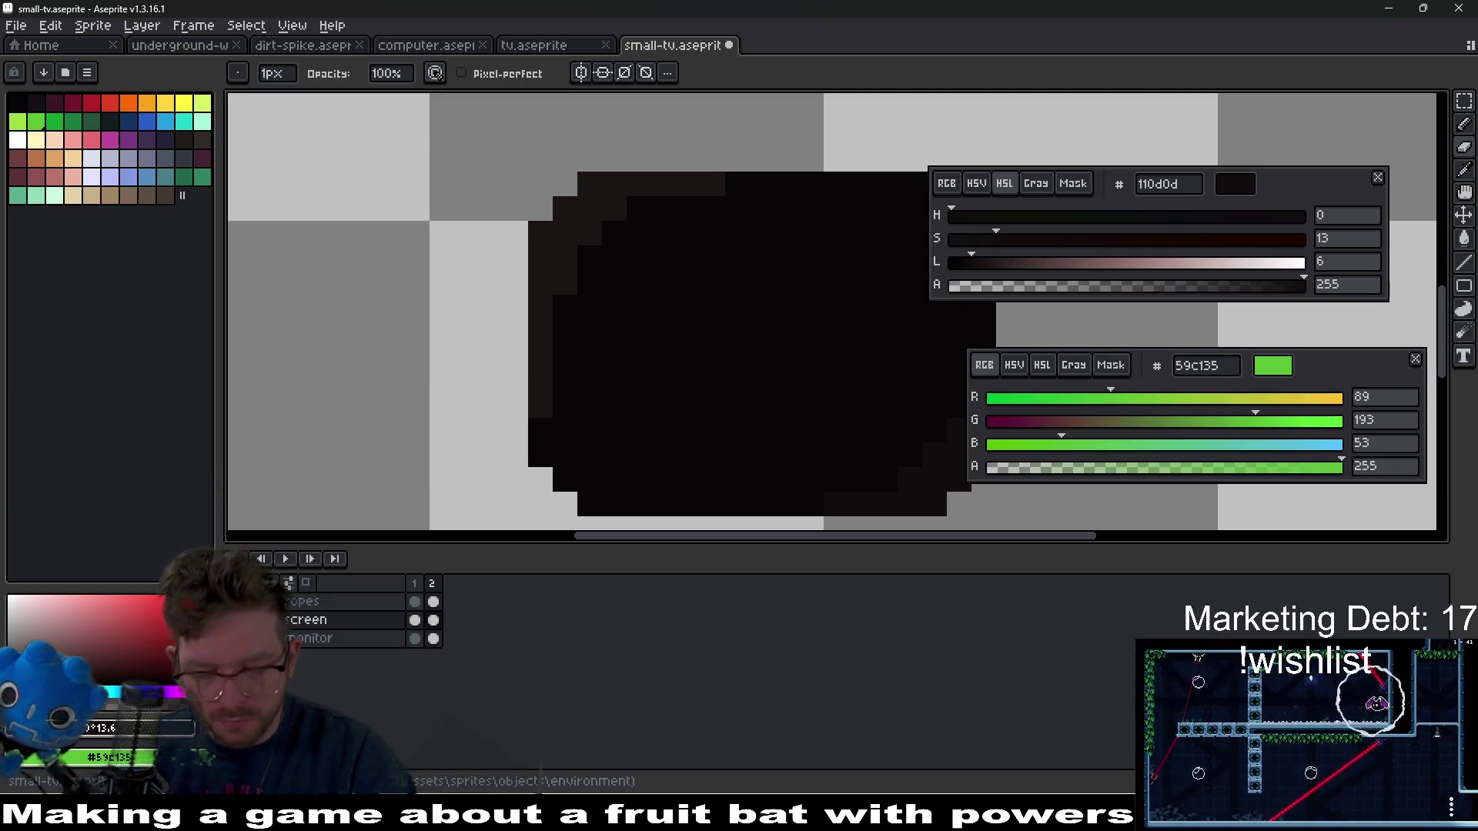
mouse_move(1109, 817)
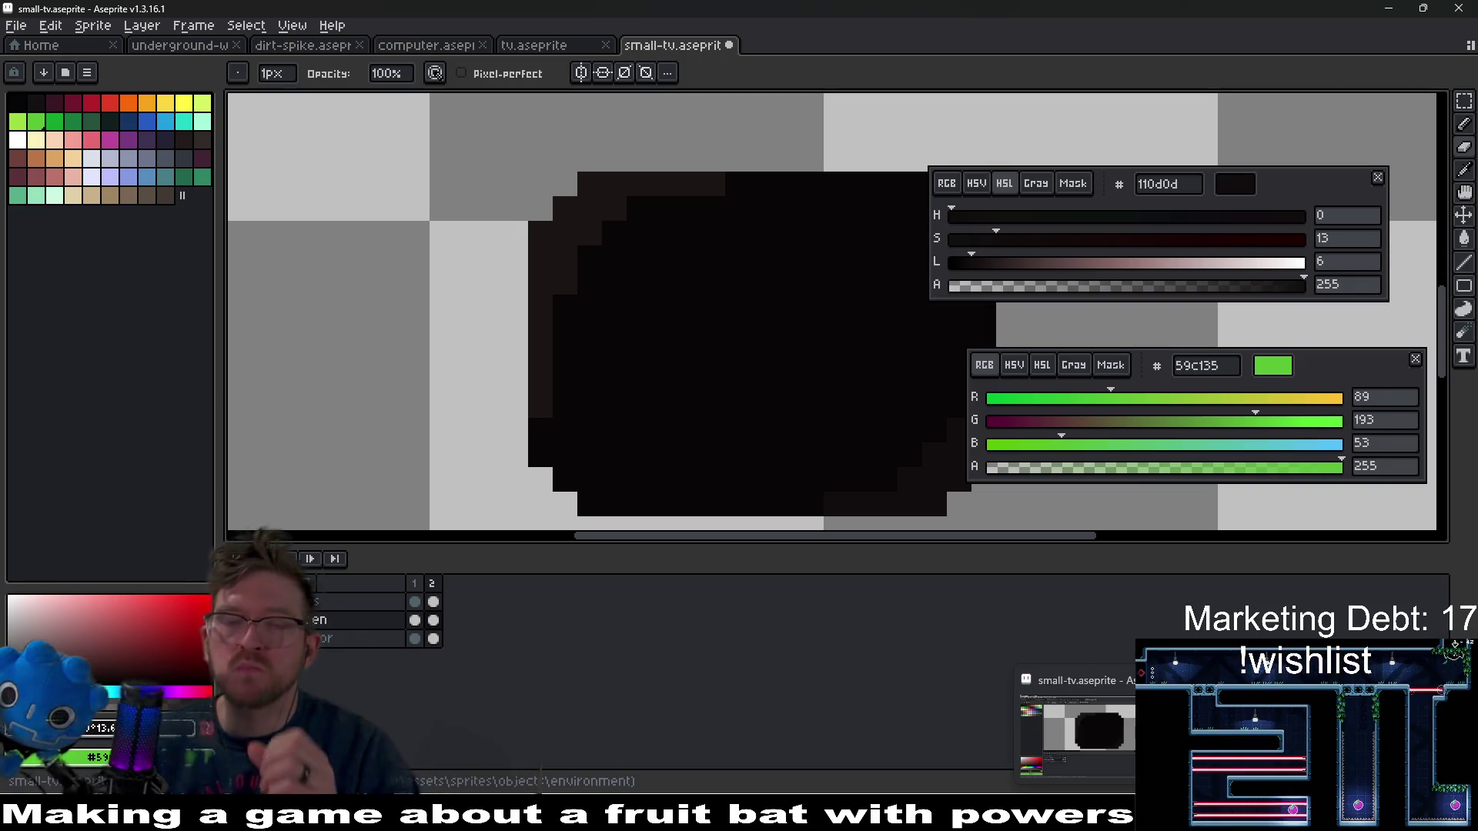
scroll(531, 323, "down", 2)
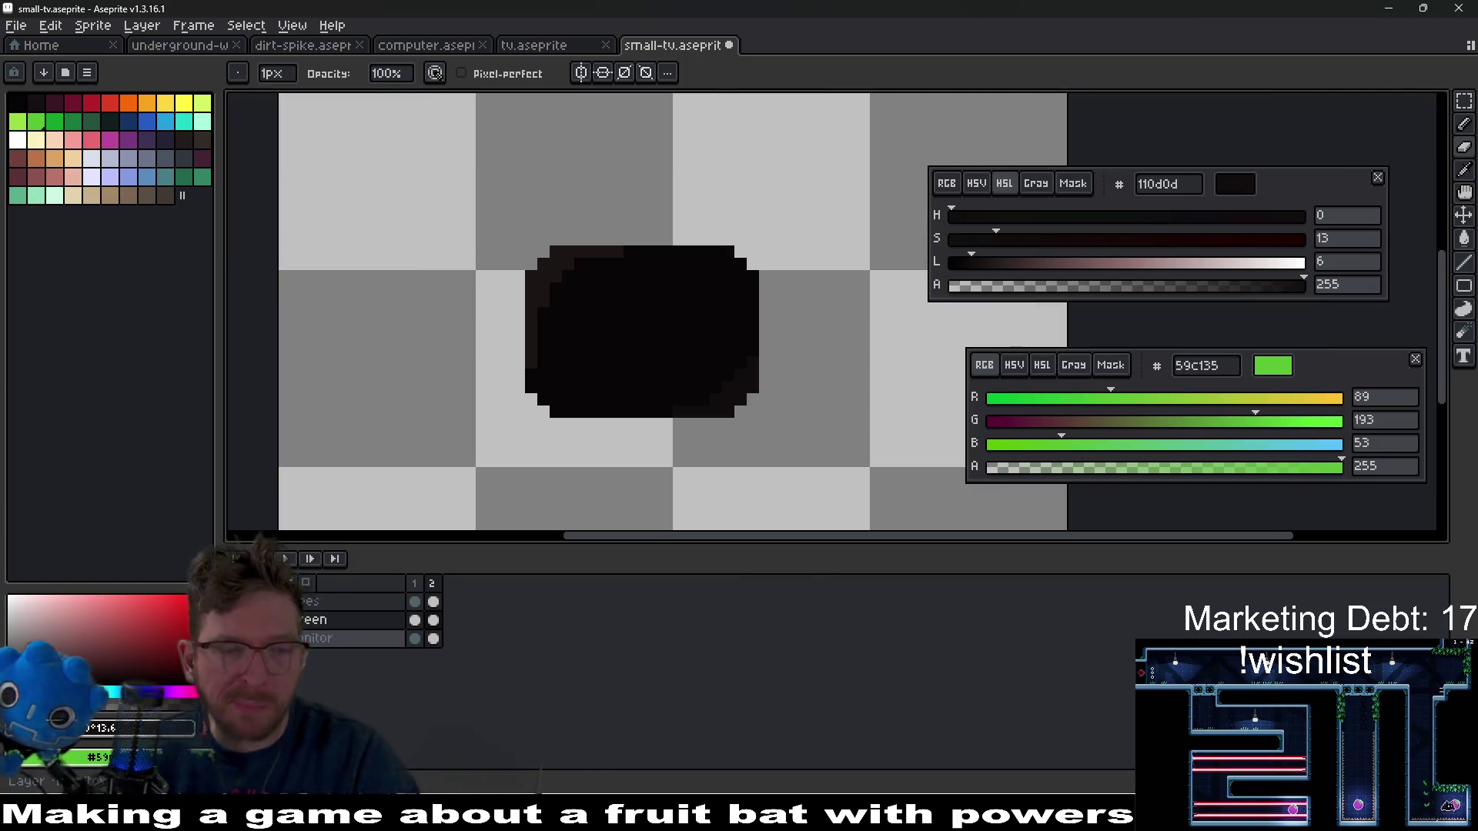
- Restore the monitor body and clear the black screen fill from the monitor layer's frame 2
key("ctrl+z")
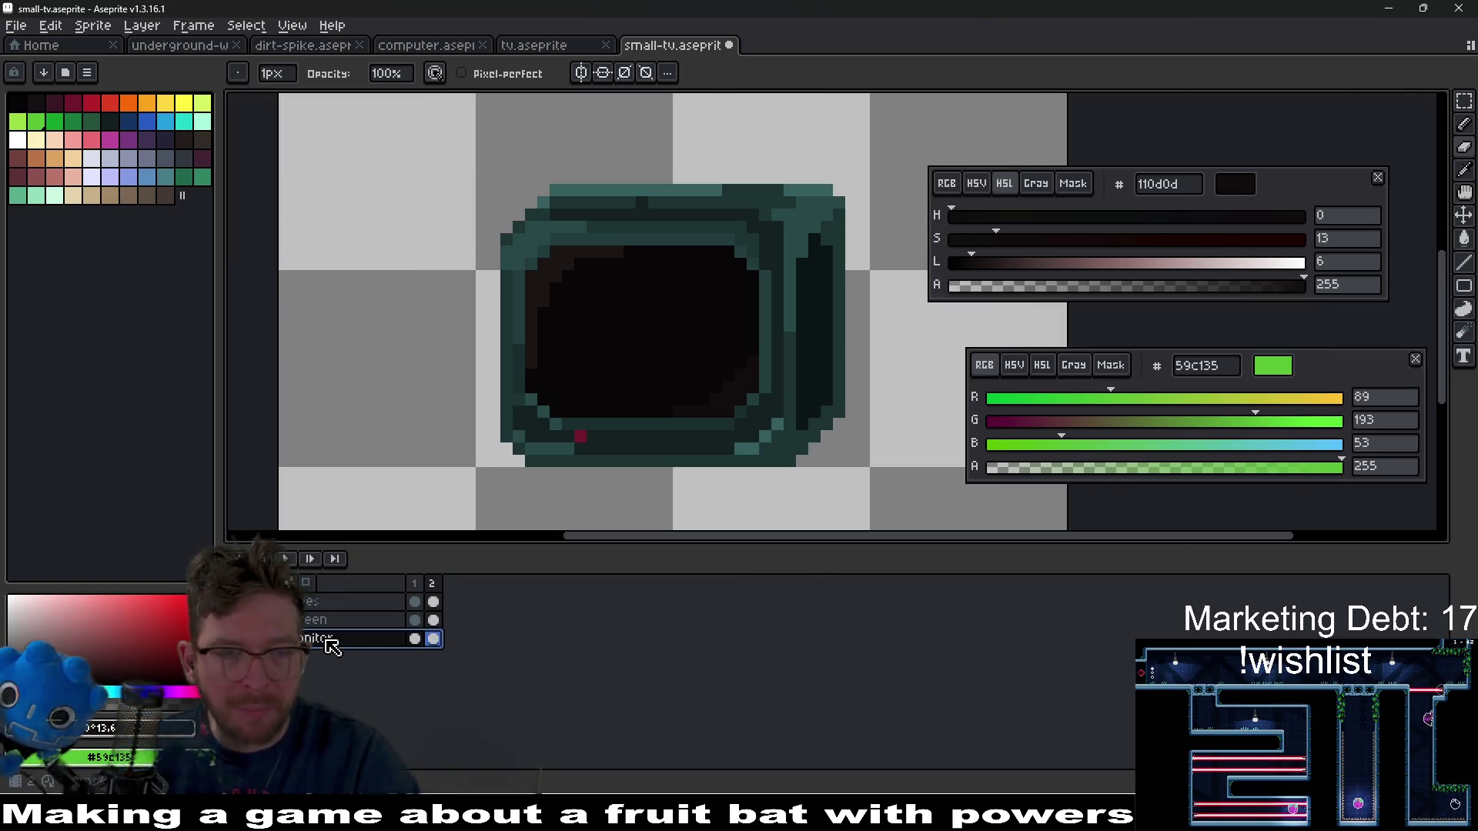
left_click(433, 638)
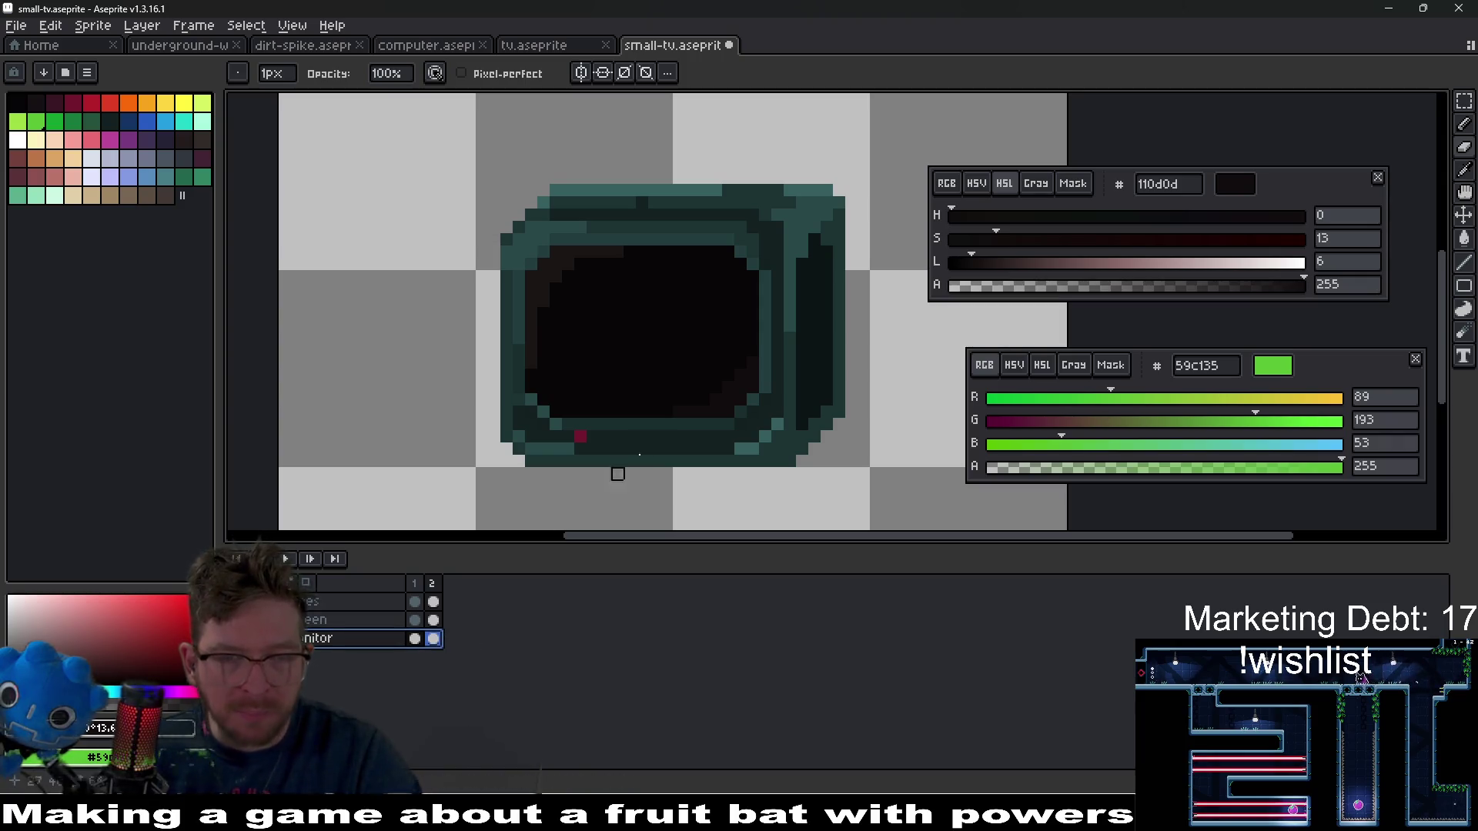
scroll(660, 358, "up", 1)
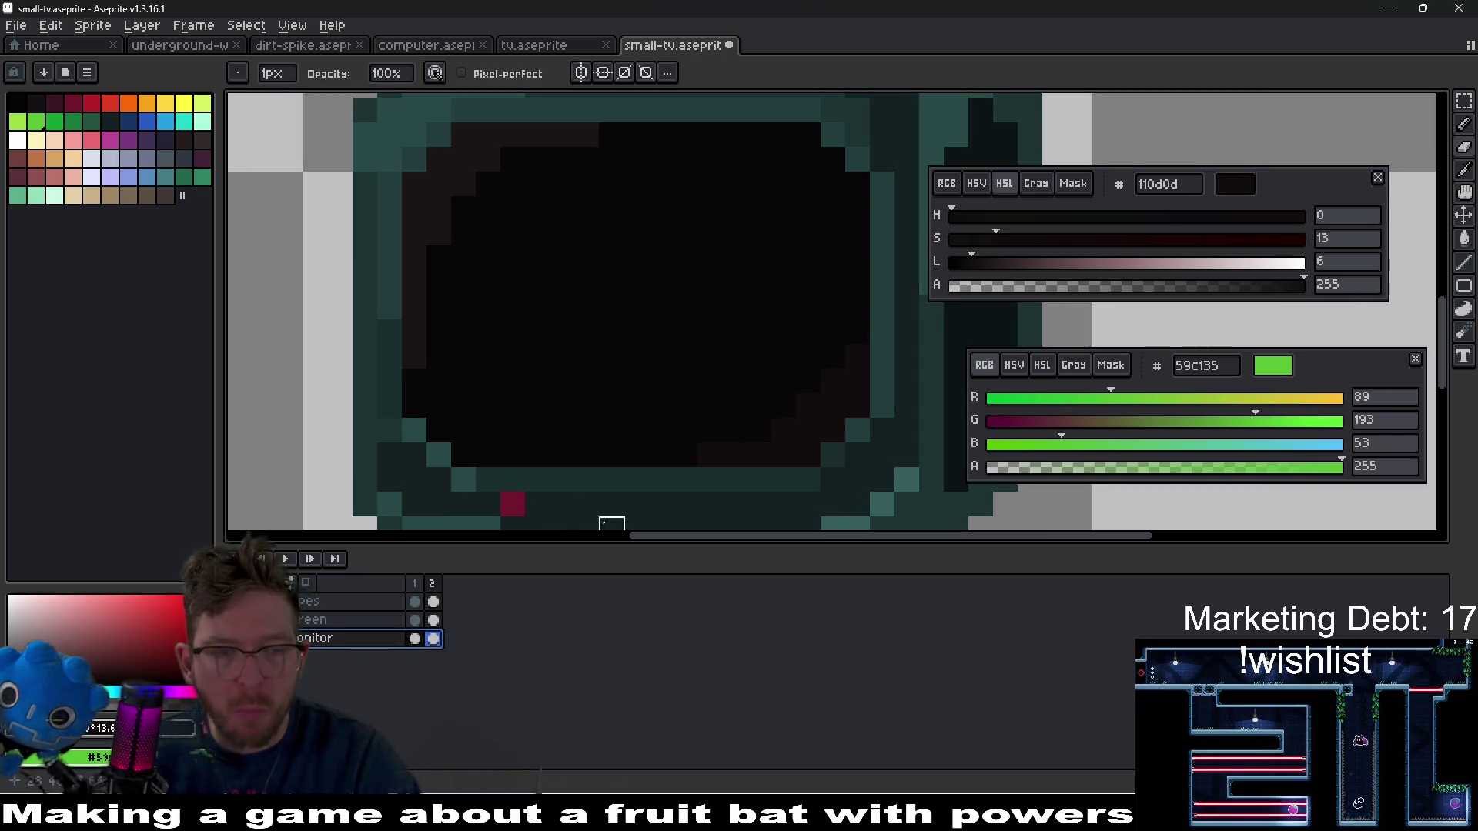
mouse_move(464, 455)
left_mouse_down()
mouse_move(785, 454)
mouse_move(770, 454)
left_mouse_up()
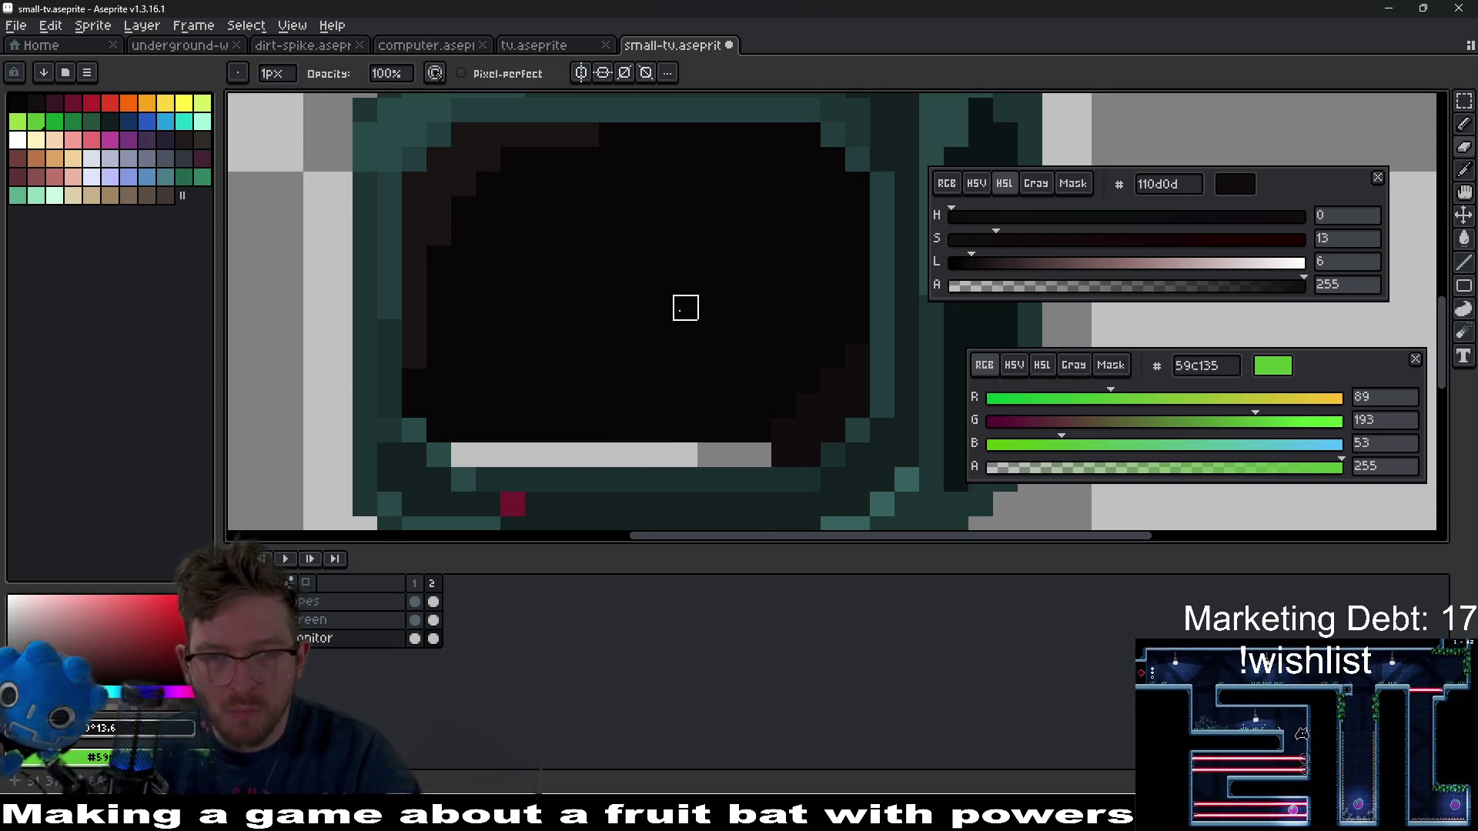
key("w")
left_click(680, 320)
key("Delete")
key("ctrl+z")
key("Delete")
- Remove the dark lower-right and top-left screen corners from the monitor layer's frame 2
left_click(818, 441)
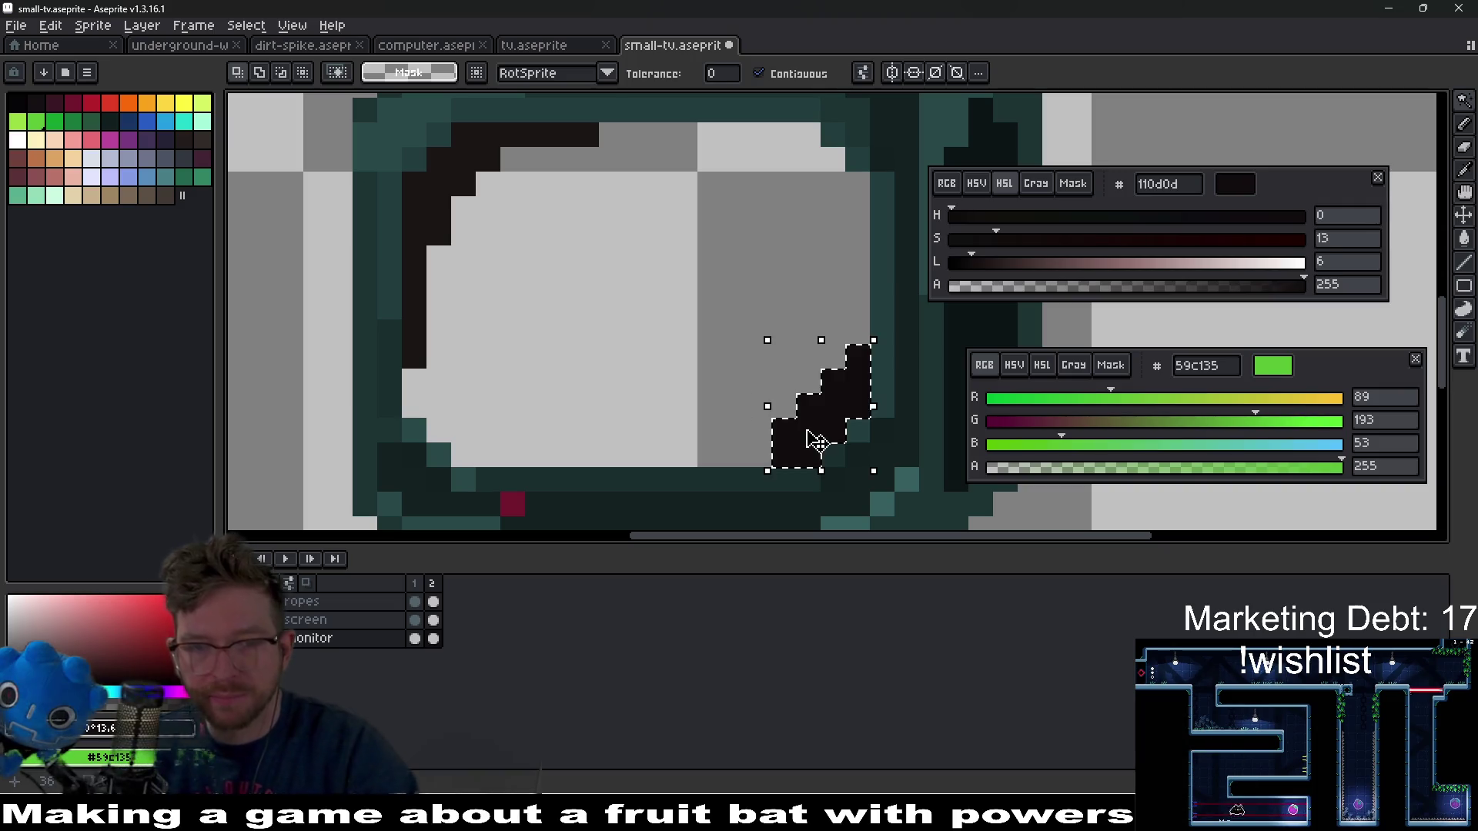
key("b")
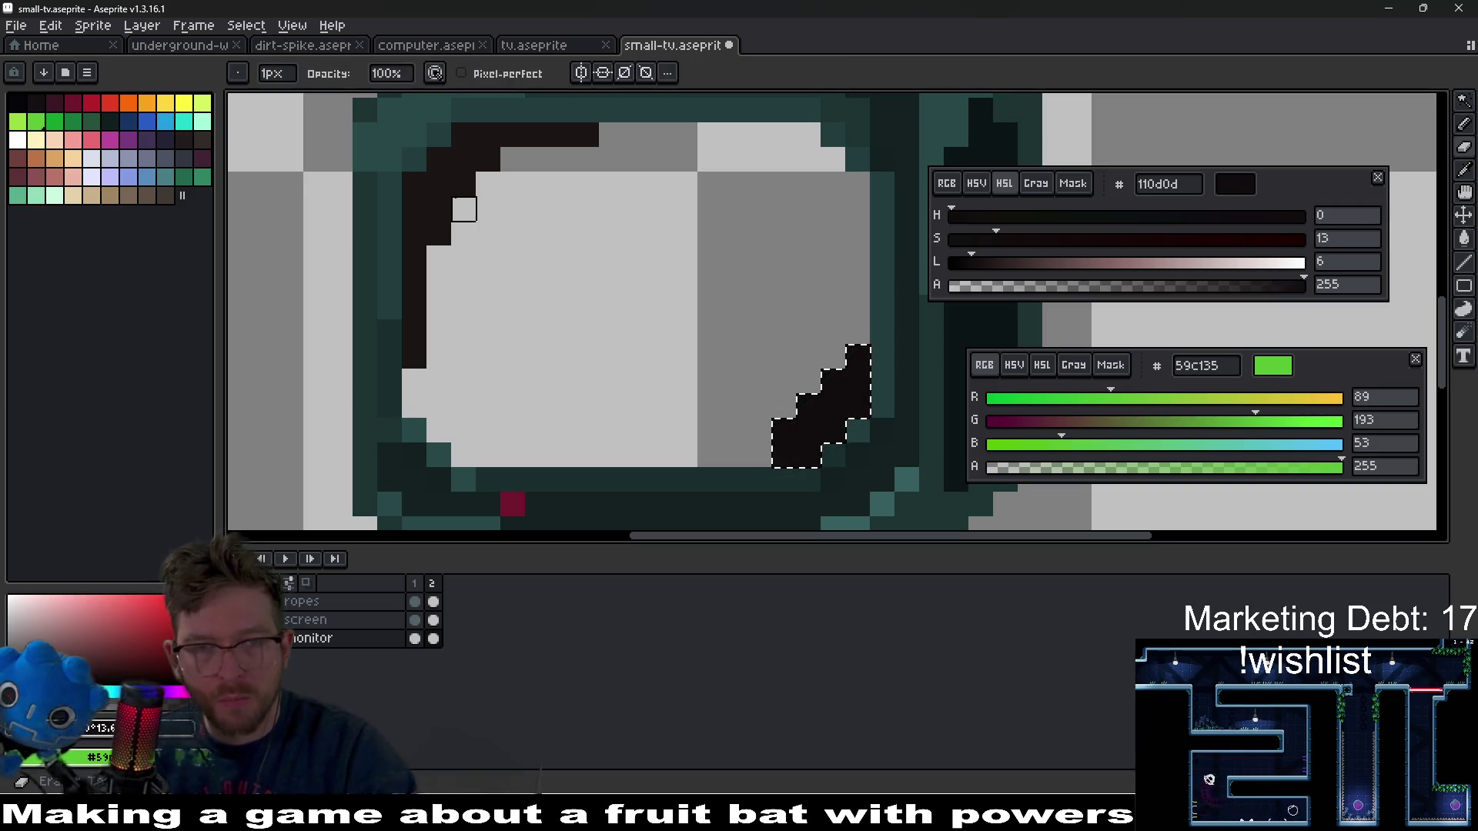
mouse_move(734, 407)
left_mouse_down()
mouse_move(795, 422)
mouse_move(805, 353)
mouse_move(809, 455)
mouse_move(858, 381)
left_mouse_up()
key("w")
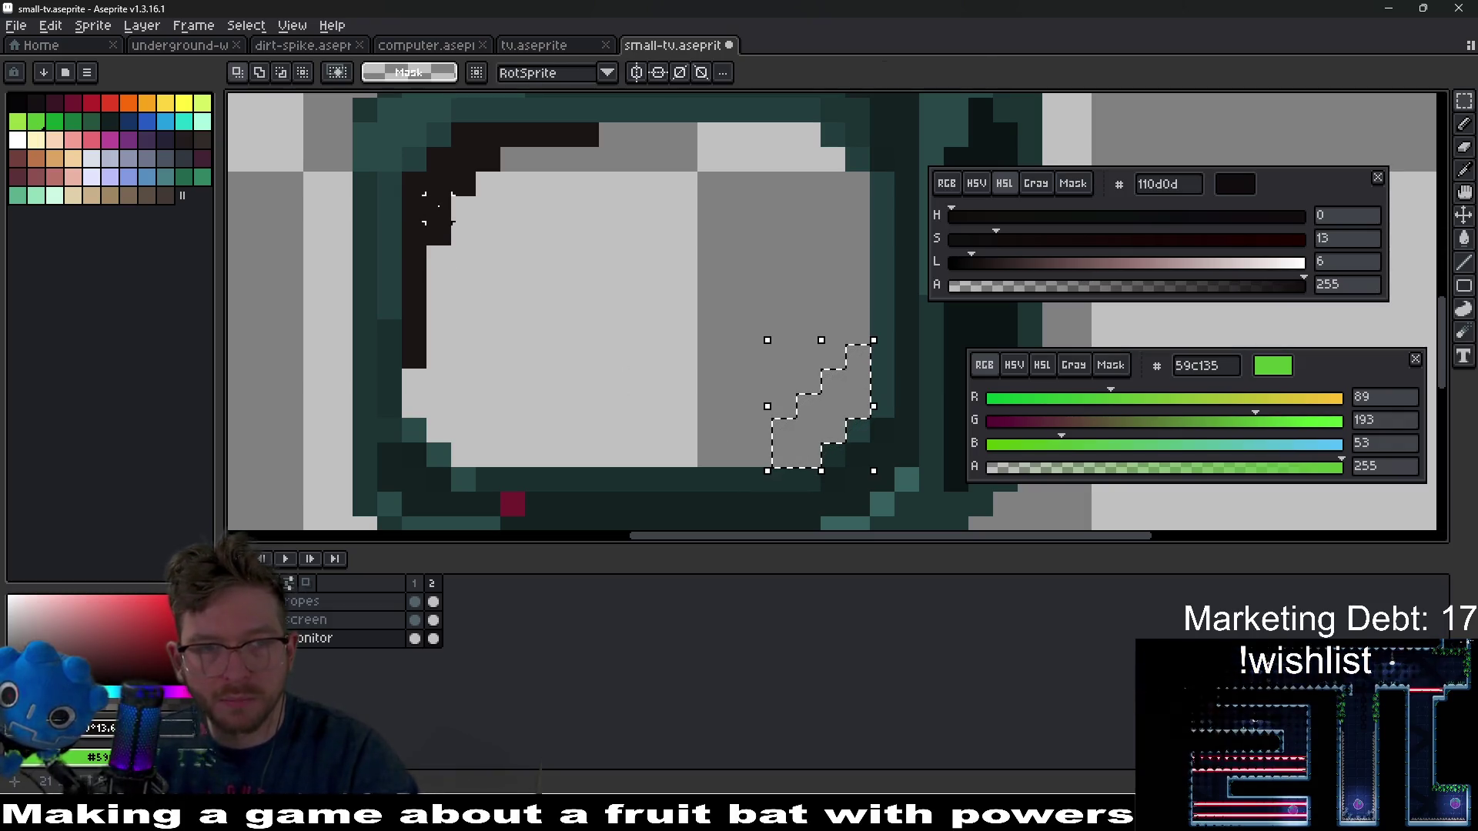
left_click(432, 218)
key("Delete")
key("ctrl+d")
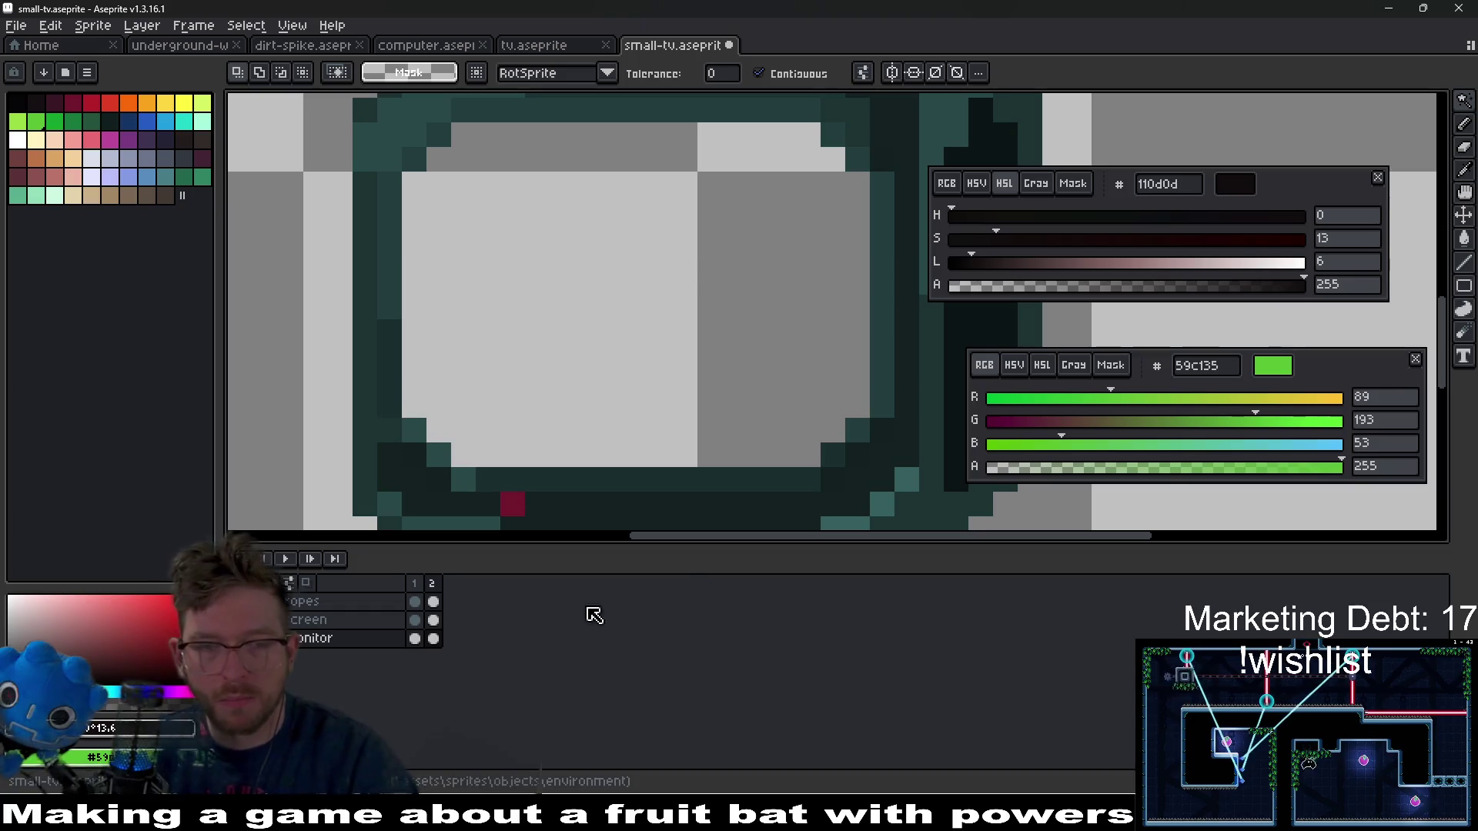
left_click(434, 639)
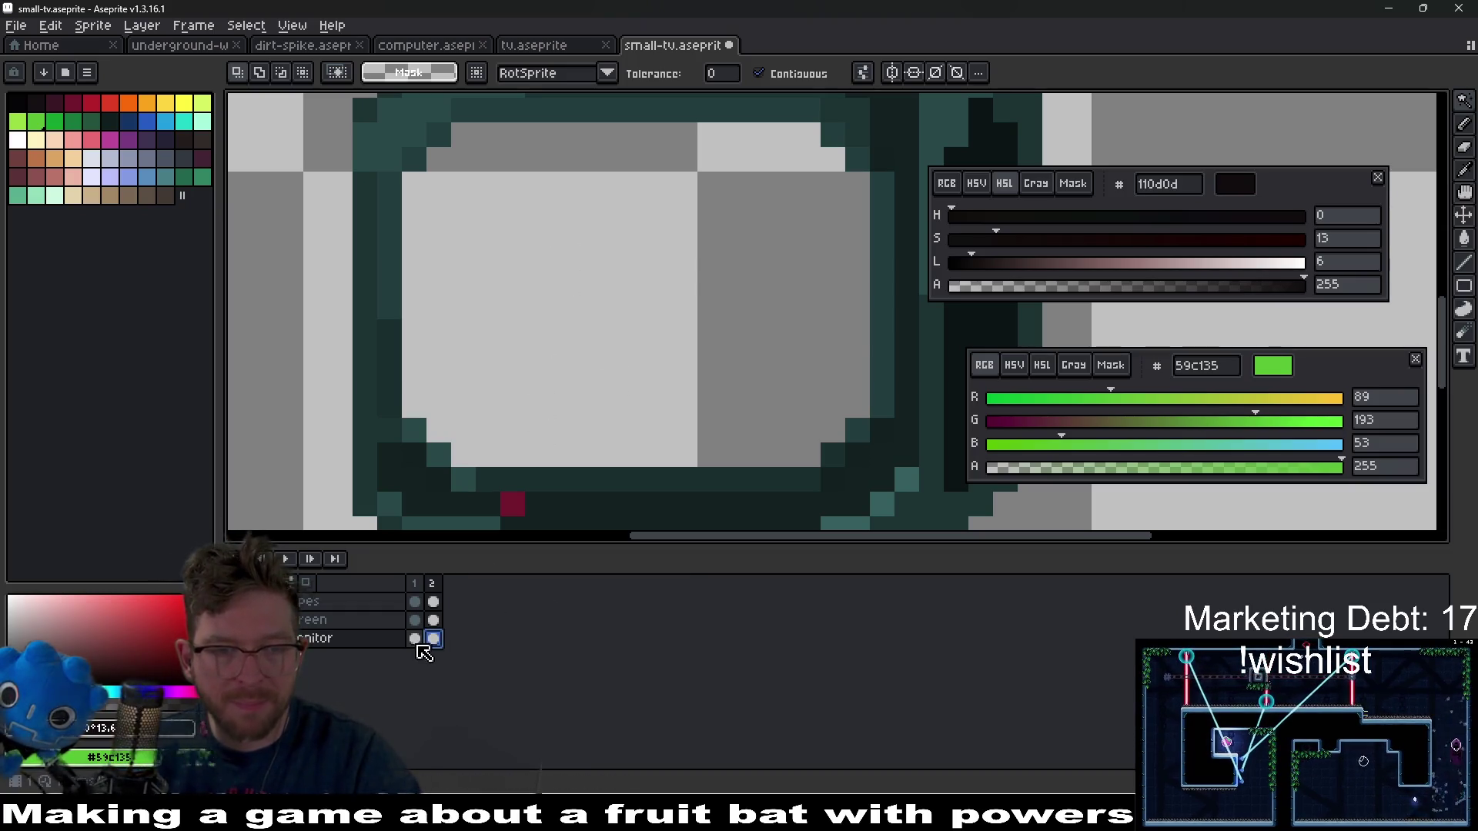
- On frame 1, clear the green screen area and its two corners from the monitor layer
left_click(415, 639)
left_click(587, 304)
key("Delete")
key("ctrl+d")
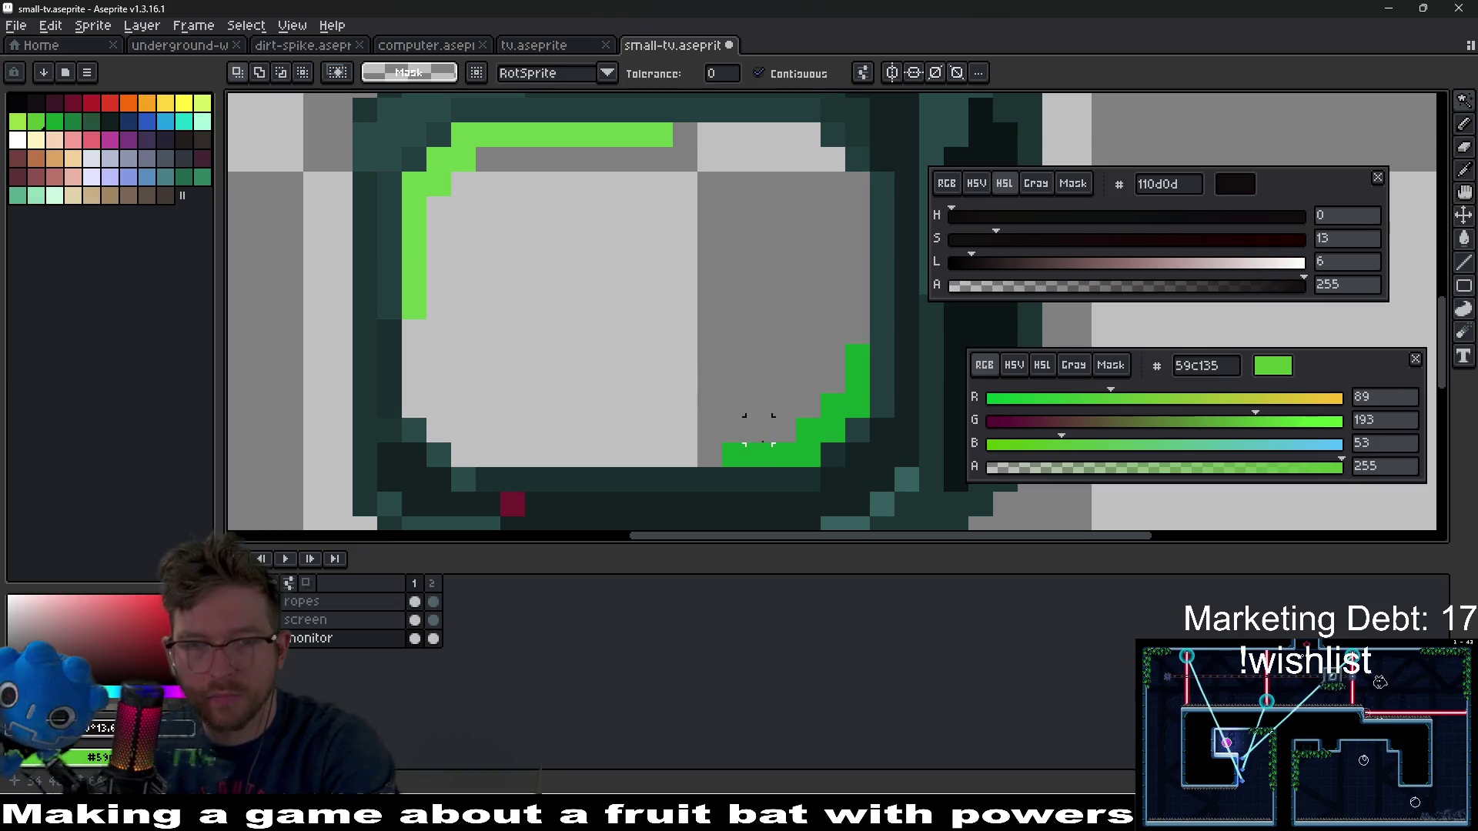
left_click(782, 454)
key("Delete")
left_click(415, 223)
key("Delete")
key("ctrl+d")
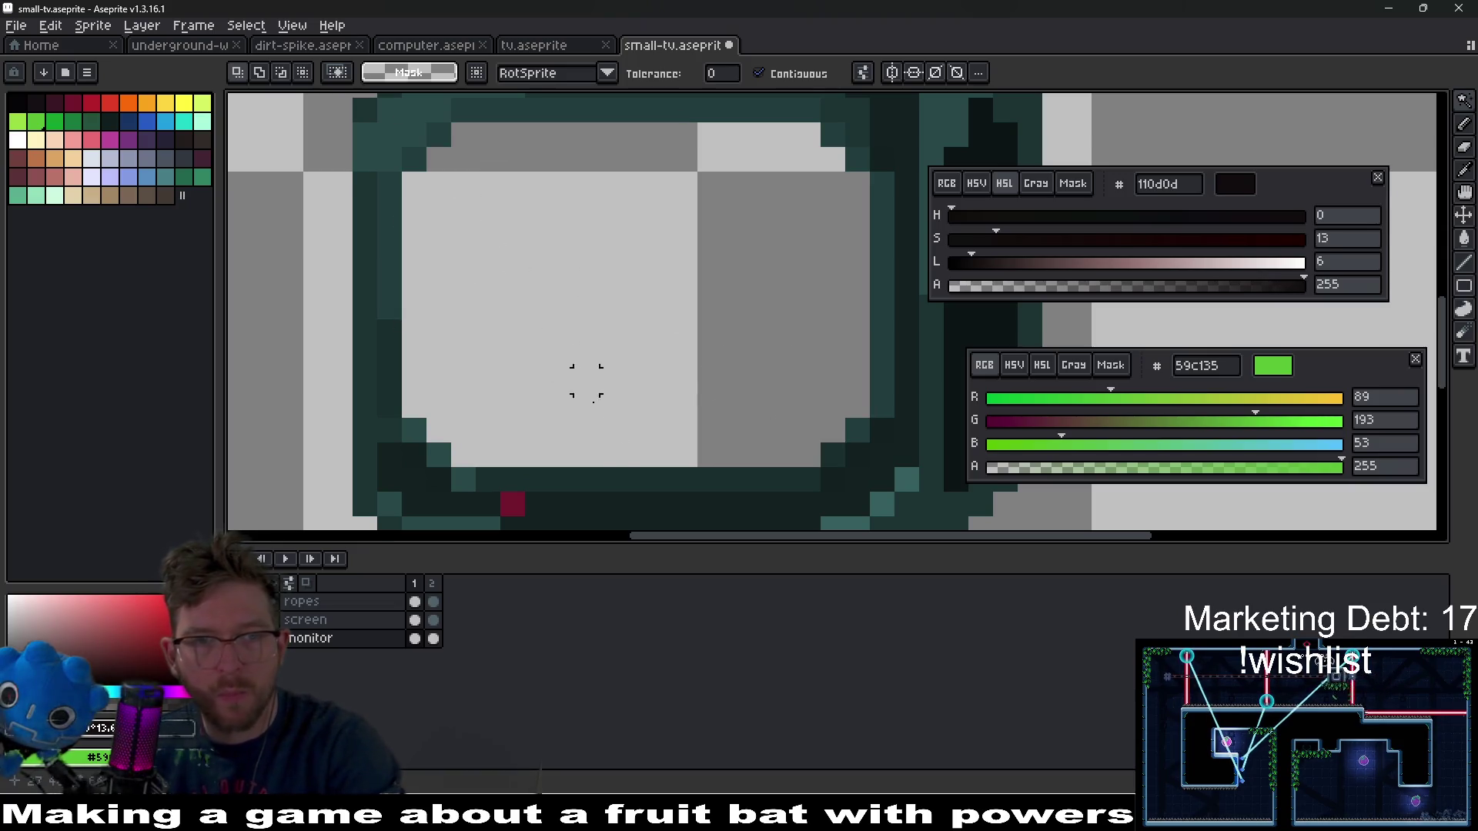
left_click(420, 641)
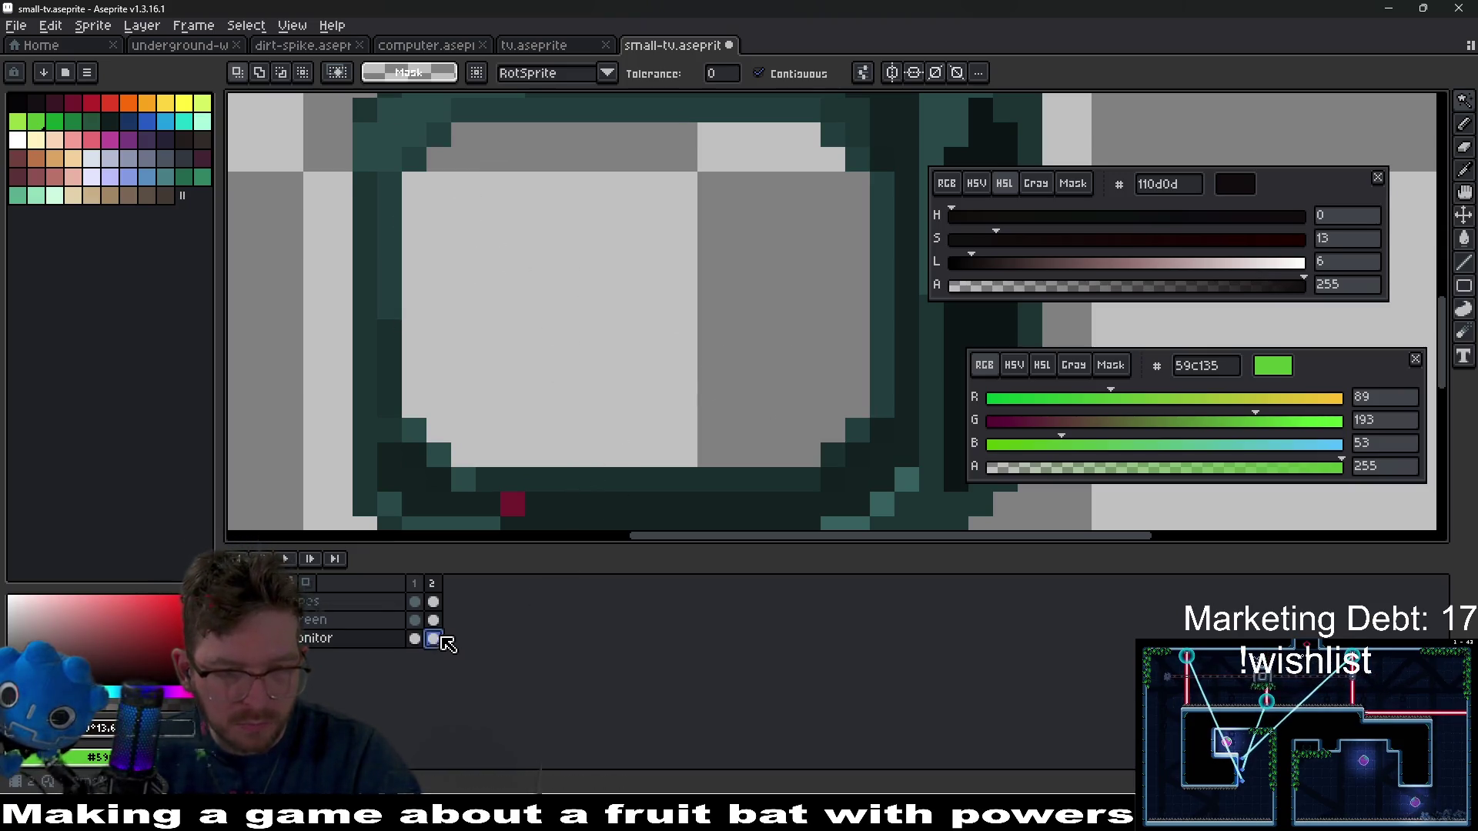
- Link the monitor and shapes cels across both frames and hide the grey shapes covering the screen
right_click(429, 647)
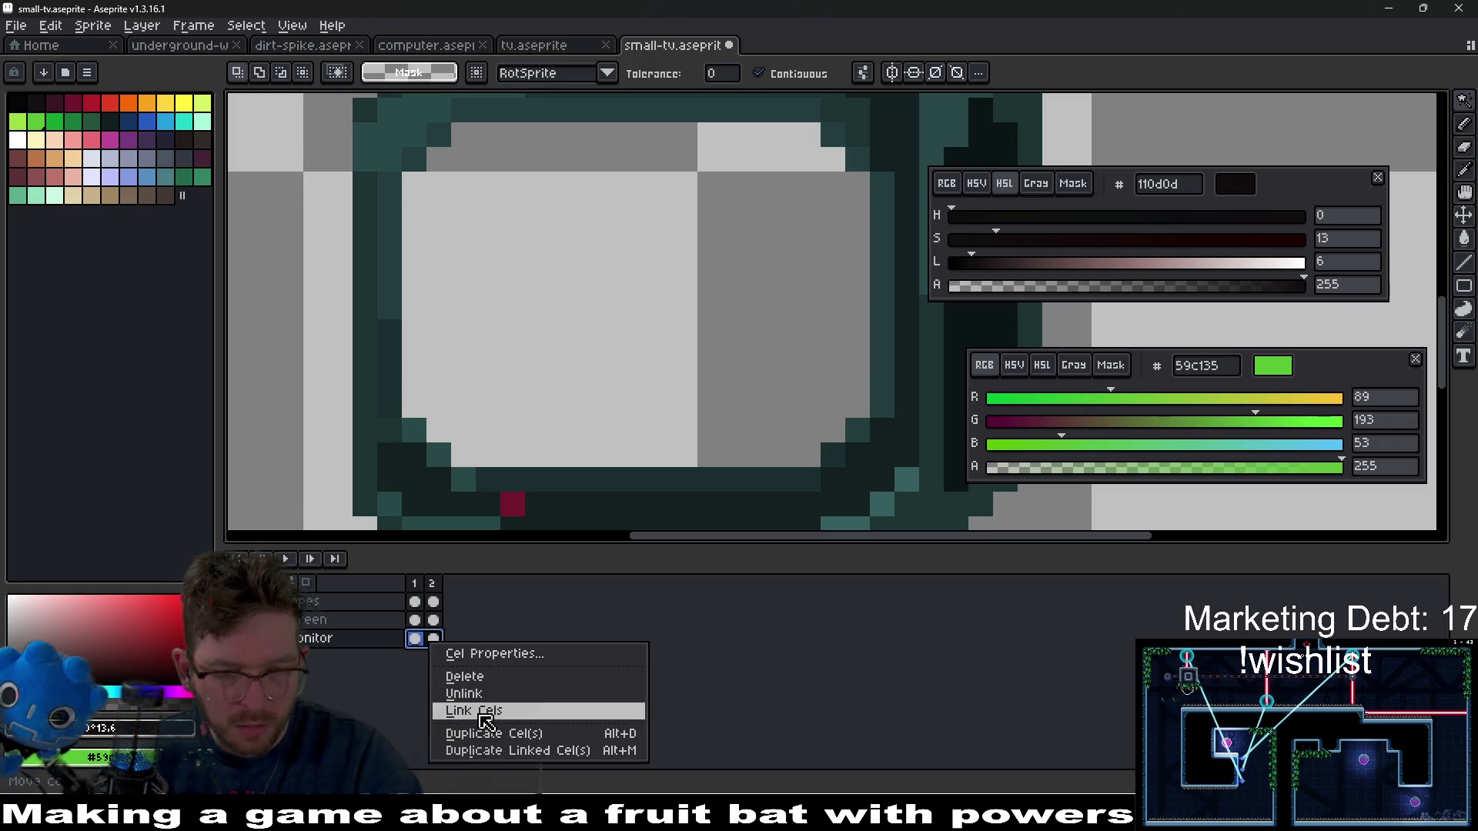
left_click(481, 709)
left_click_drag(415, 601, 433, 601)
right_click(431, 603)
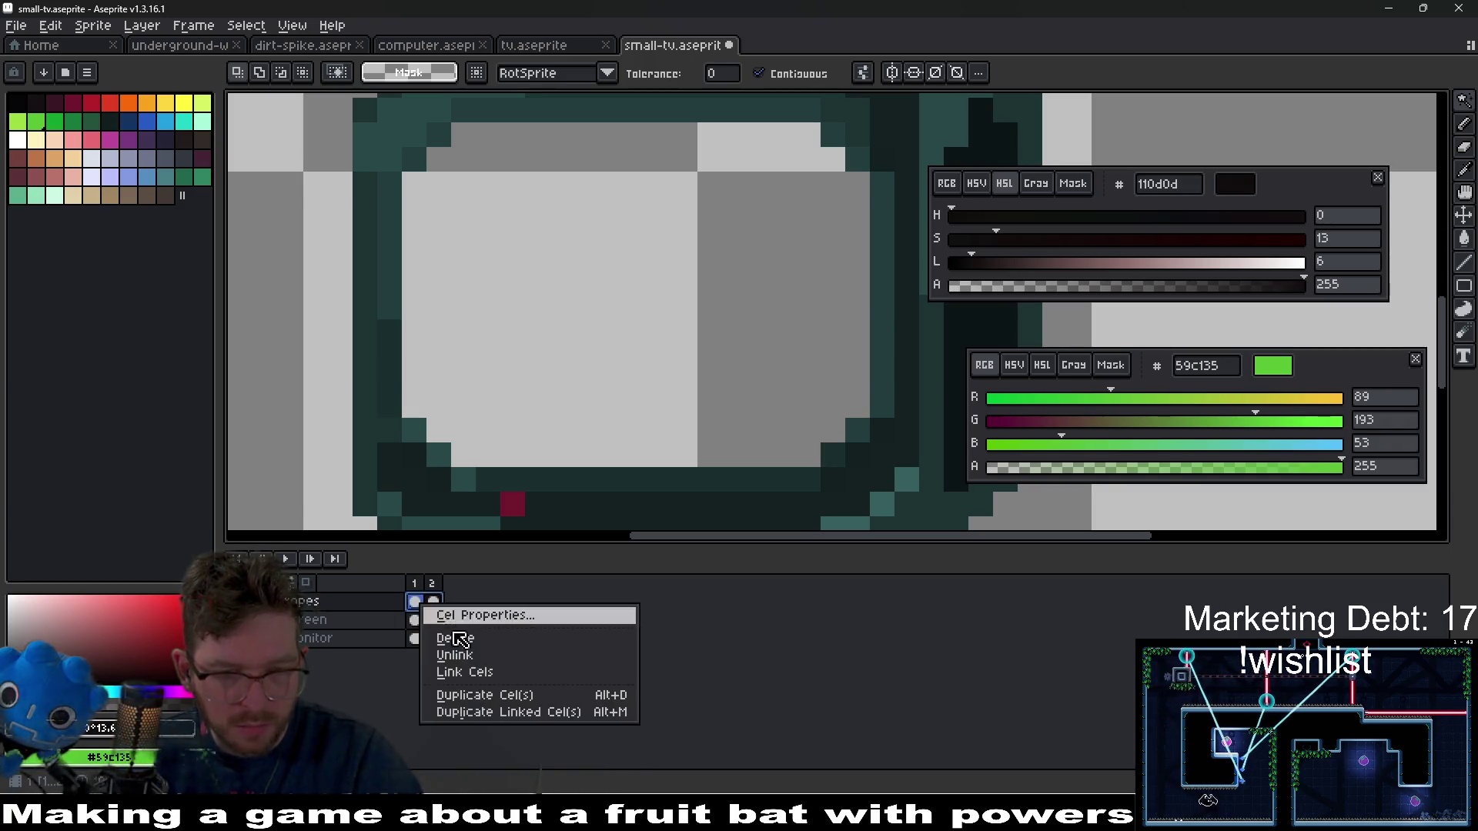
left_click(474, 667)
left_click(248, 601)
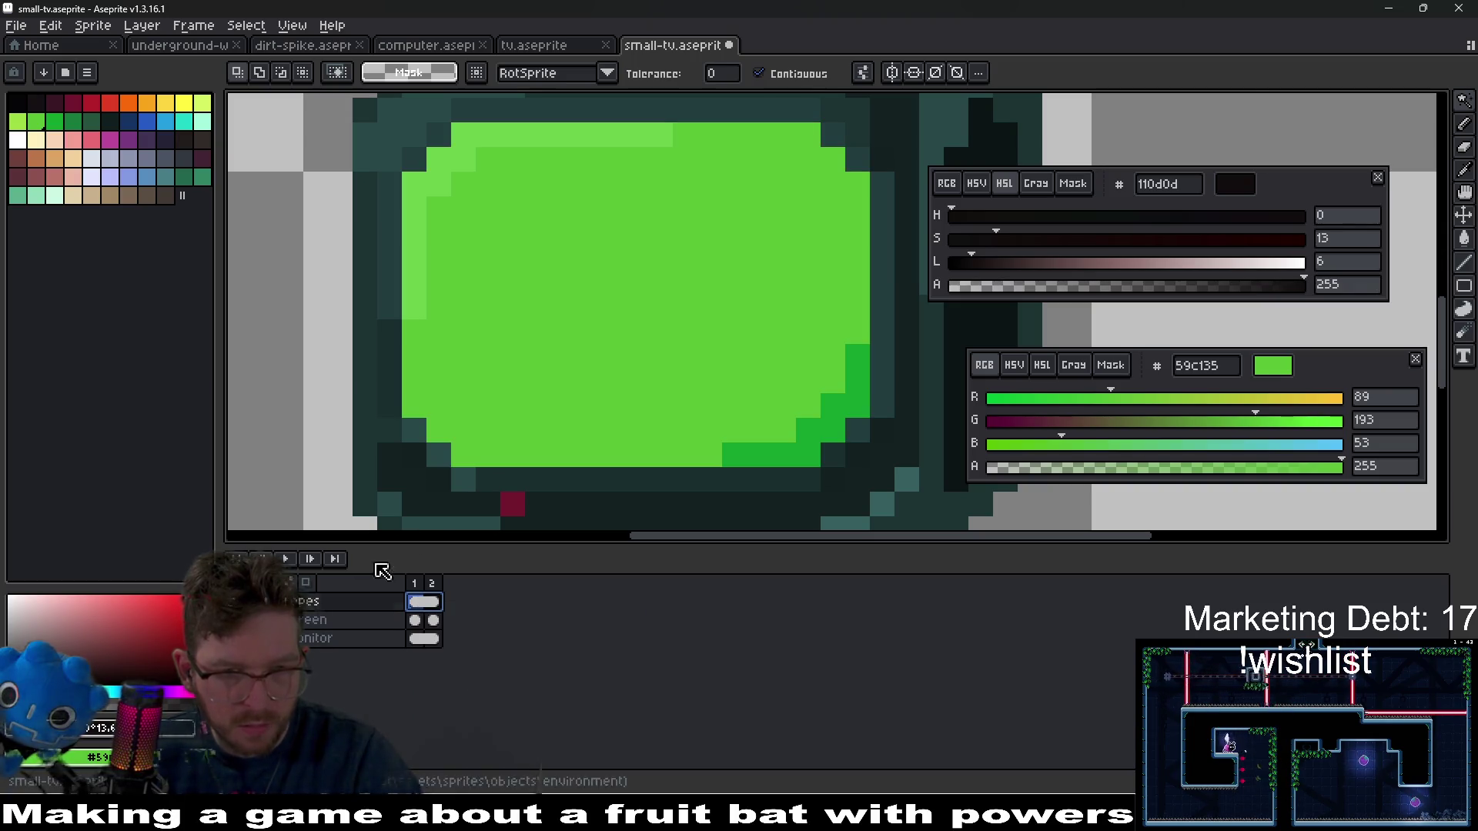
key("minus")
key("minus")
left_click(364, 638)
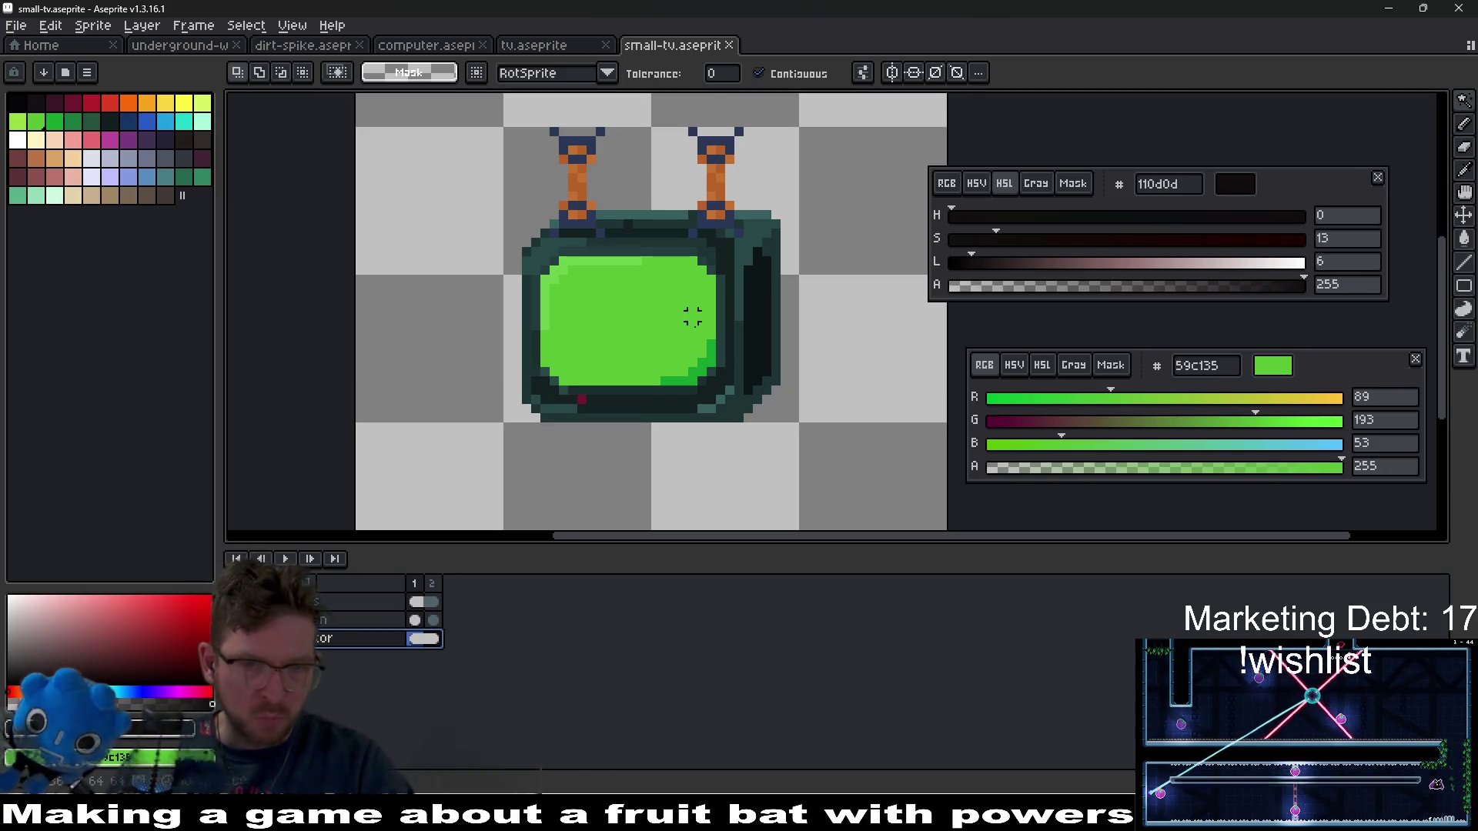
left_click(416, 640)
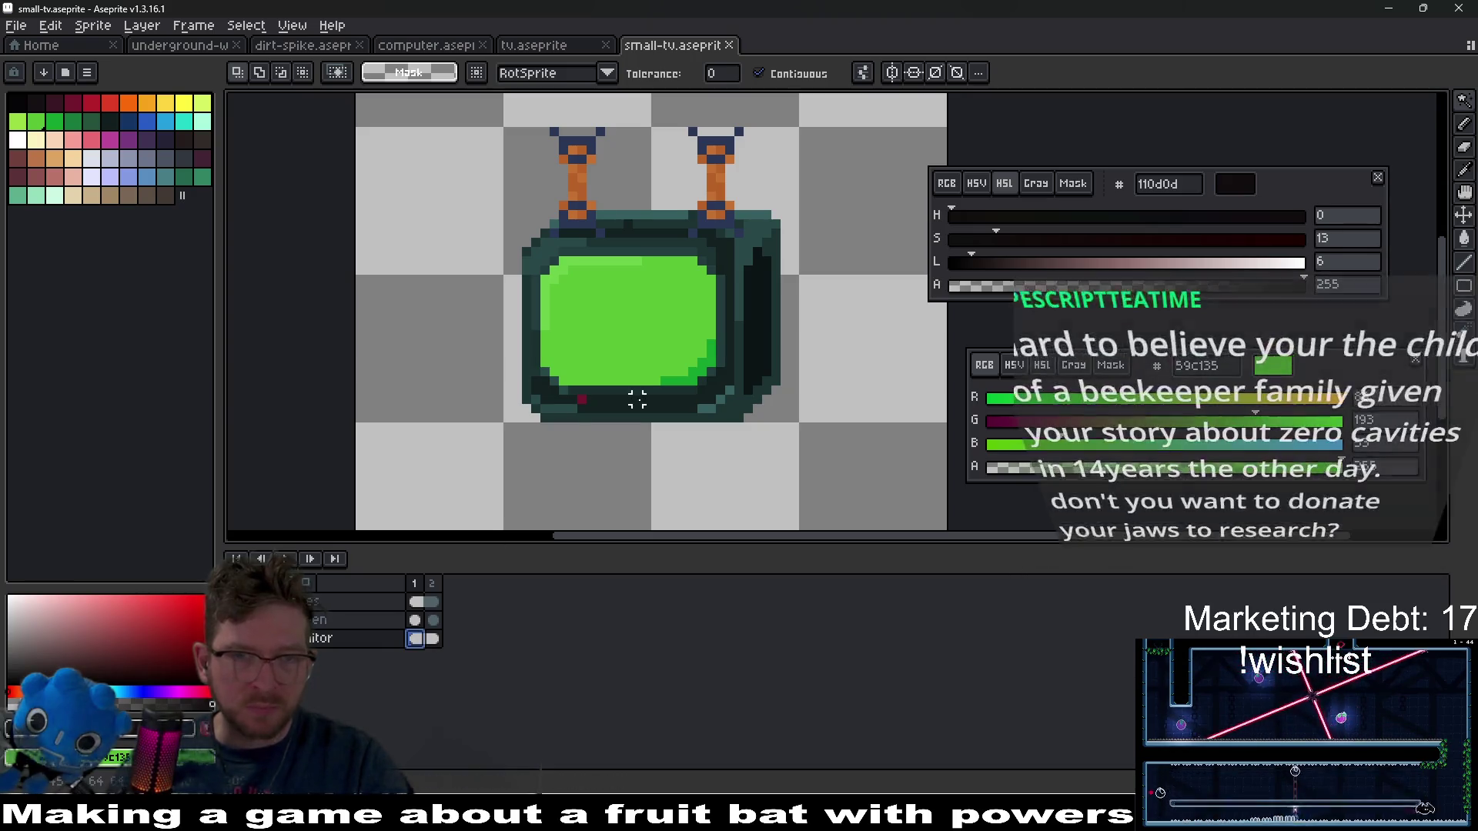
left_click_drag(841, 344, 797, 349)
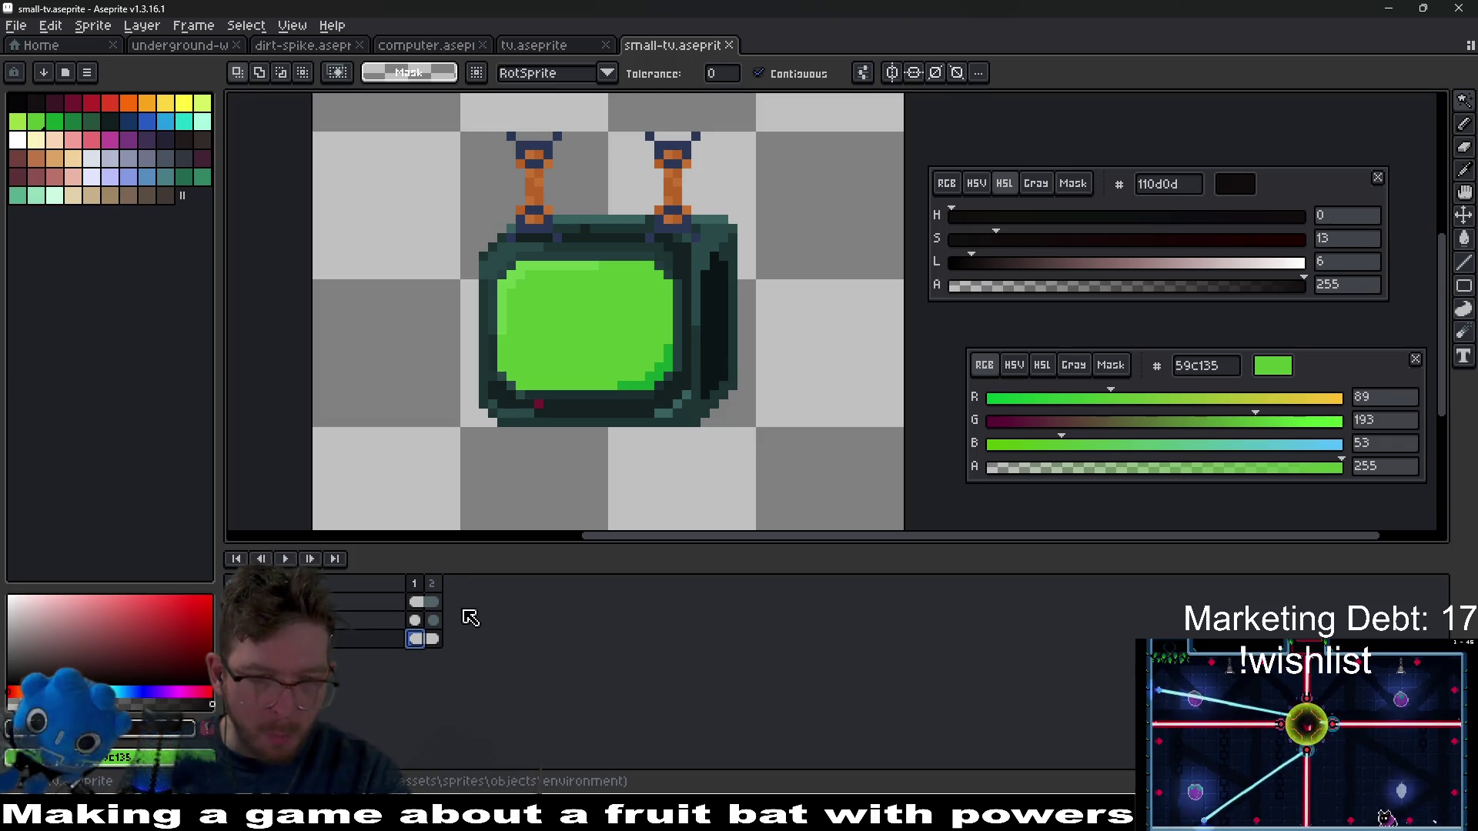
- On frame 2, select the right antenna and nudge it two pixels left
left_click(433, 602)
key("m")
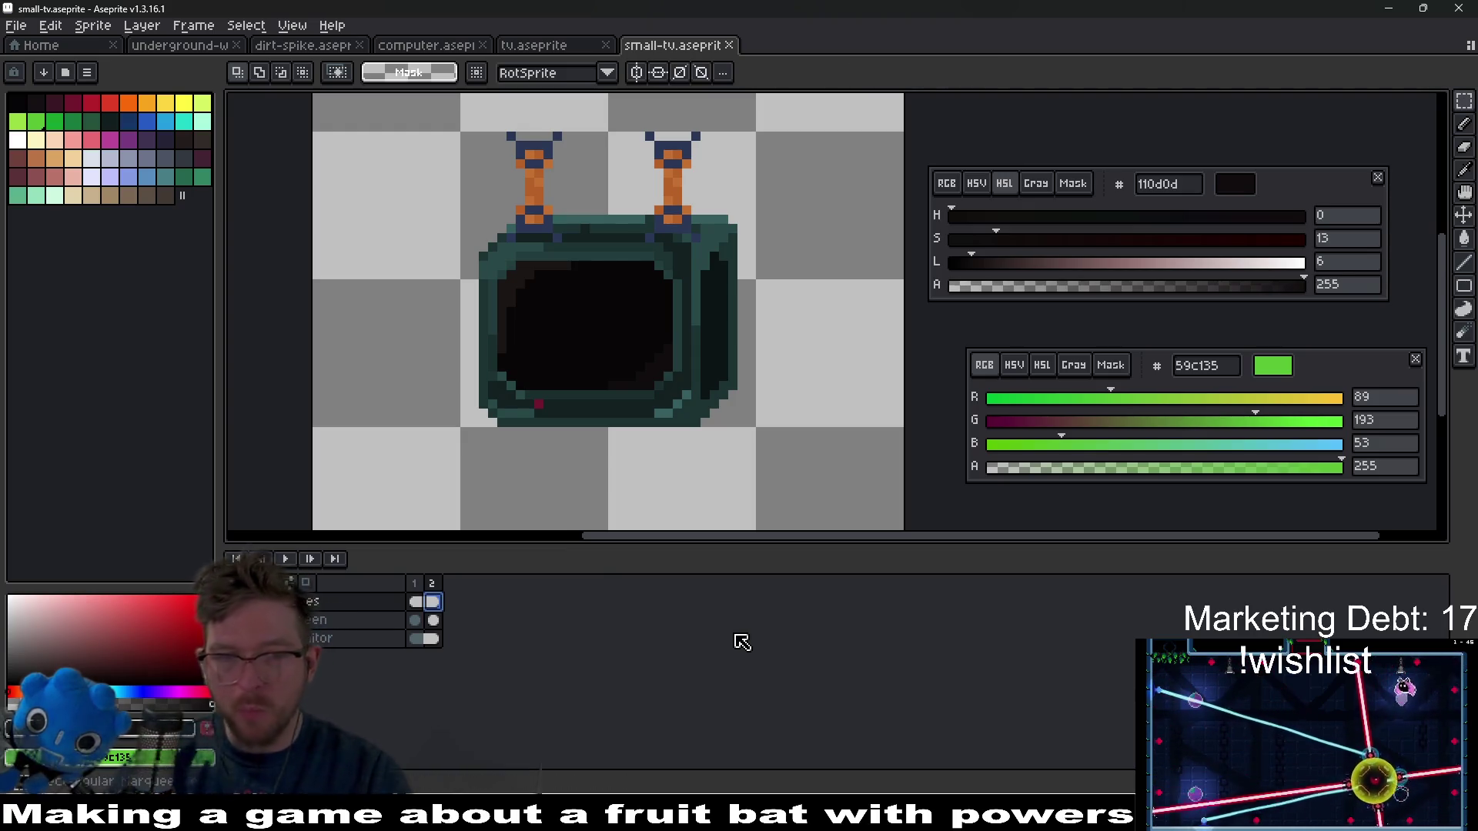
mouse_move(595, 119)
left_mouse_down()
mouse_move(763, 309)
mouse_move(745, 312)
left_mouse_up()
key("Left")
key("Left")
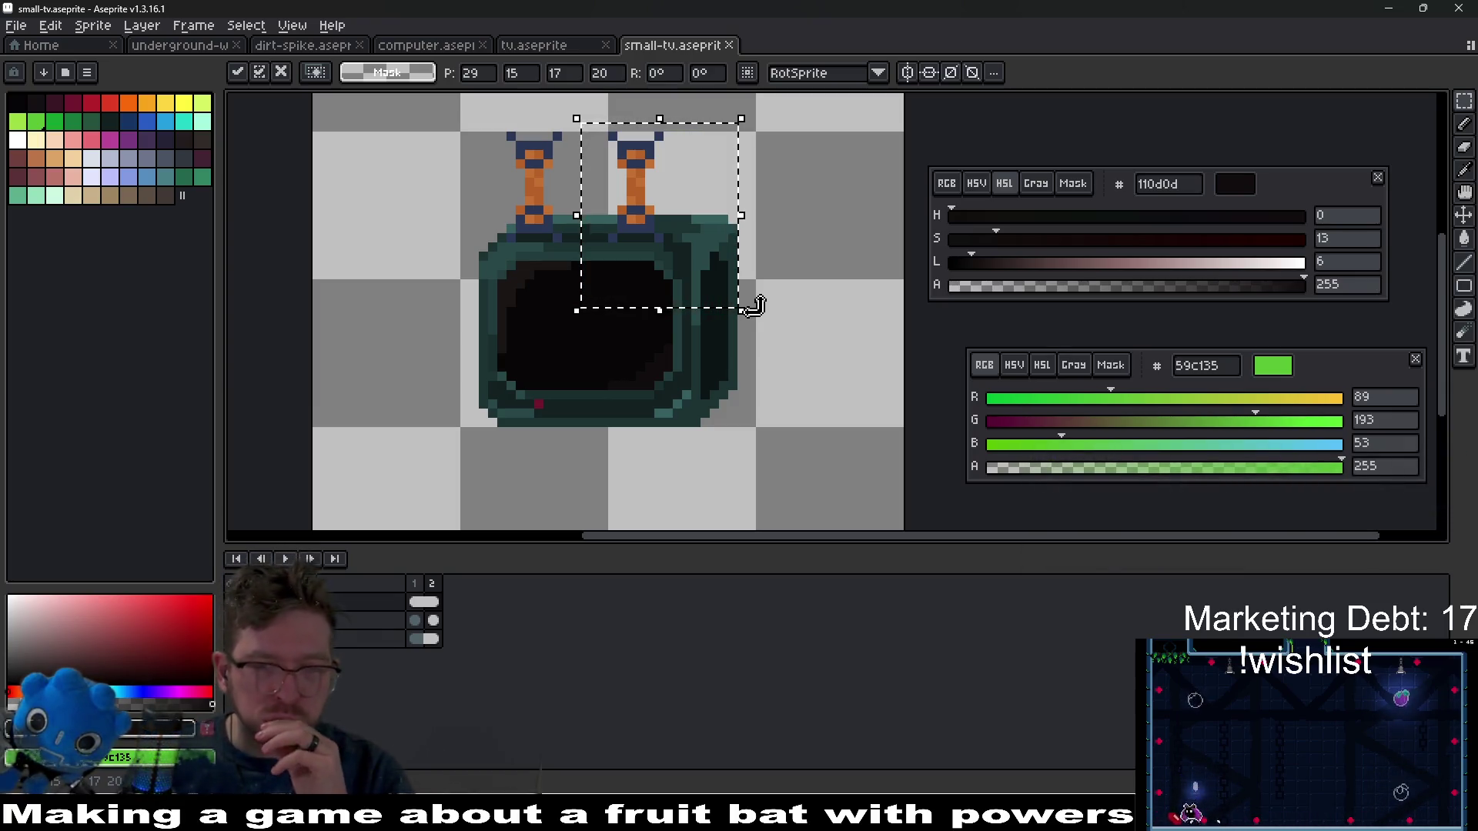
- Move the right antenna back to its original spot, commit it, and save small-tv.aseprite
left_click(843, 293)
key("Right")
key("Right")
key("Right")
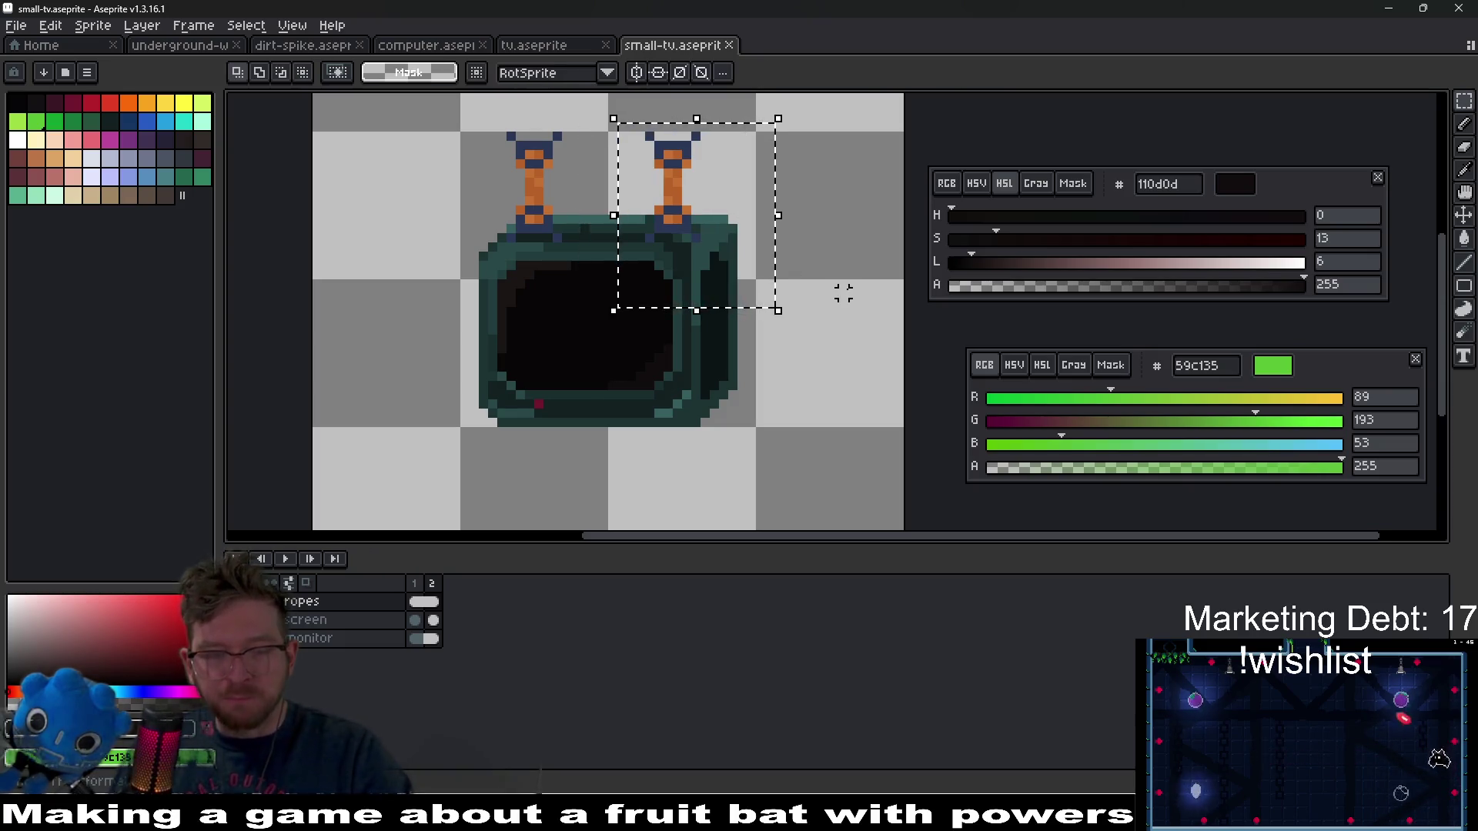
left_click(835, 293)
key("ctrl+s")
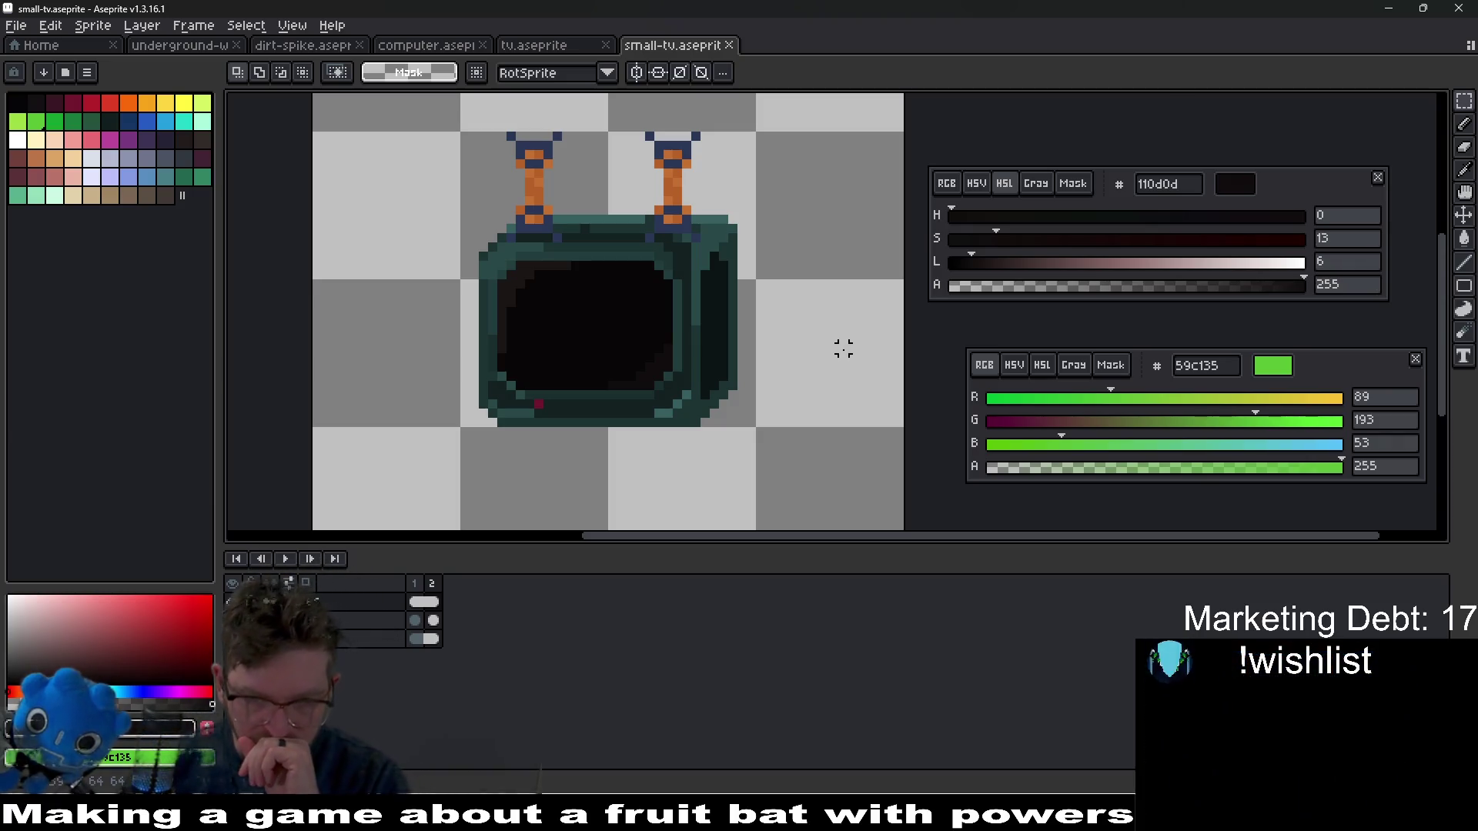
key("alt+Tab")
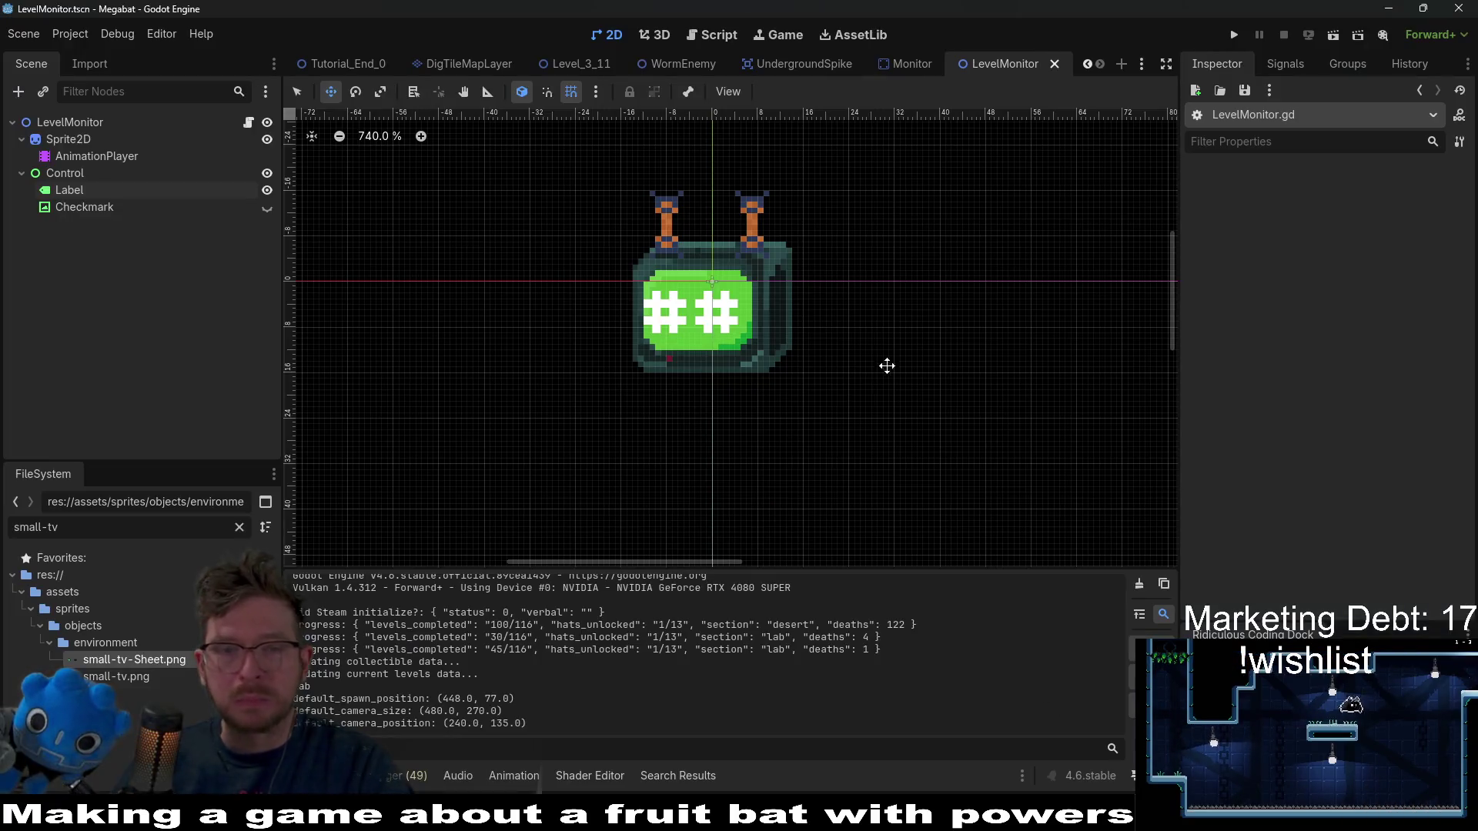
- Open the HomeLevel scene in Godot, run the game to preview the monitors, then close it
left_click(912, 64)
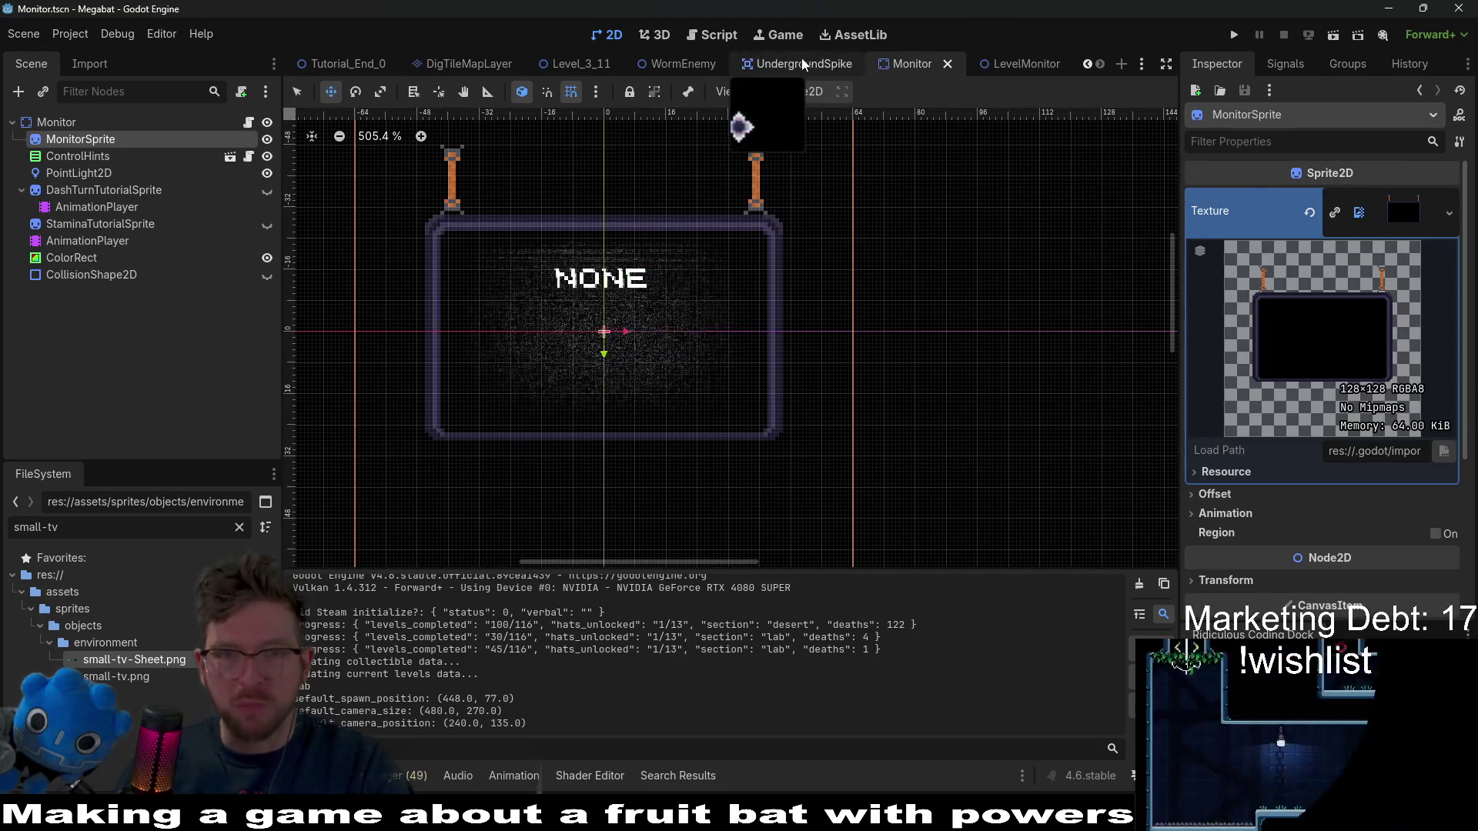
left_click(800, 64)
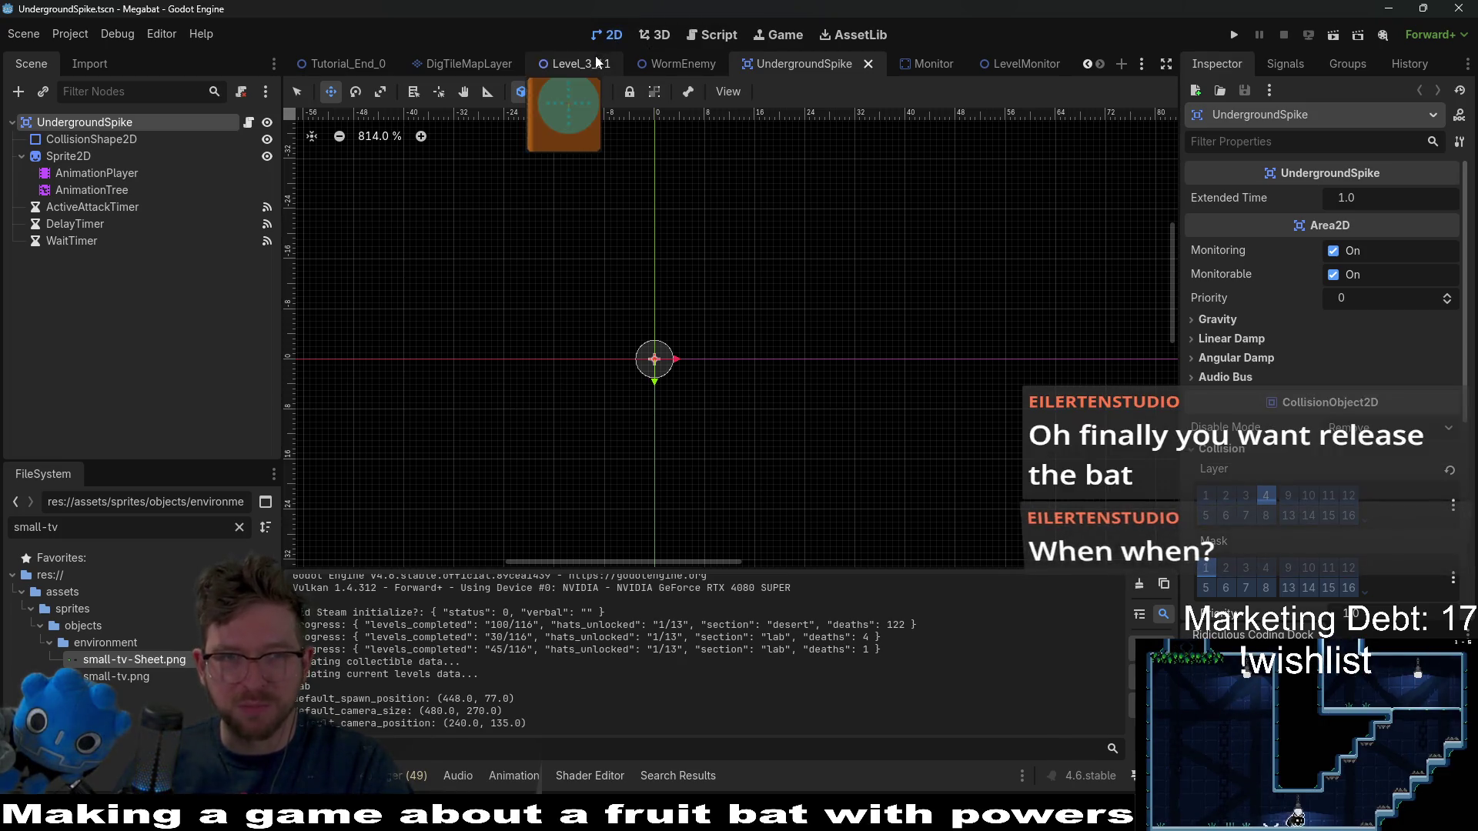
scroll(754, 66, "up", 4)
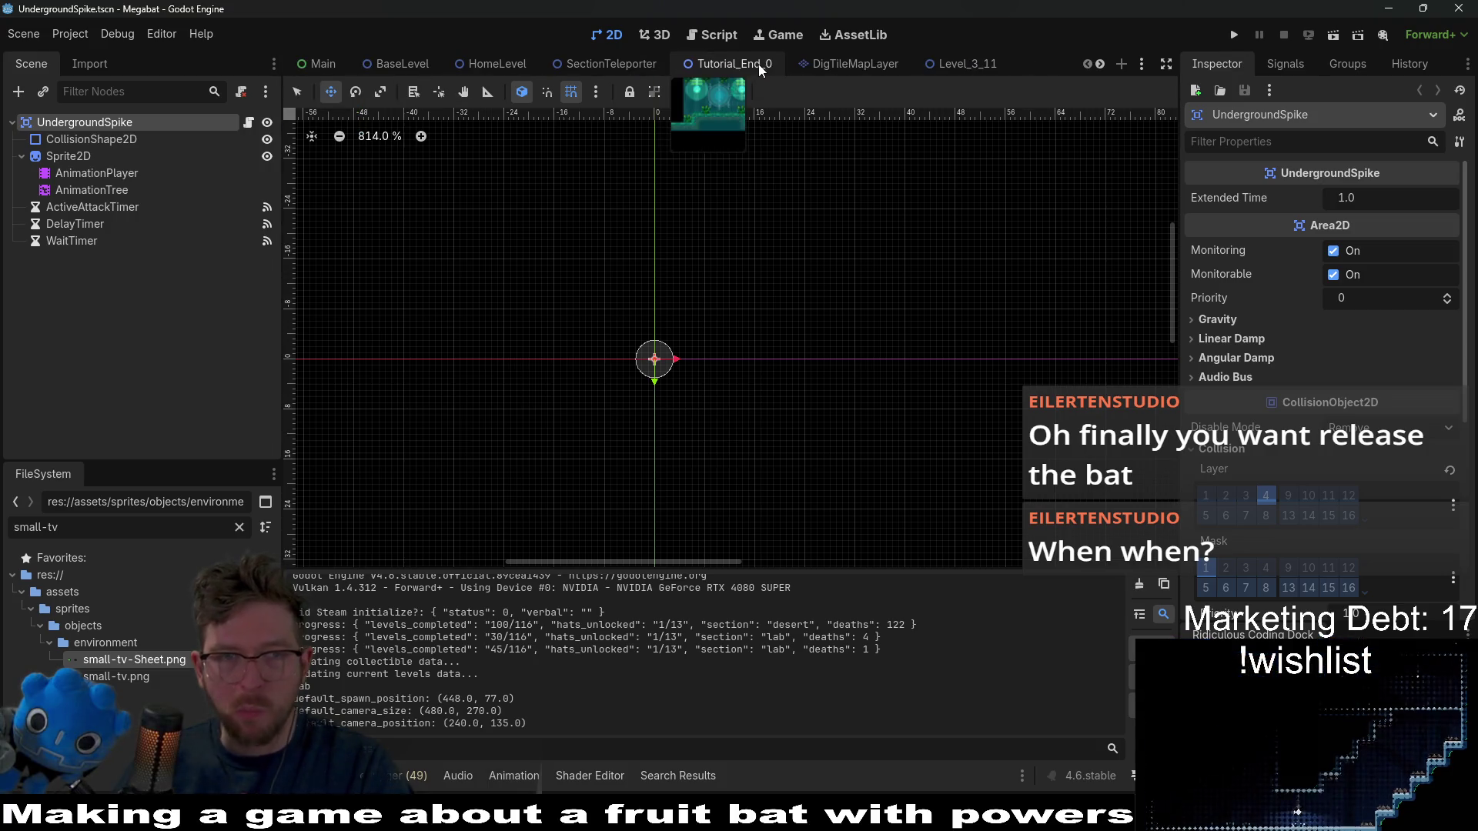
left_click(515, 72)
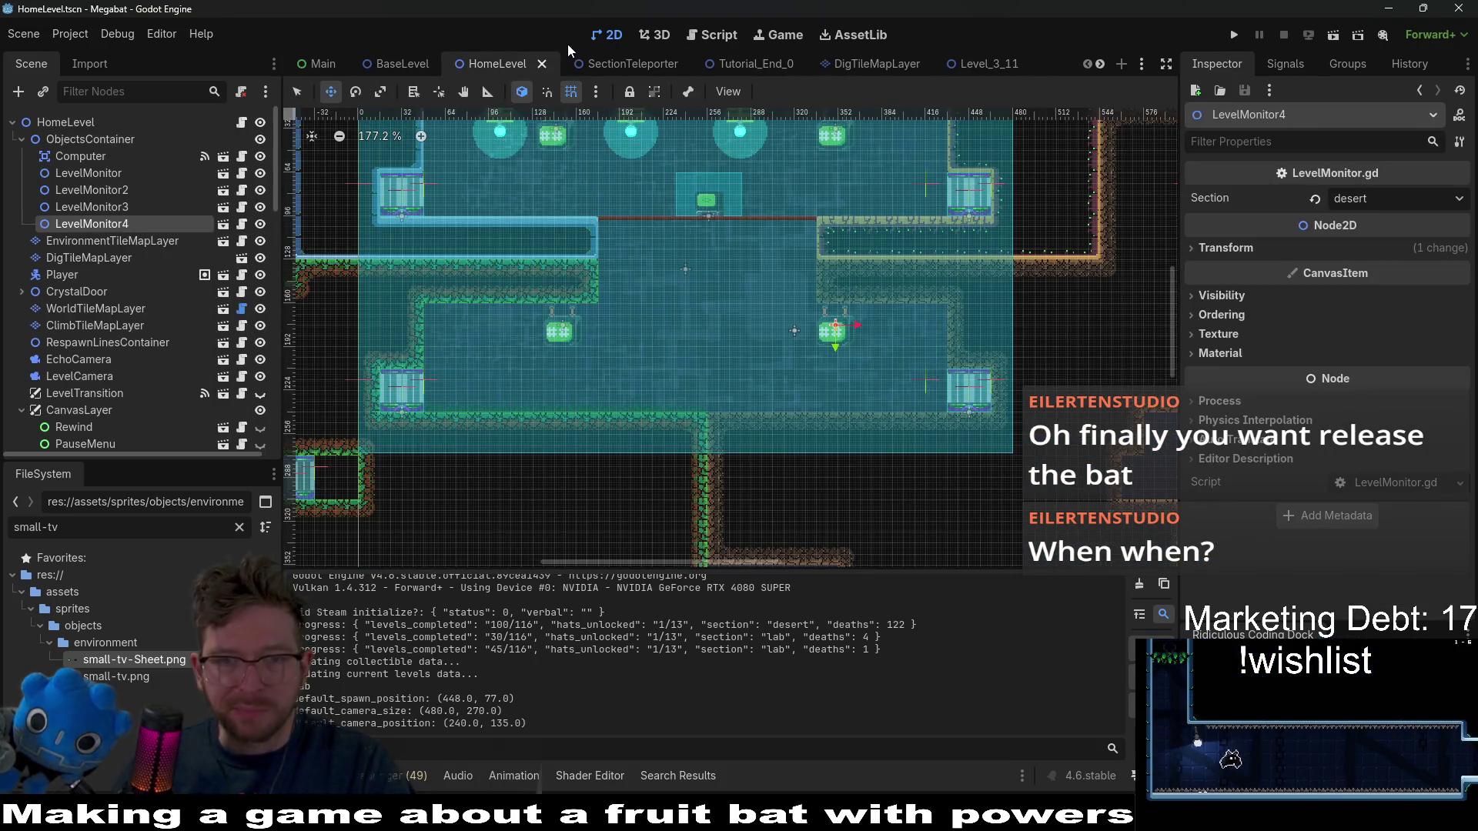
left_click(1333, 34)
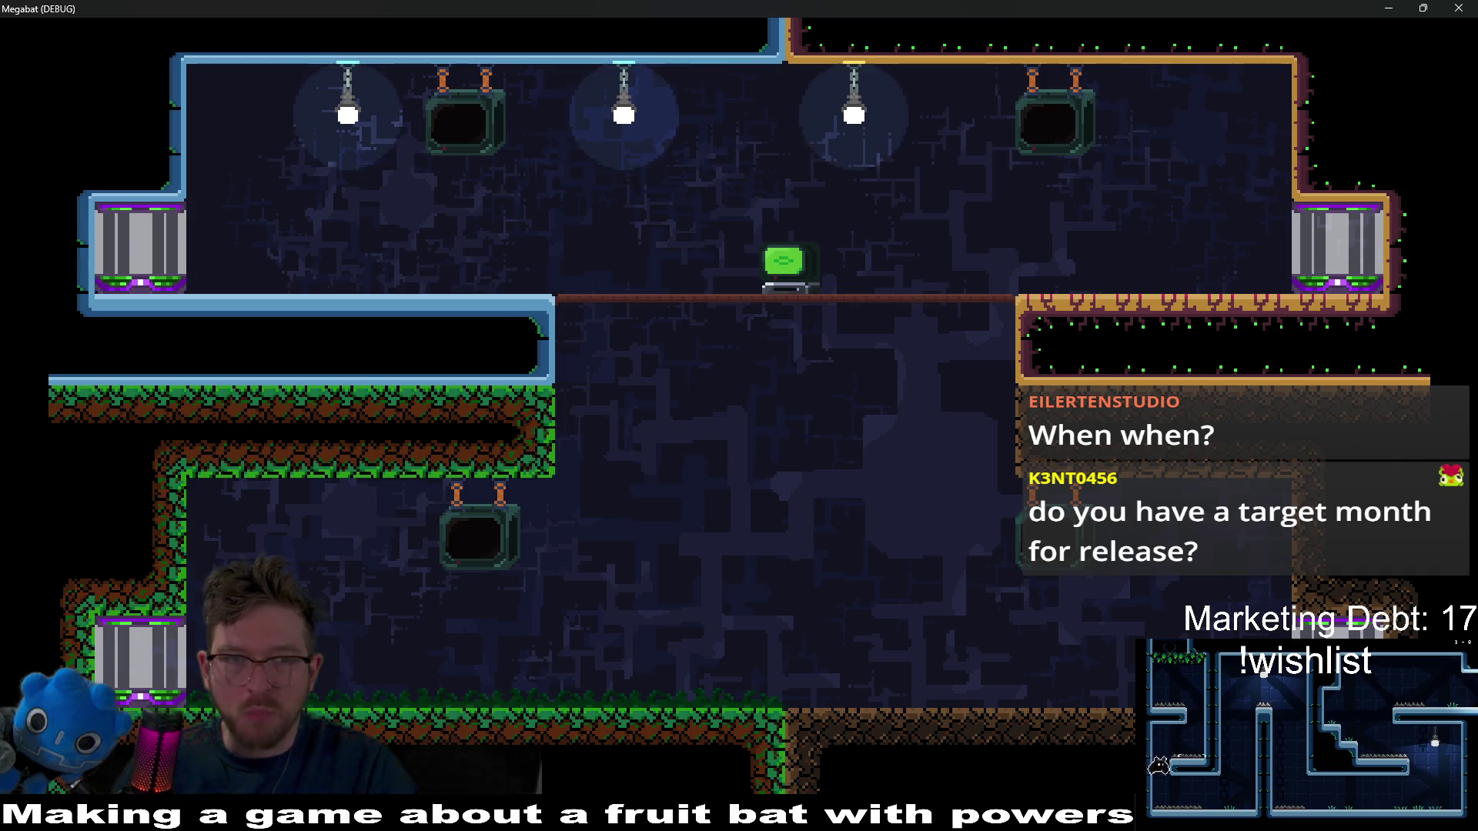
left_click(1459, 8)
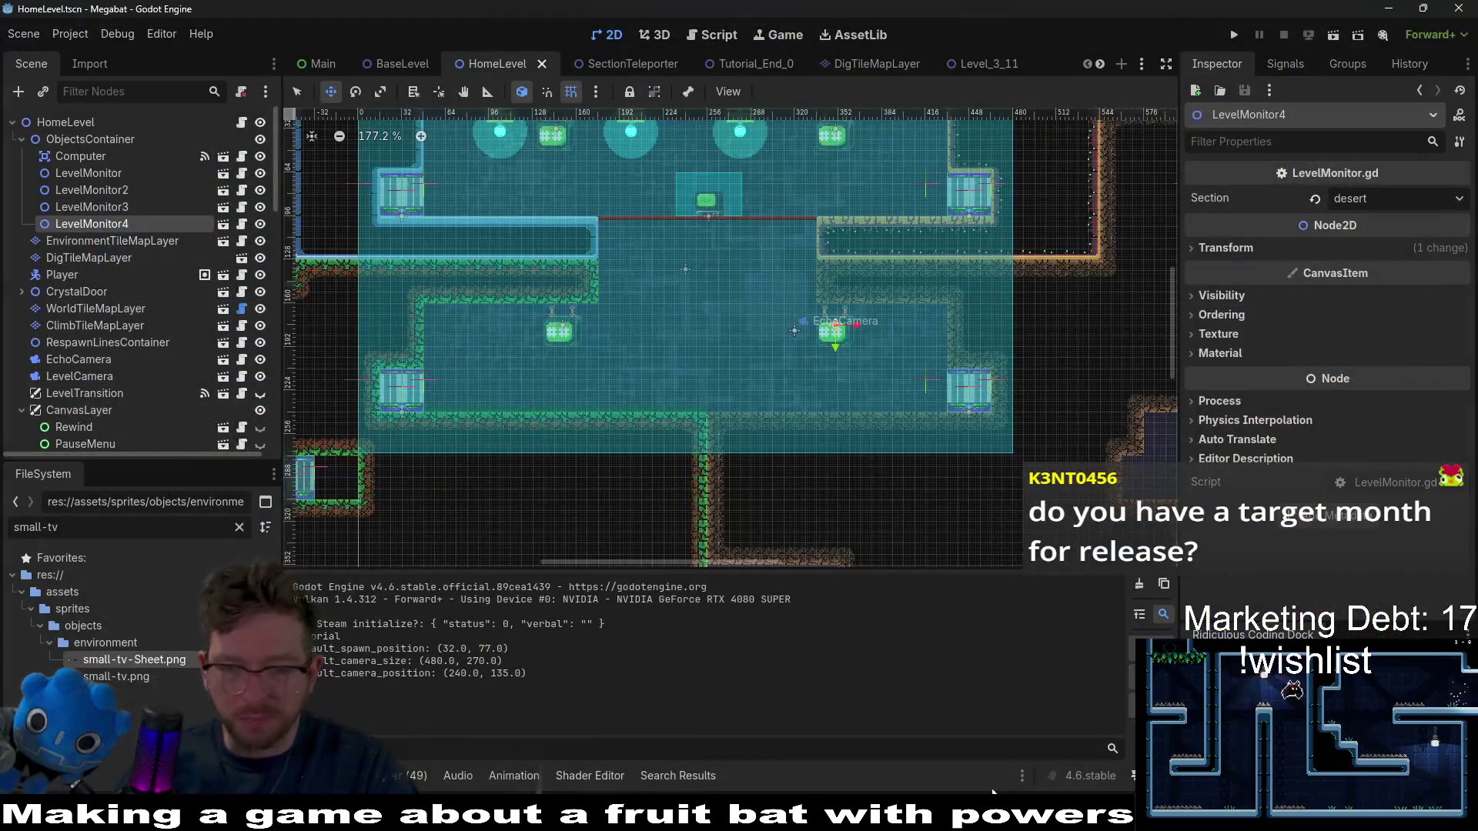
left_click(1087, 794)
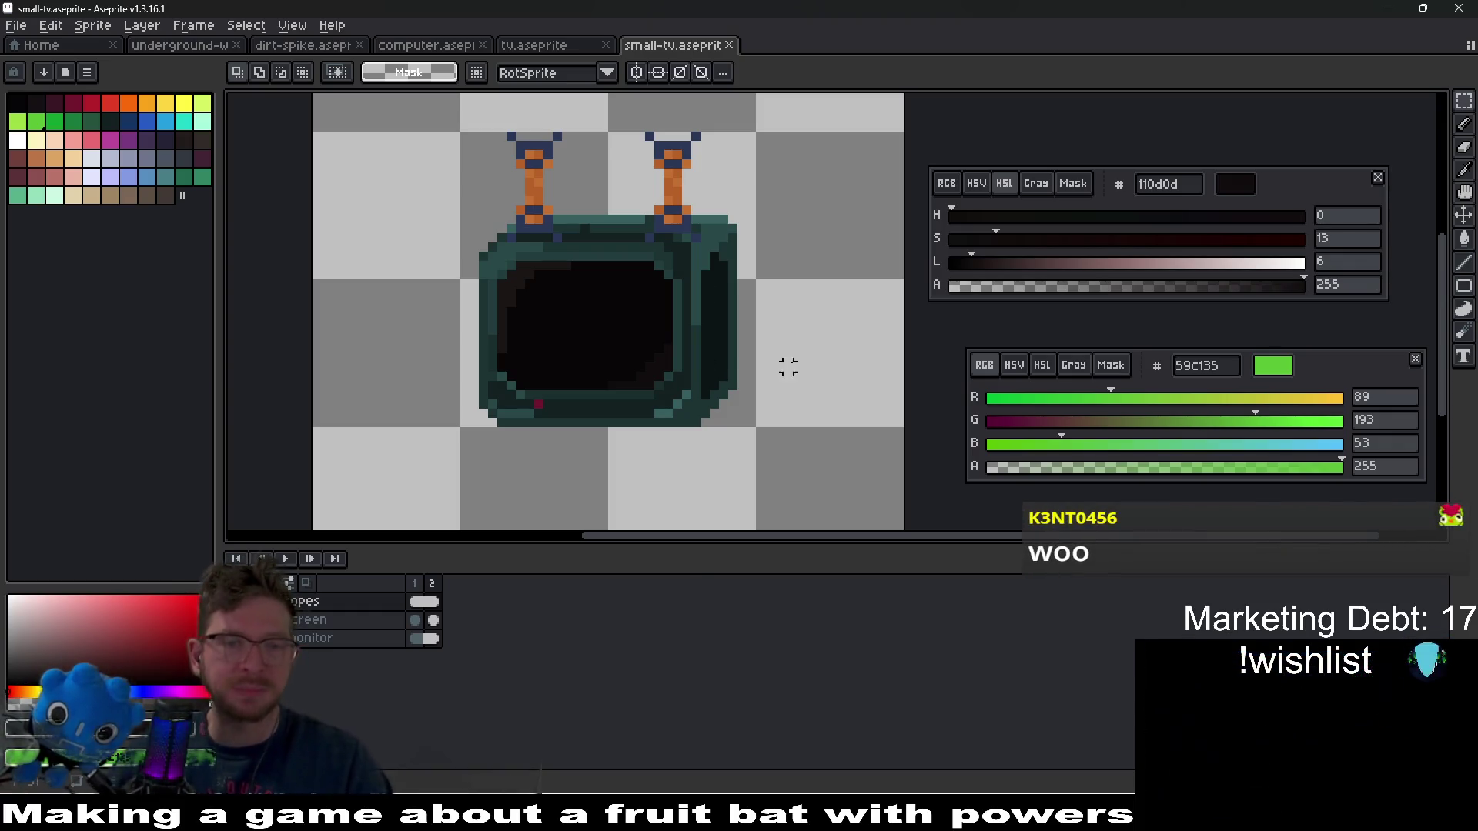
- Apply Hue/Saturation to the monitor cel, moving hue to 57 and dropping saturation to -100
left_click_drag(632, 231, 724, 186)
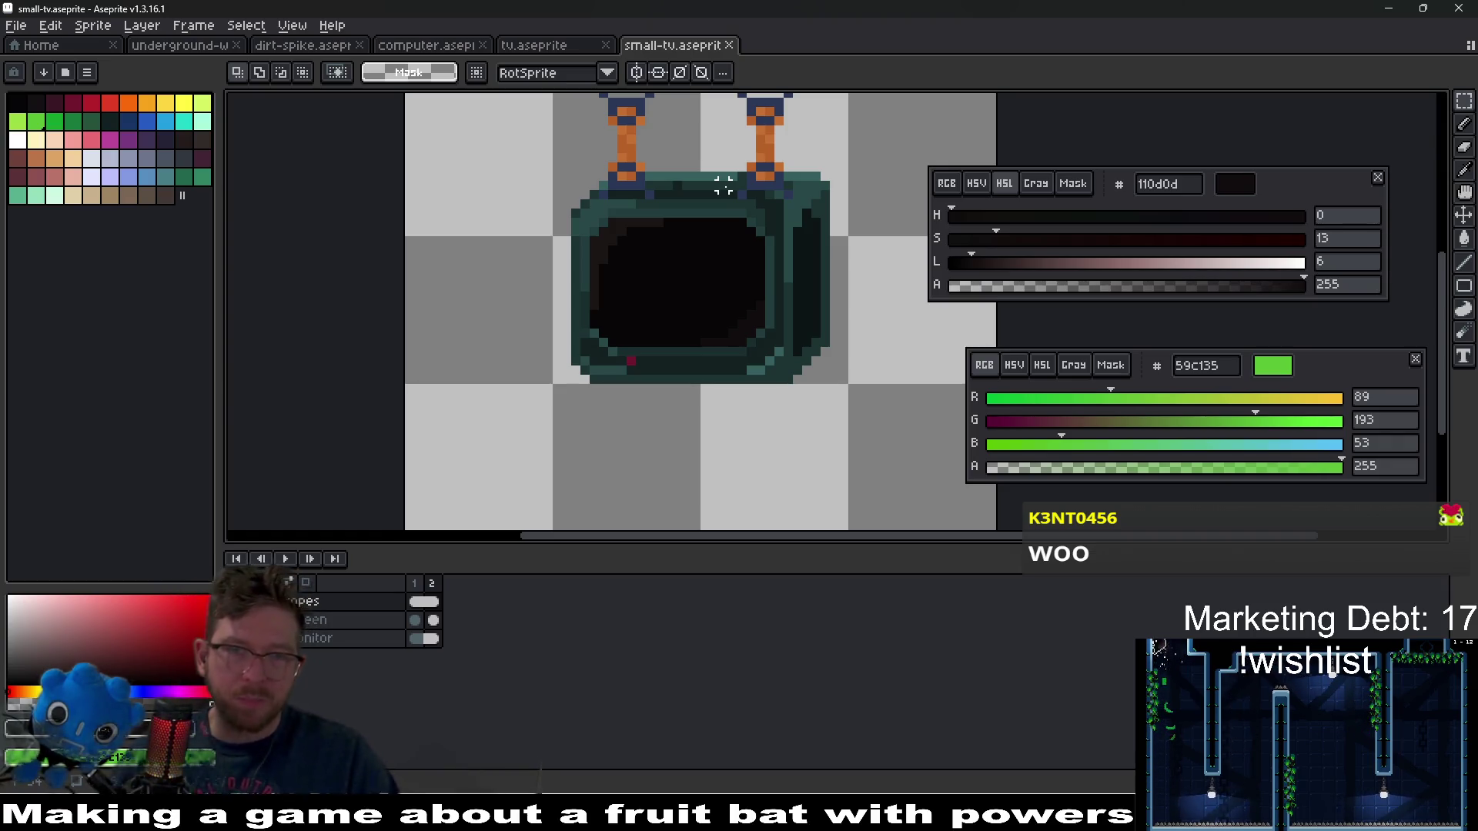
left_click(433, 639)
right_click(424, 639)
left_click(779, 631)
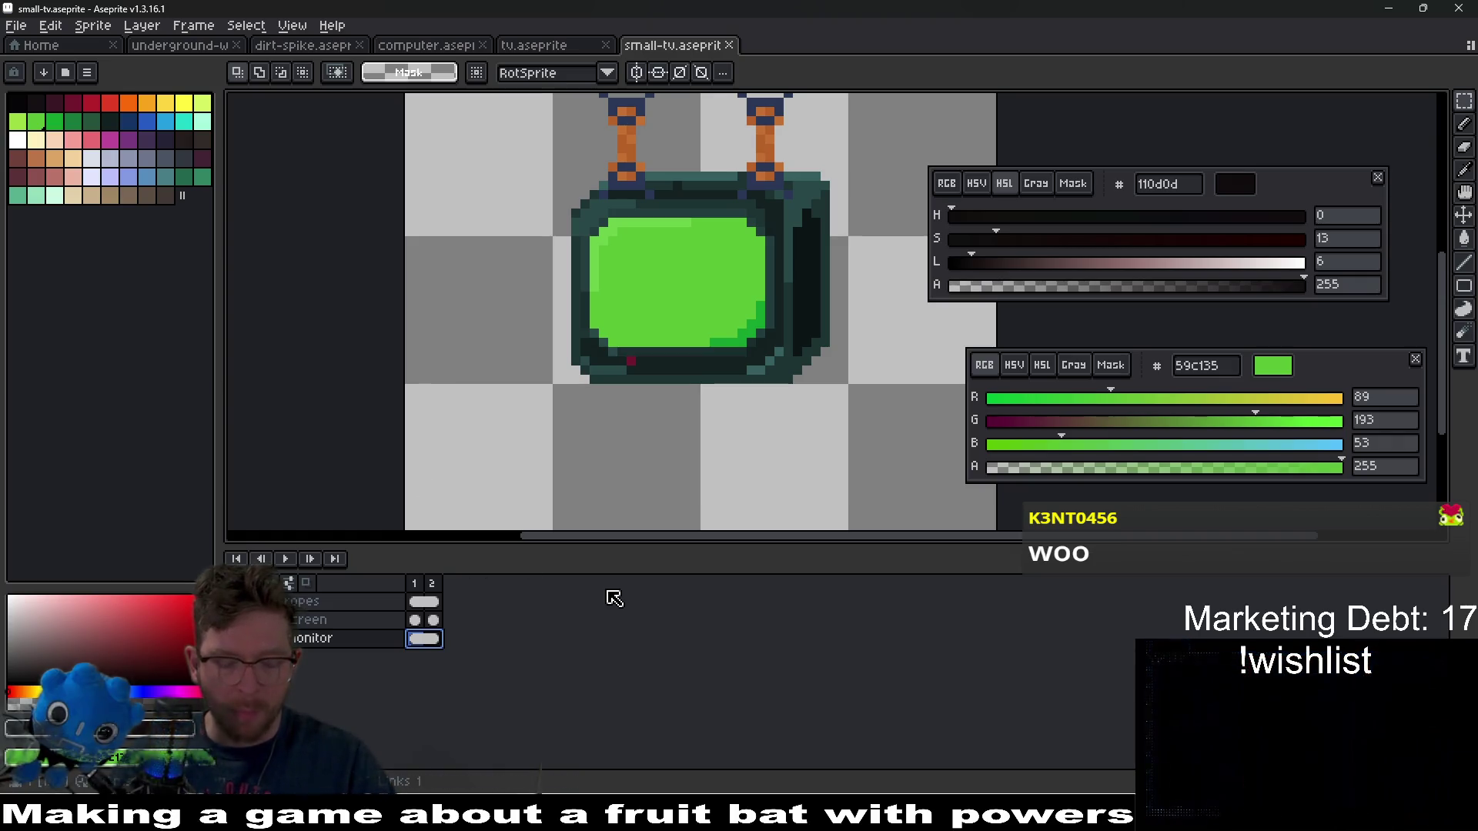
key("ctrl+u")
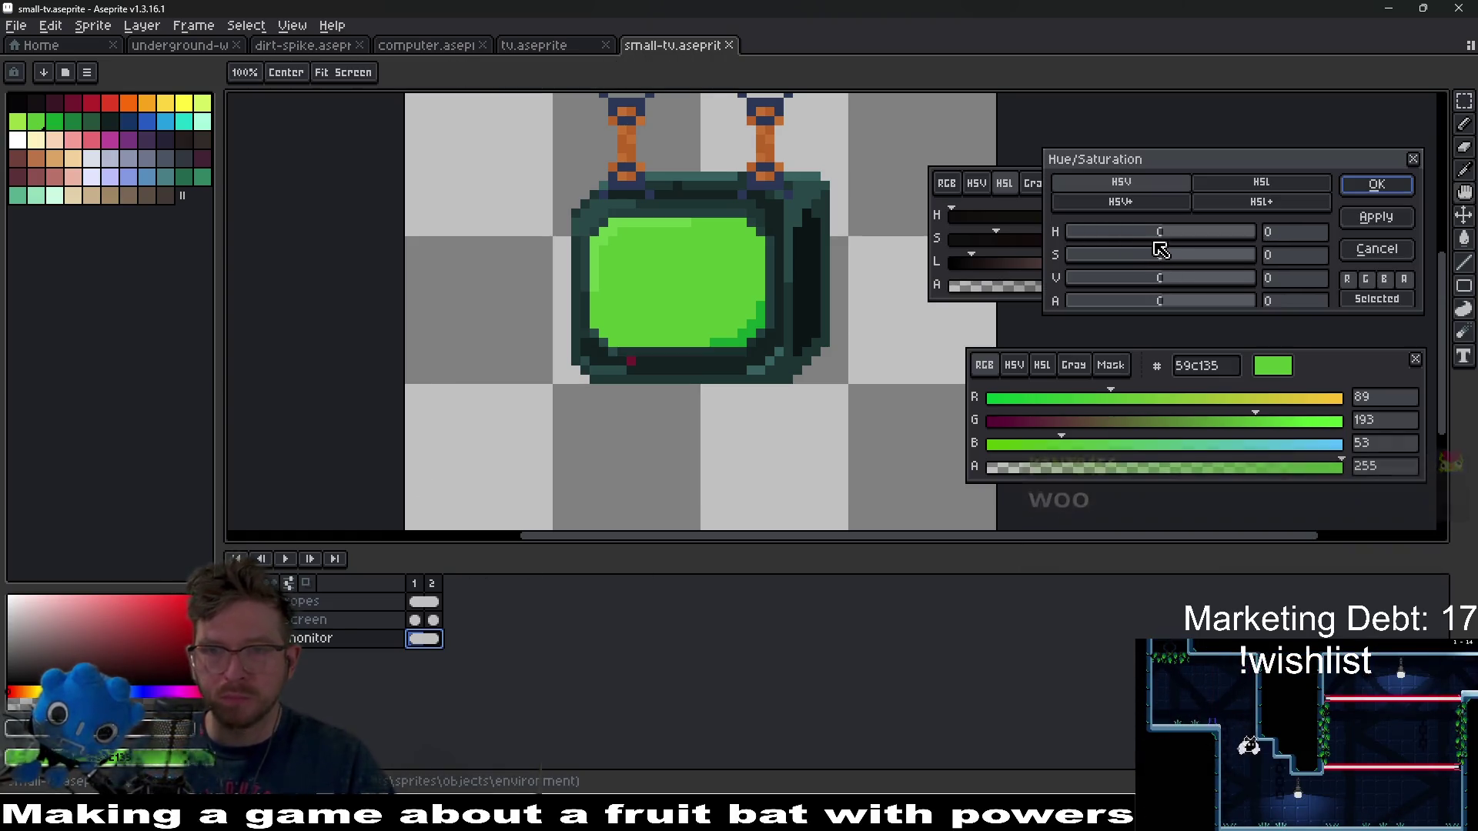
mouse_move(1166, 237)
left_mouse_down()
mouse_move(1069, 234)
mouse_move(1248, 237)
mouse_move(1180, 235)
mouse_move(1241, 235)
mouse_move(1209, 262)
mouse_move(1193, 224)
mouse_move(1231, 229)
mouse_move(1200, 224)
mouse_move(1200, 254)
mouse_move(1167, 254)
left_mouse_up()
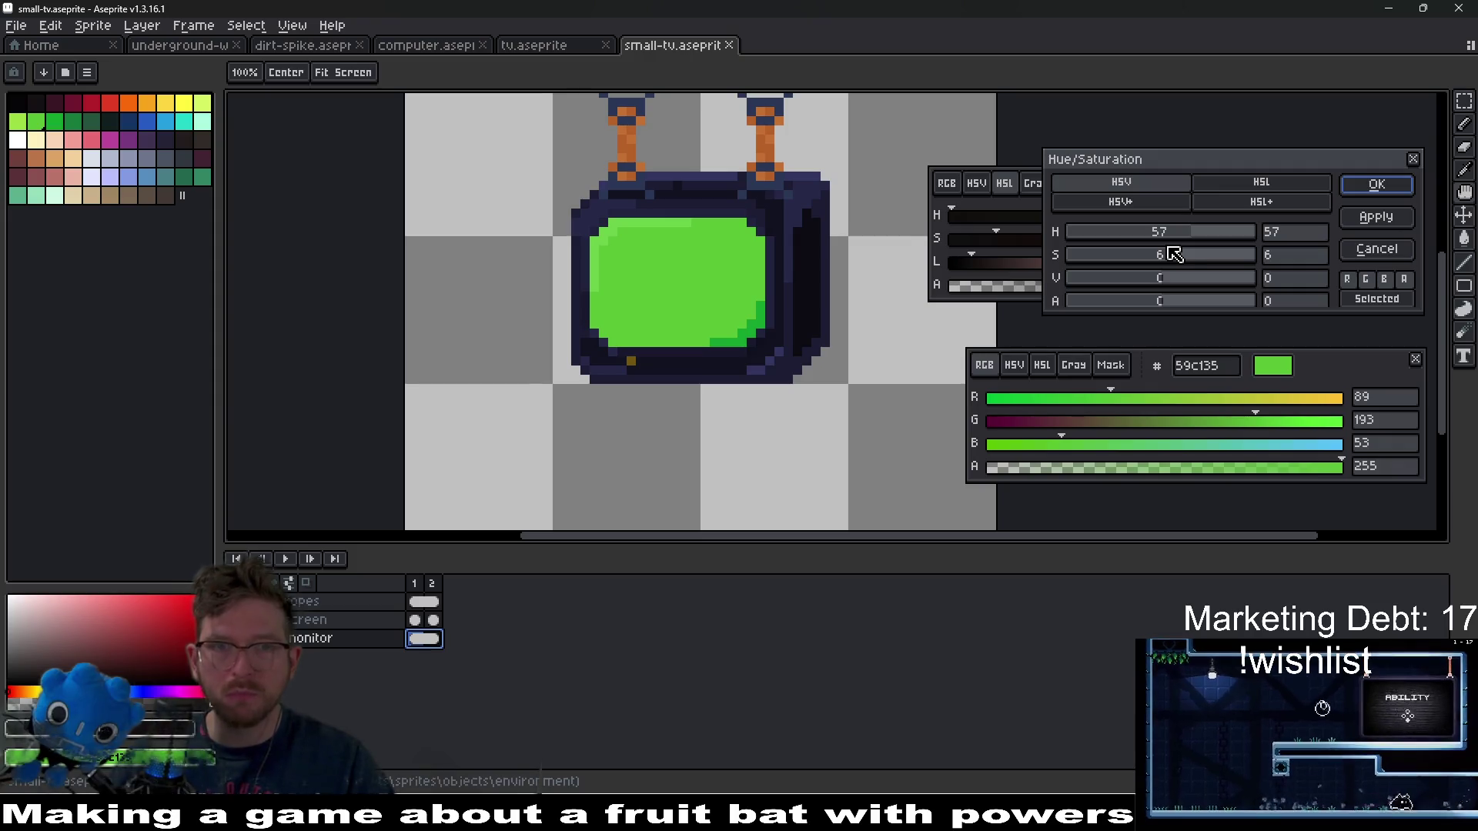
scroll(831, 227, "down", 3)
scroll(839, 224, "up", 2)
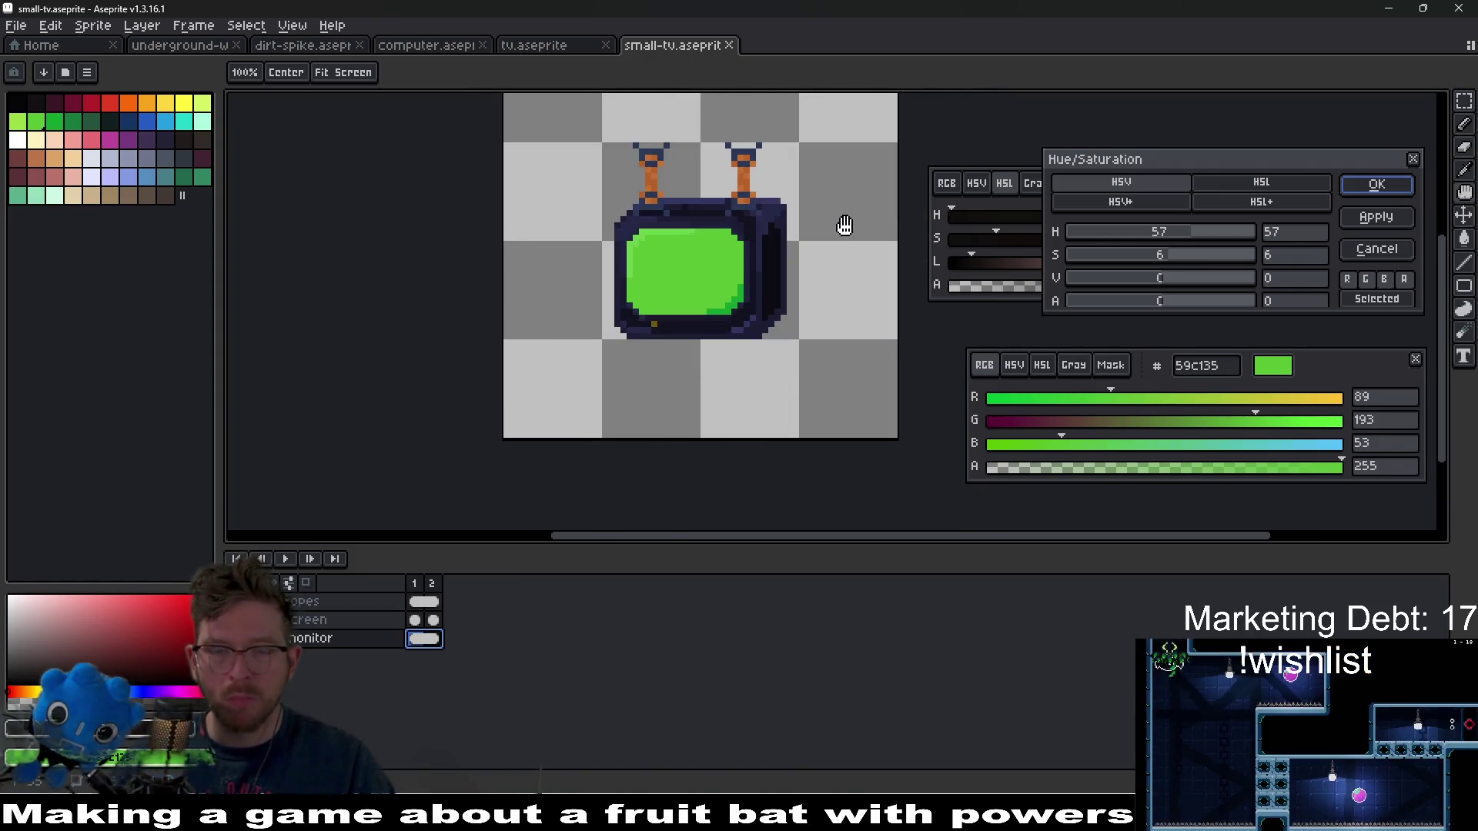
left_click_drag(1185, 256, 999, 252)
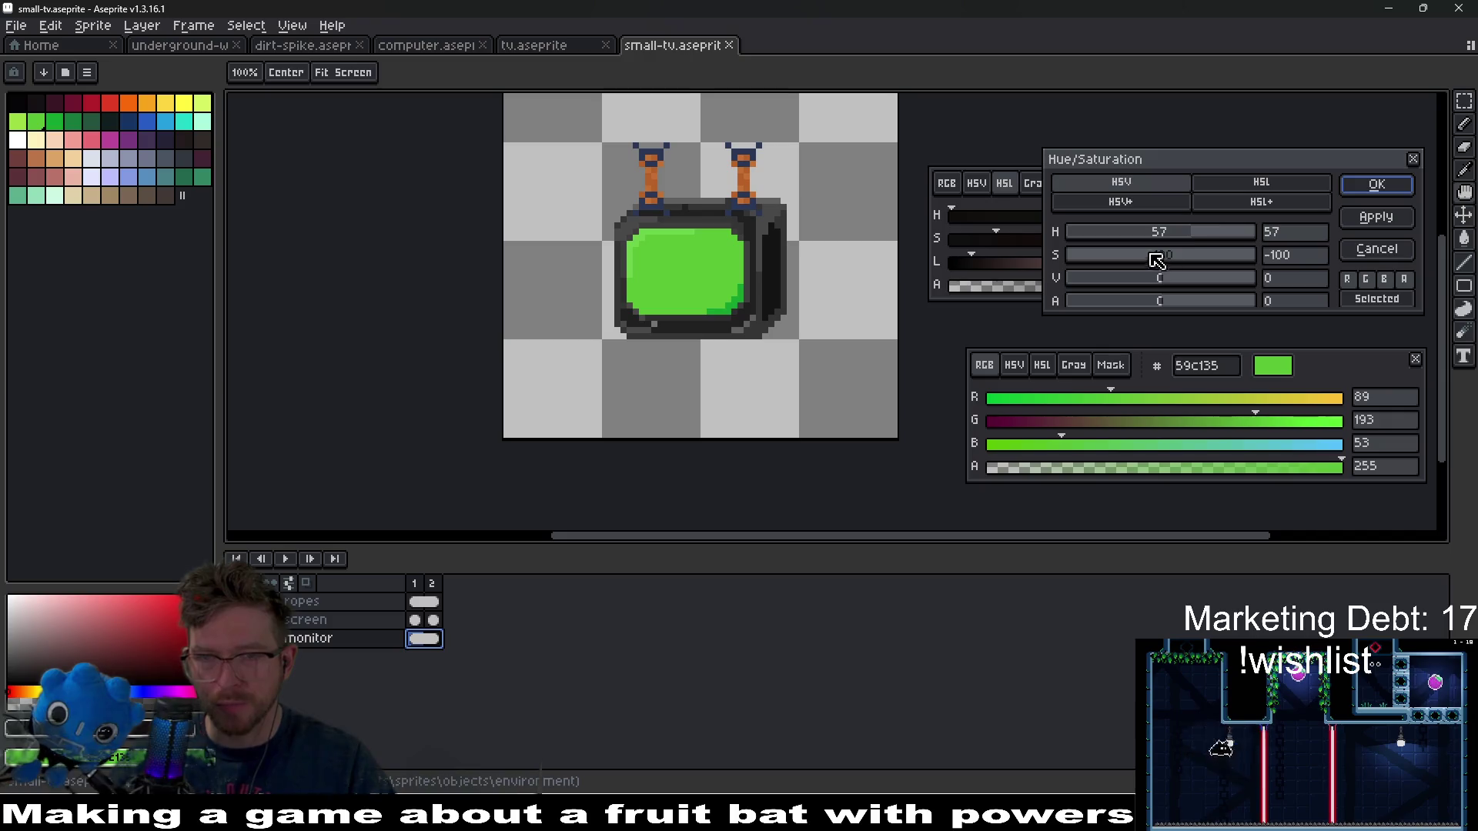
- Try greyer Hue/Saturation values, ending at hue 100, saturation -100, value 16
mouse_move(1186, 240)
left_mouse_down()
mouse_move(1265, 233)
mouse_move(1121, 238)
mouse_move(1213, 234)
left_mouse_up()
mouse_move(1168, 283)
left_mouse_down()
mouse_move(1209, 278)
mouse_move(1184, 278)
left_mouse_up()
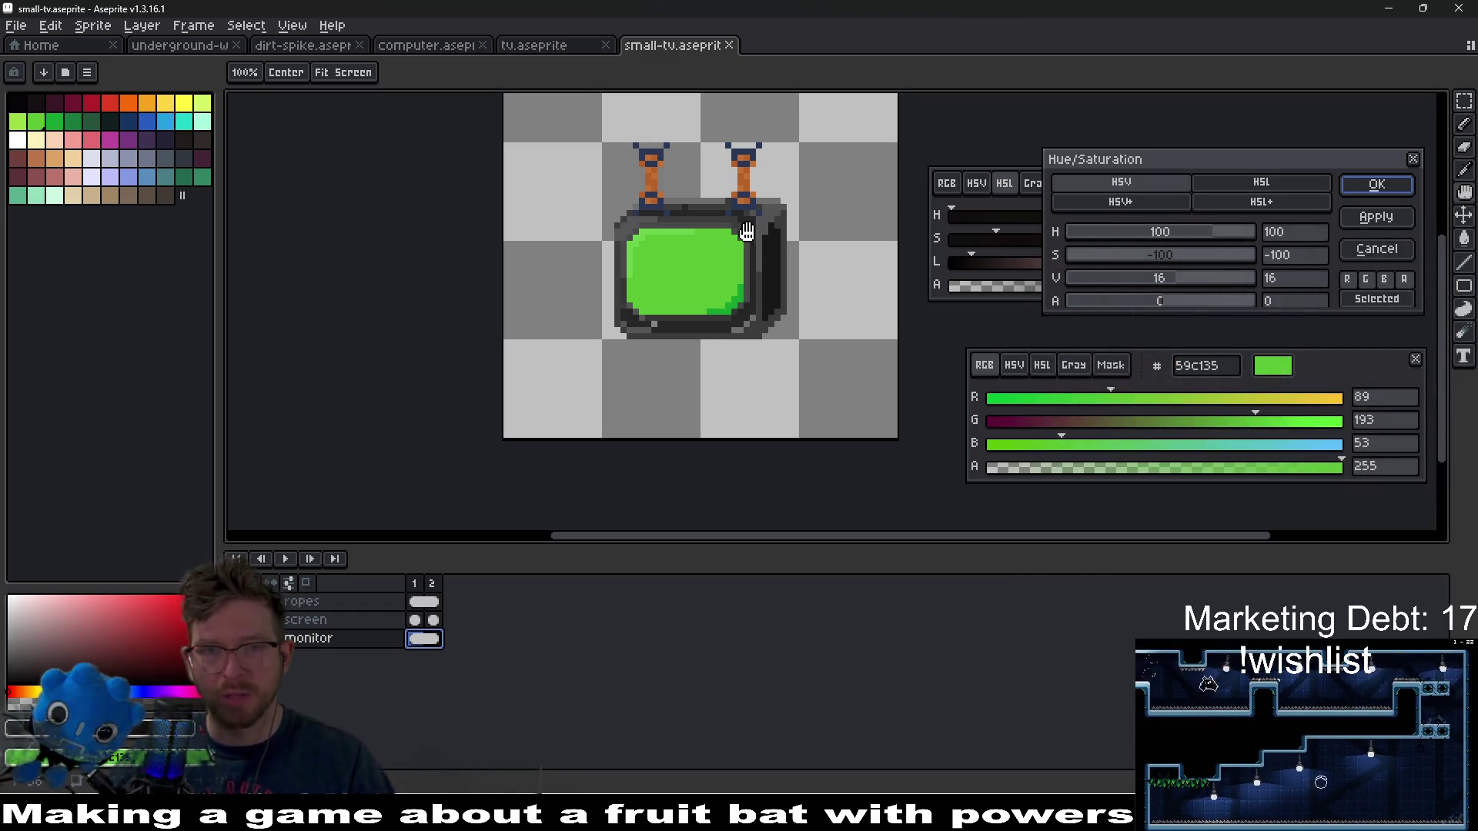
scroll(758, 231, "down", 4)
scroll(768, 230, "up", 3)
scroll(734, 246, "up", 1)
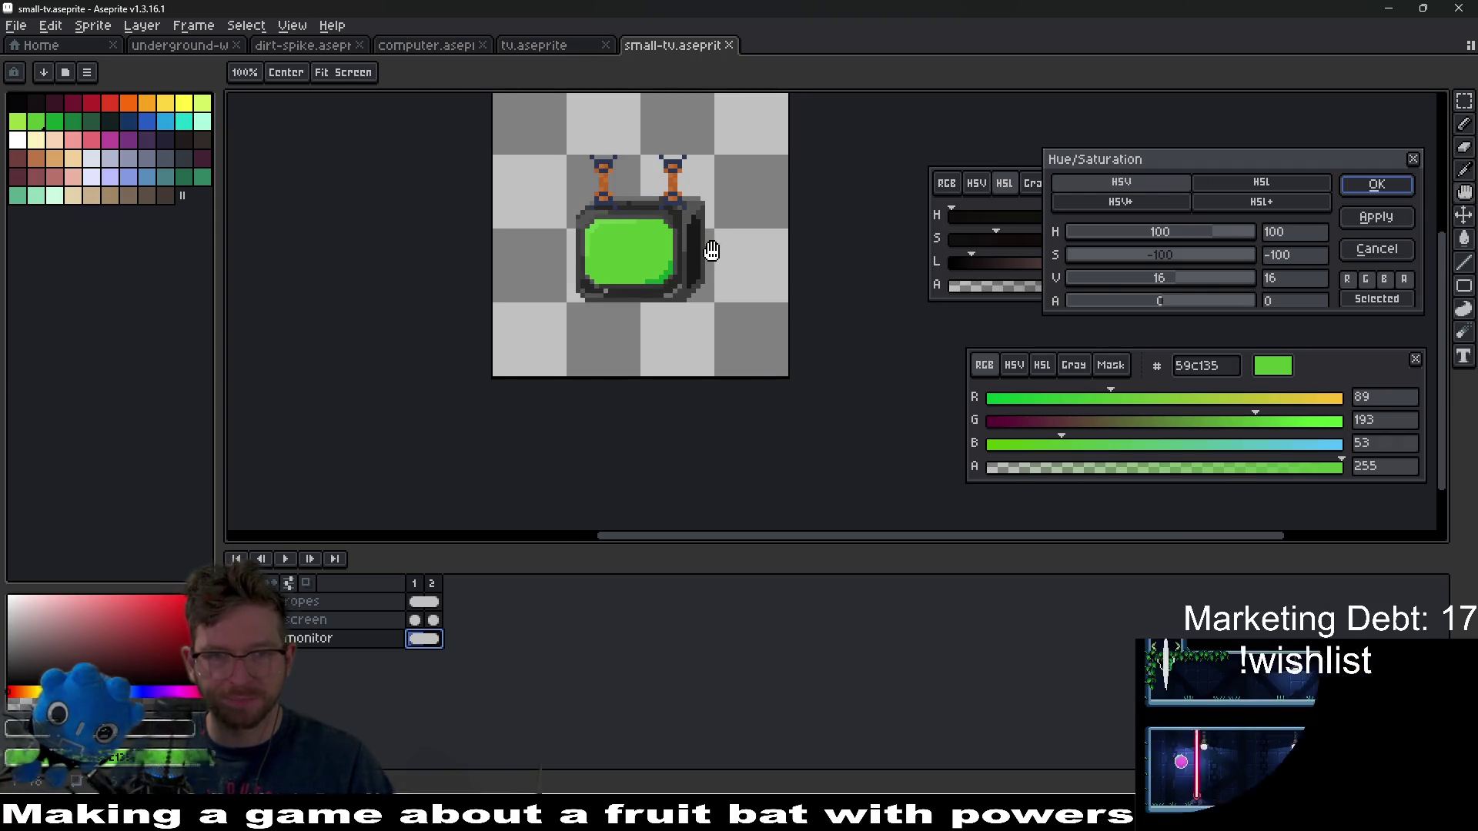
left_click_drag(710, 247, 783, 287)
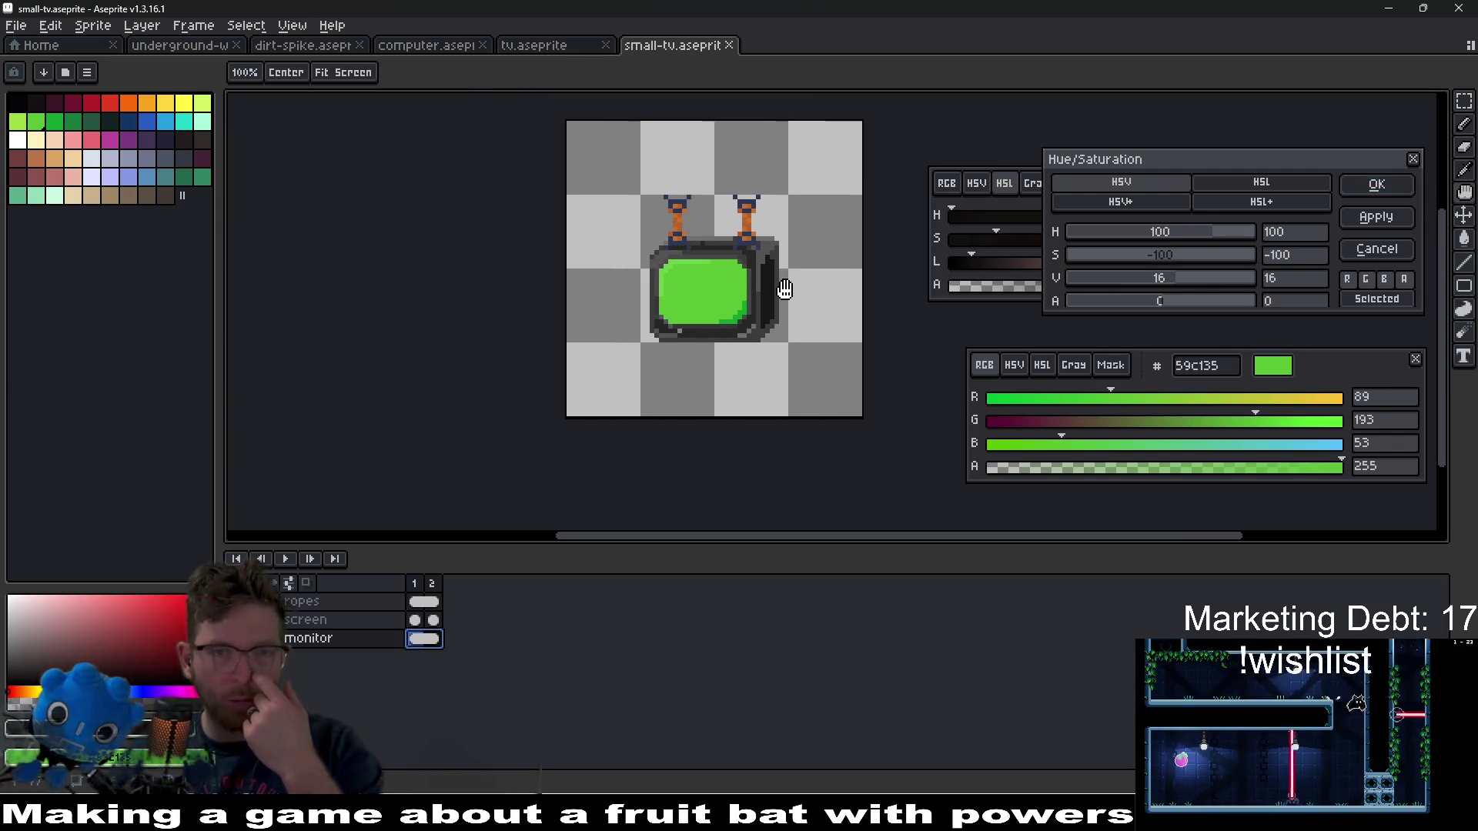
- Cancel the Hue/Saturation adjustment without applying it, keeping the original teal body colours
scroll(788, 264, "up", 1)
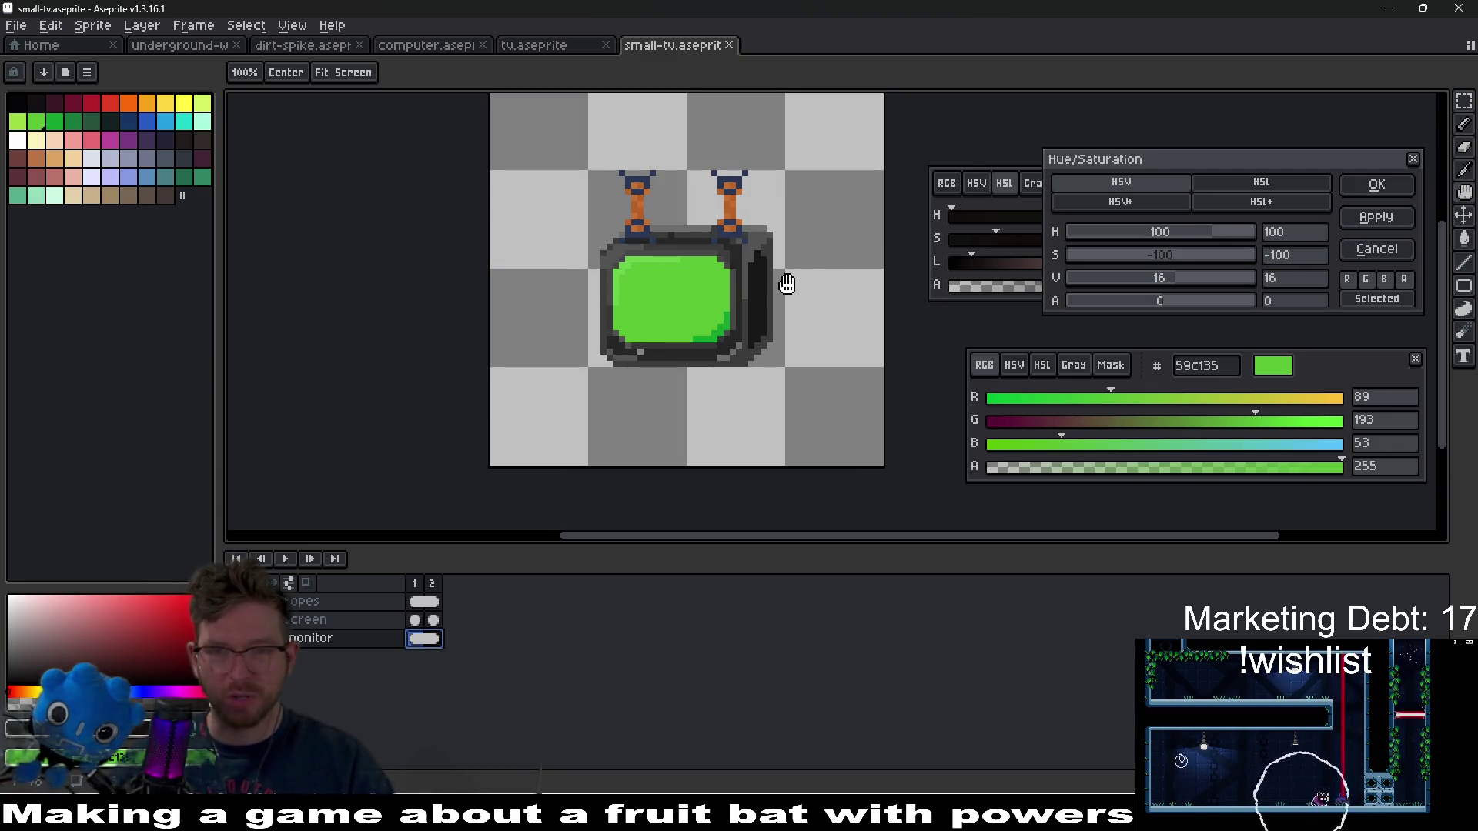
scroll(778, 290, "up", 1)
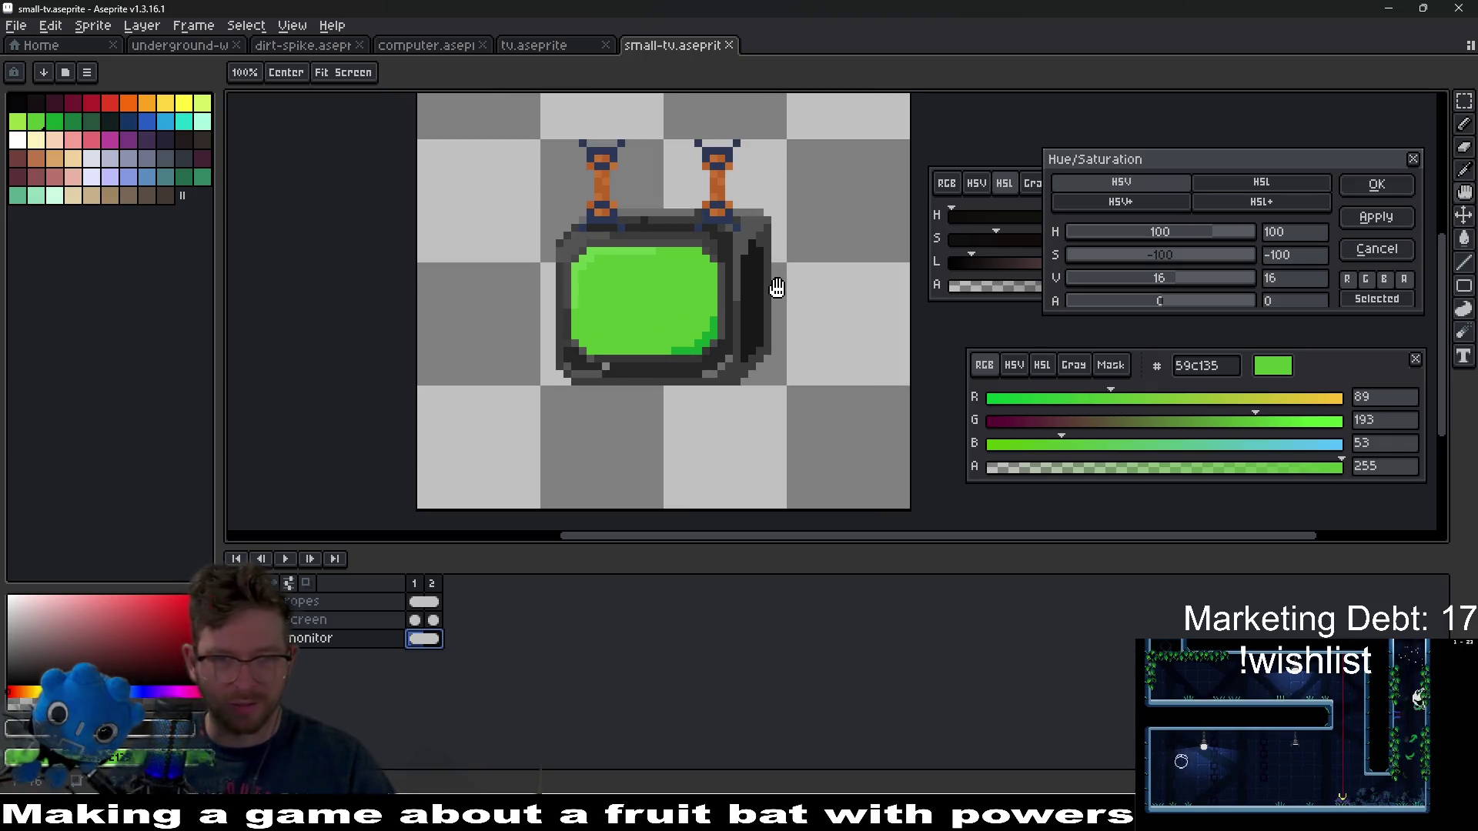
scroll(754, 335, "up", 1)
left_click_drag(736, 216, 746, 308)
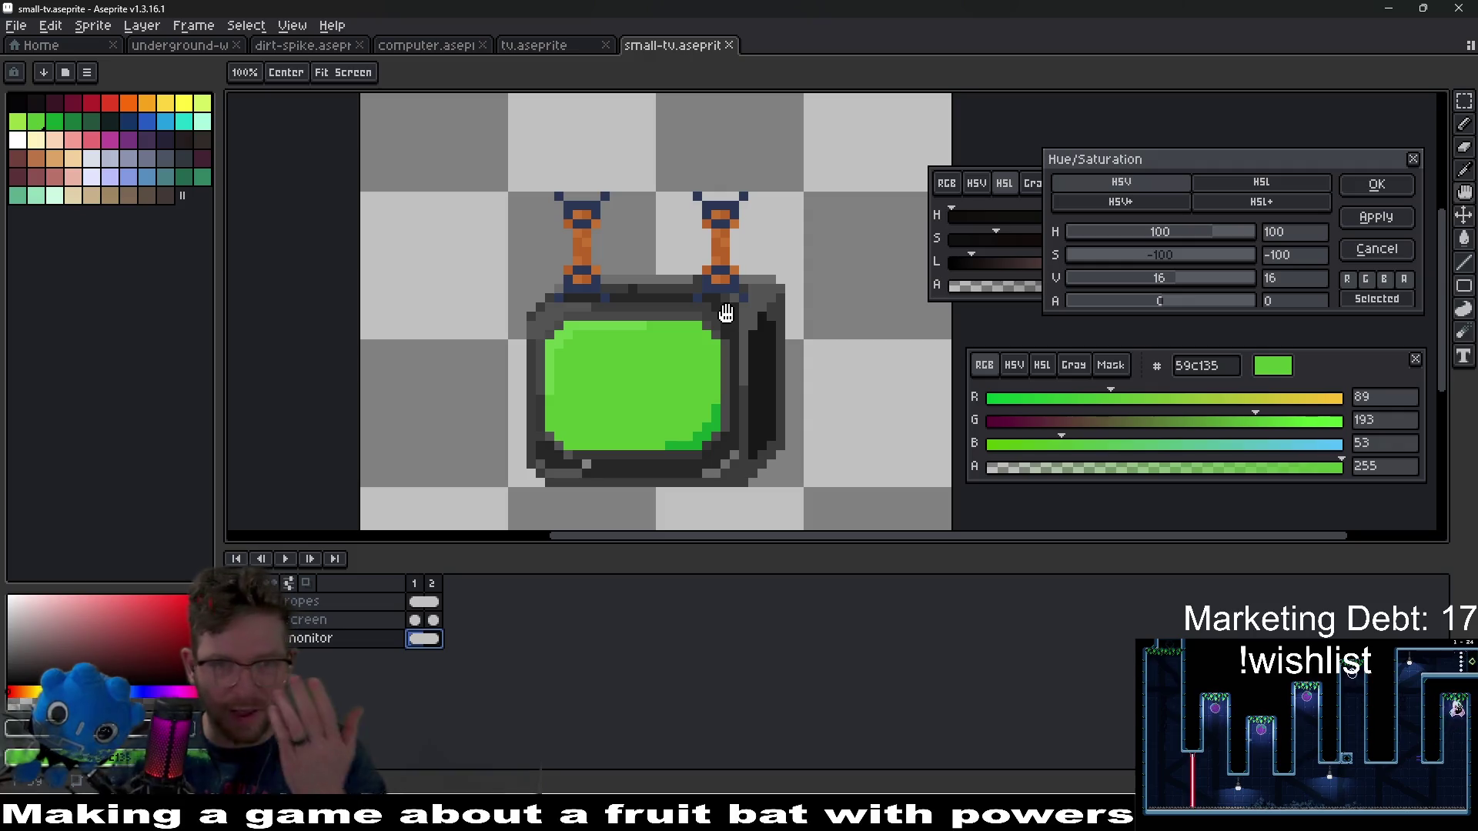
scroll(726, 312, "down", 3)
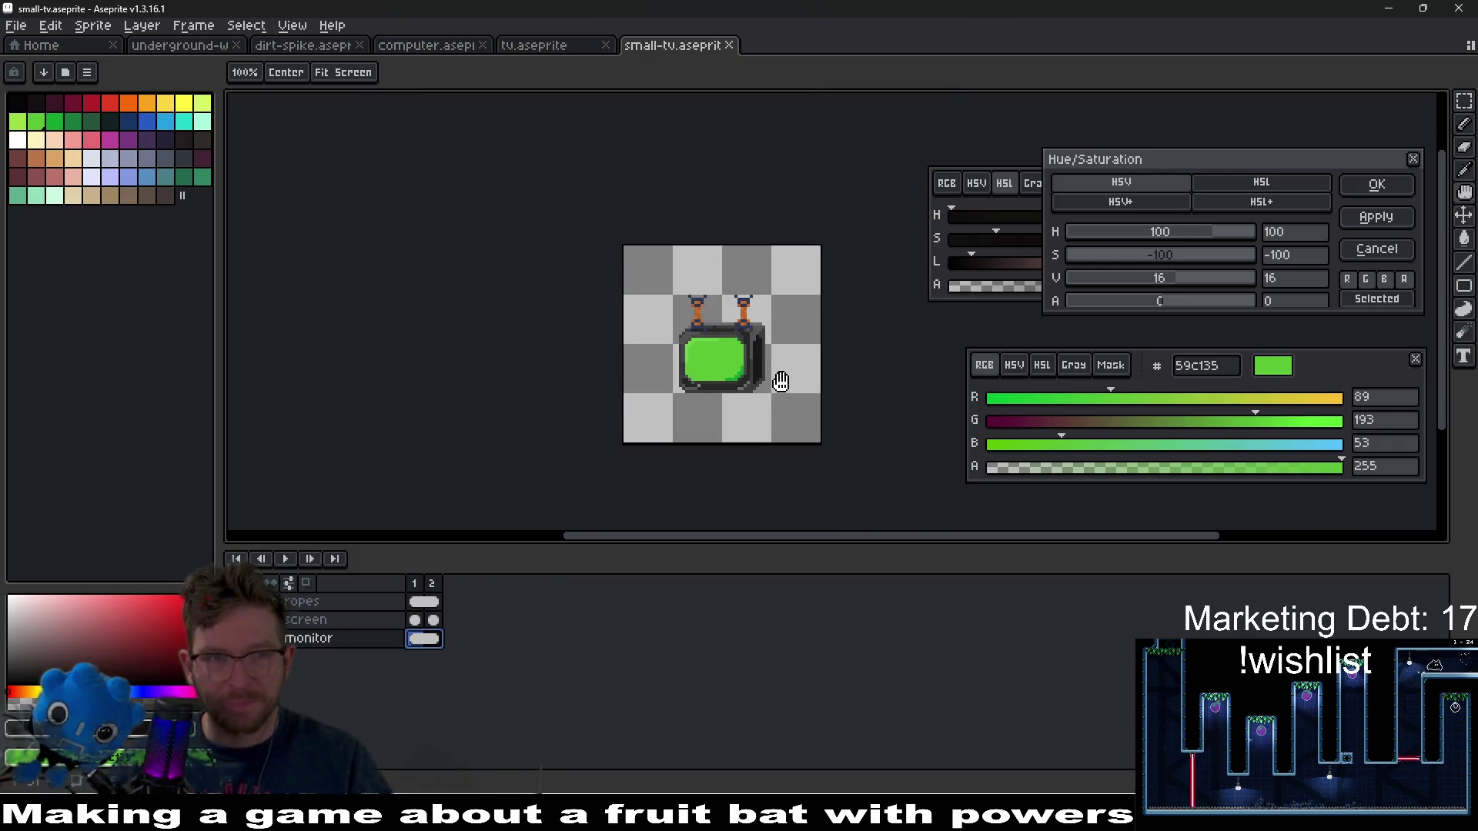
key("Escape")
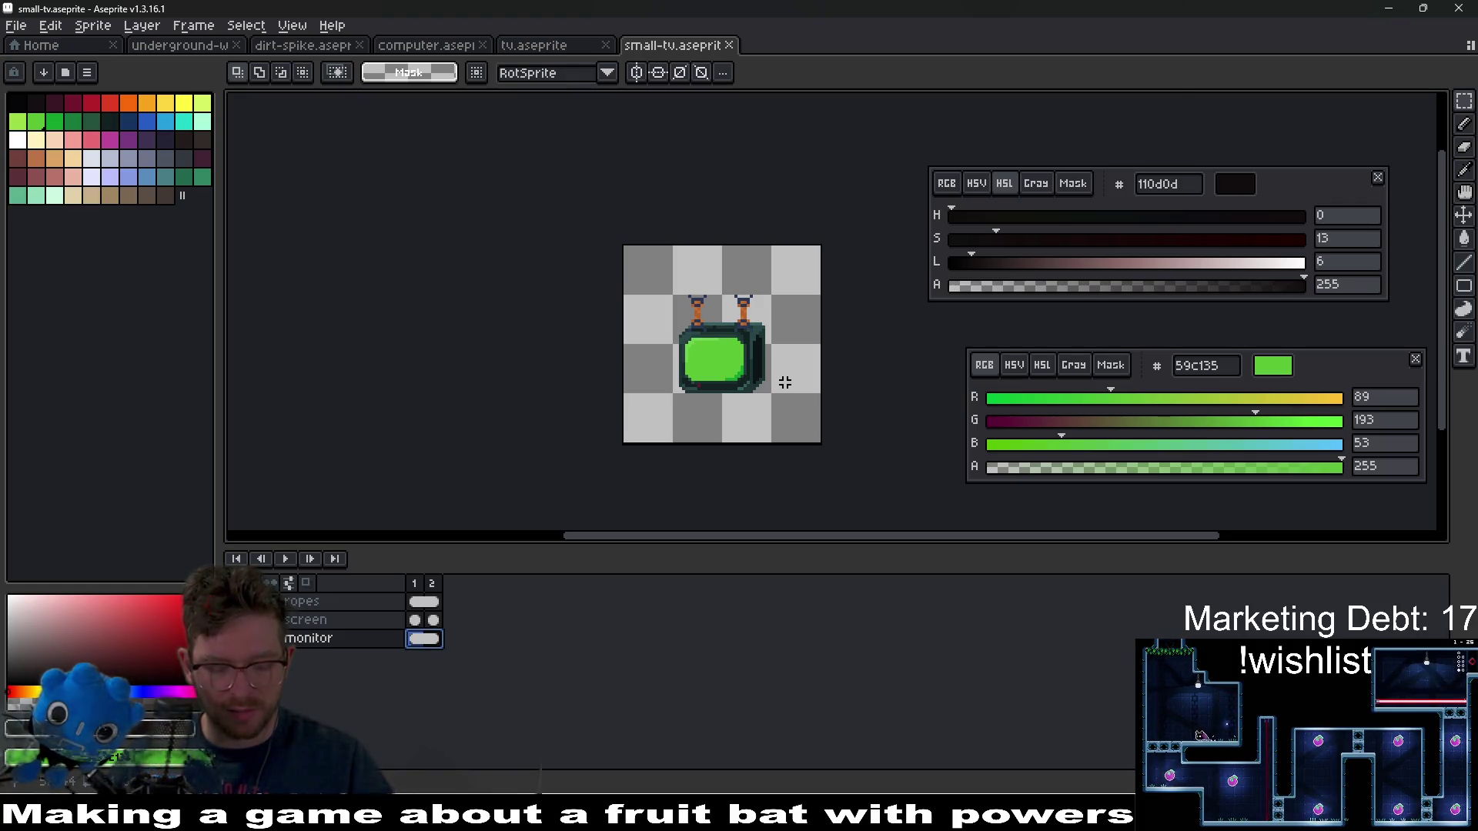
- Begin Save As, inspect an existing file in the folder, then cancel the save
left_click(23, 28)
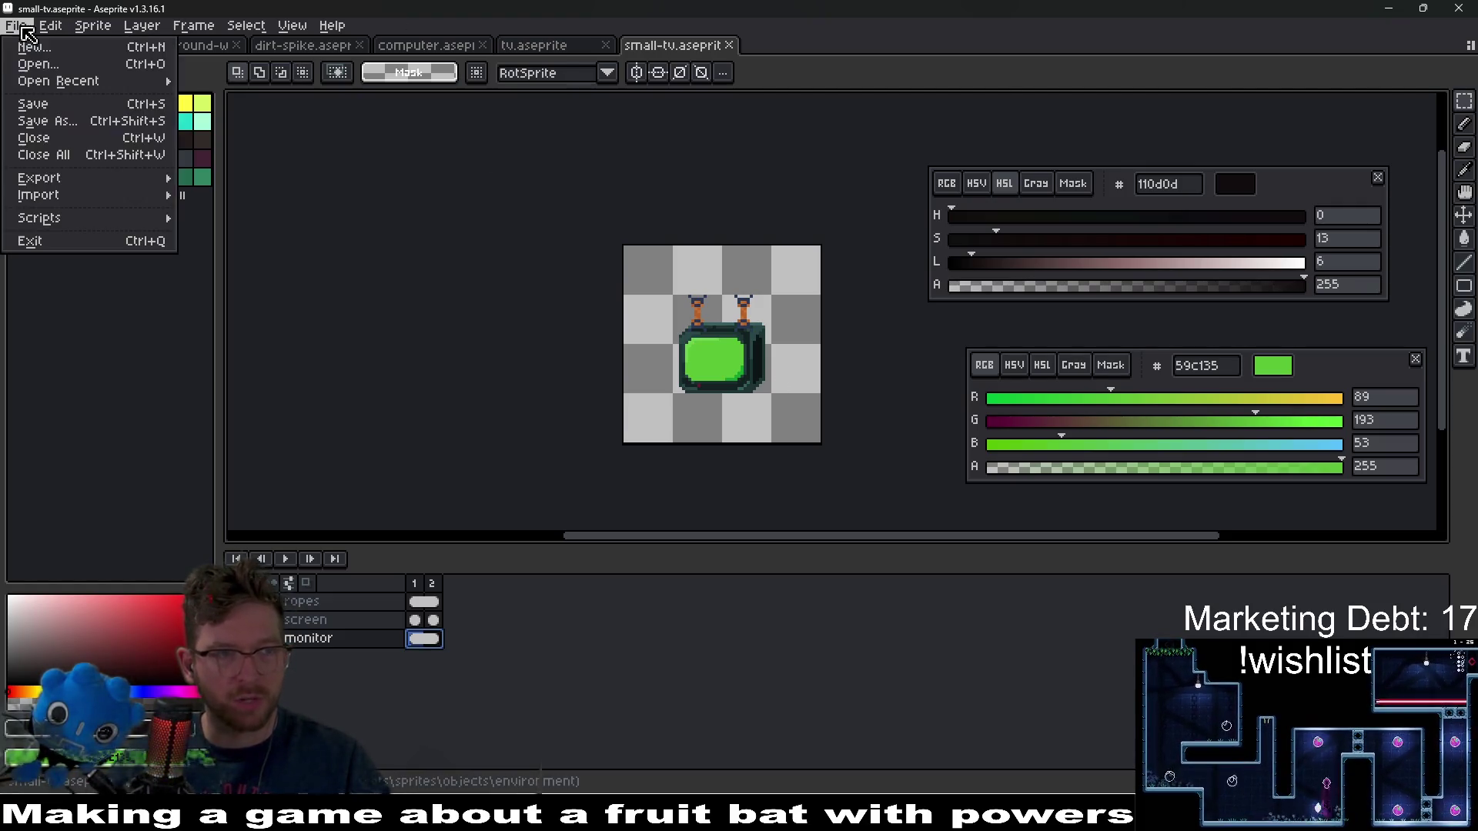
left_click(63, 121)
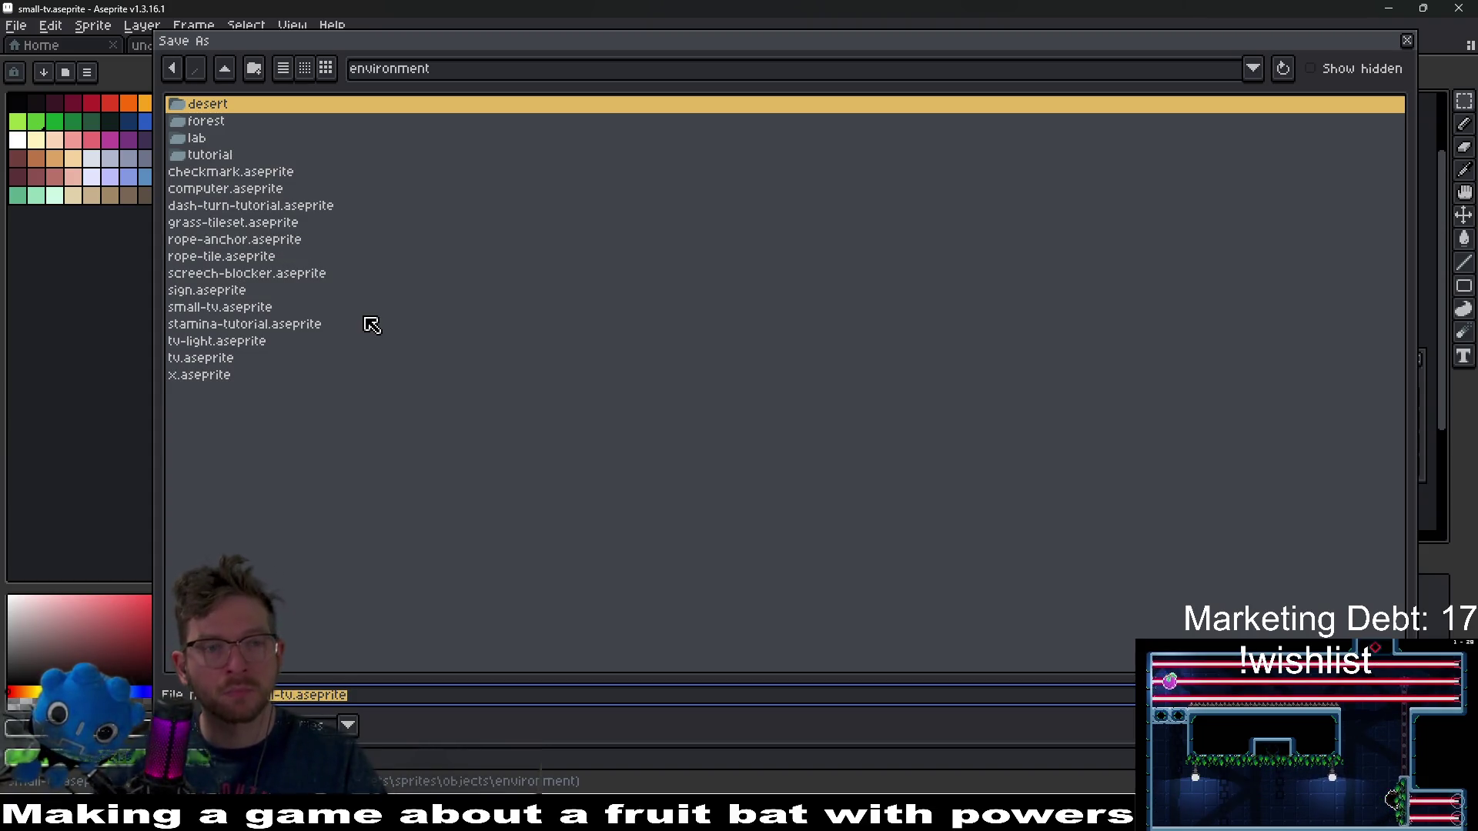
left_click(282, 213)
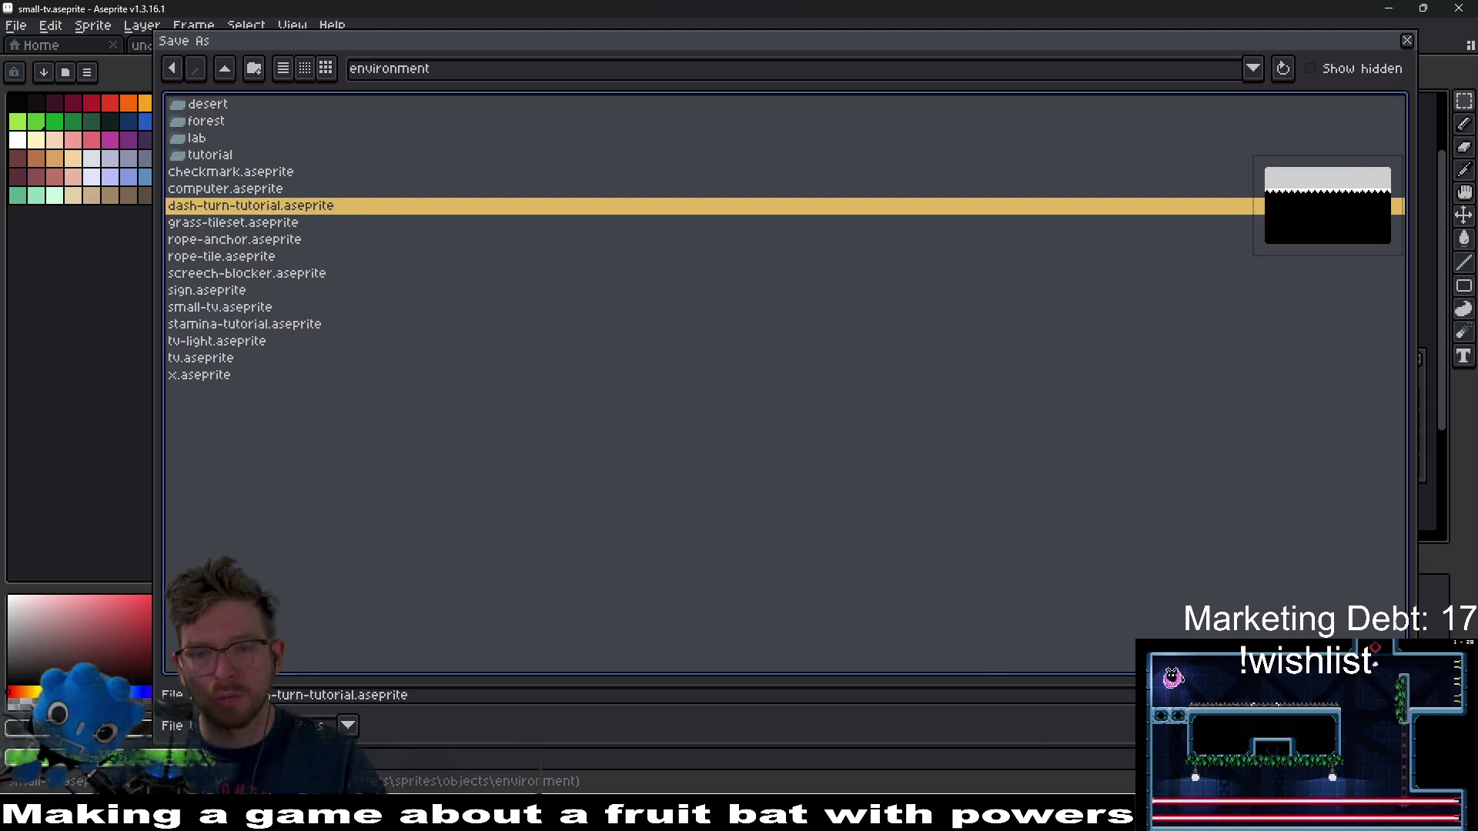
key("alt+Tab")
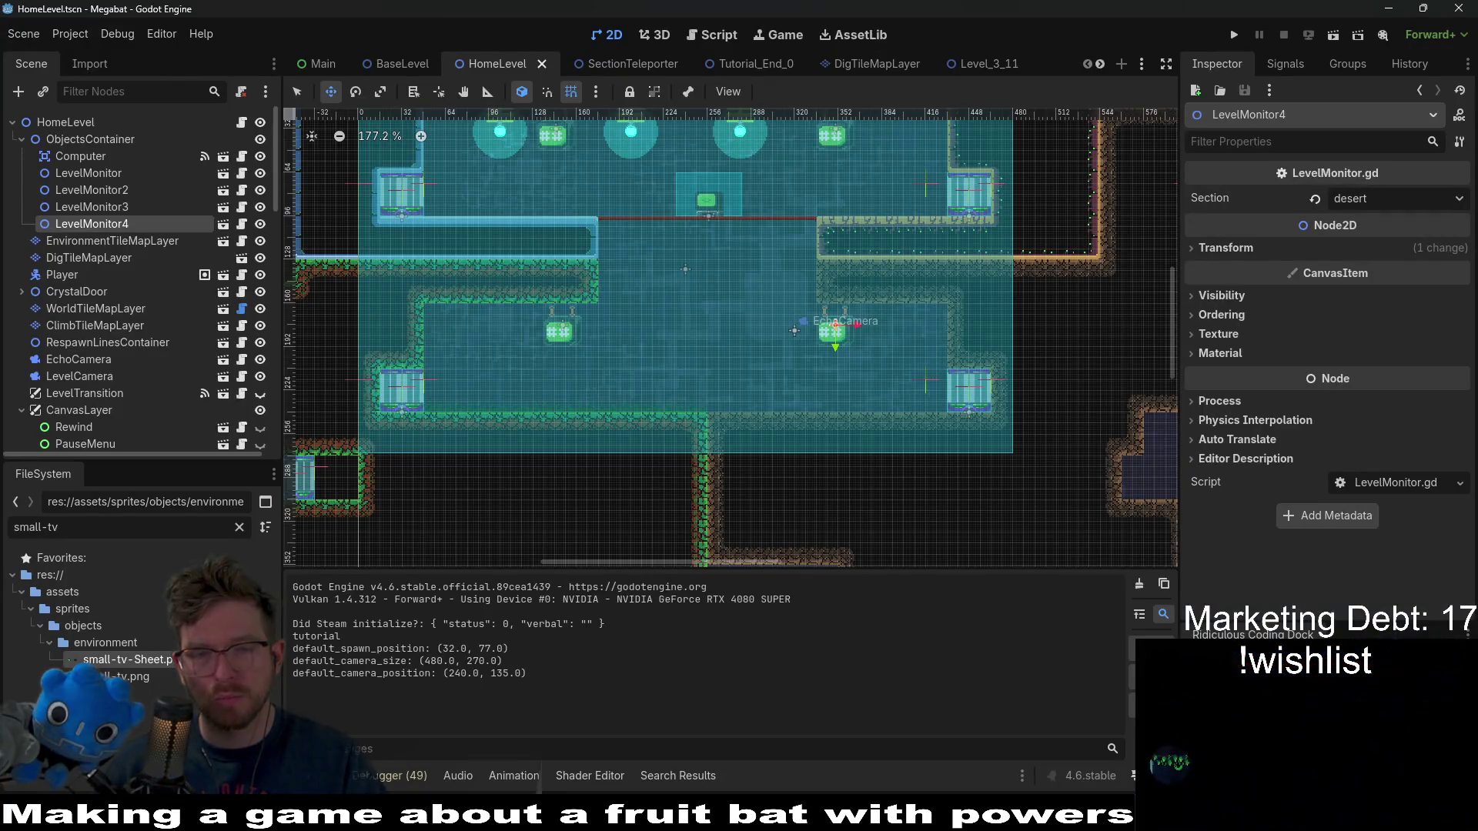
key("alt+Tab")
key("Escape")
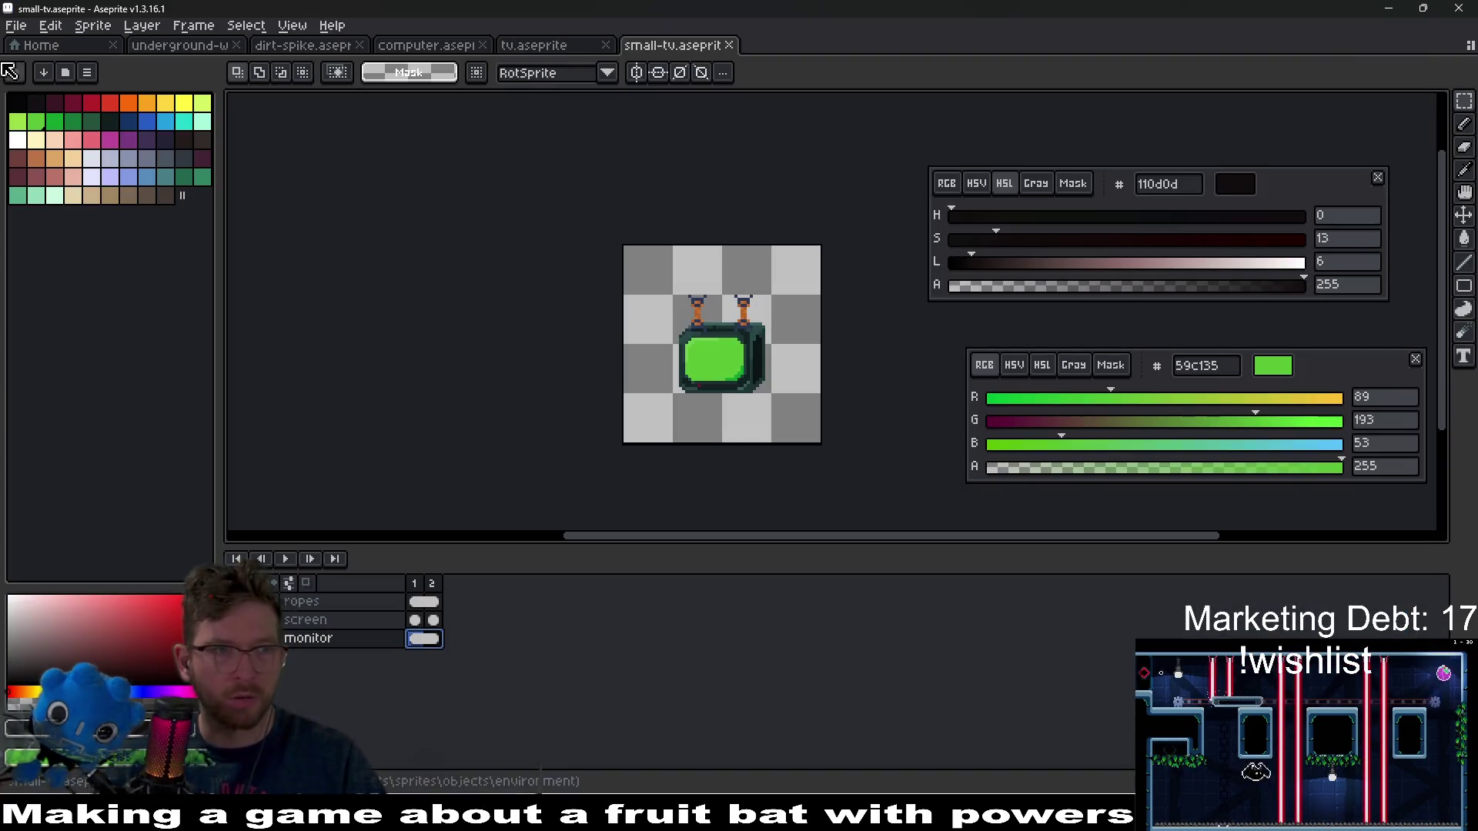
- Save the sprite as lab-level-monitor.aseprite in the environment folder
left_click(16, 25)
left_click(73, 120)
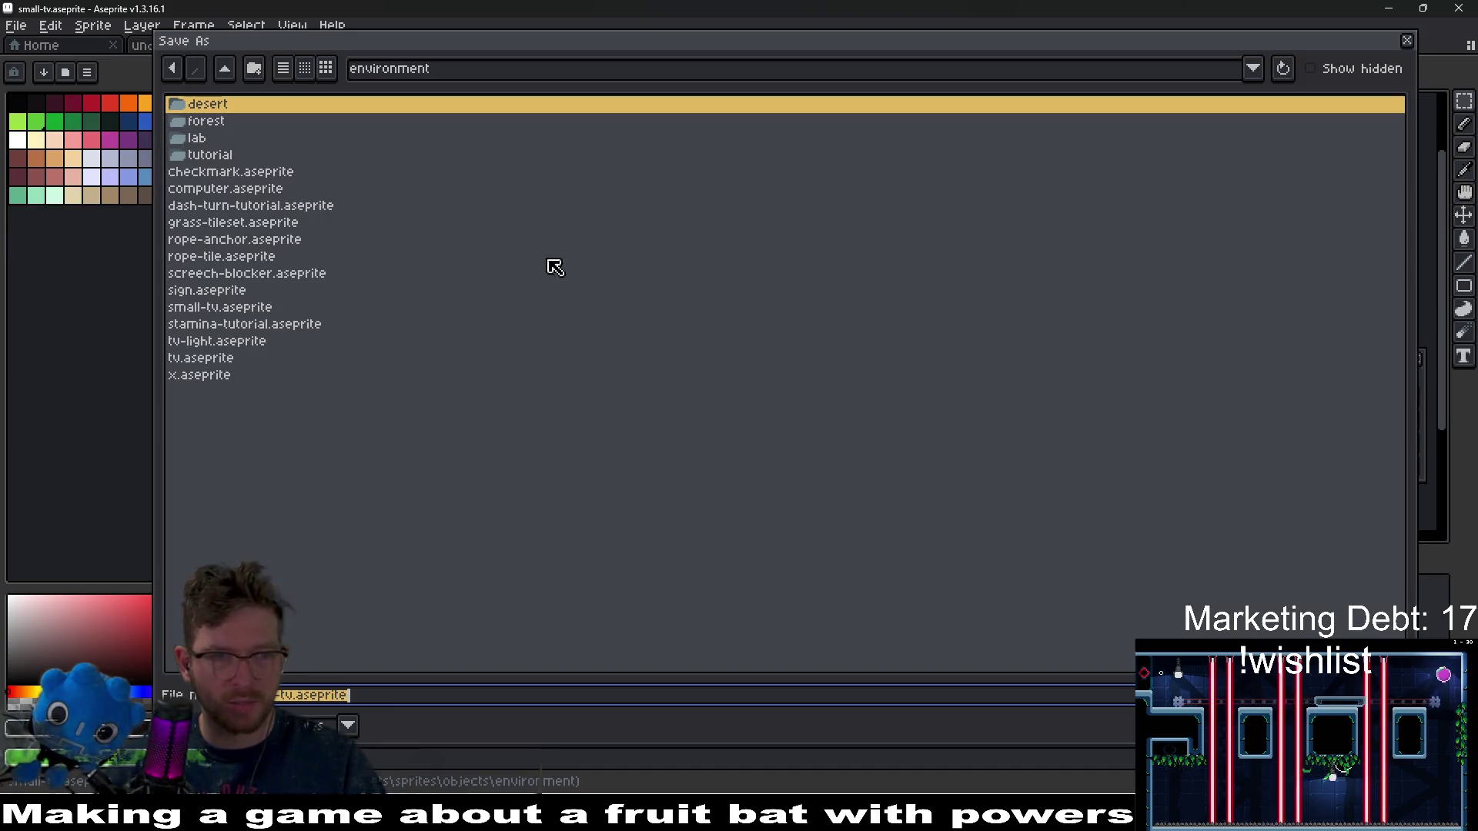
key("Left")
key("Left")
key("Left")
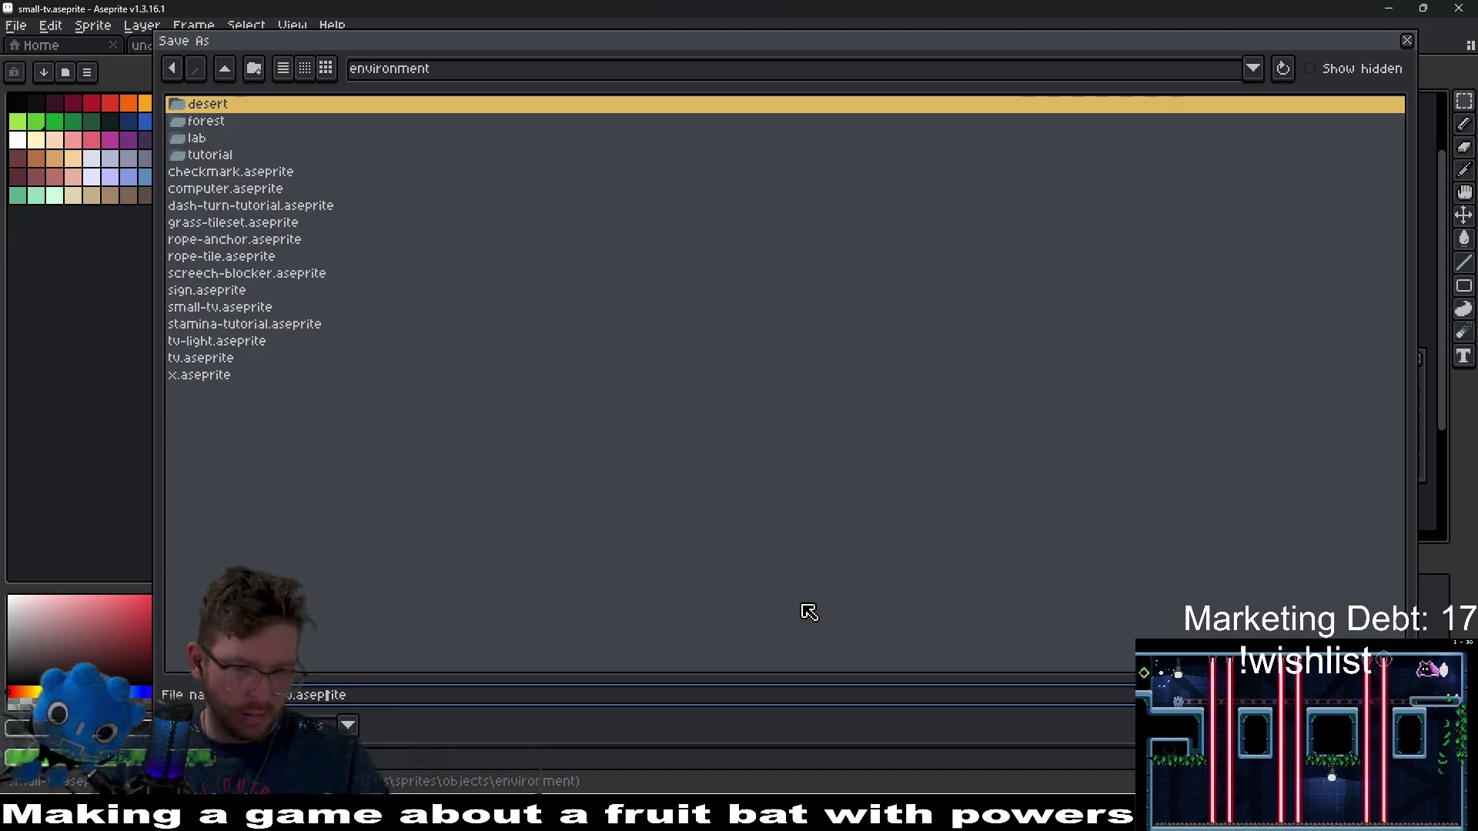
key("Home")
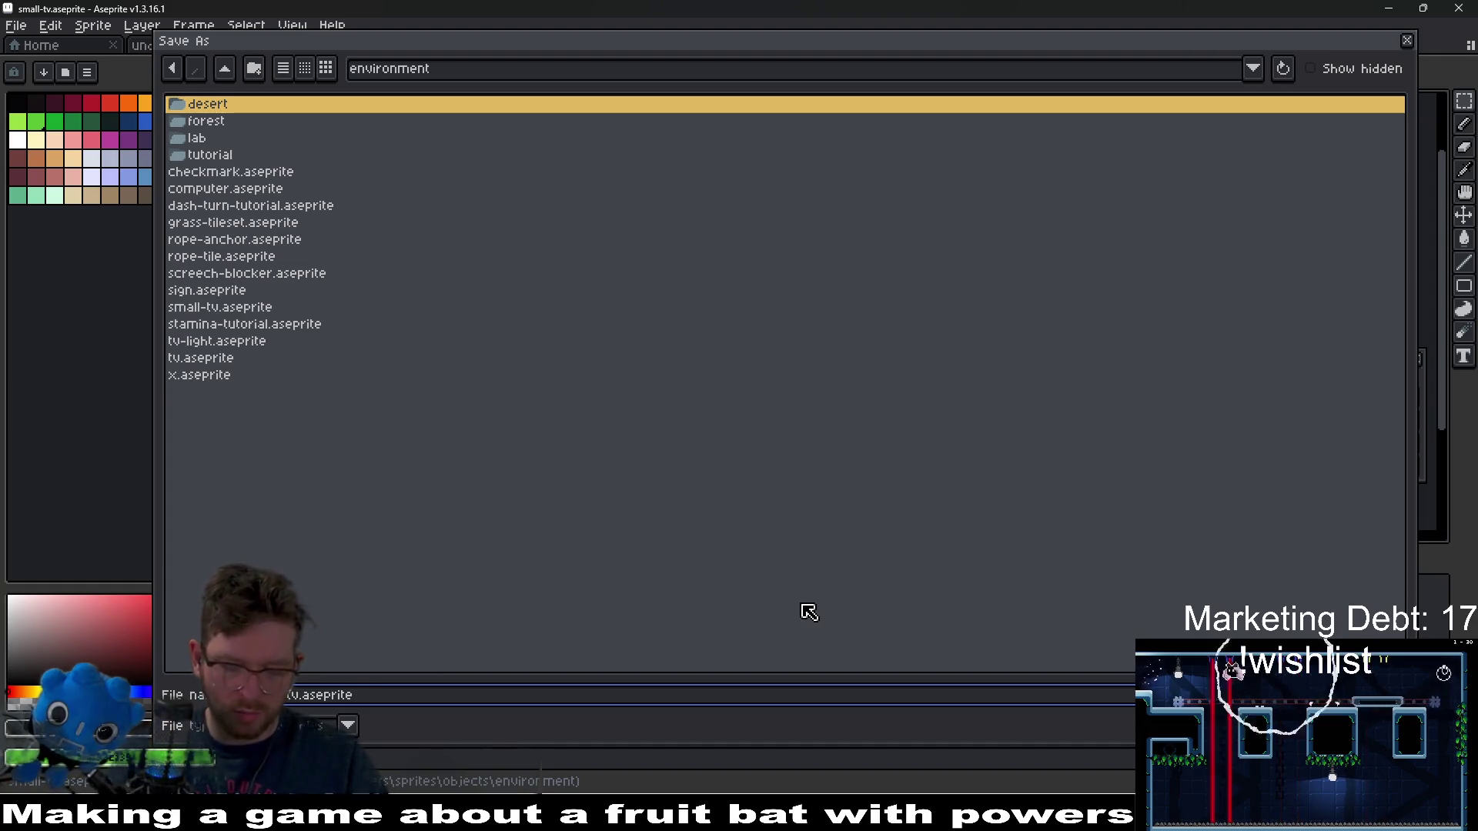
key("Delete")
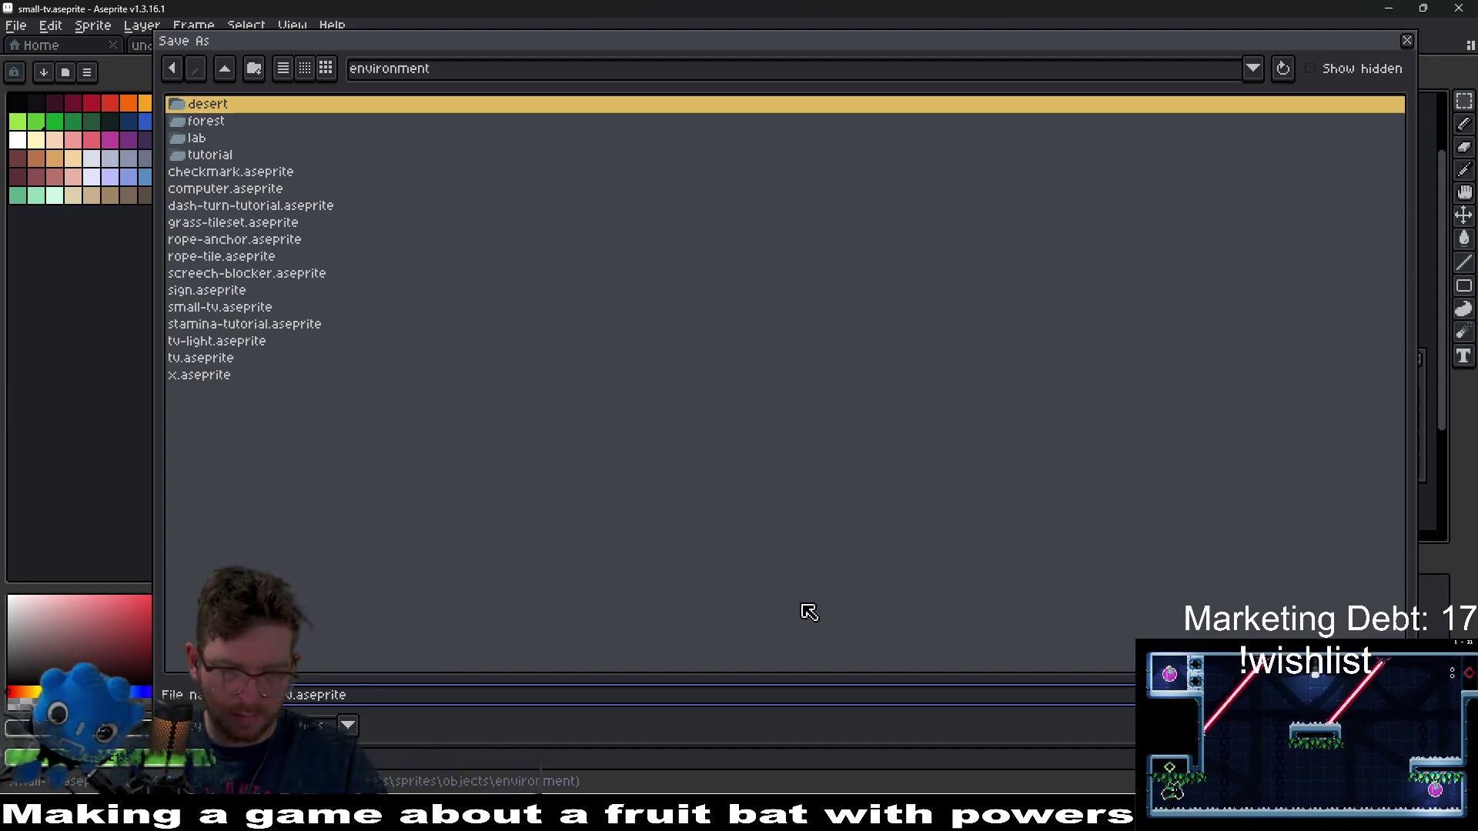
type("s")
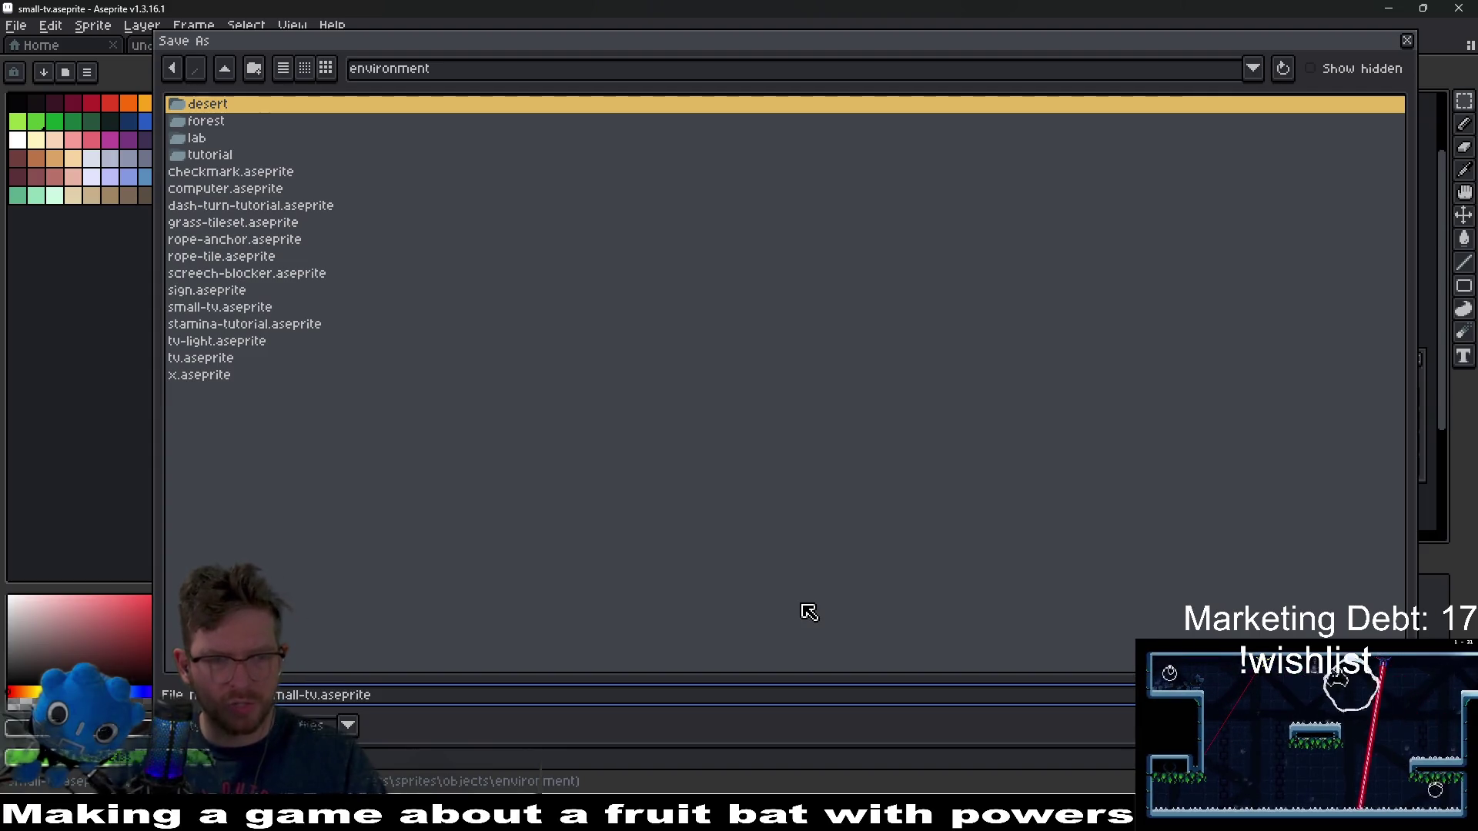
key("Delete")
key("Delete")
key("Delete")
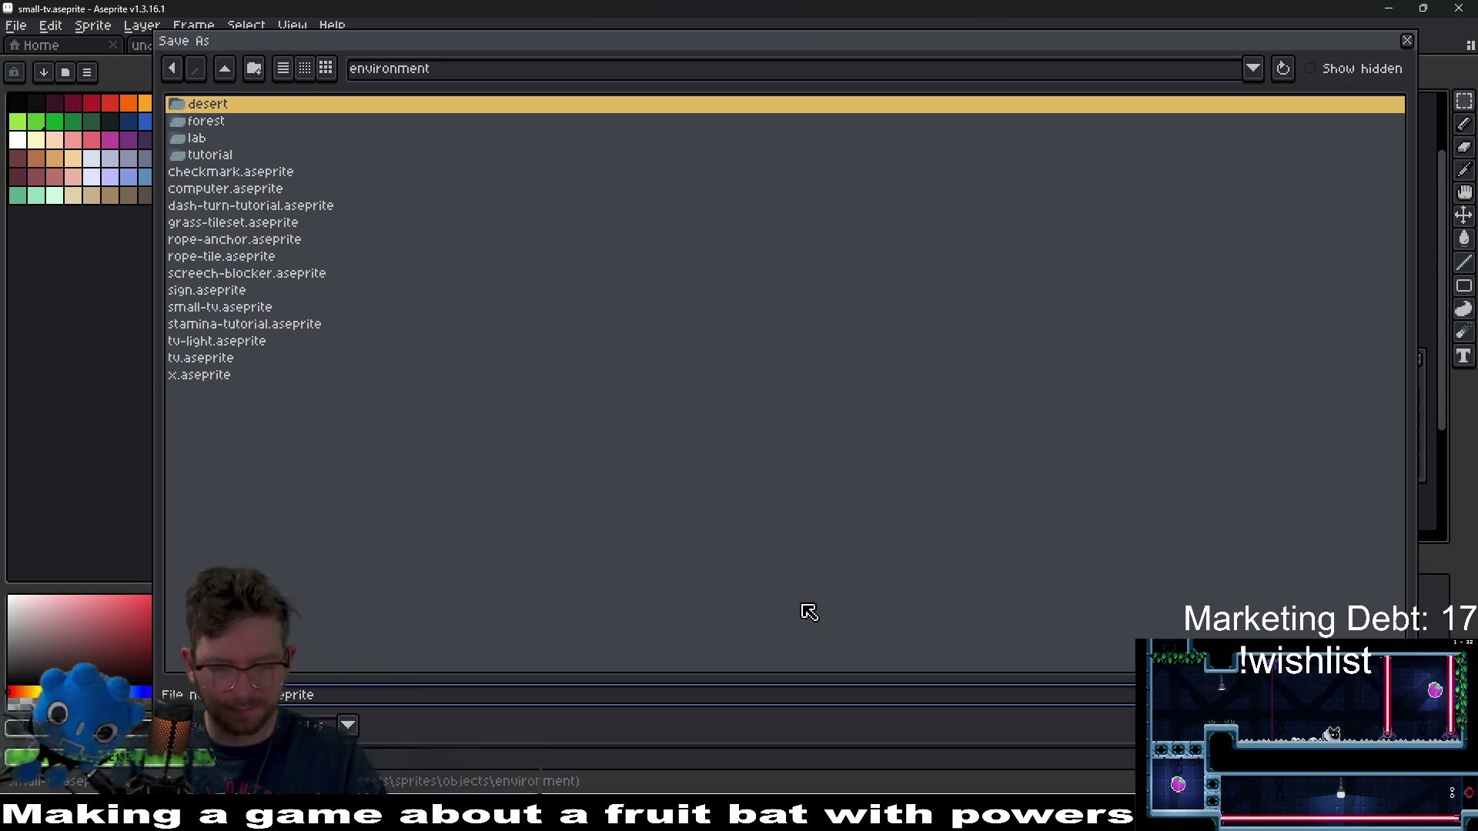
type("-off")
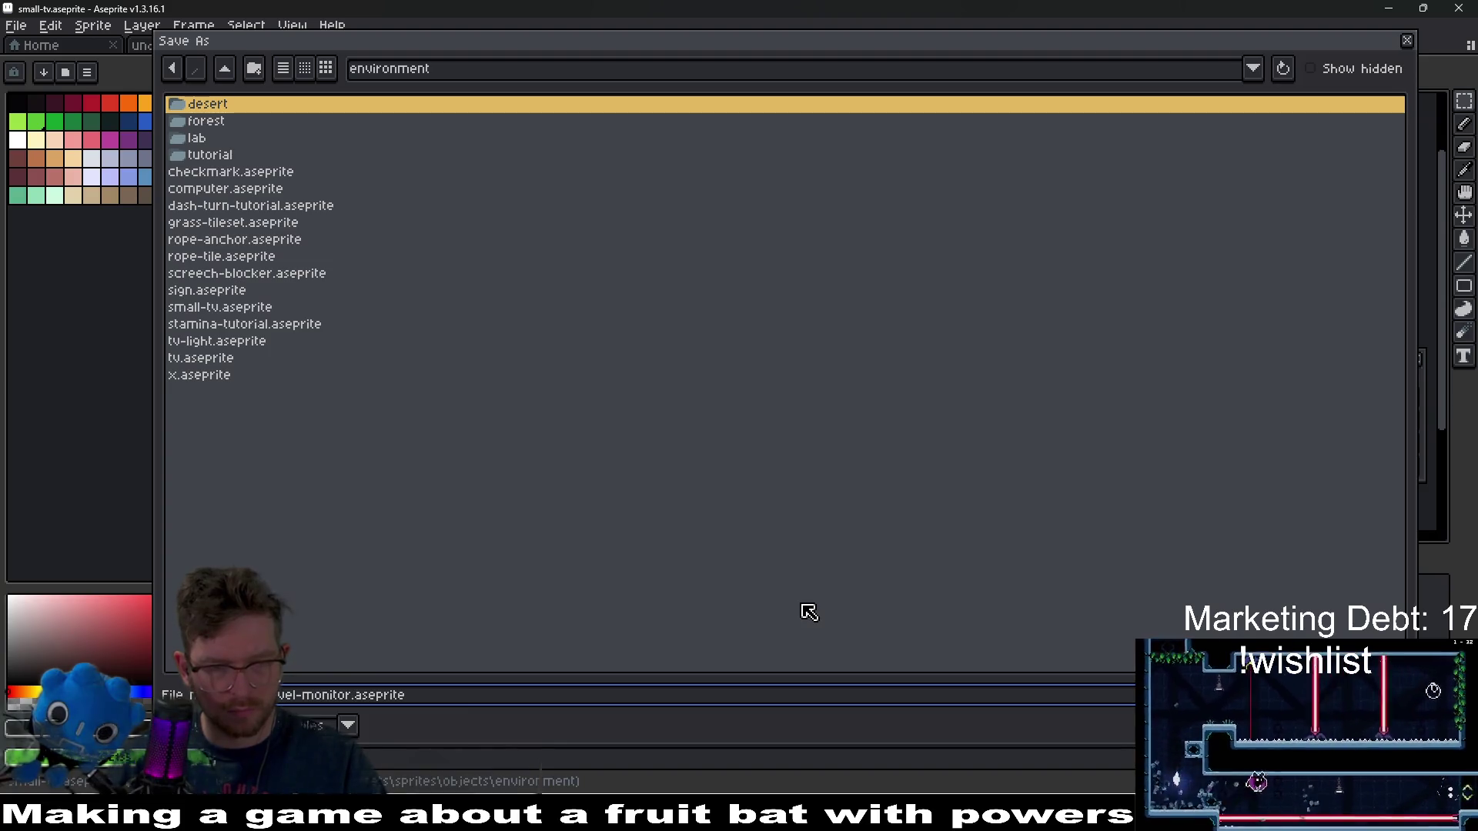
key("Return")
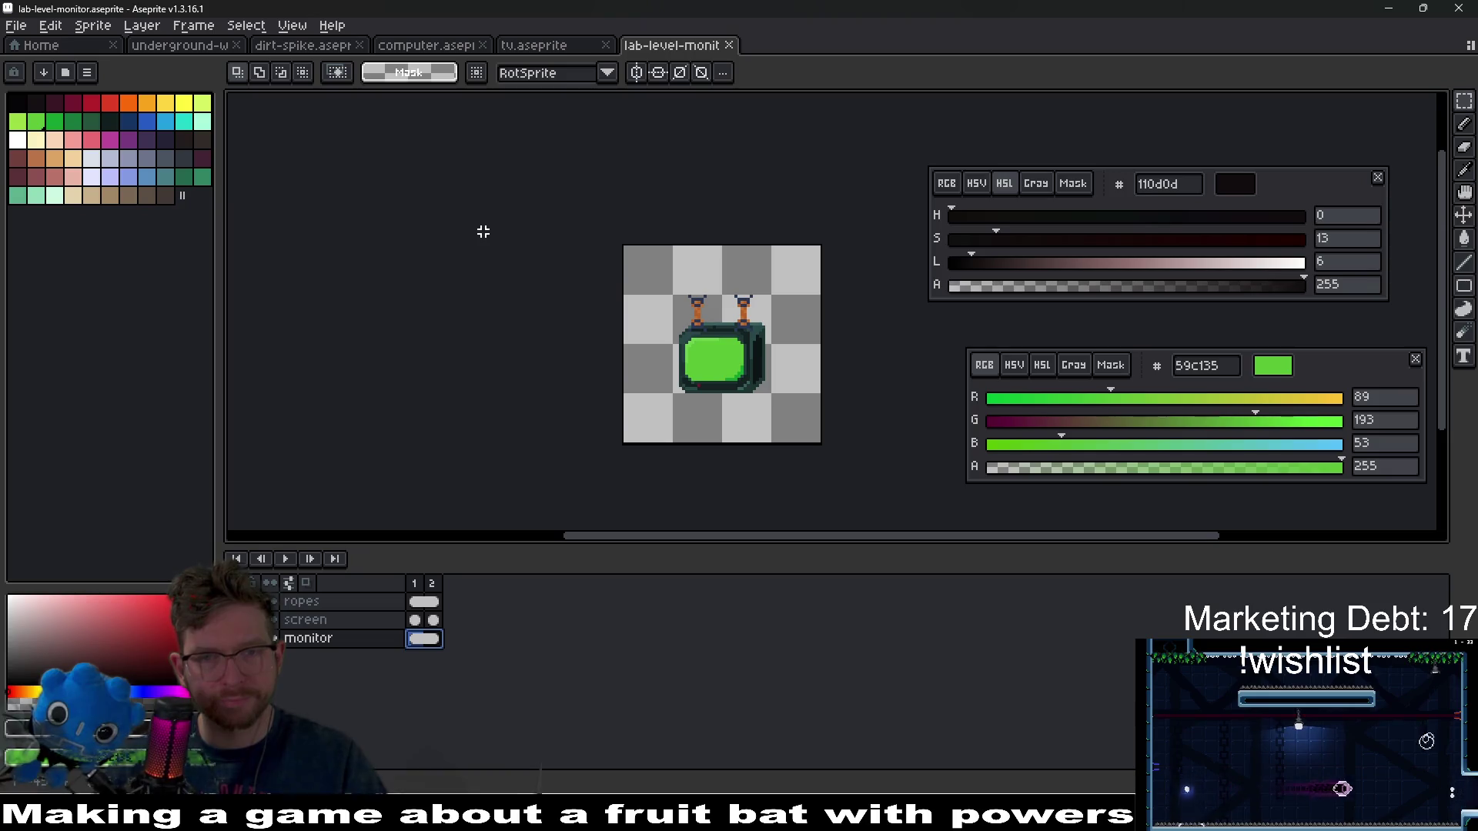
scroll(768, 361, "up", 3)
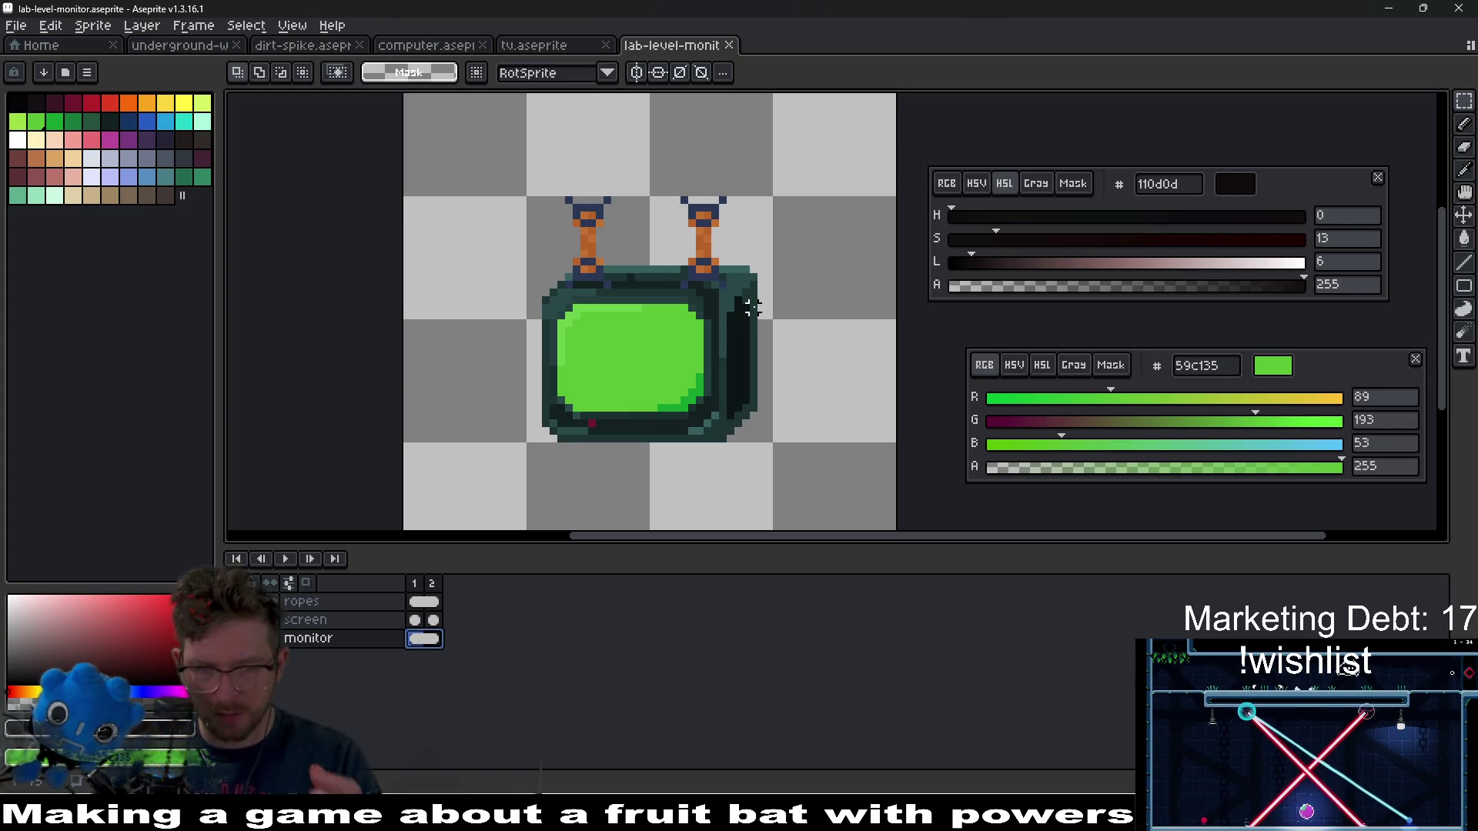
scroll(752, 307, "down", 2)
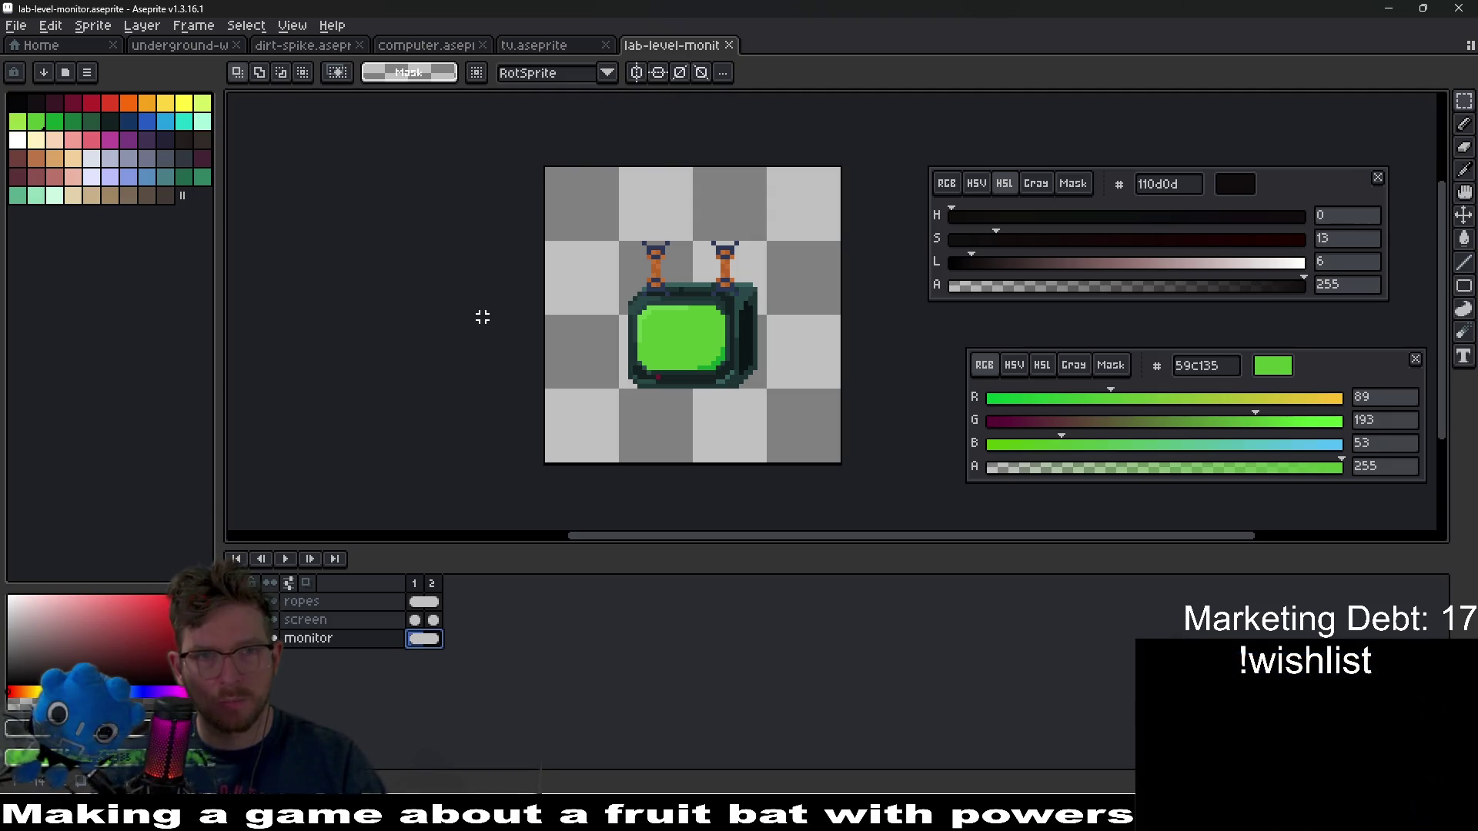
left_click(16, 25)
- Open the original small-tv.aseprite from the environment folder
mouse_move(46, 73)
left_click(200, 195)
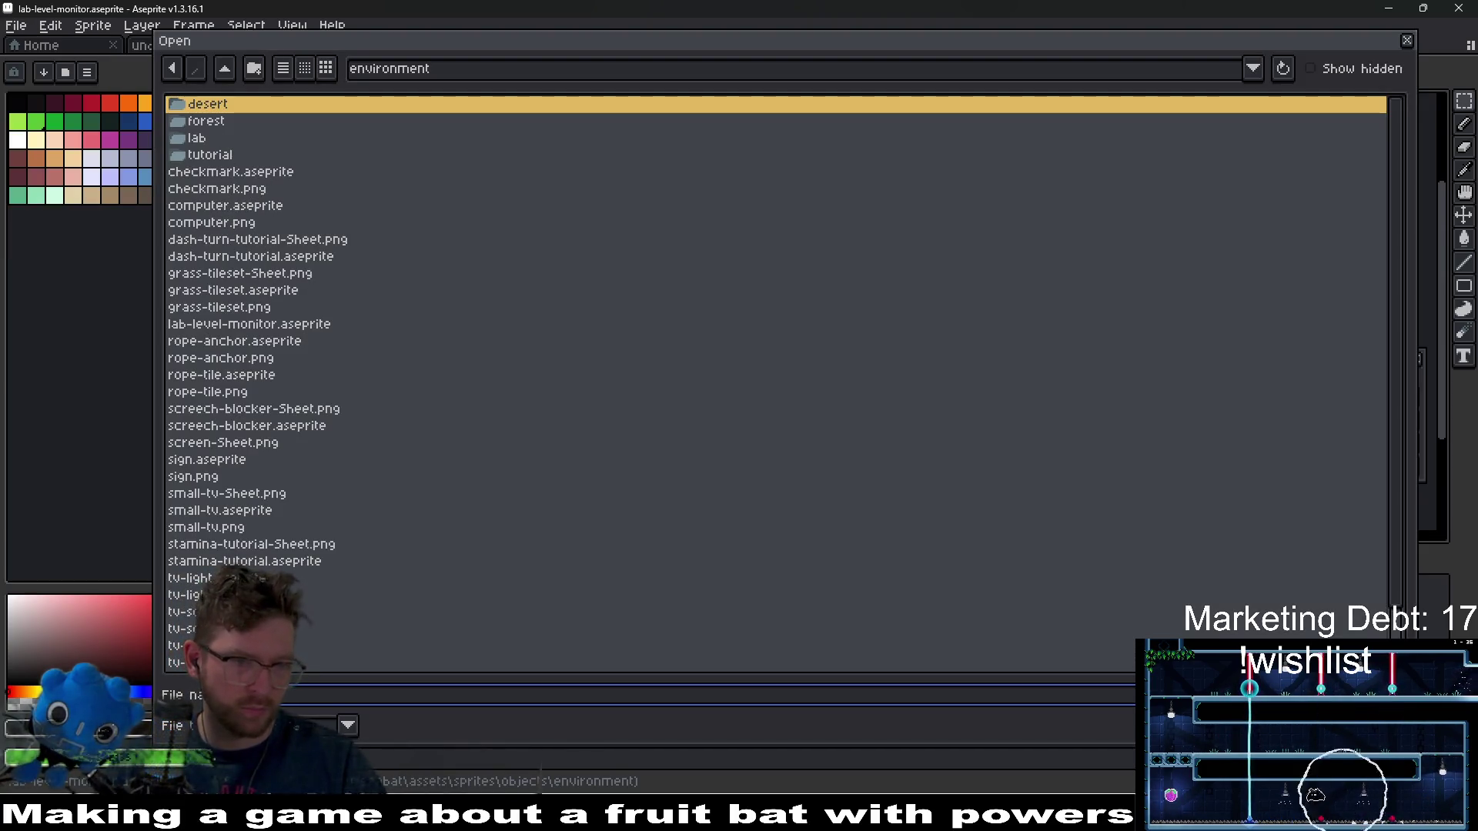
left_click(191, 578)
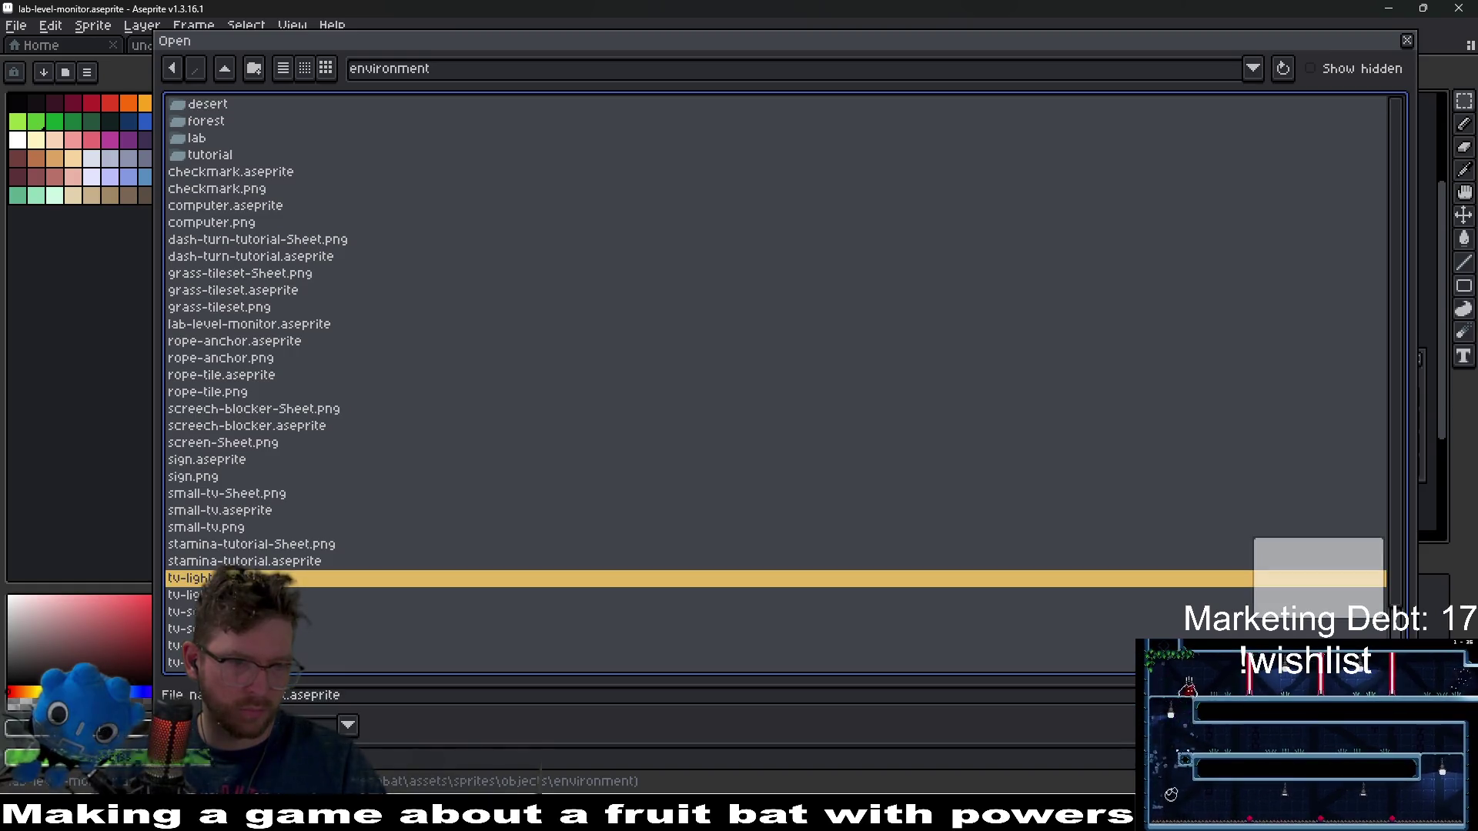
double_click(231, 510)
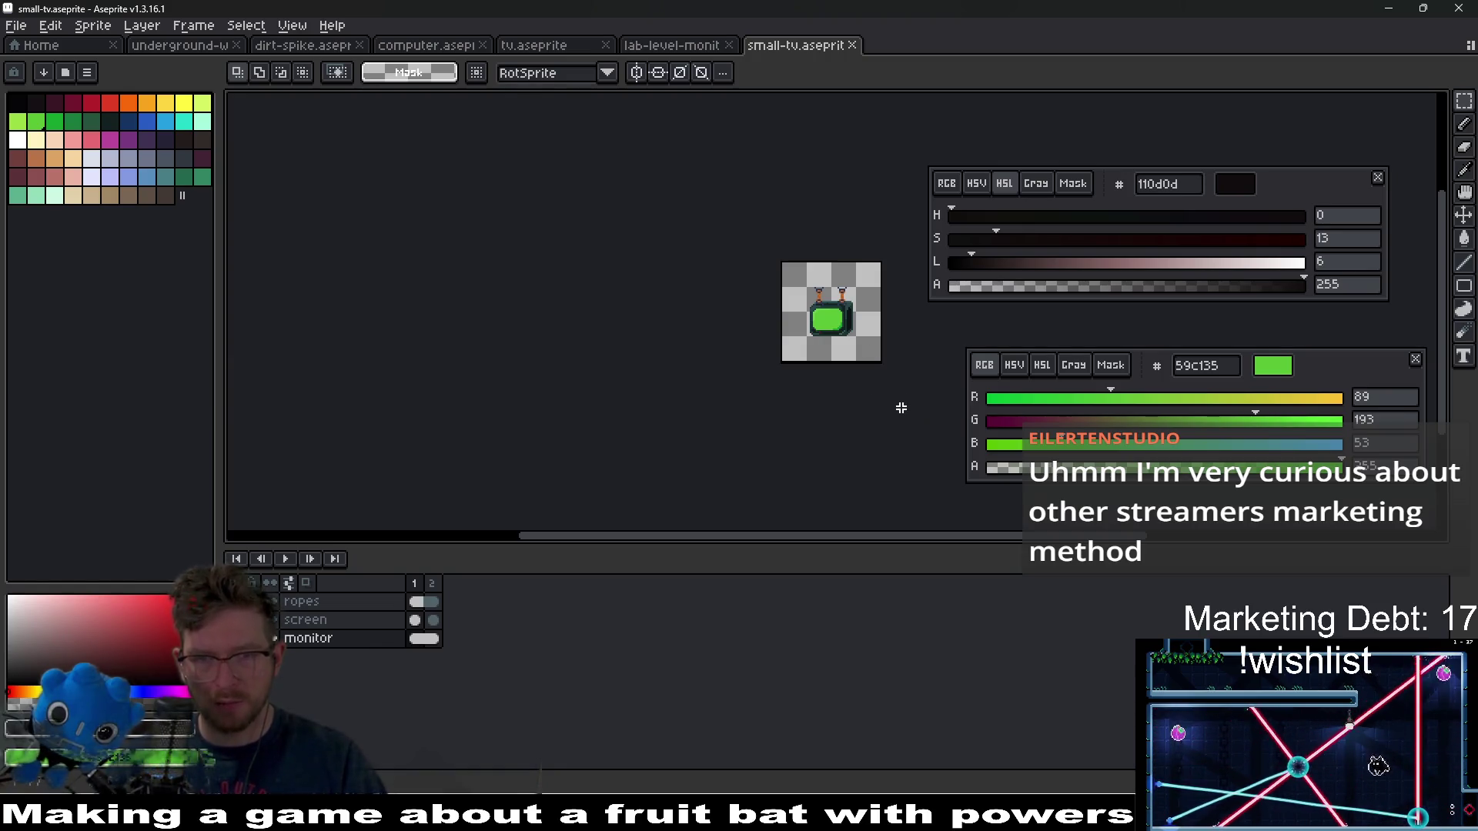
- Switch to the Steam window from the taskbar
scroll(862, 308, "up", 2)
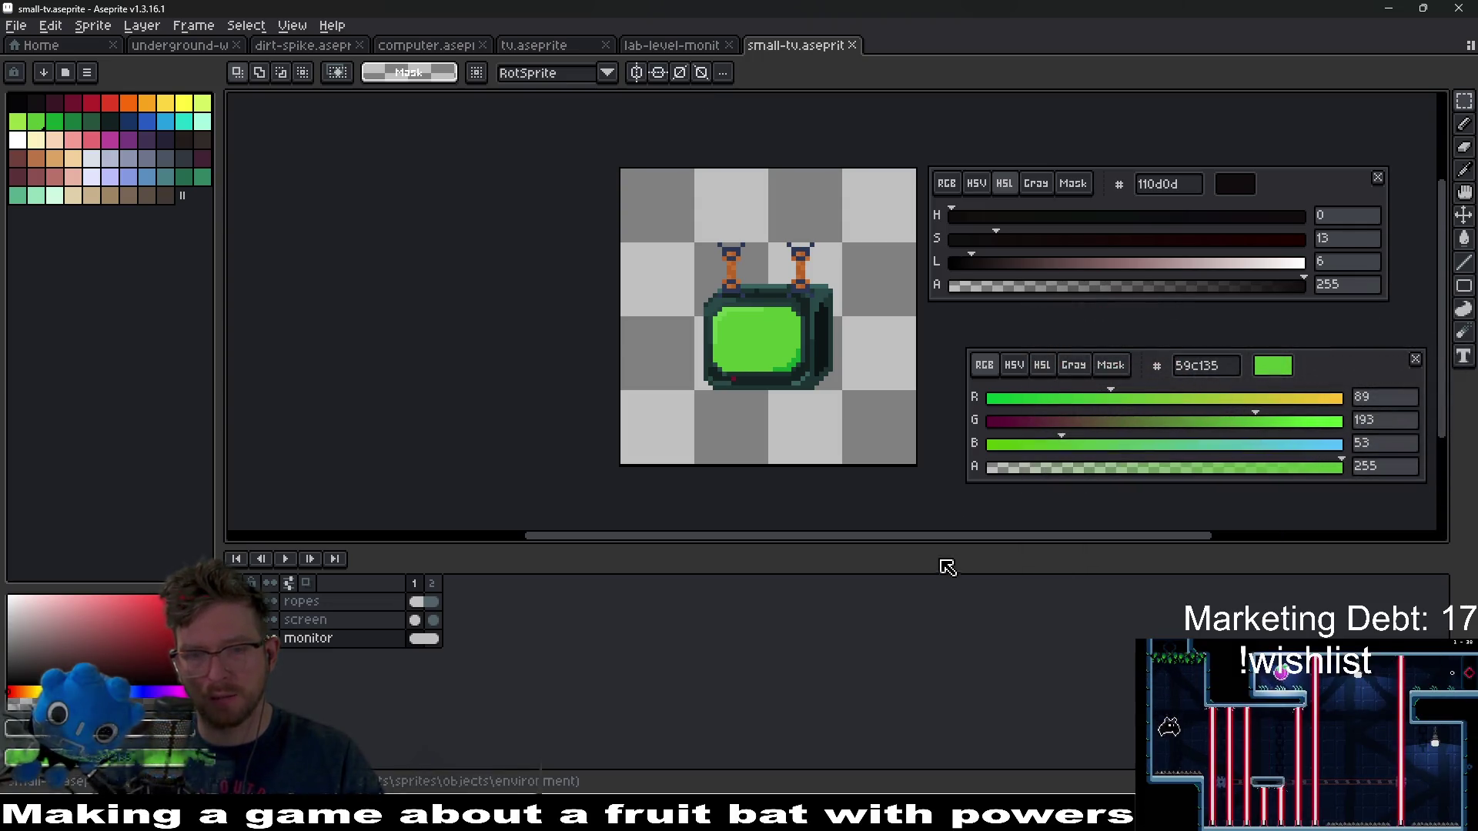
mouse_move(892, 817)
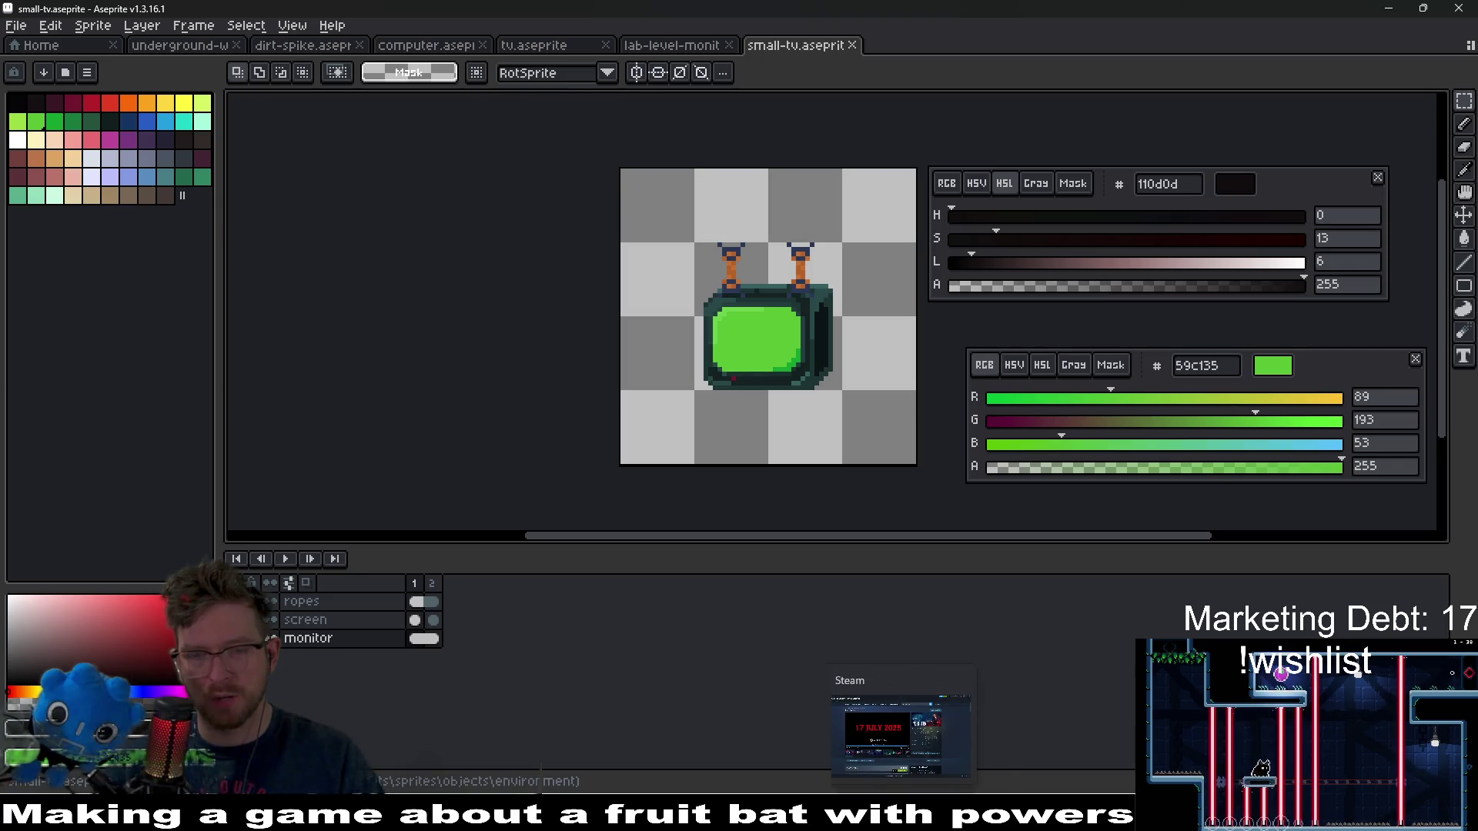
left_click(893, 735)
- Go to the Steam store's Featured front page and open the Quebec Games Celebration sale
mouse_move(127, 41)
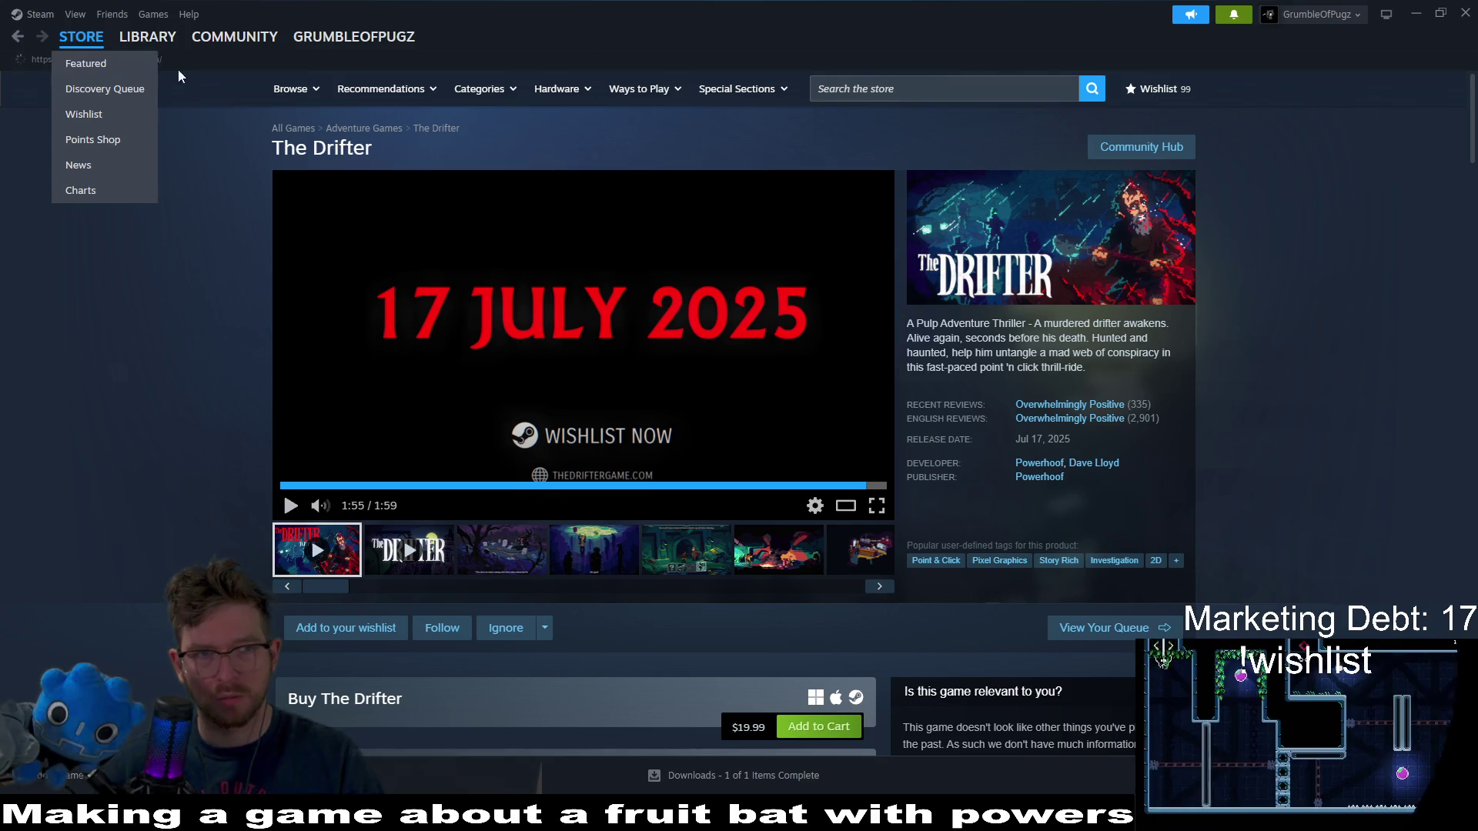
left_click(86, 64)
scroll(1338, 362, "down", 2)
scroll(1338, 362, "down", 5)
scroll(1270, 308, "down", 5)
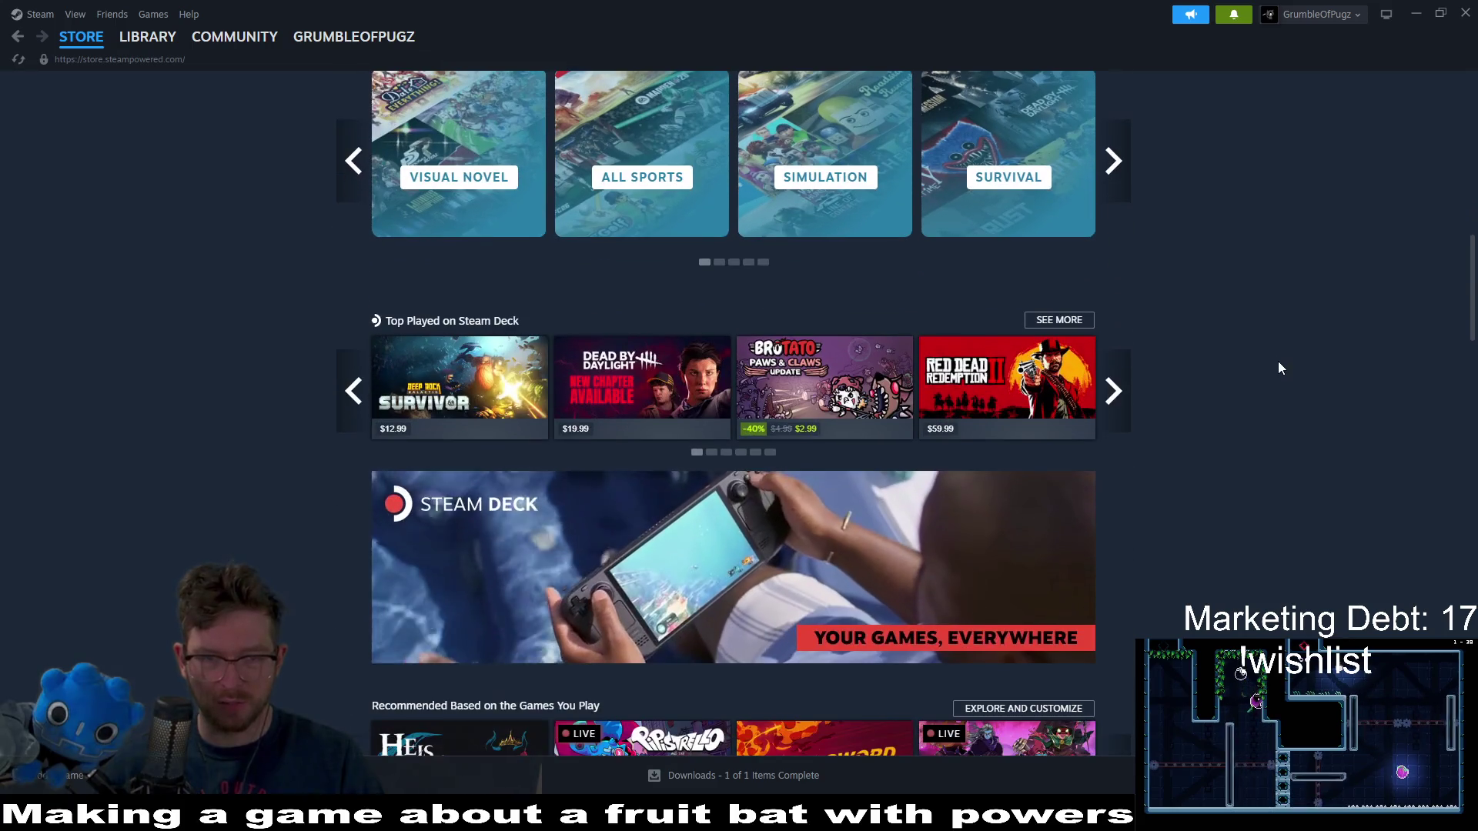
scroll(1278, 362, "up", 8)
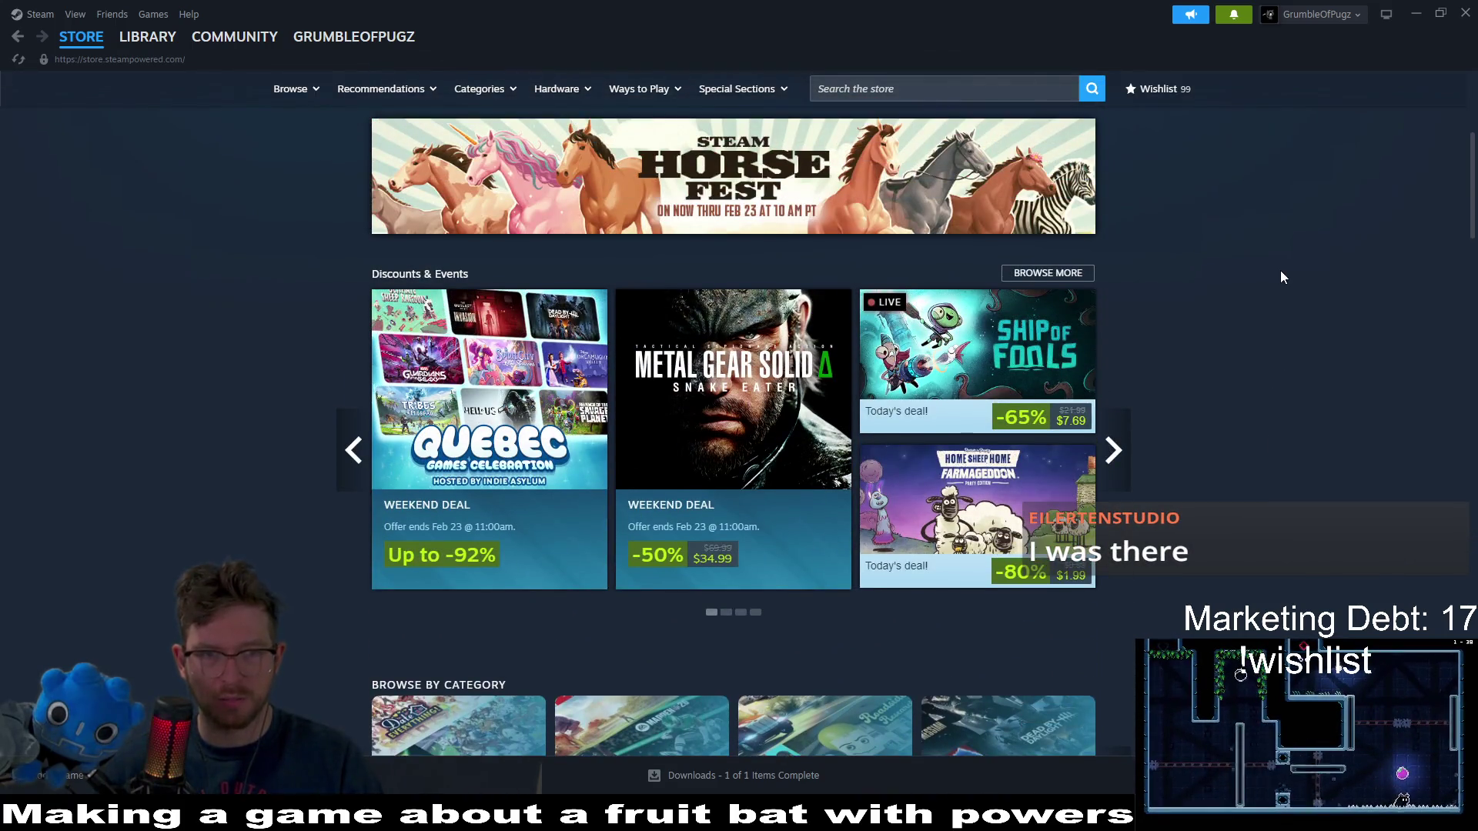
left_click(518, 393)
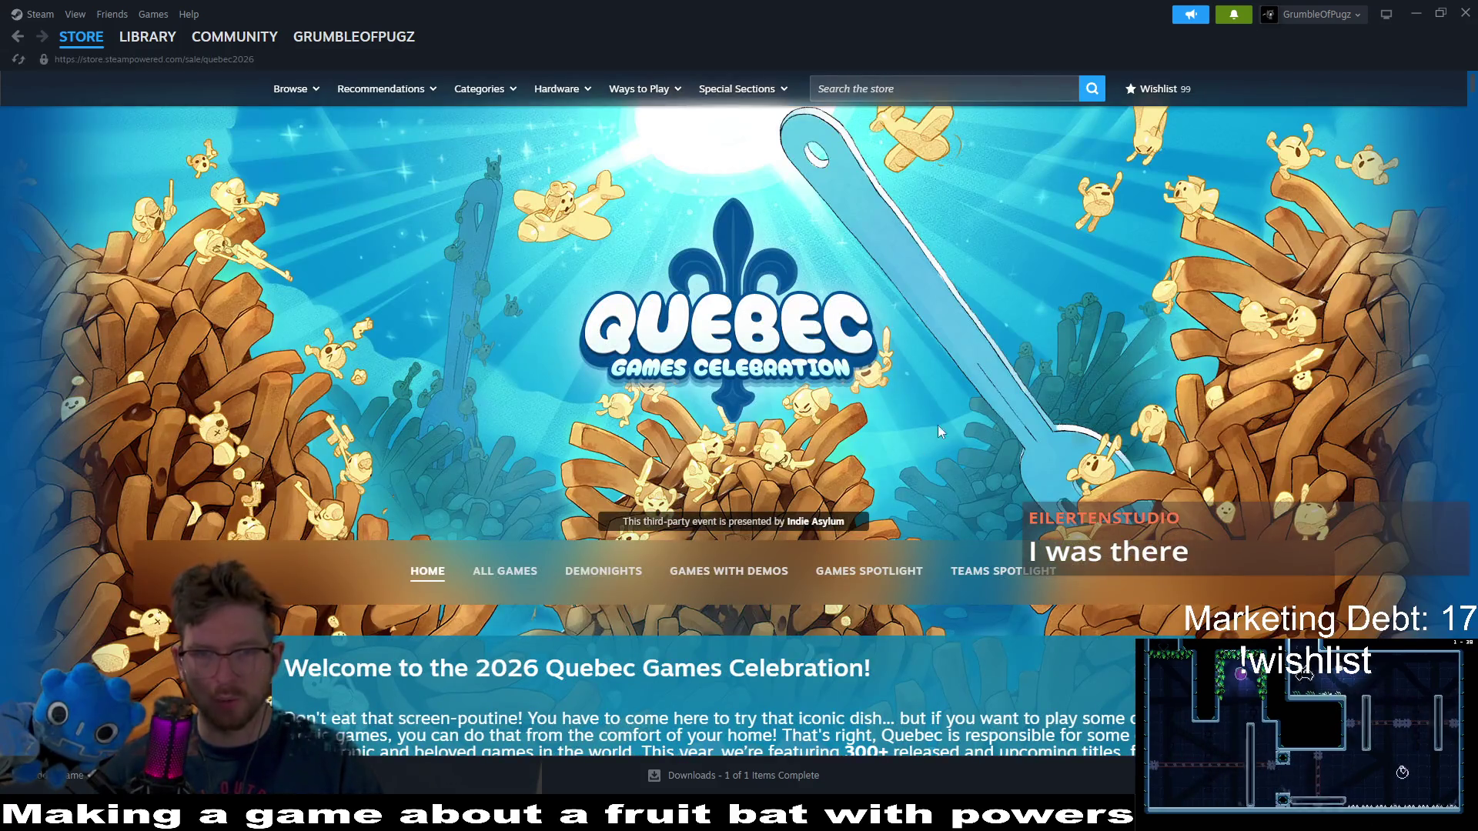
- Scroll through the Quebec Games Celebration game grid, middle-clicking a couple of titles
scroll(1403, 383, "down", 10)
scroll(1404, 383, "down", 3)
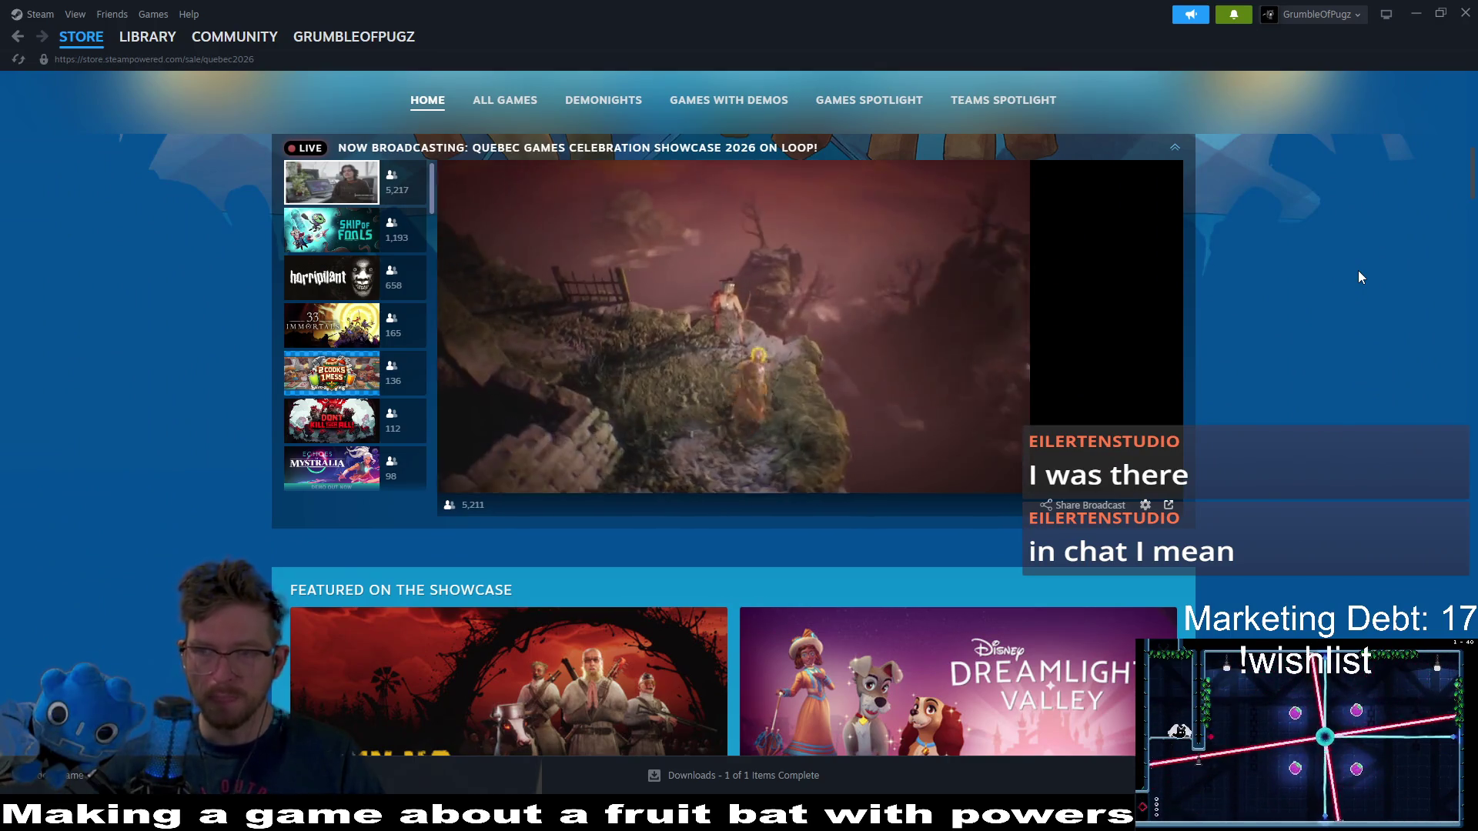
middle_click(1357, 270)
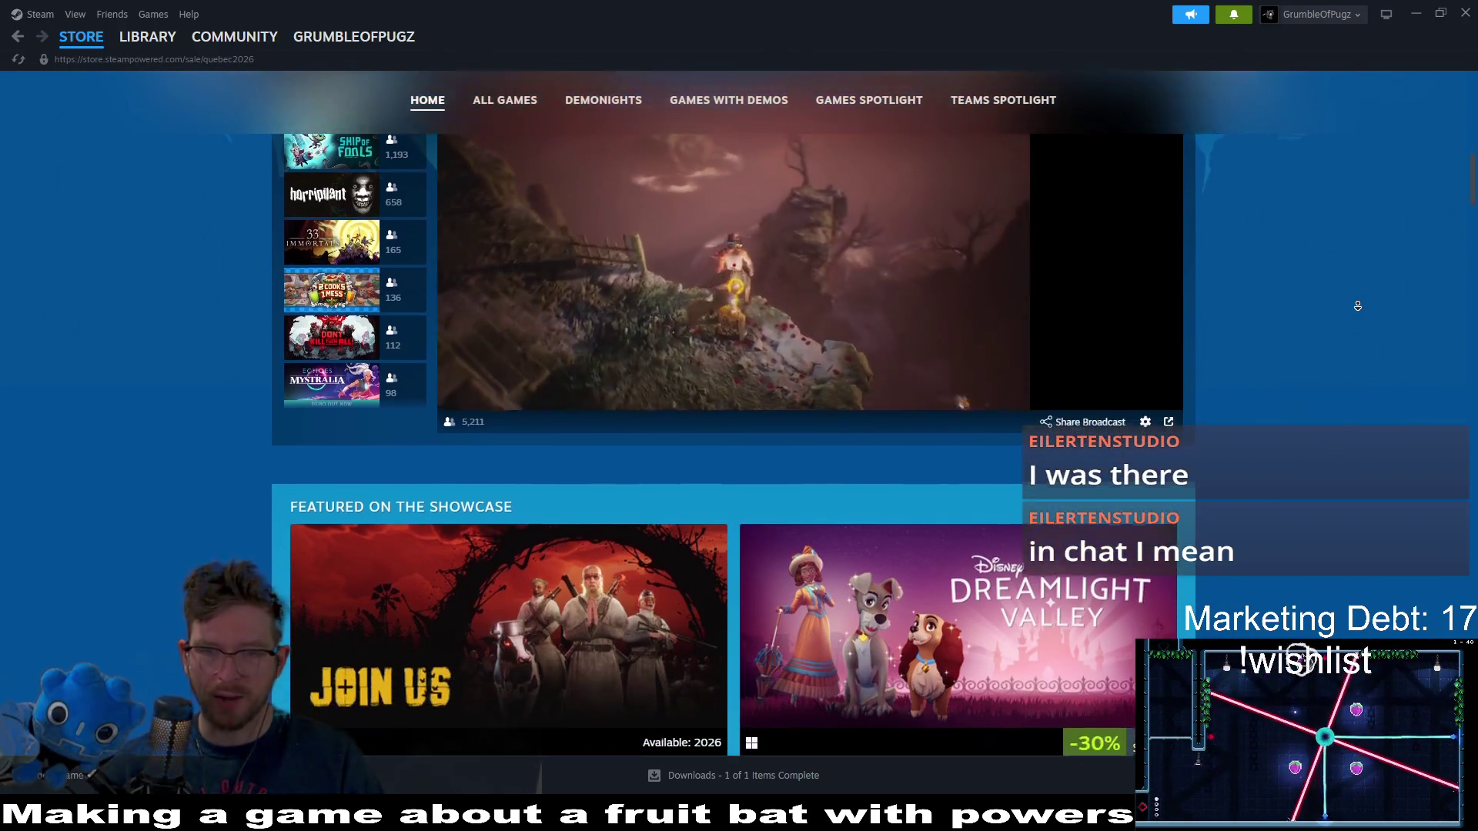
scroll(1358, 306, "down", 6)
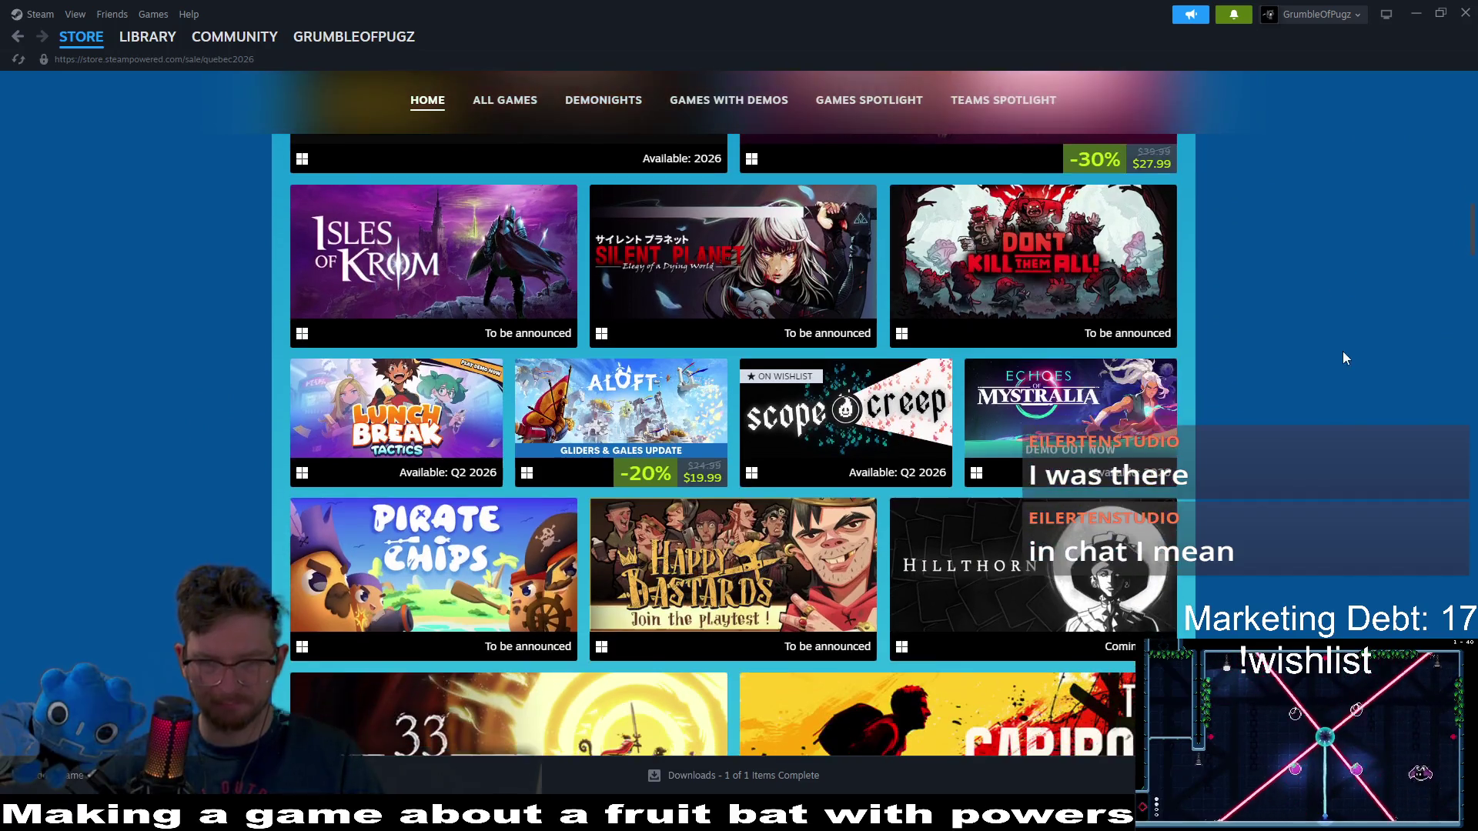
mouse_move(844, 414)
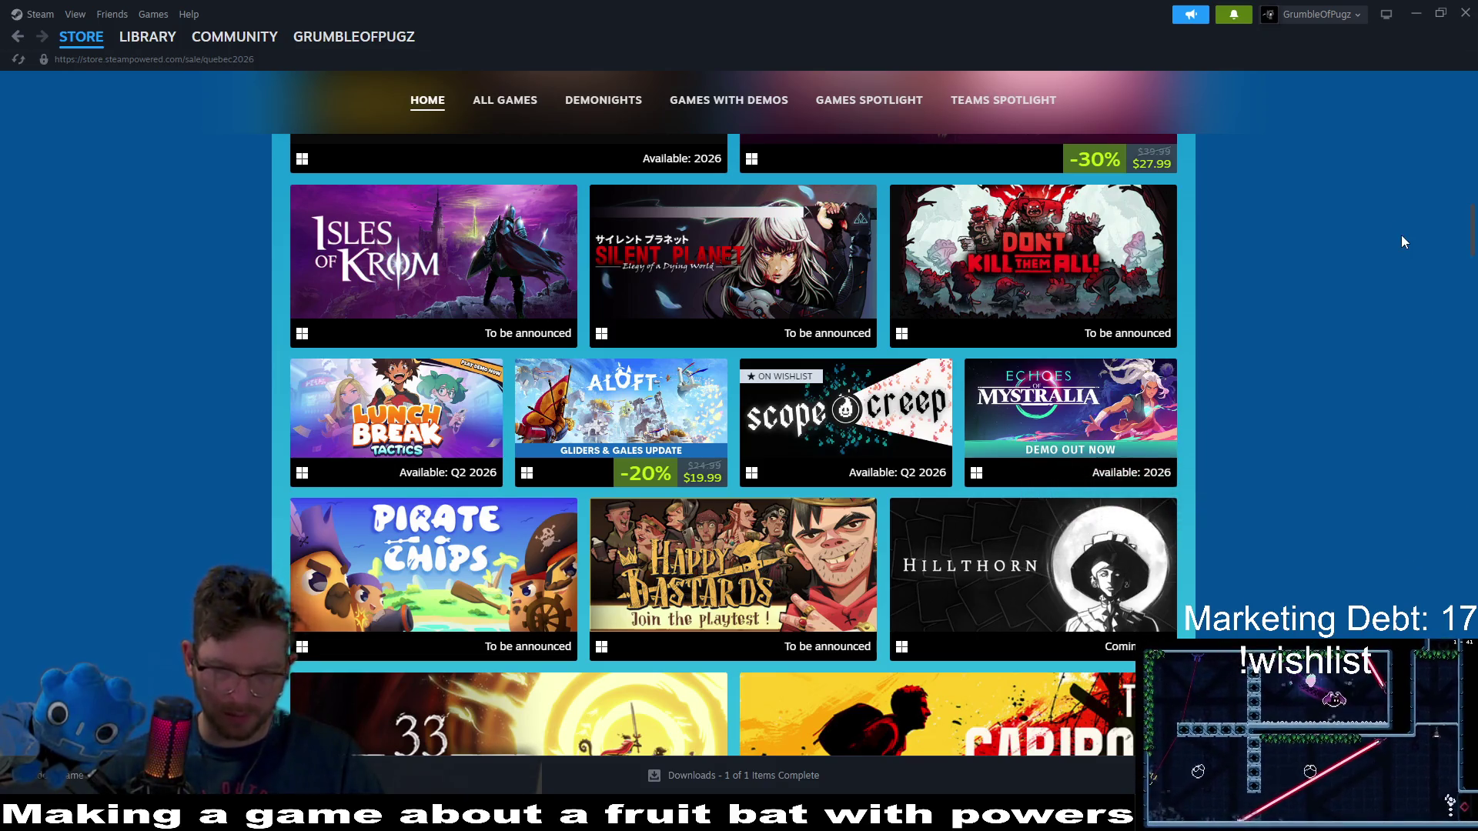
scroll(1401, 283, "down", 1)
scroll(1403, 282, "up", 5)
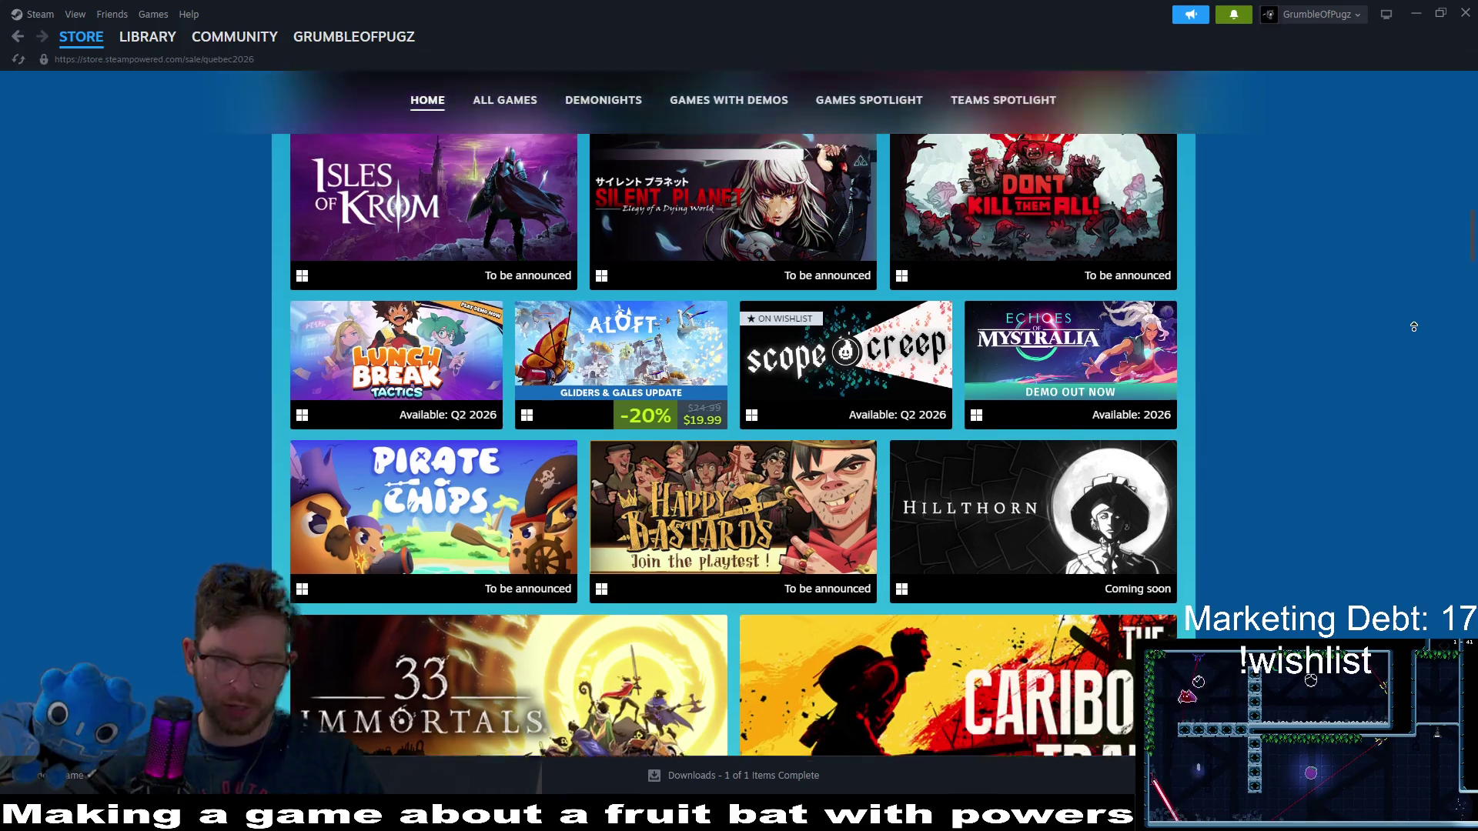
scroll(1399, 355, "down", 13)
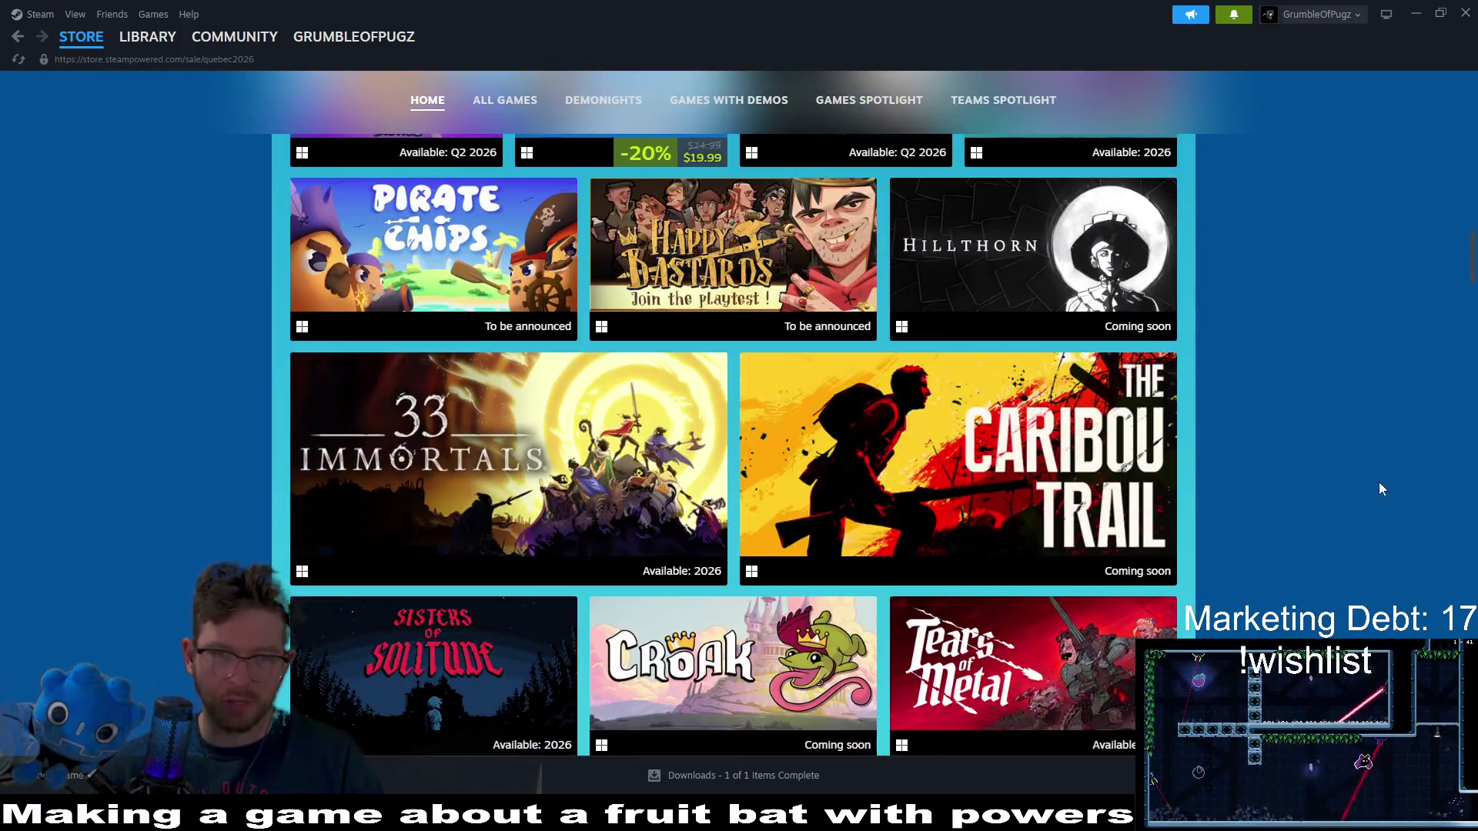
middle_click(1382, 250)
scroll(1383, 250, "up", 3)
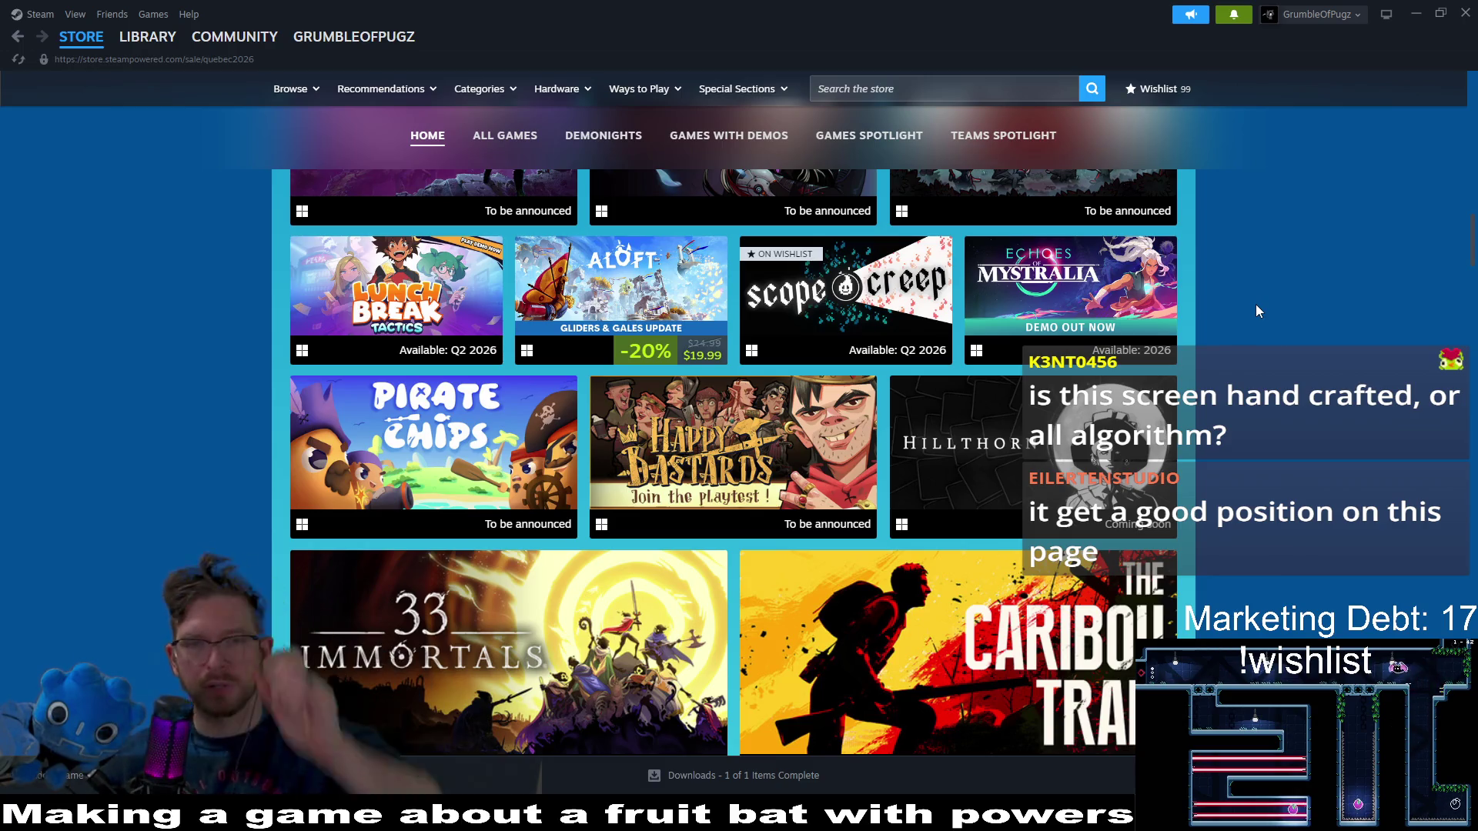
scroll(1206, 517, "up", 3)
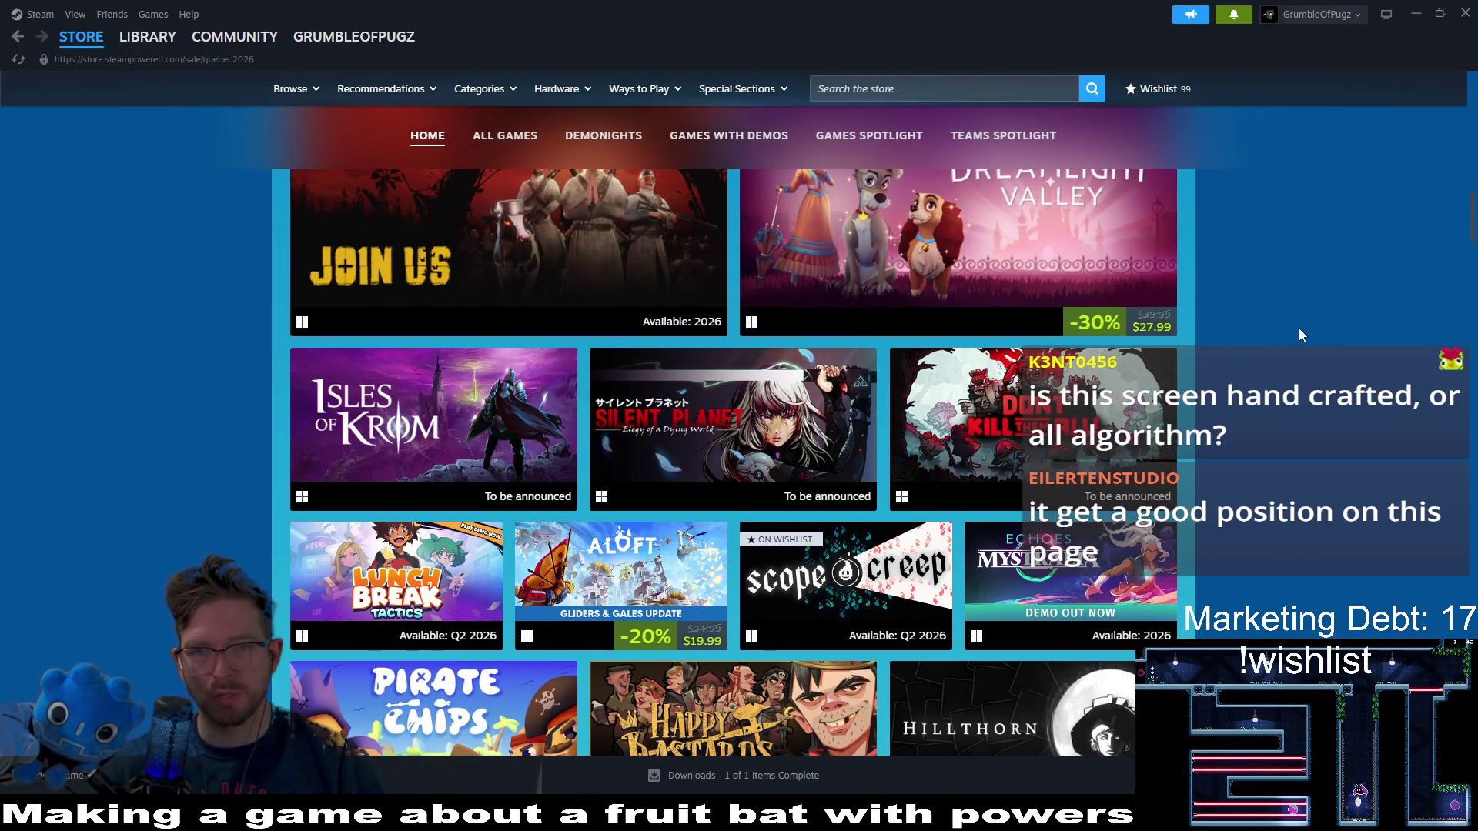
scroll(1299, 330, "up", 3)
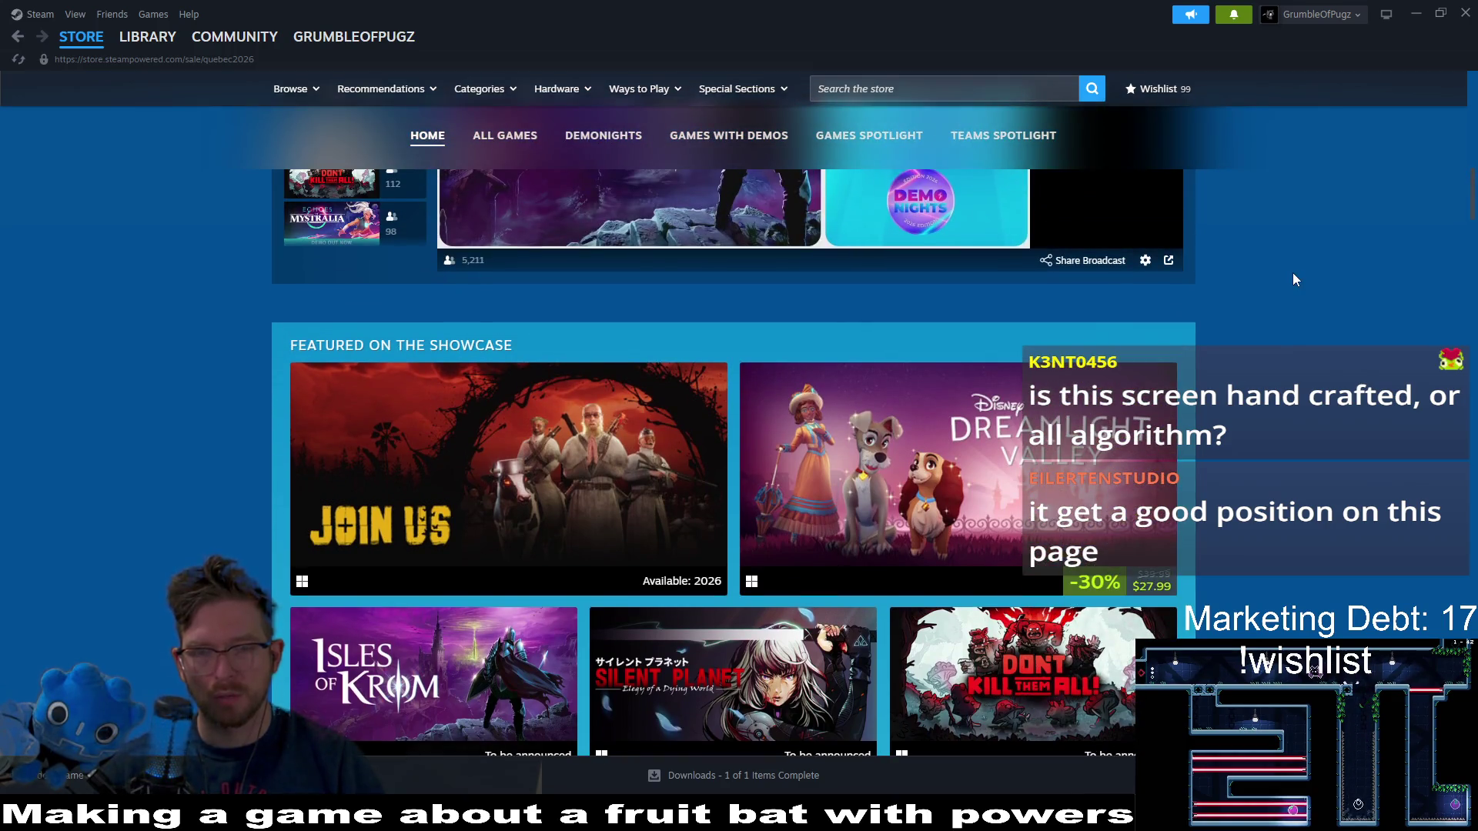
- Middle-click more sale titles, then open the Ultimate Sheep Raccoon store page
middle_click(1301, 322)
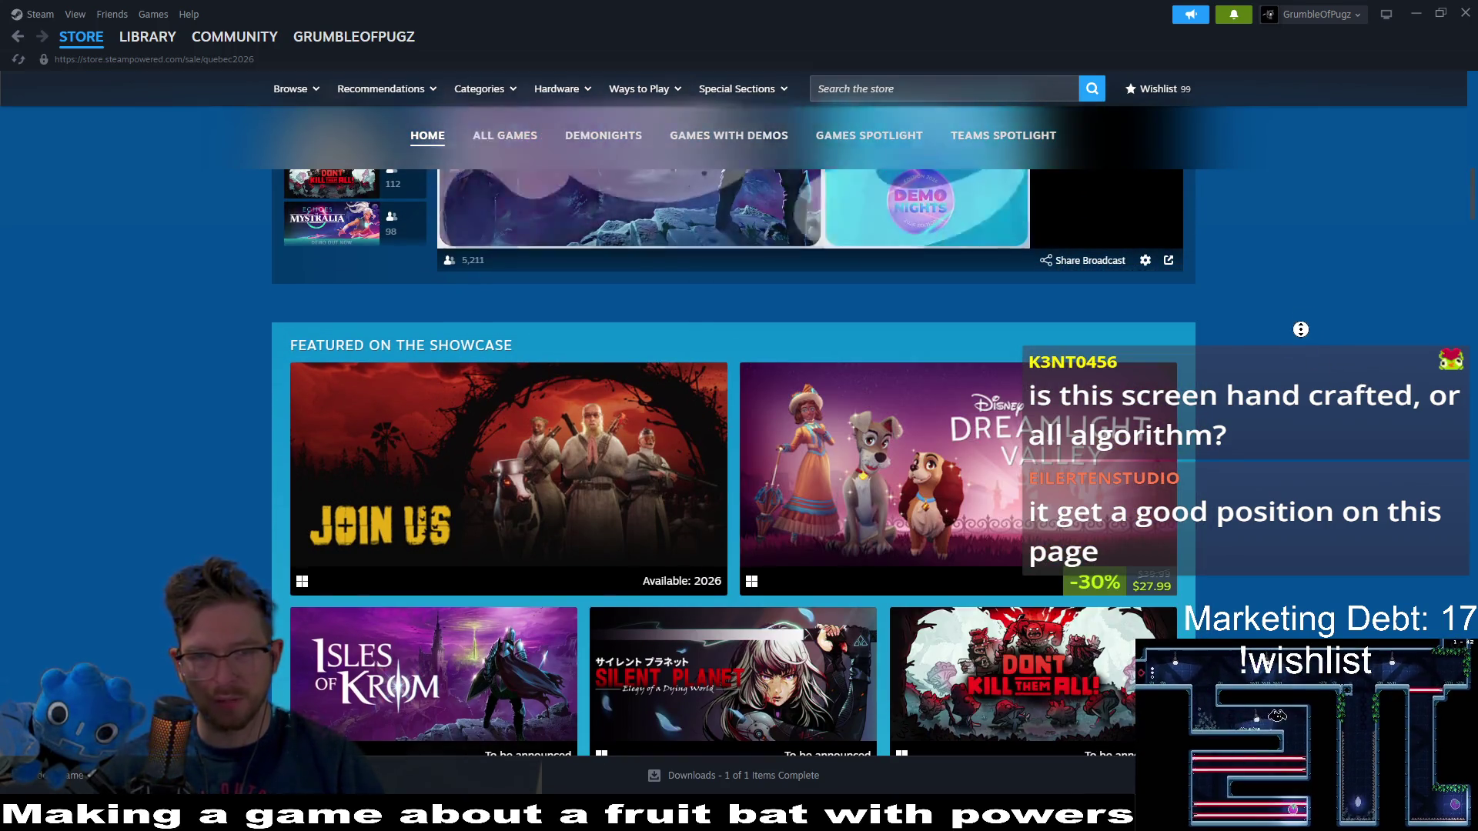
scroll(1304, 413, "down", 3)
scroll(1318, 342, "up", 1)
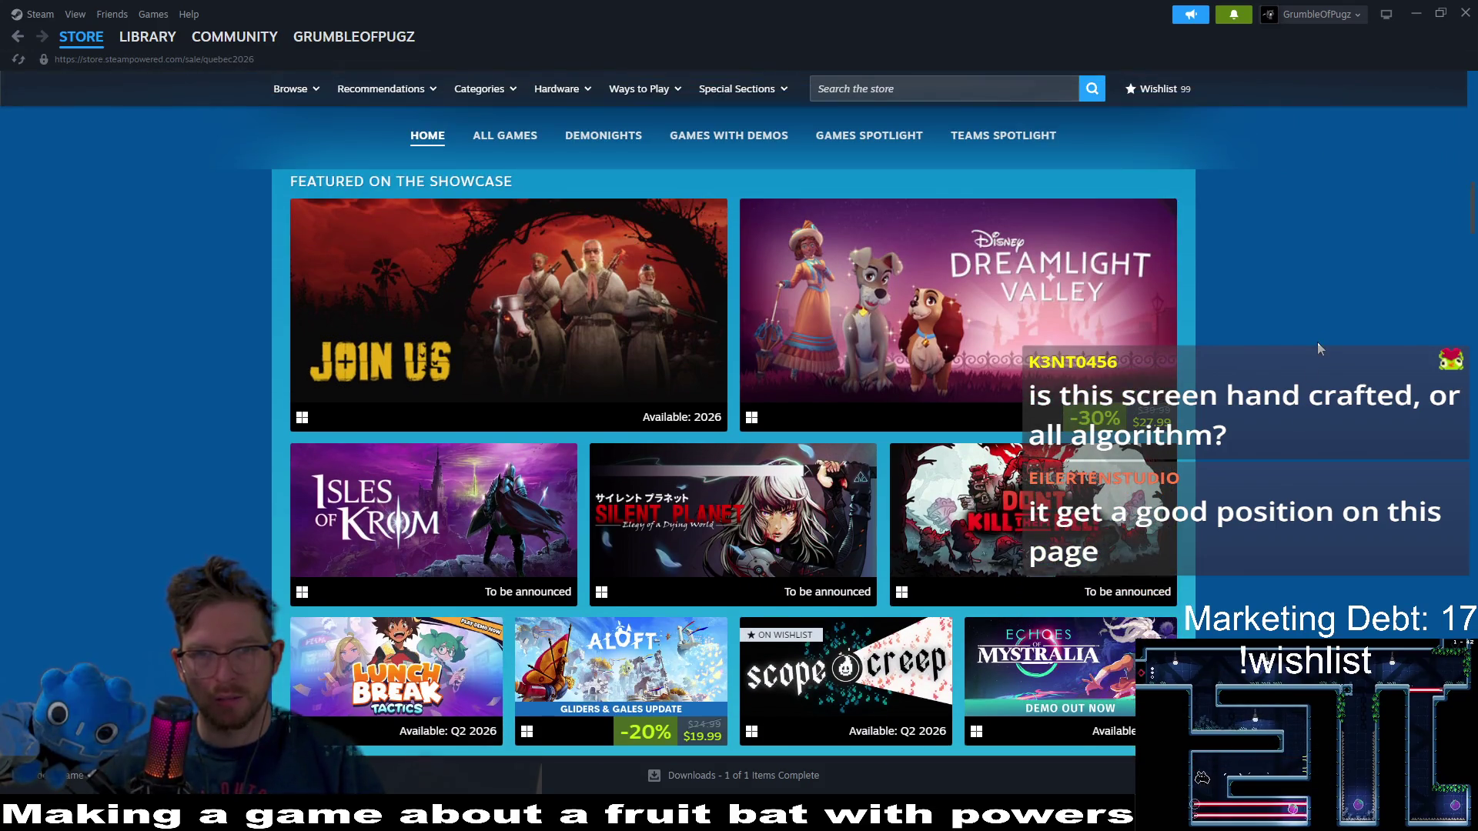
middle_click(1318, 342)
middle_click(1318, 345)
scroll(1309, 415, "down", 15)
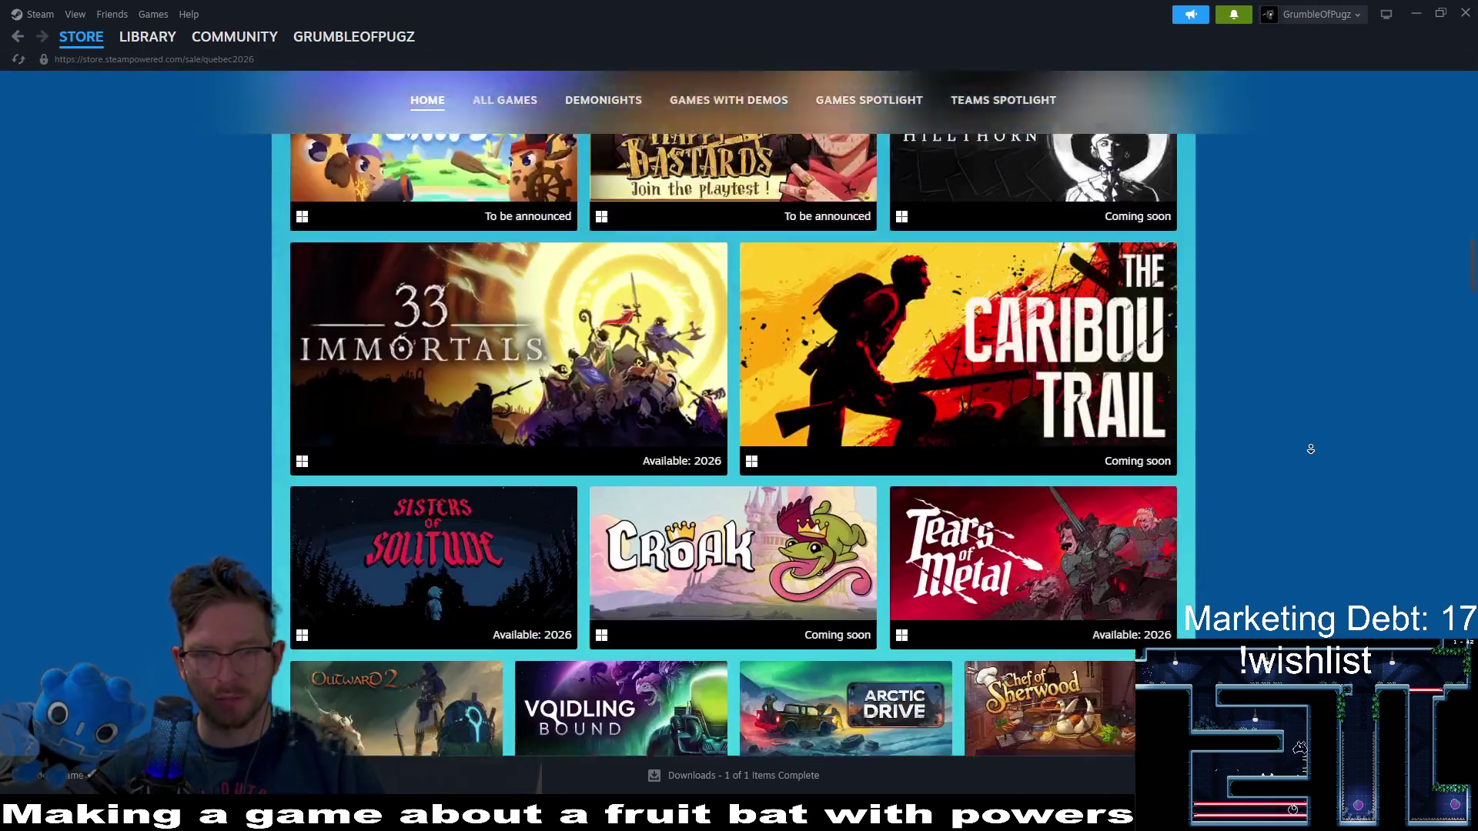
middle_click(1325, 553)
scroll(1326, 552, "down", 2)
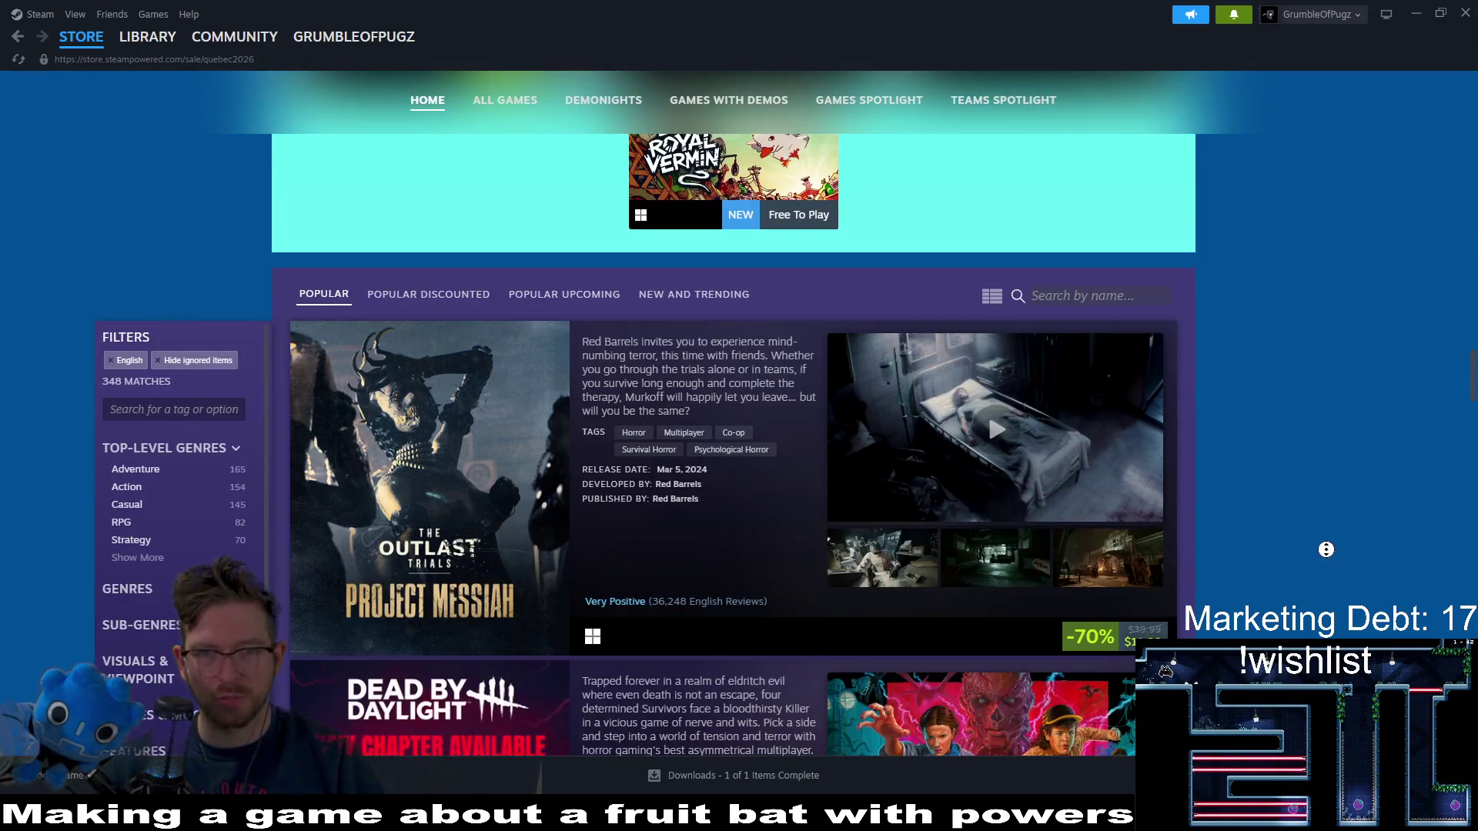
scroll(1339, 462, "up", 5)
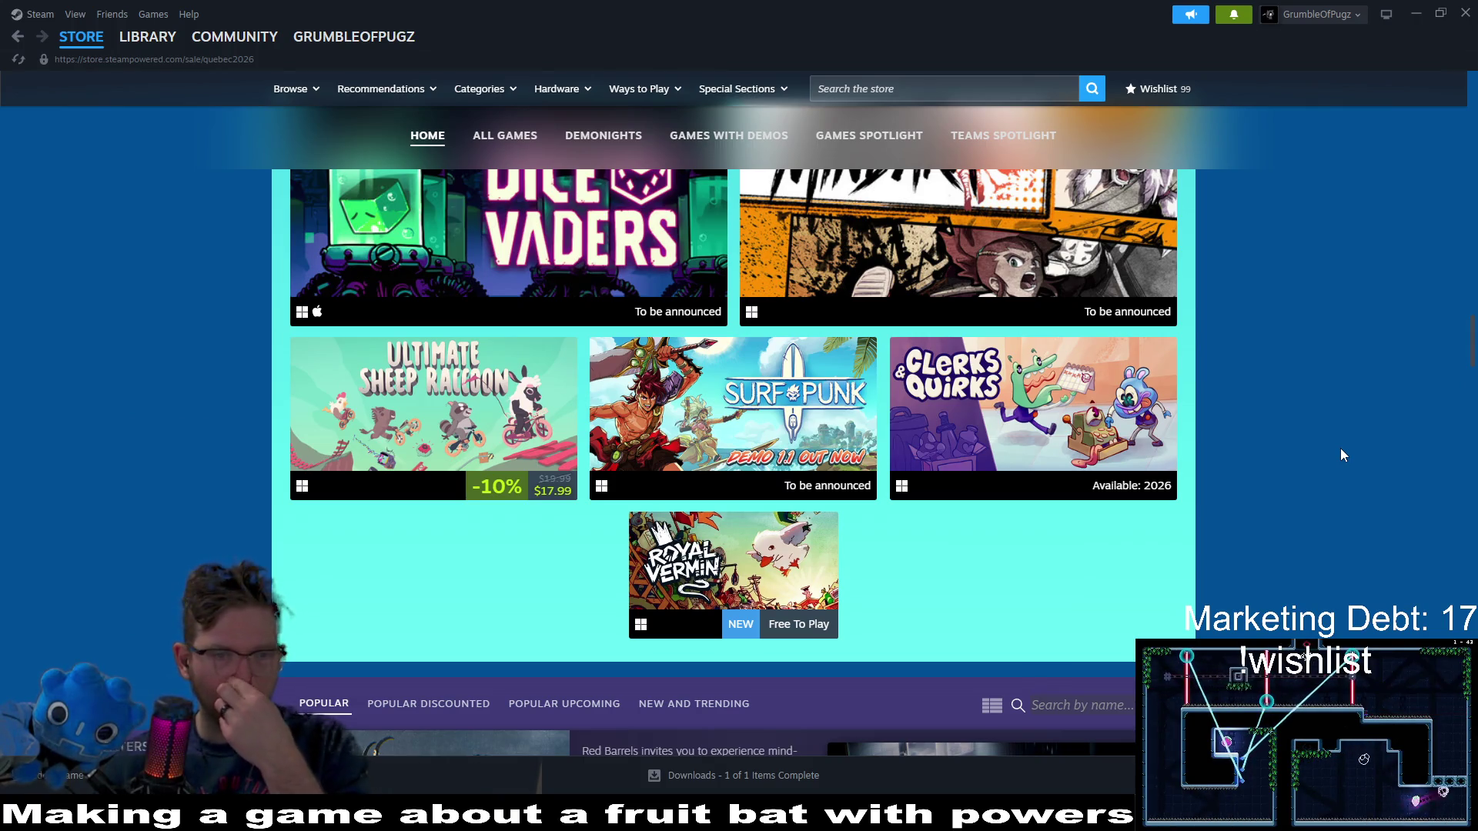
mouse_move(380, 394)
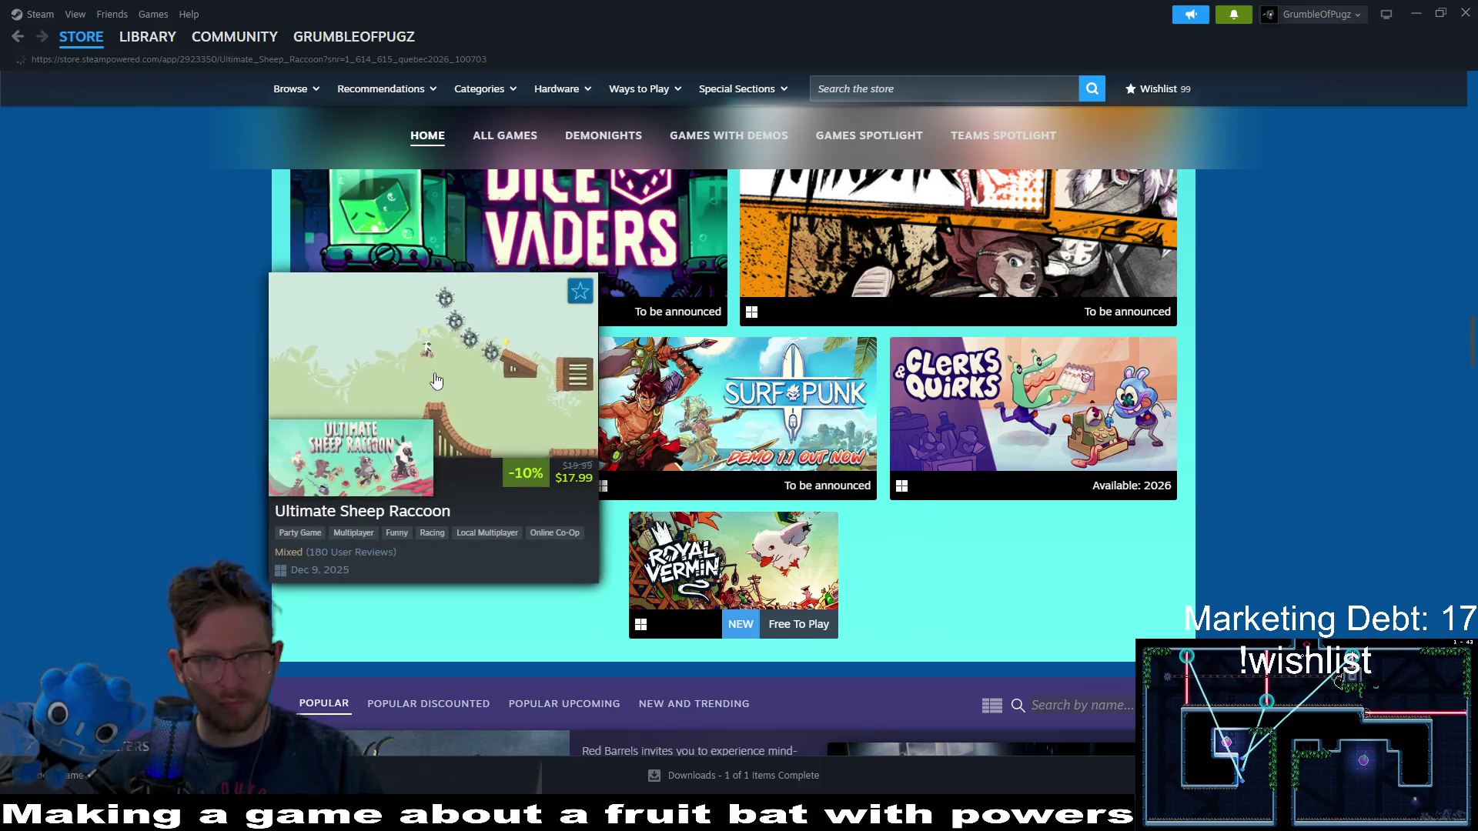
left_click(434, 379)
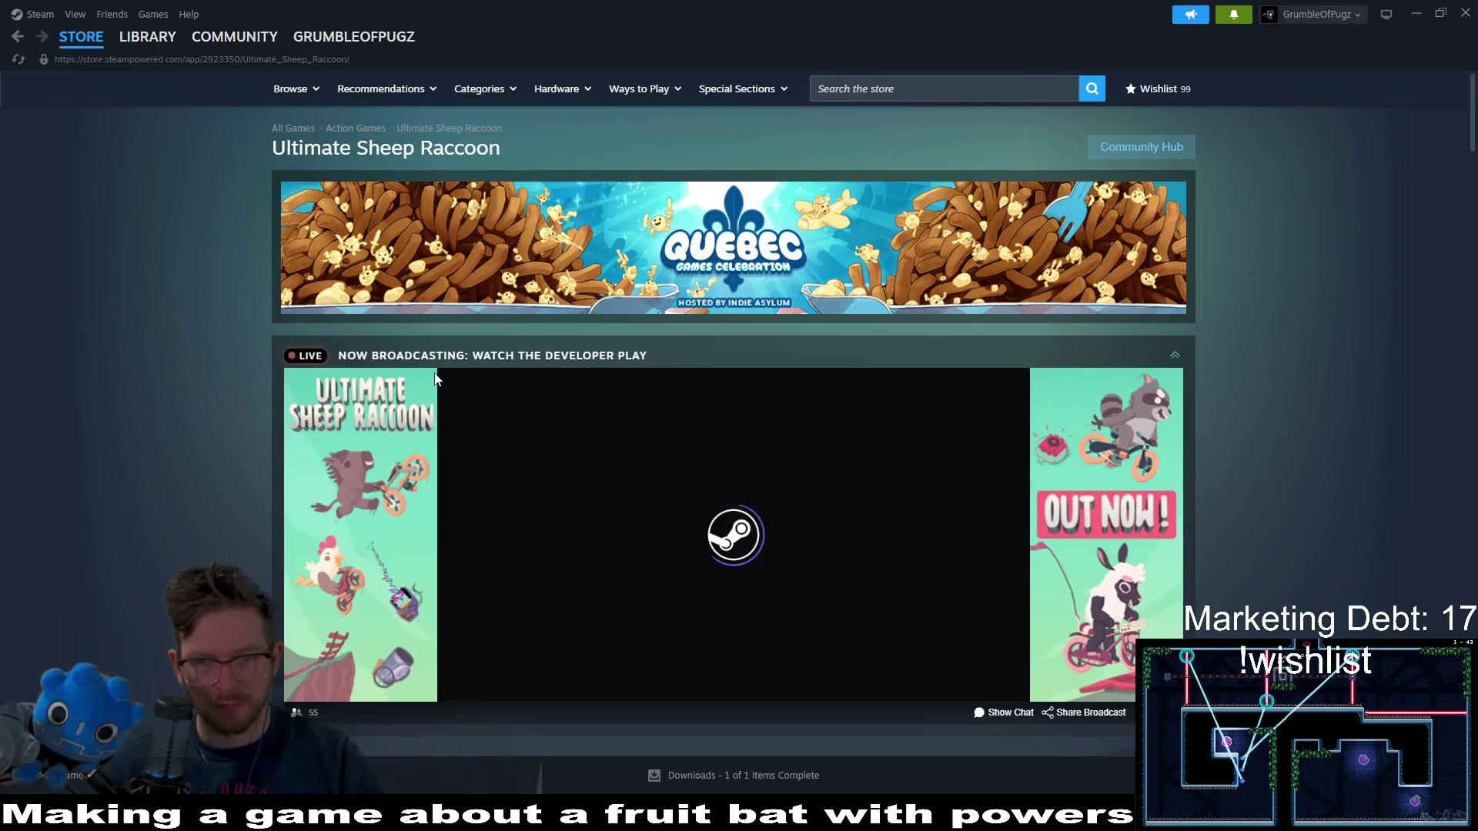
- Pause the autoplaying Ultimate Sheep Raccoon release trailer
scroll(1304, 472, "down", 1)
scroll(1305, 472, "down", 5)
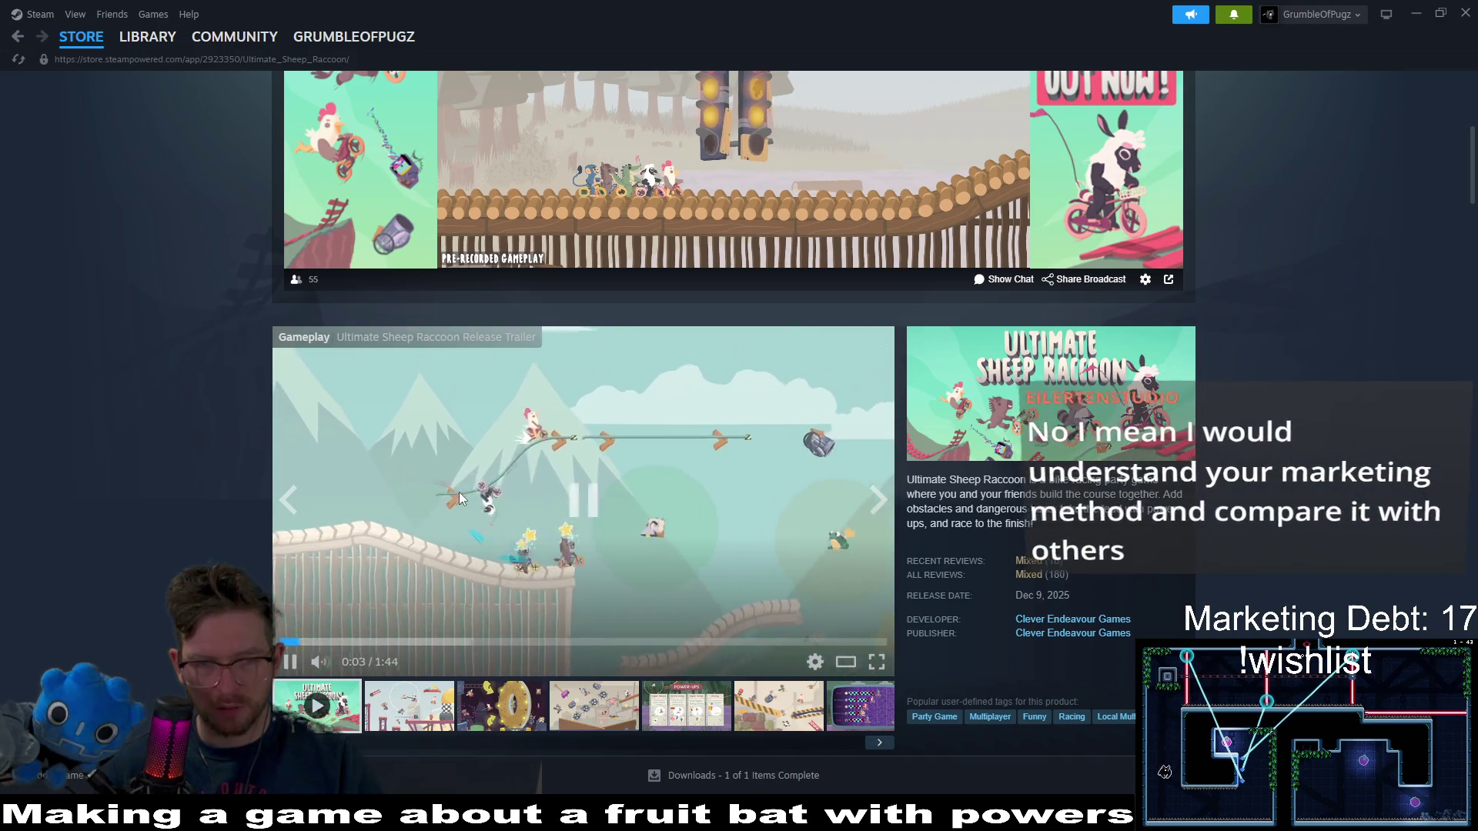
left_click(459, 492)
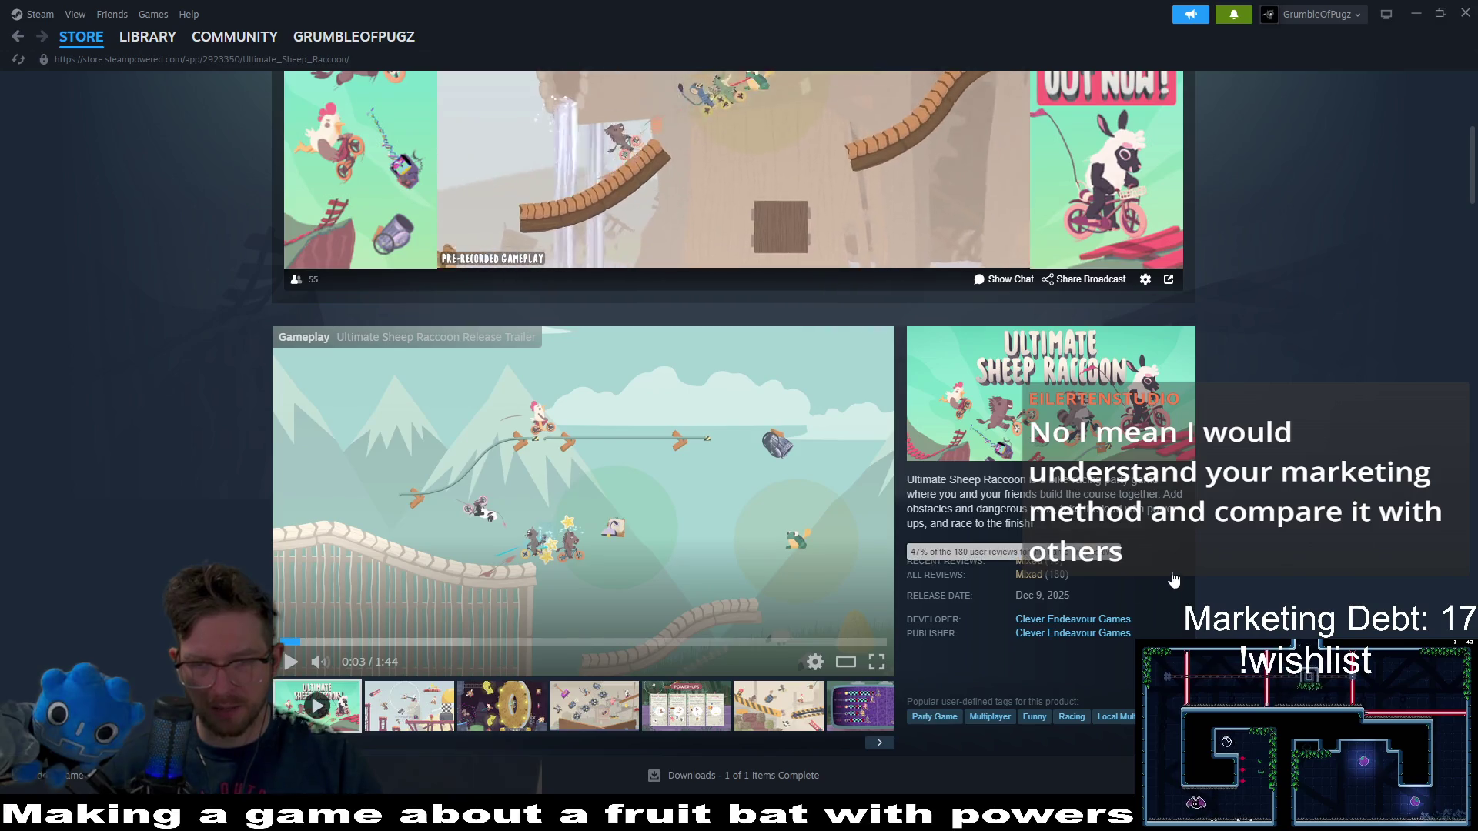
scroll(585, 462, "down", 1)
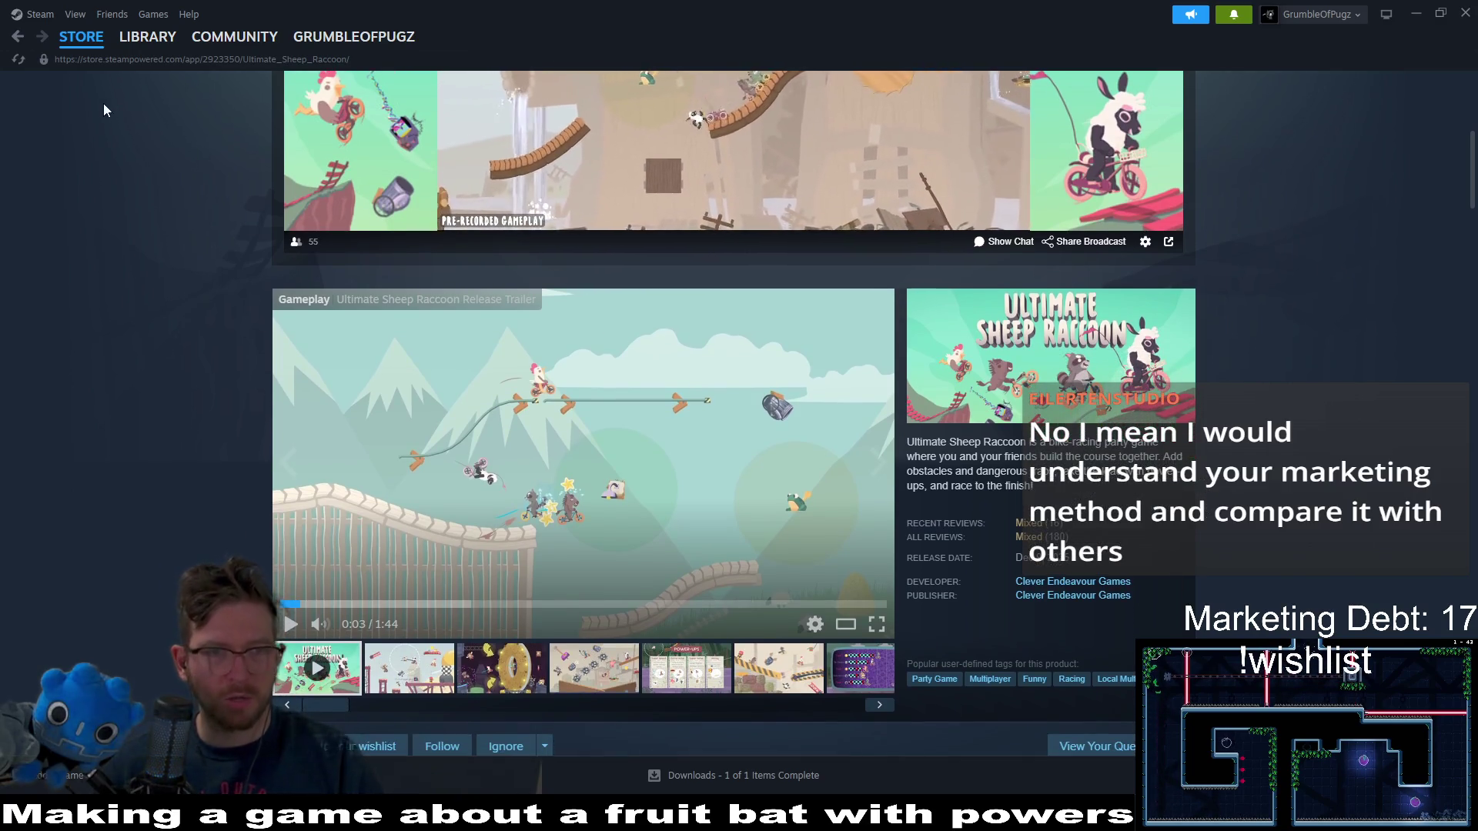
- Go back to the Quebec sale and open the Surfpunk store page
left_click(19, 37)
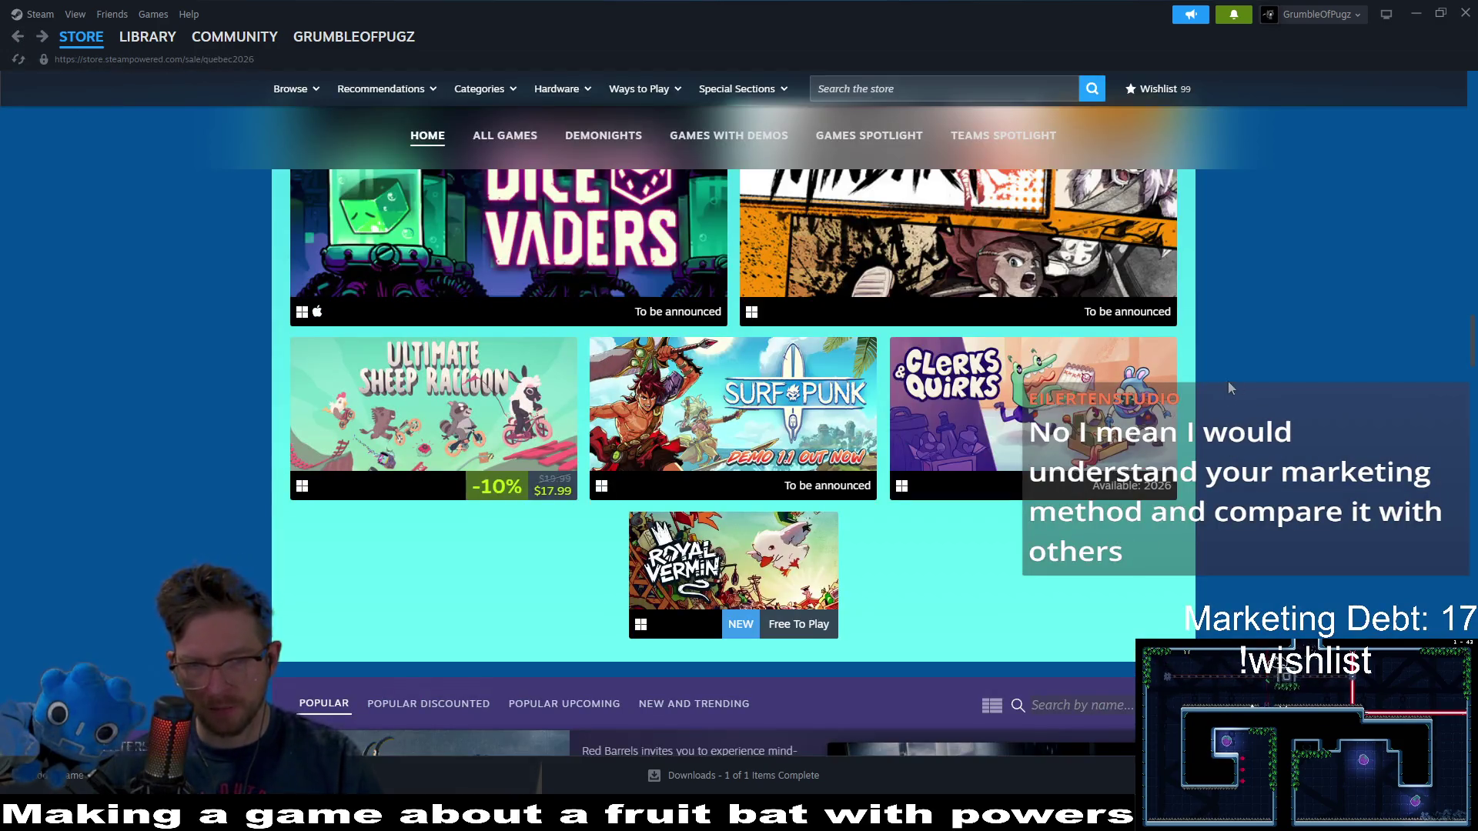
scroll(1018, 483, "up", 1)
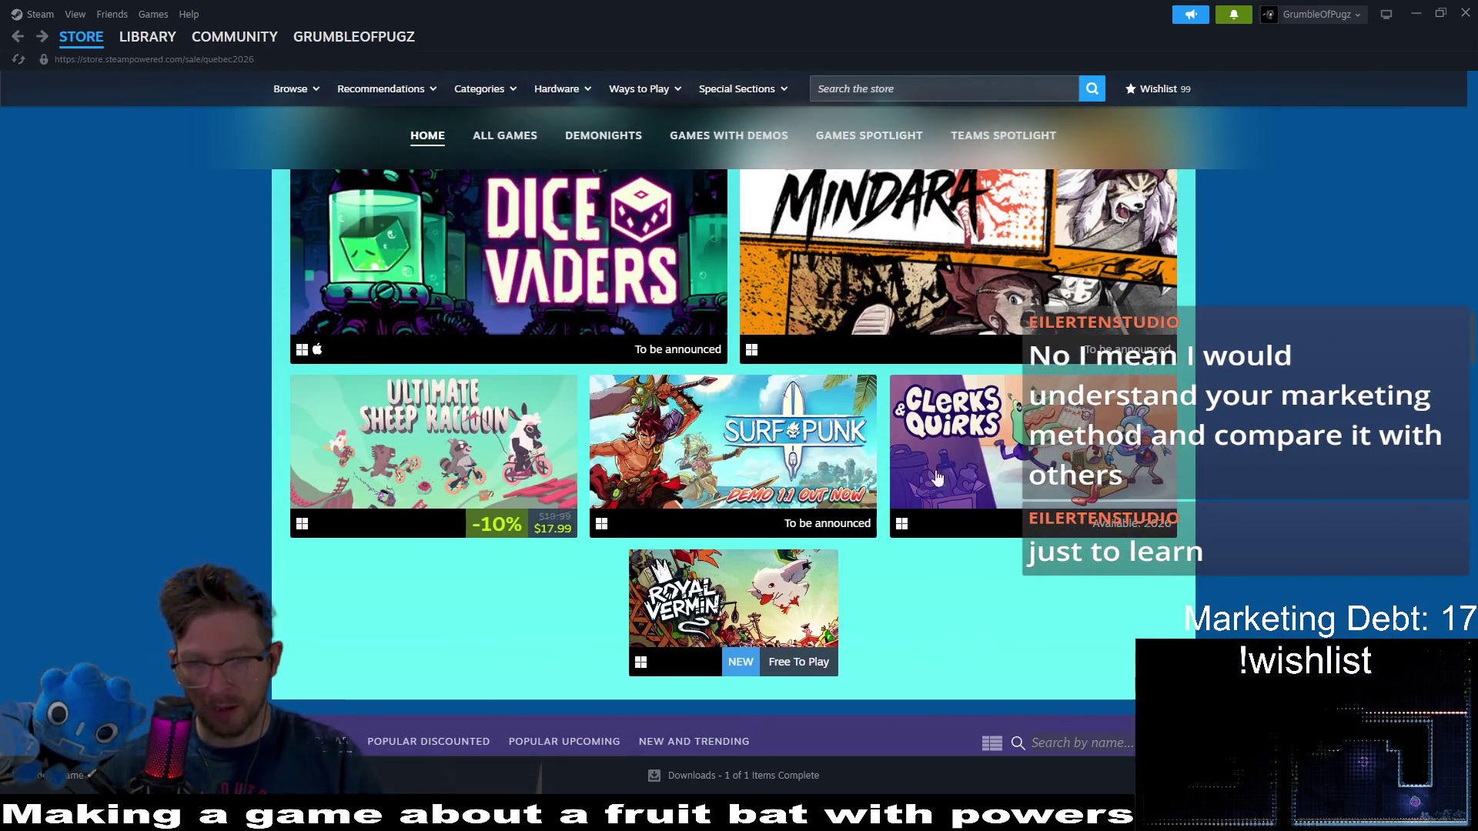
left_click(783, 433)
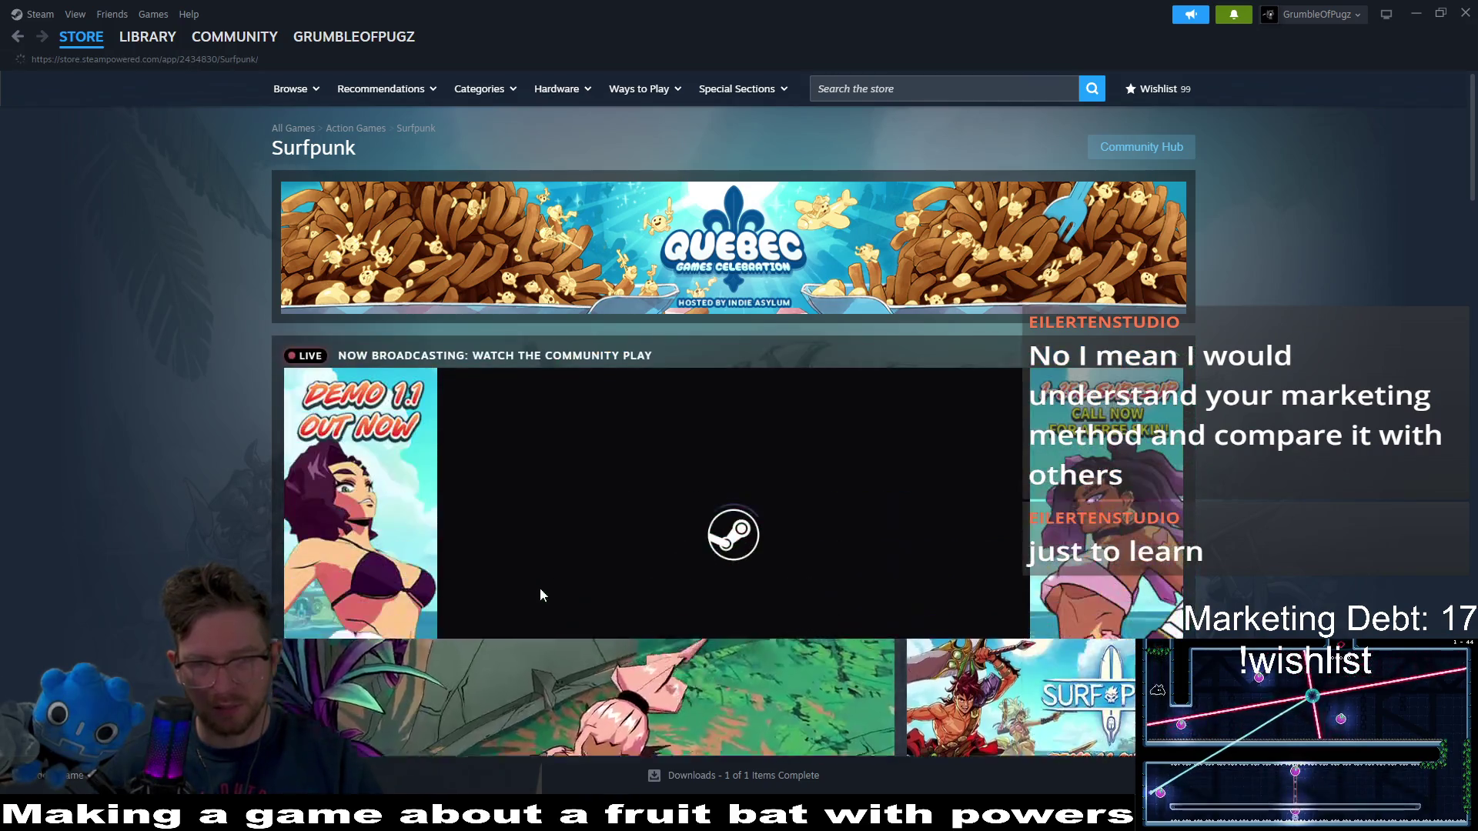
scroll(1321, 500, "down", 6)
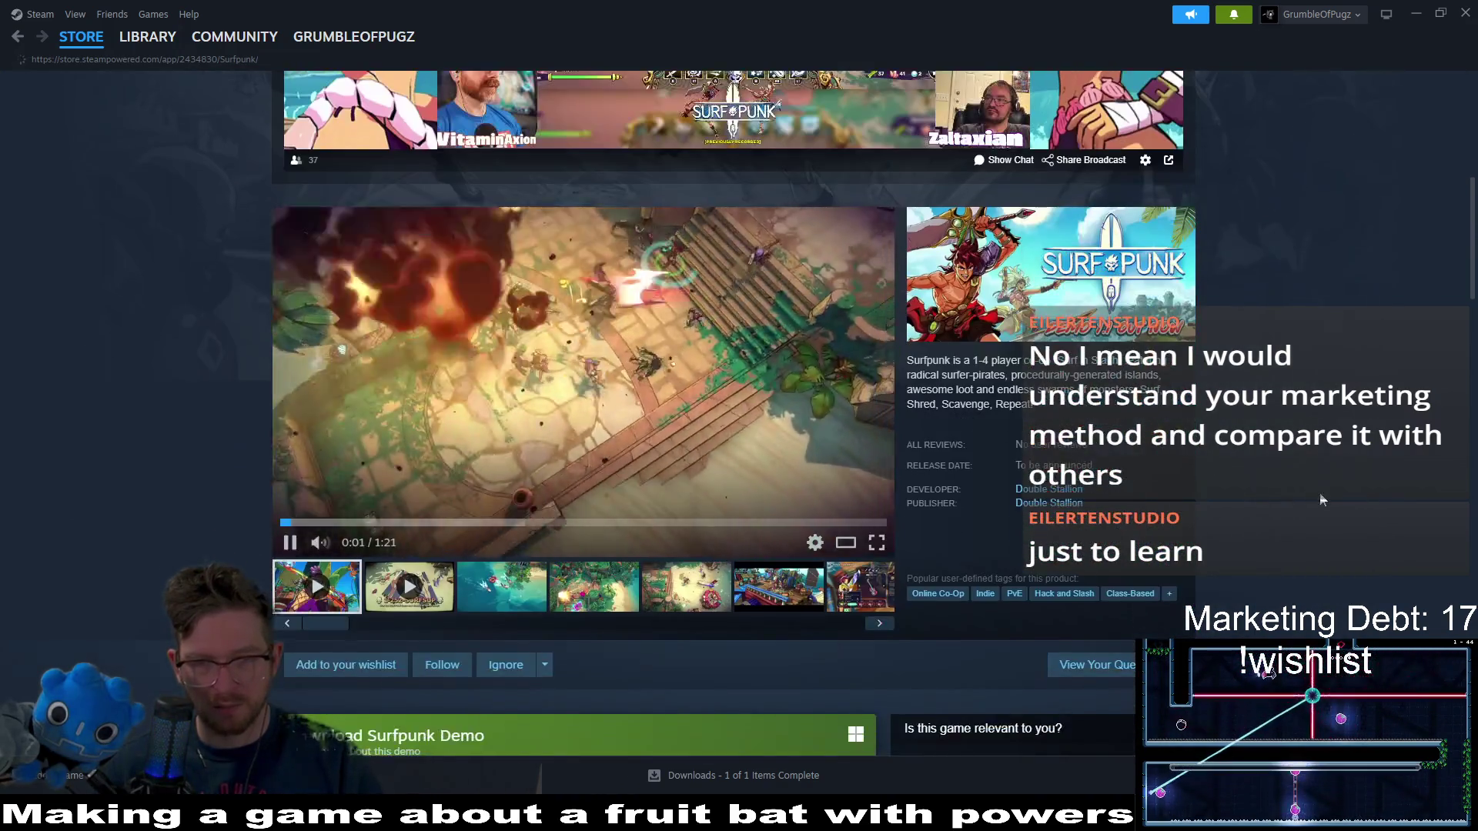
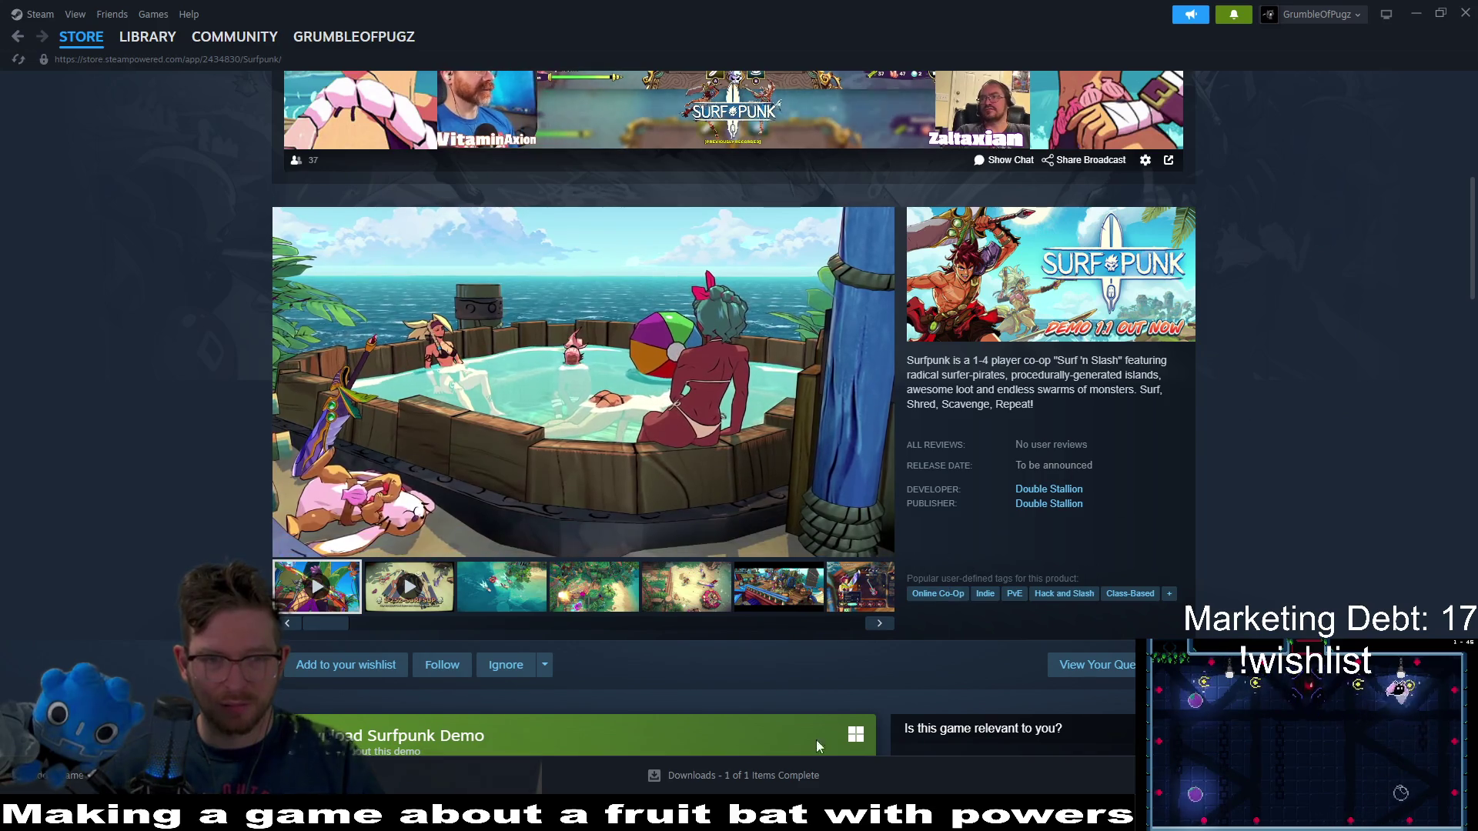
- Wishlist Surfpunk, then go back to the Quebec sale and open the DiceVaders store page
left_click(346, 664)
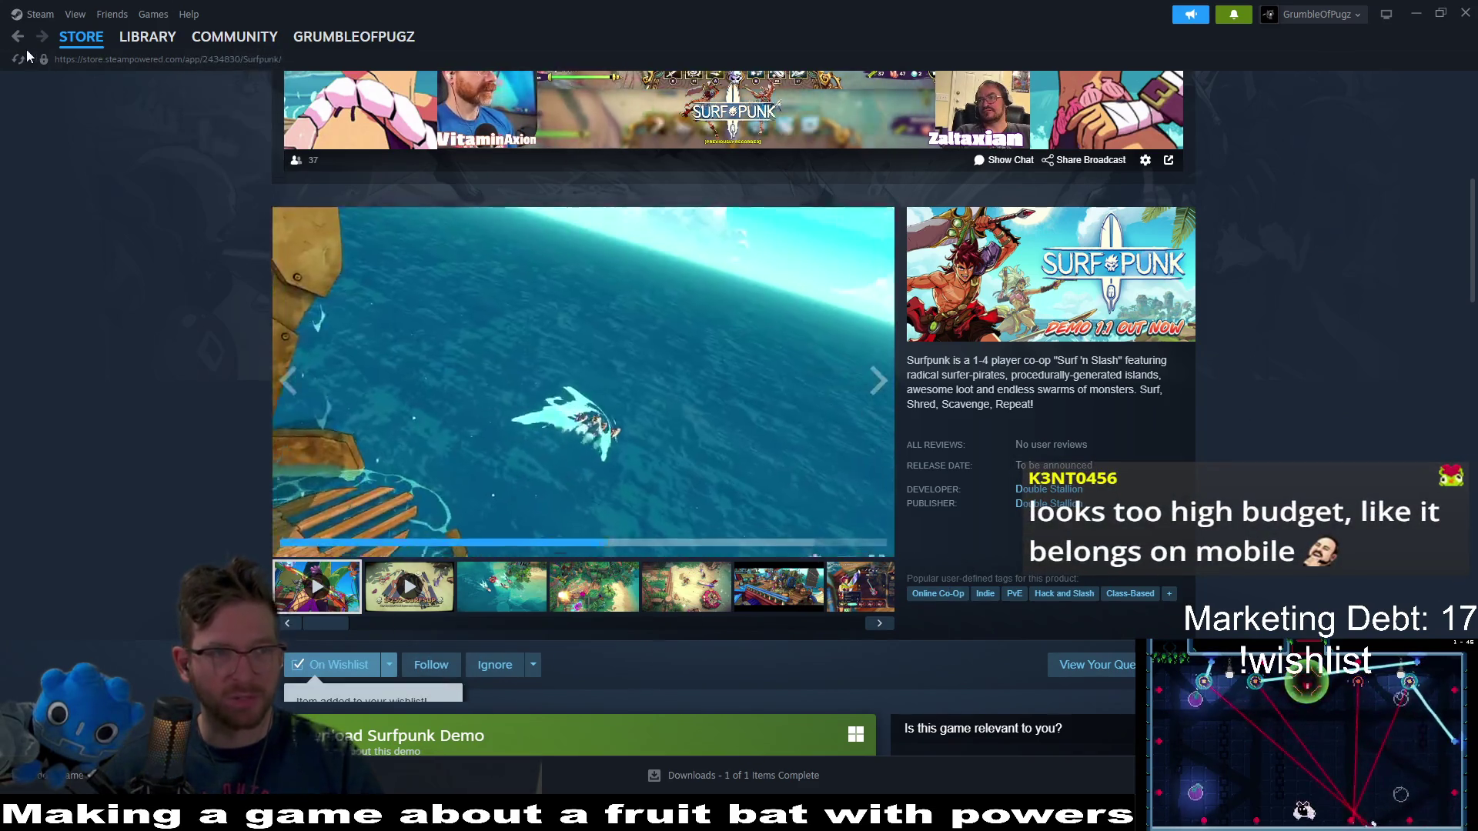
left_click(18, 37)
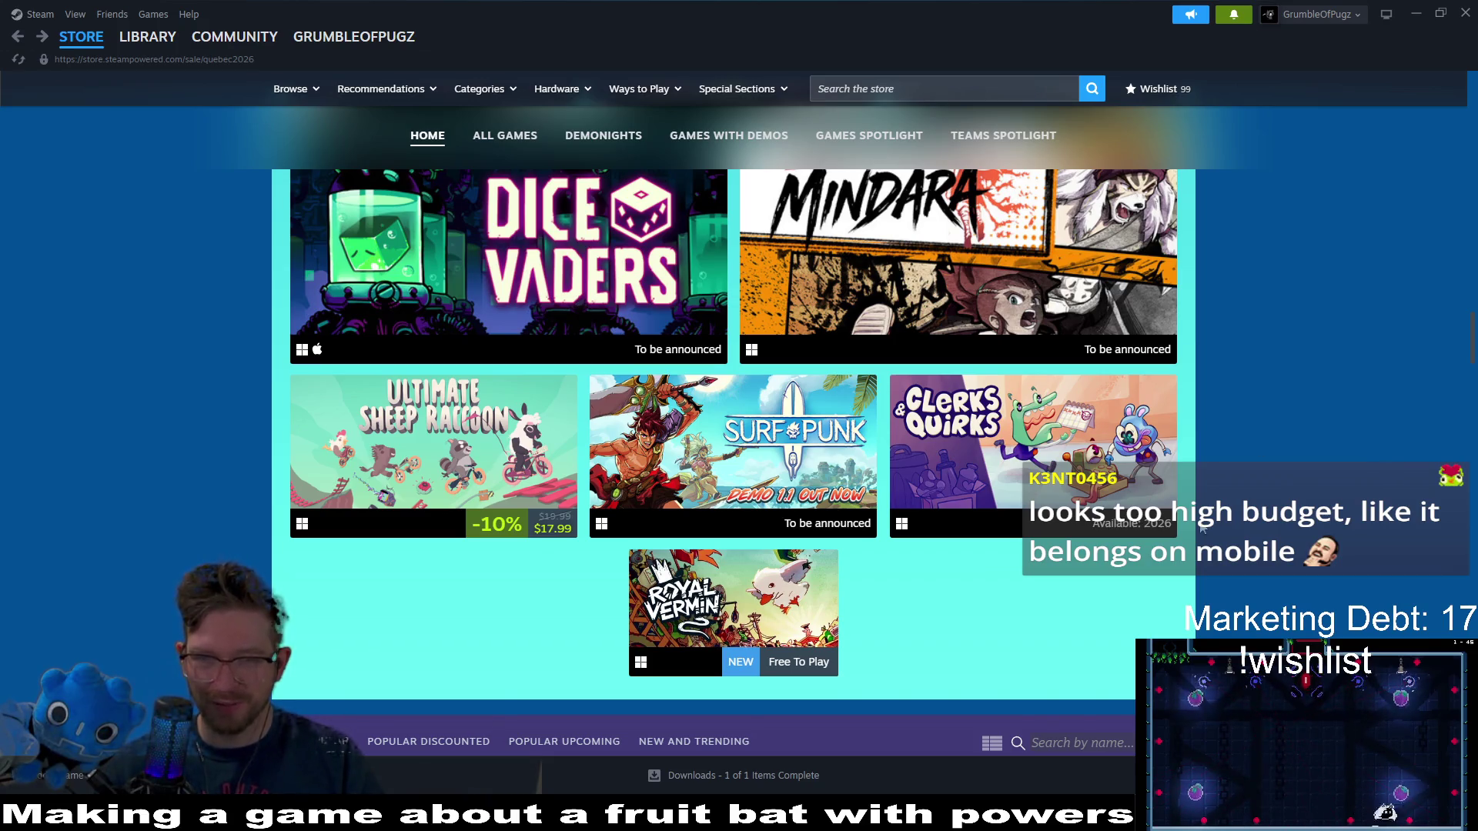
mouse_move(750, 462)
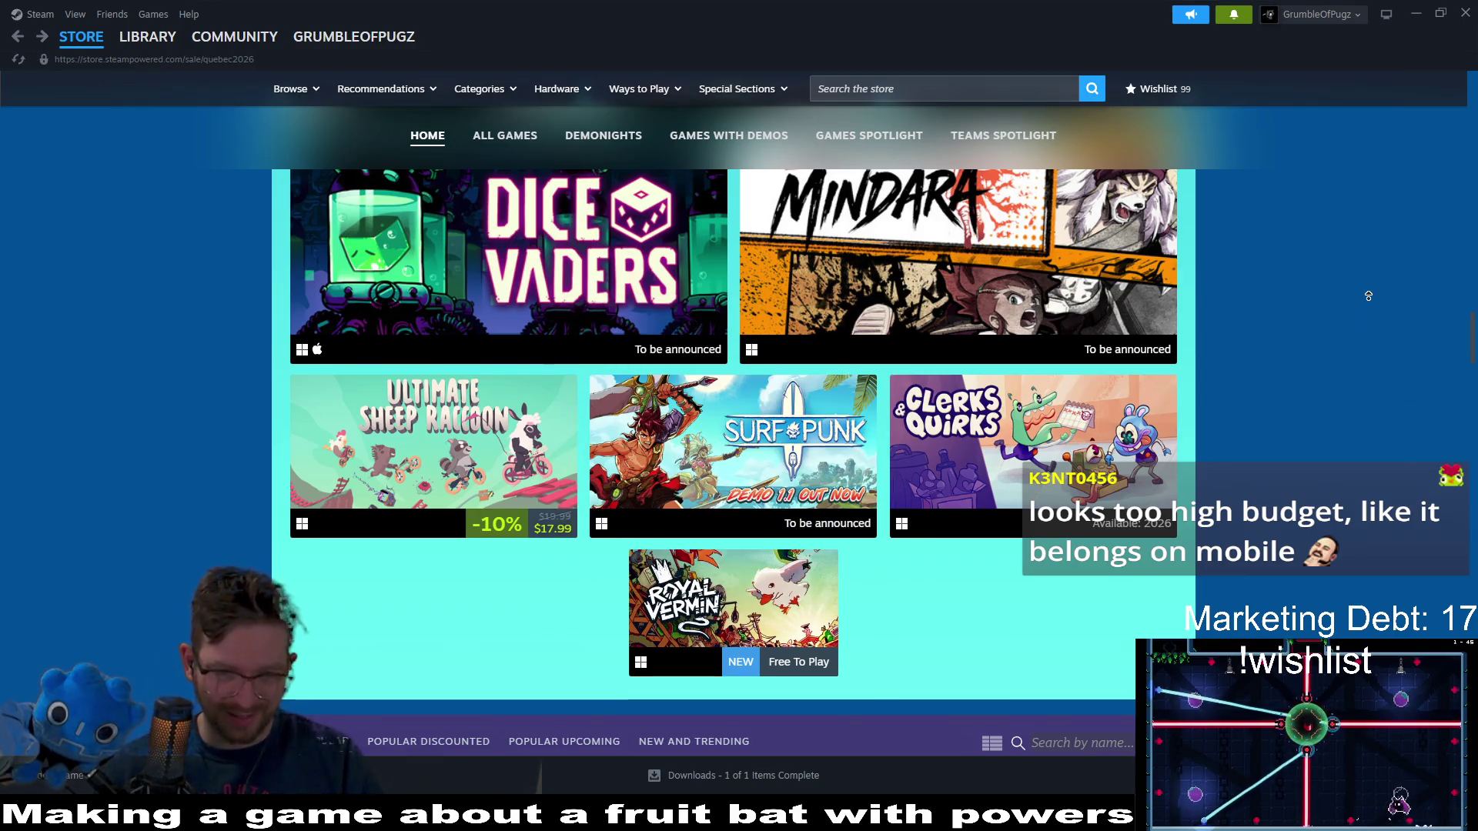
scroll(1368, 299, "up", 3)
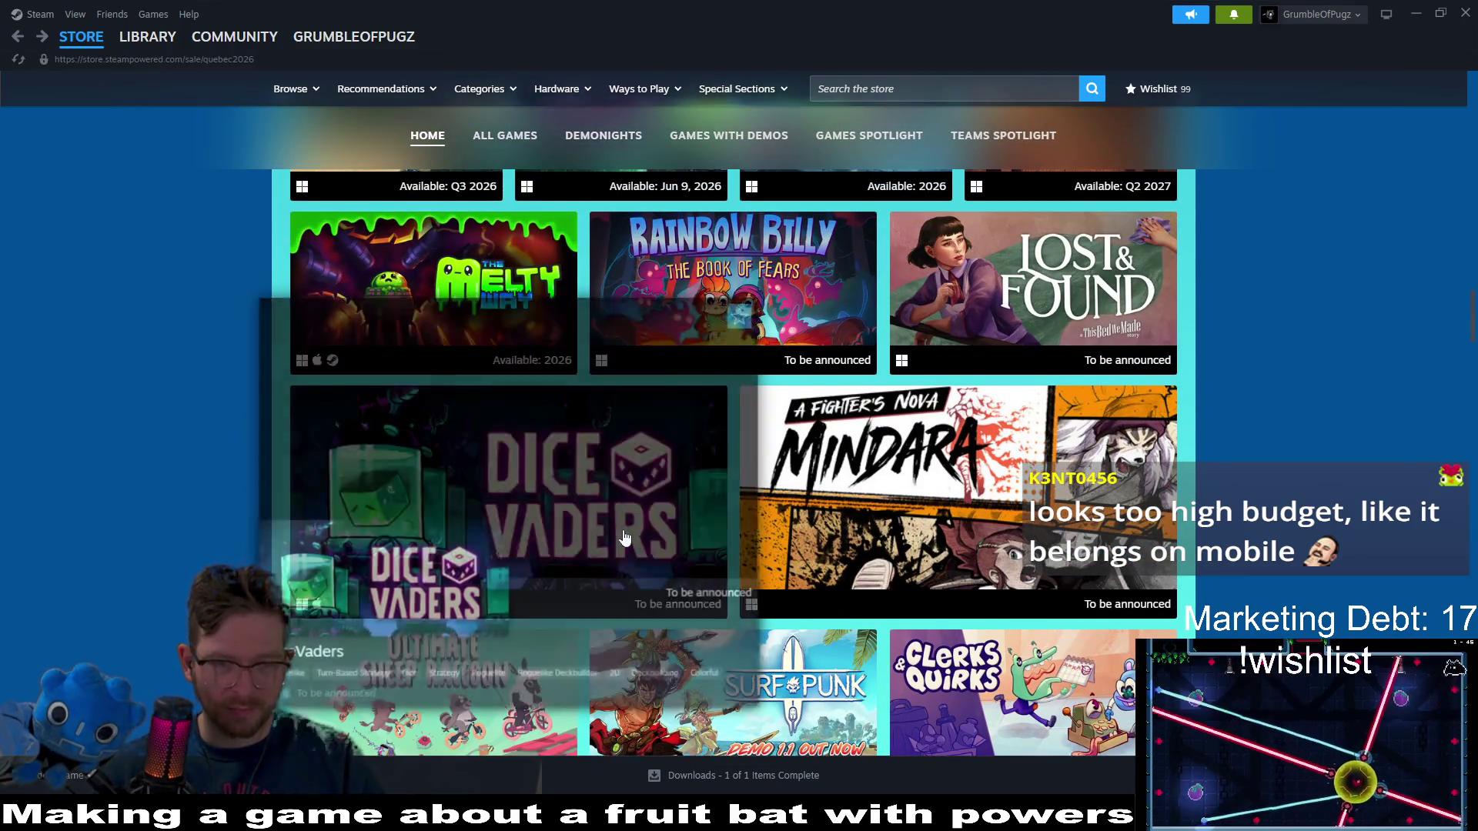
left_click(646, 505)
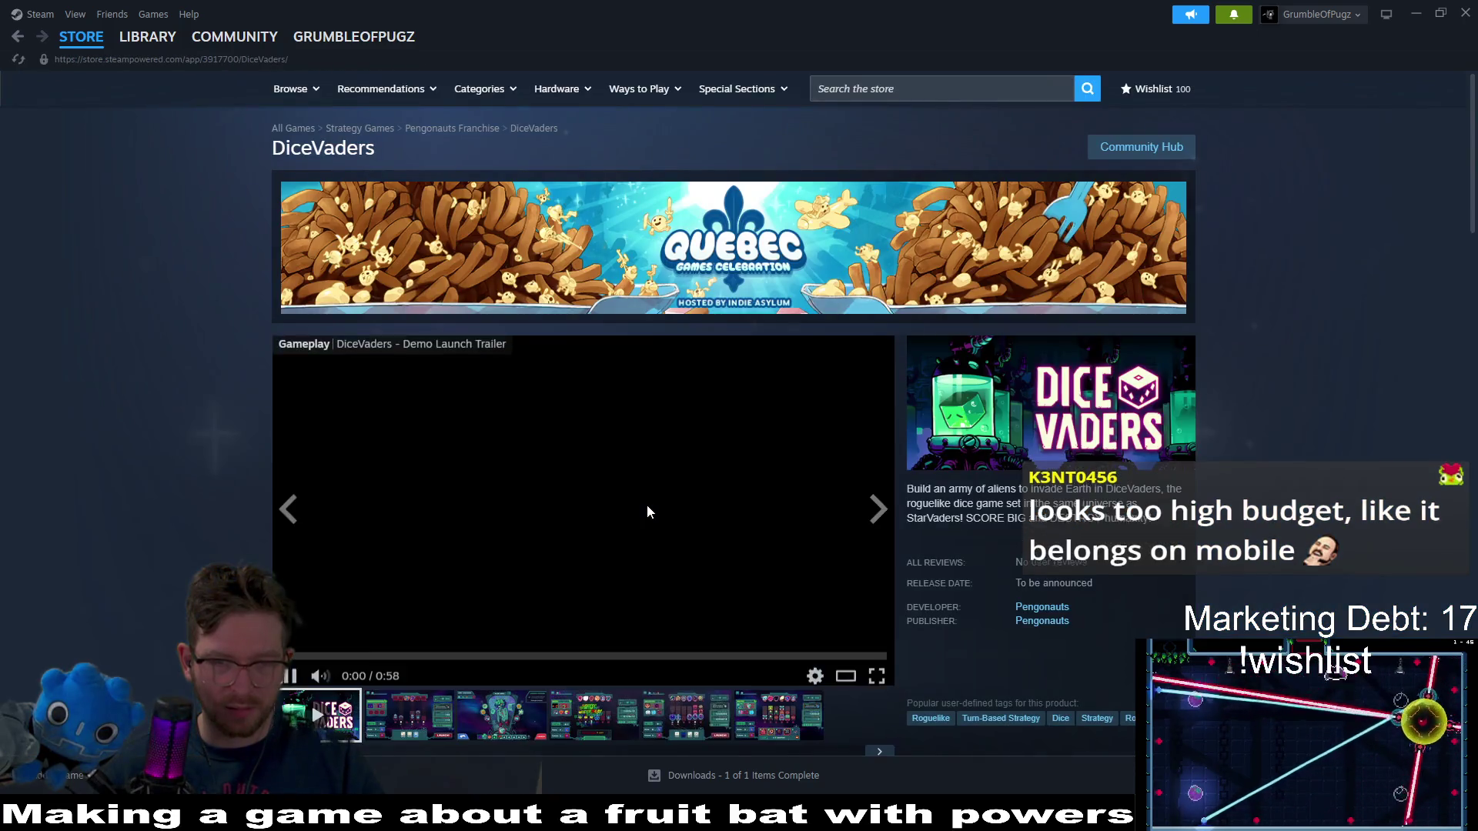
- Leave the DiceVaders page for the Library home view, then minimize Steam
scroll(1319, 488, "down", 1)
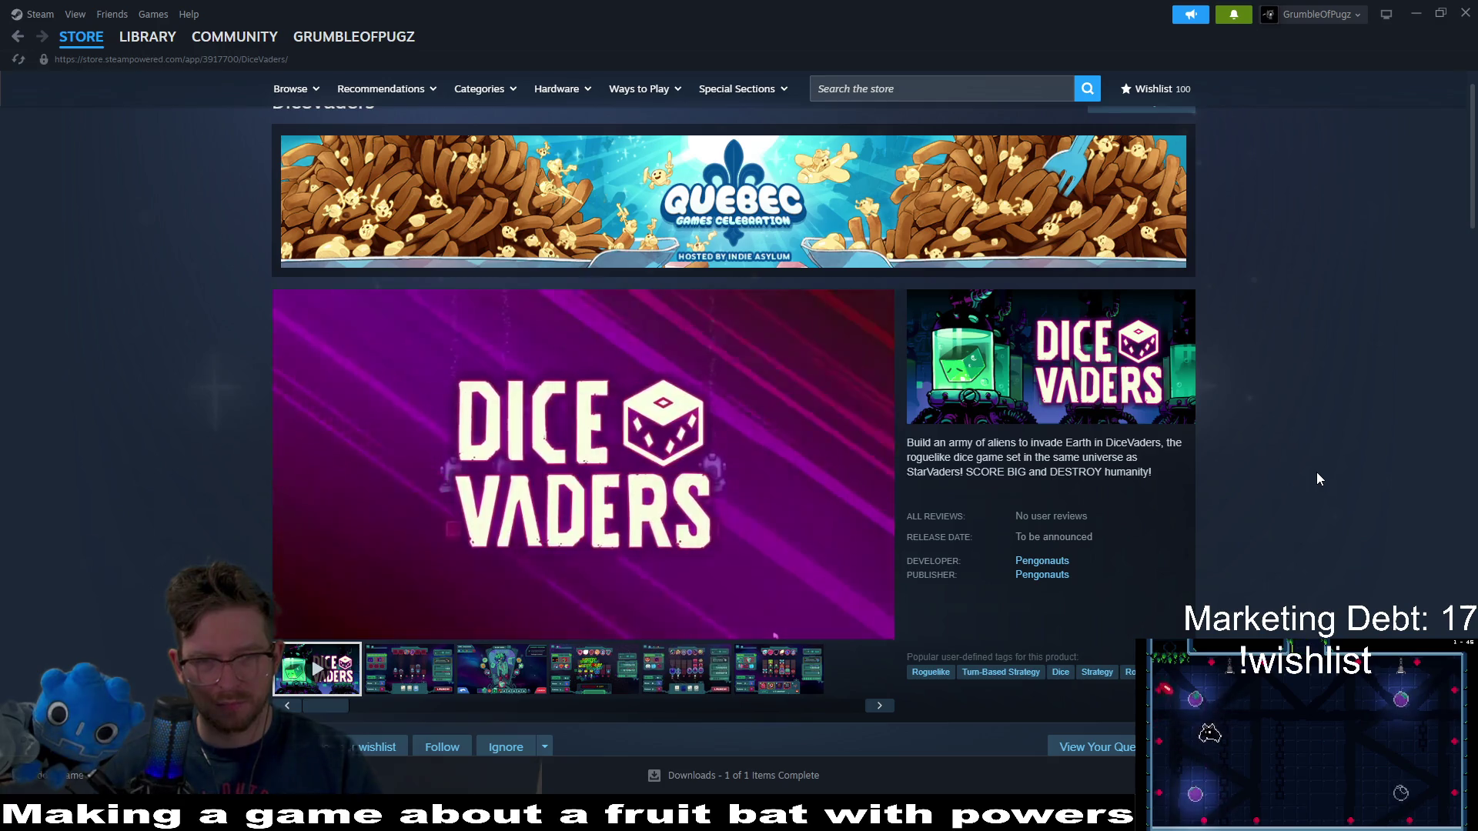
mouse_move(585, 533)
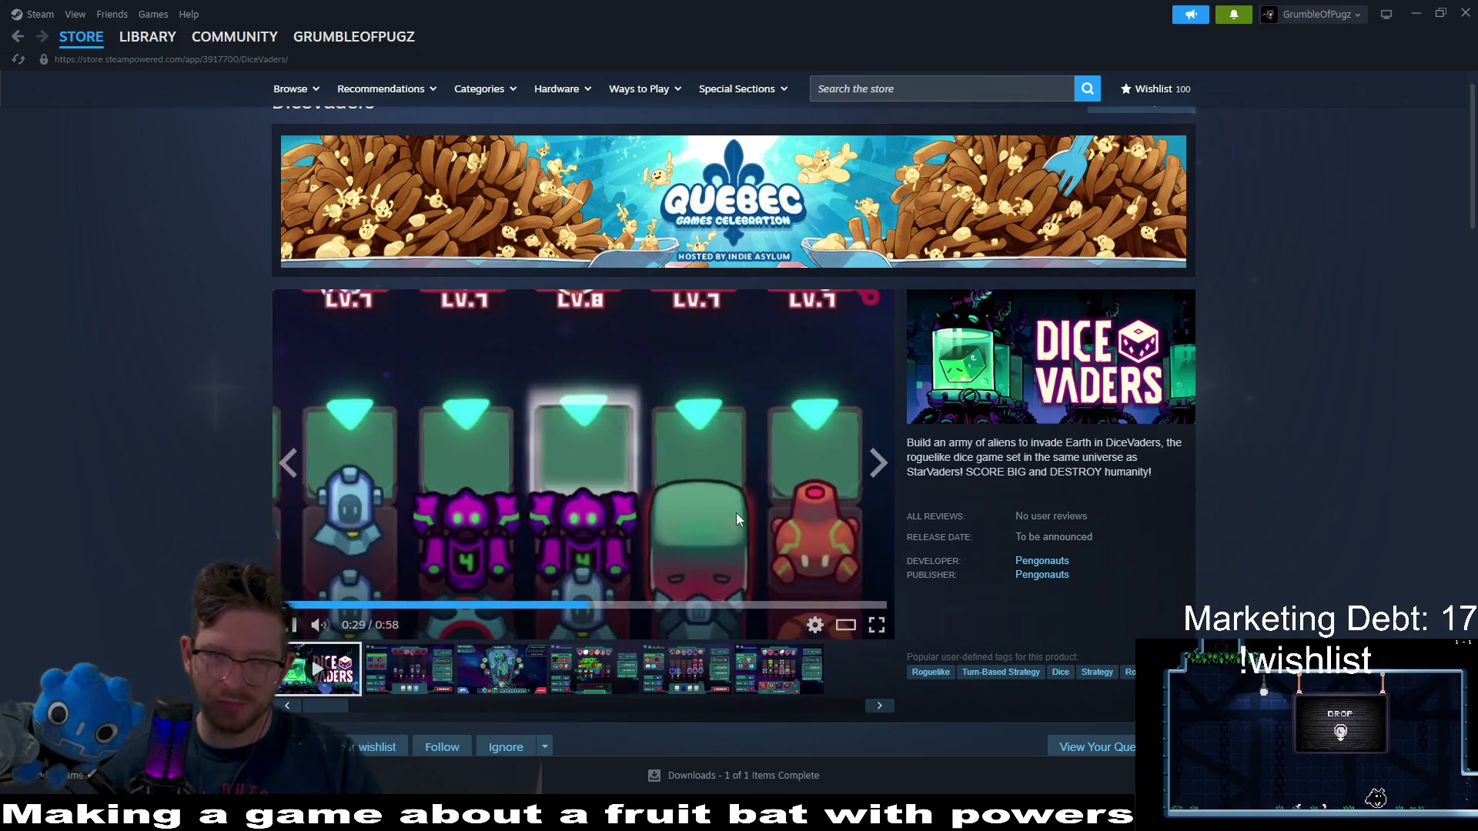
left_click(18, 40)
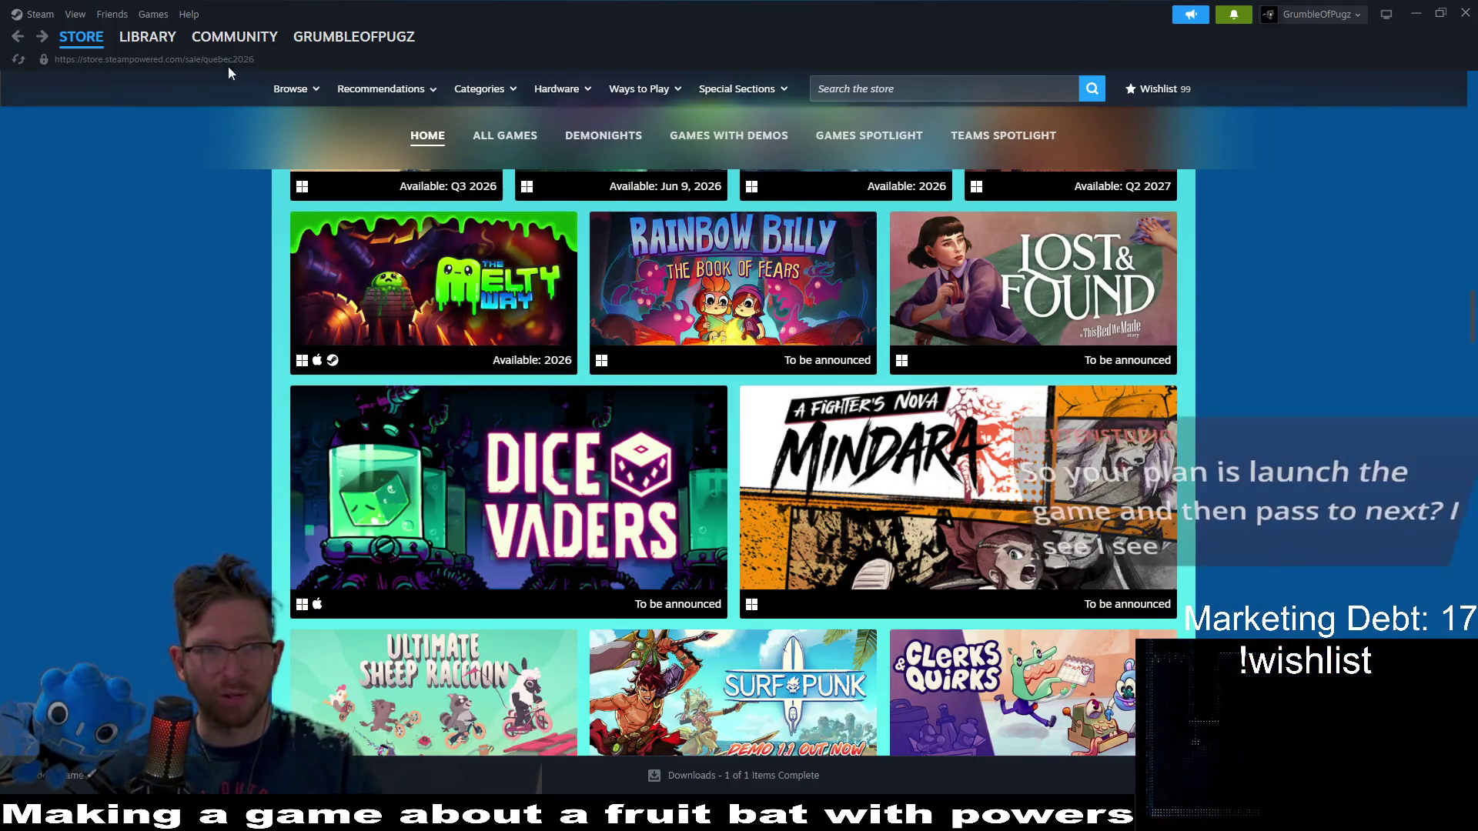
left_click(148, 38)
left_click(140, 63)
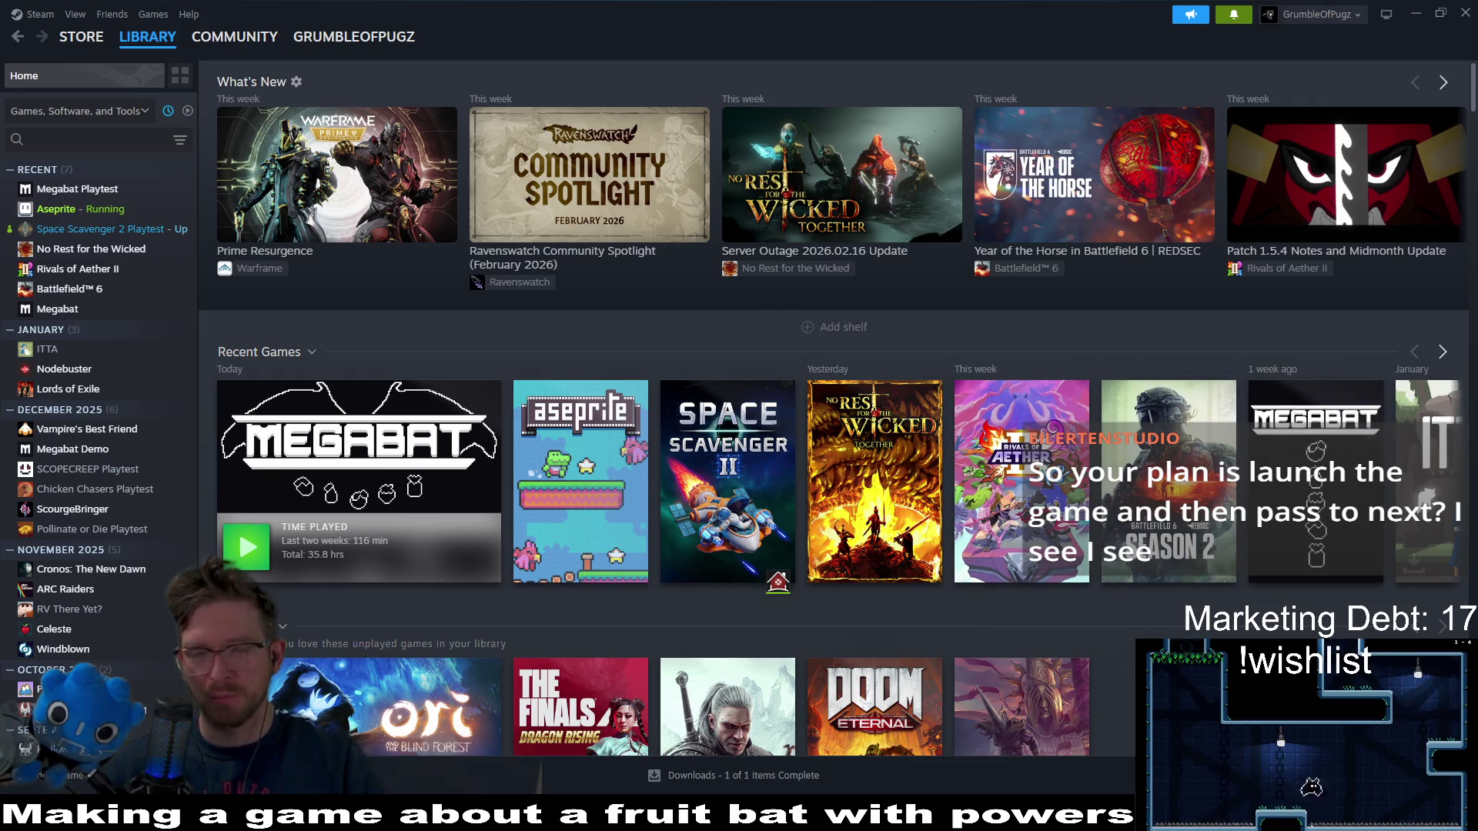
left_click(1414, 13)
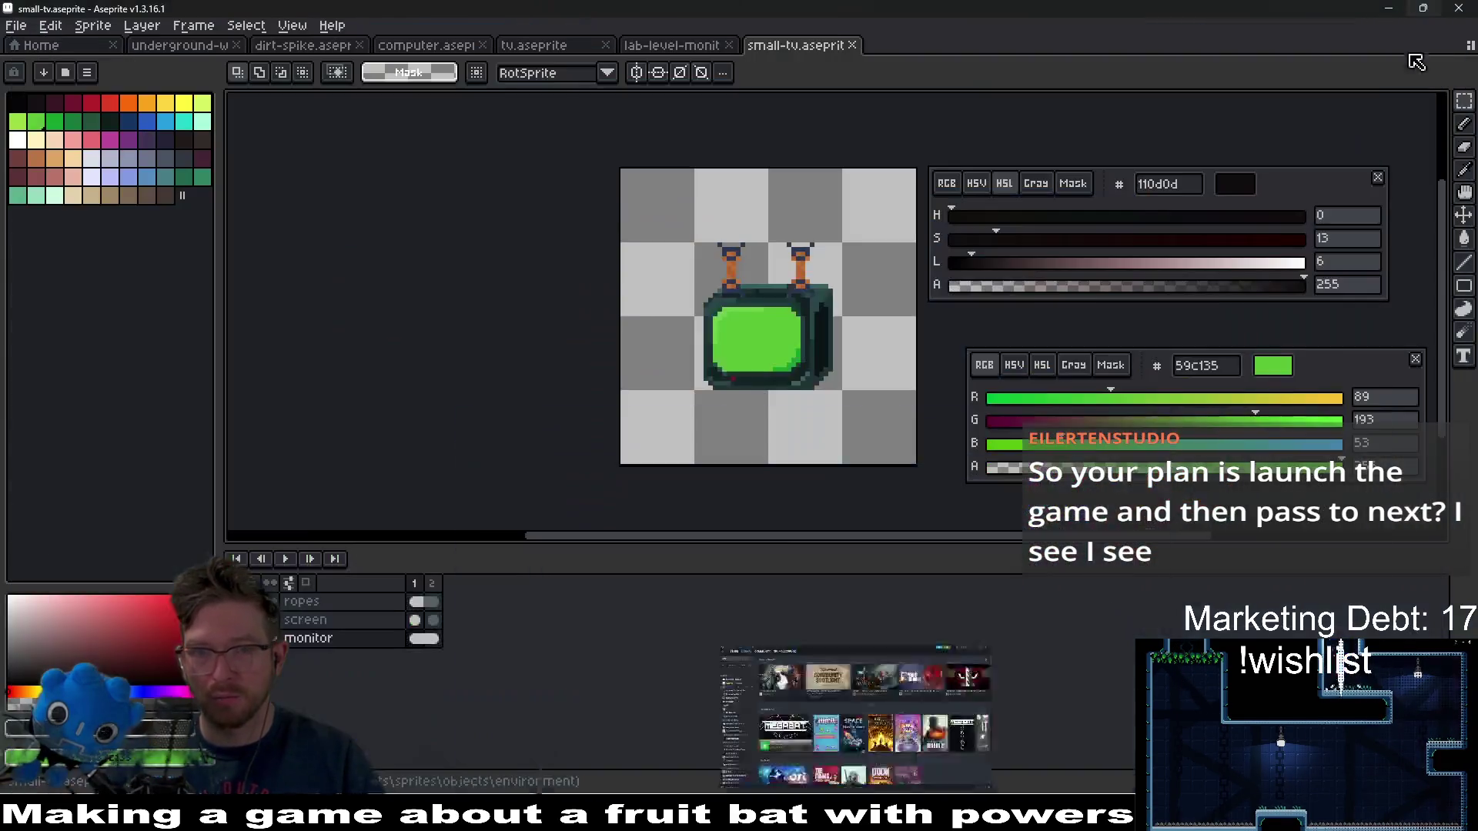
- Switch to the lab-level-monitor.aseprite tab and zoom in on the canvas
scroll(827, 288, "up", 1)
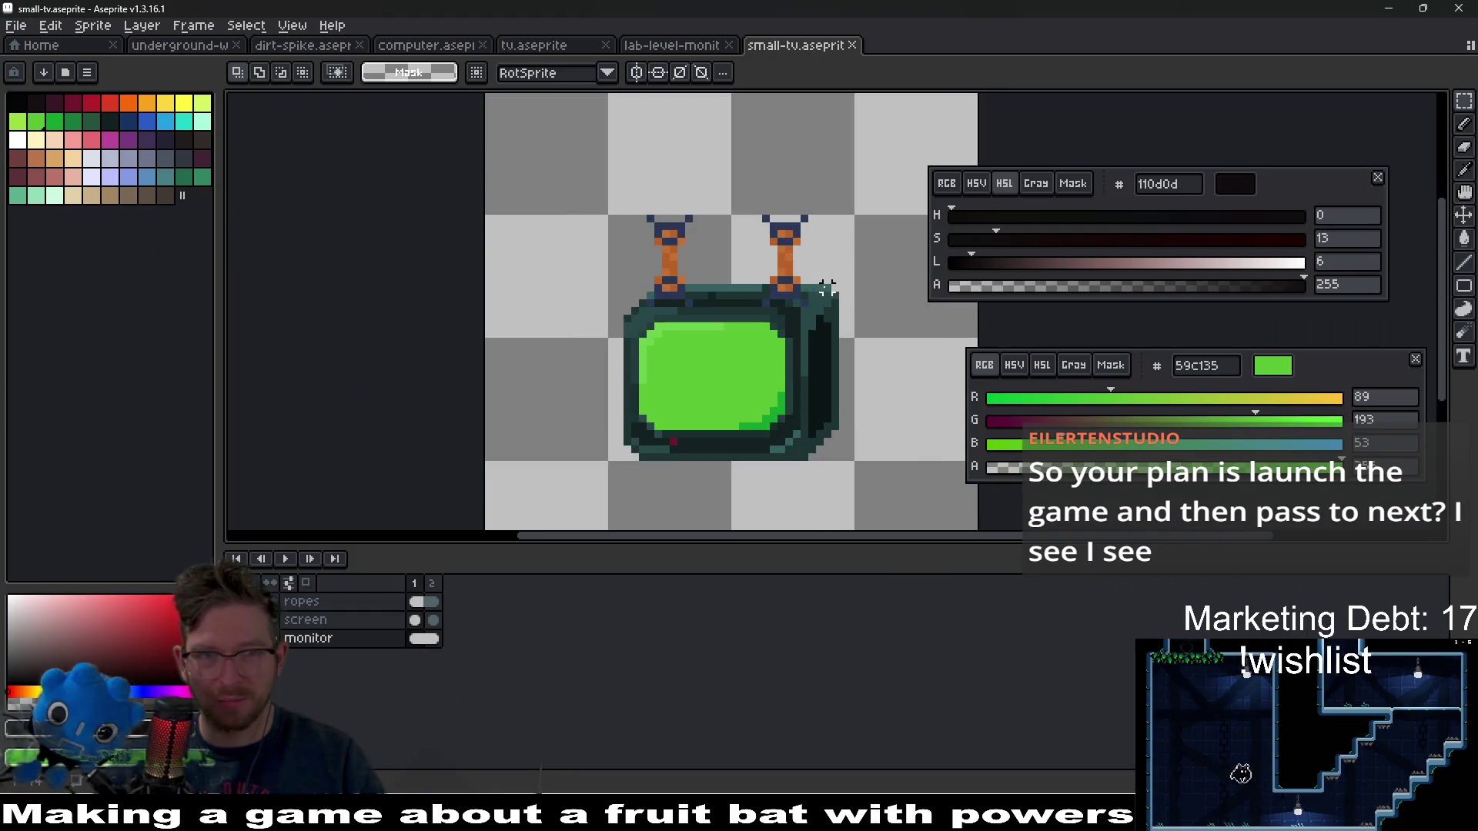
left_click(639, 48)
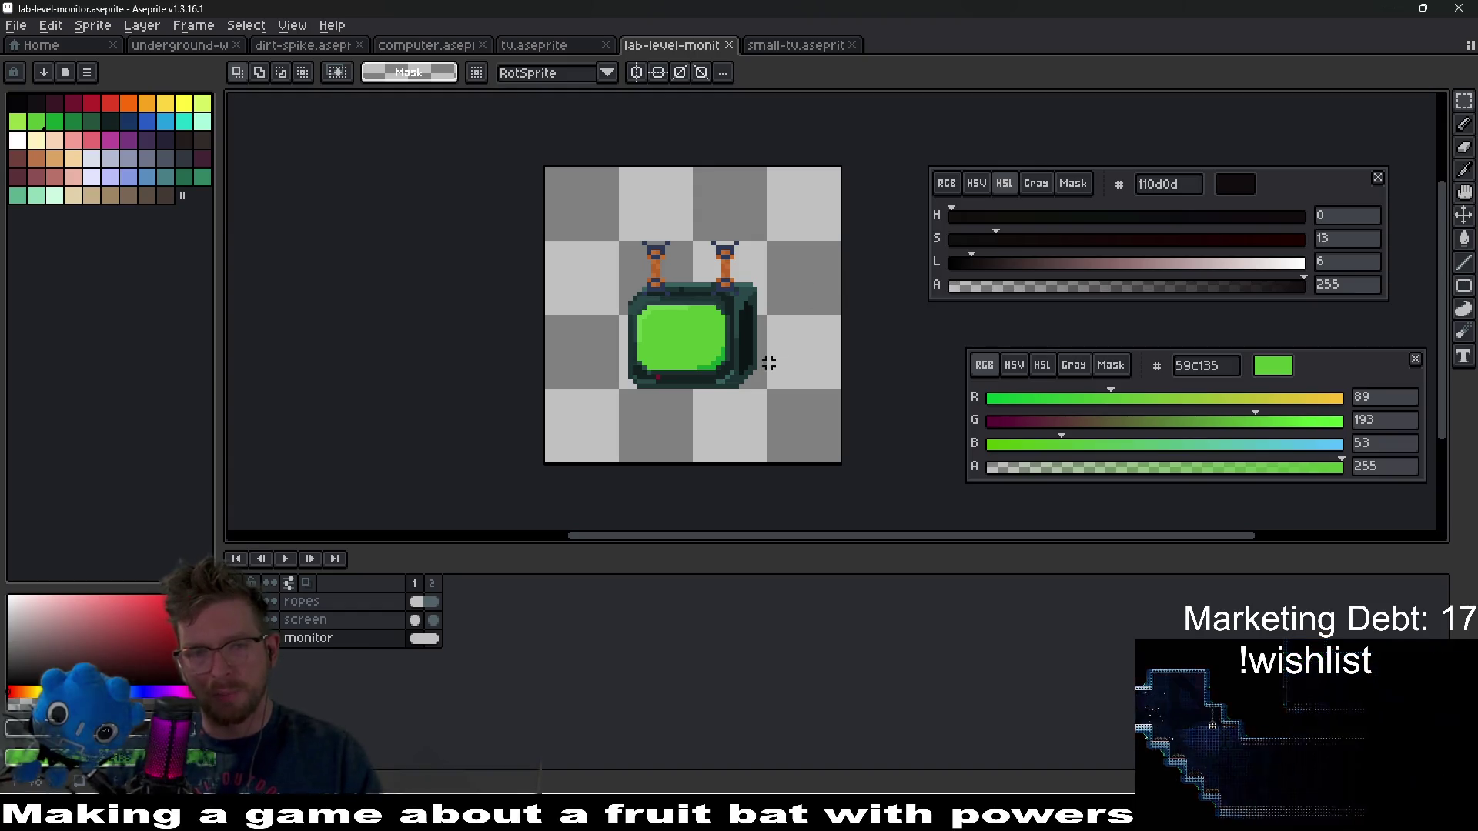
scroll(759, 344, "up", 2)
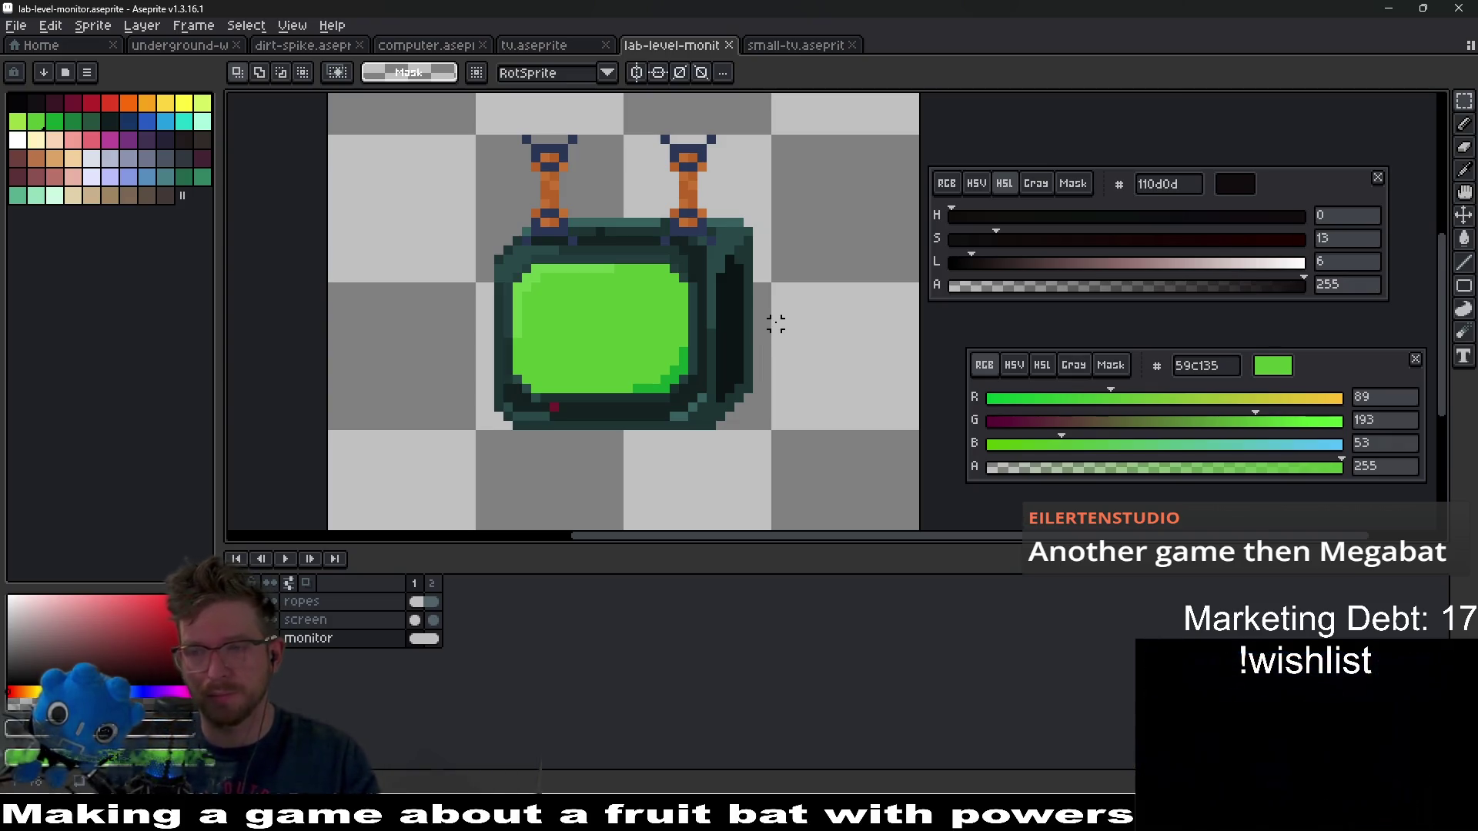
scroll(664, 230, "up", 1)
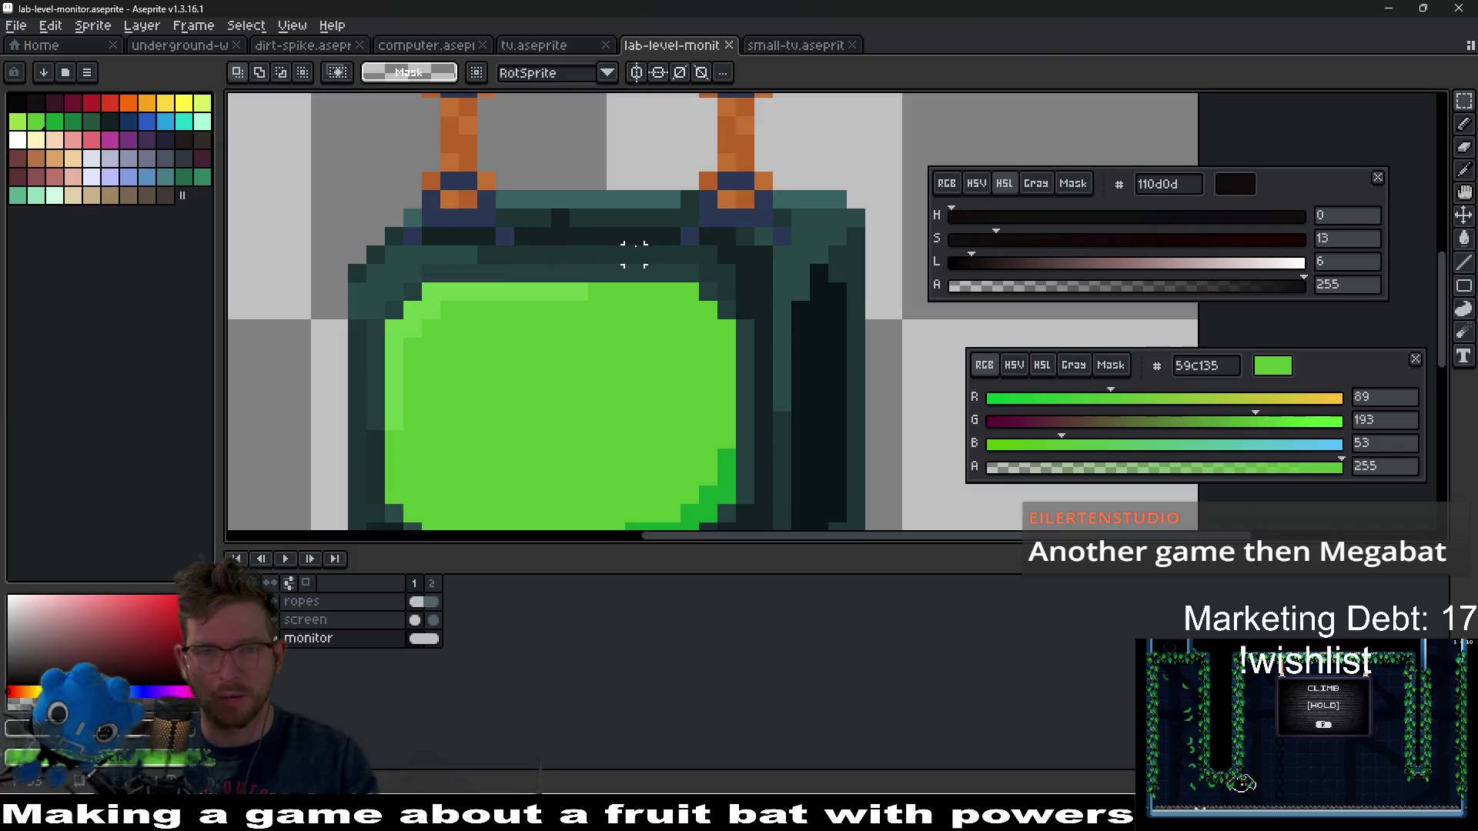
scroll(671, 251, "down", 1)
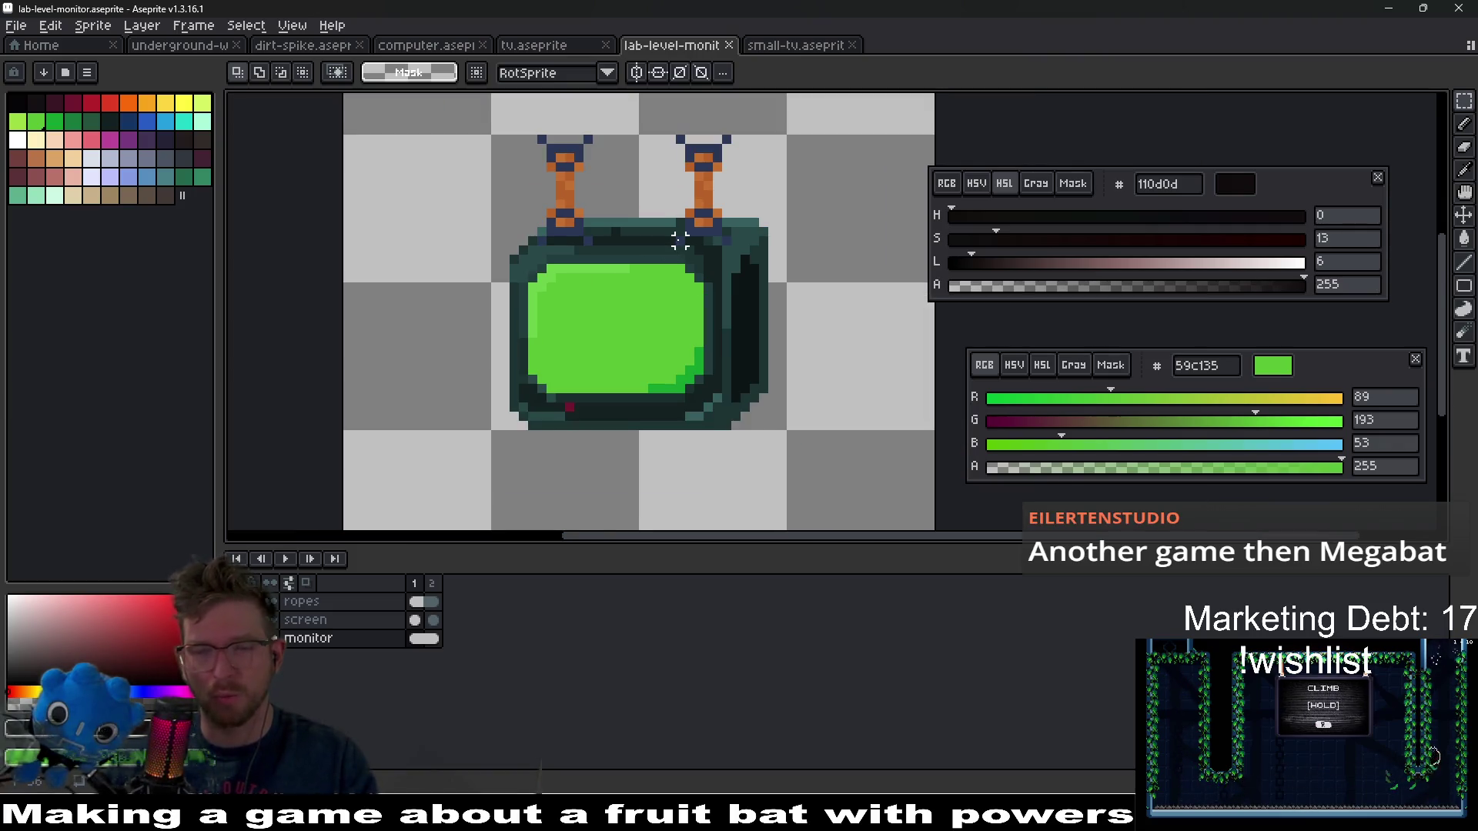
scroll(699, 159, "up", 1)
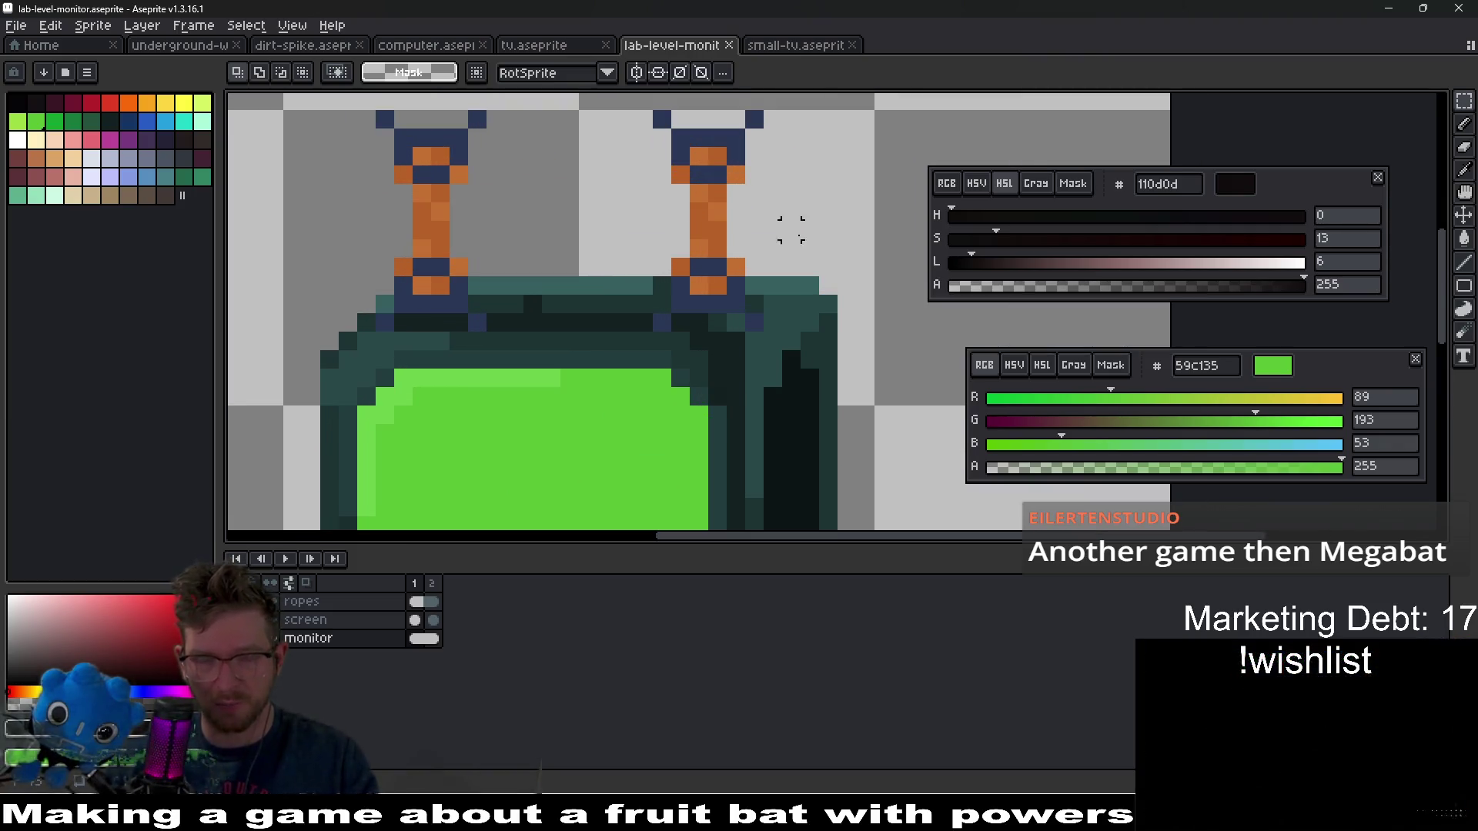
scroll(808, 251, "down", 1)
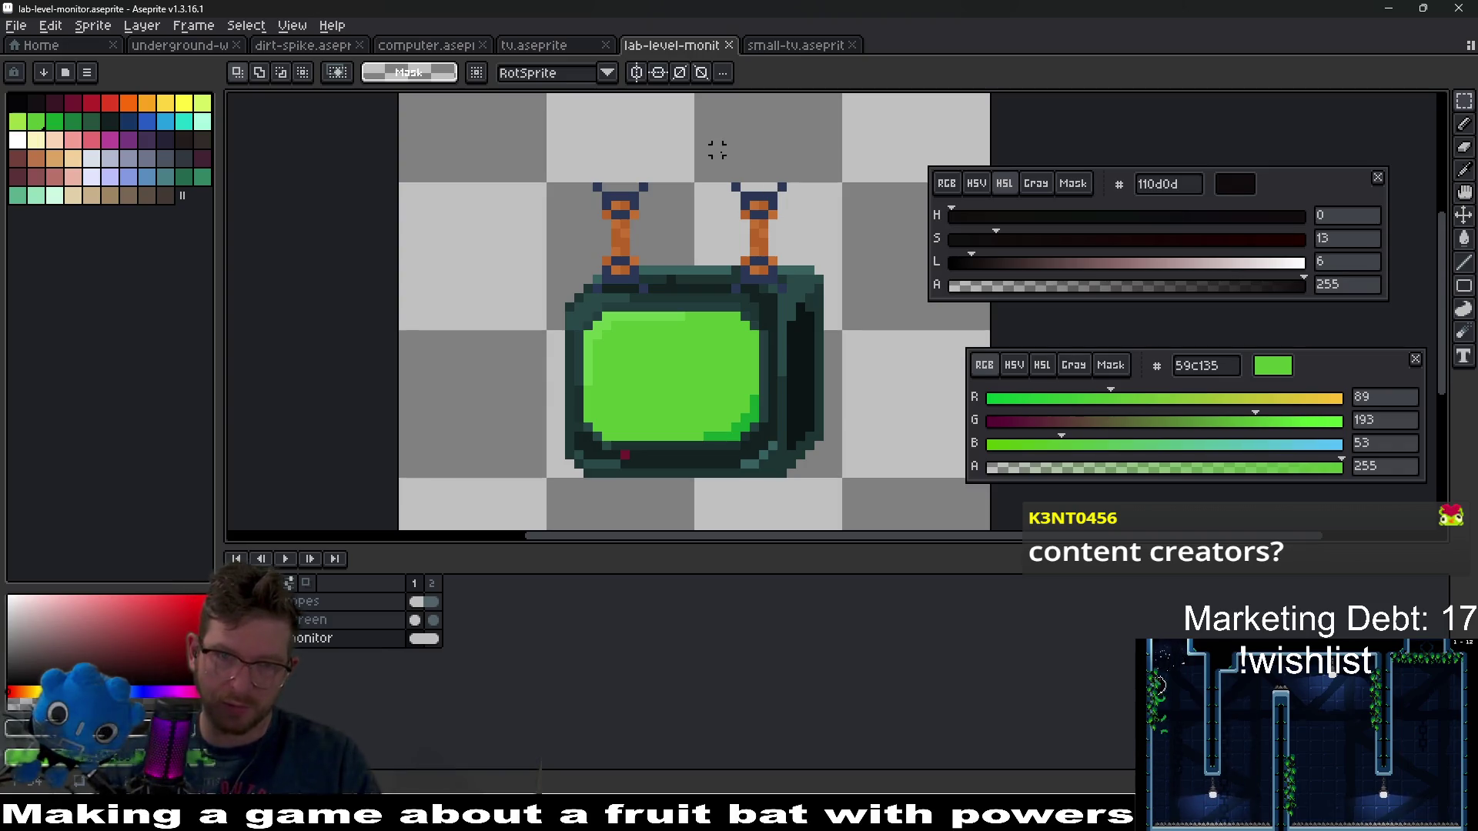
- Select the monitor's right antenna and upper-right casing
left_click_drag(817, 342, 822, 348)
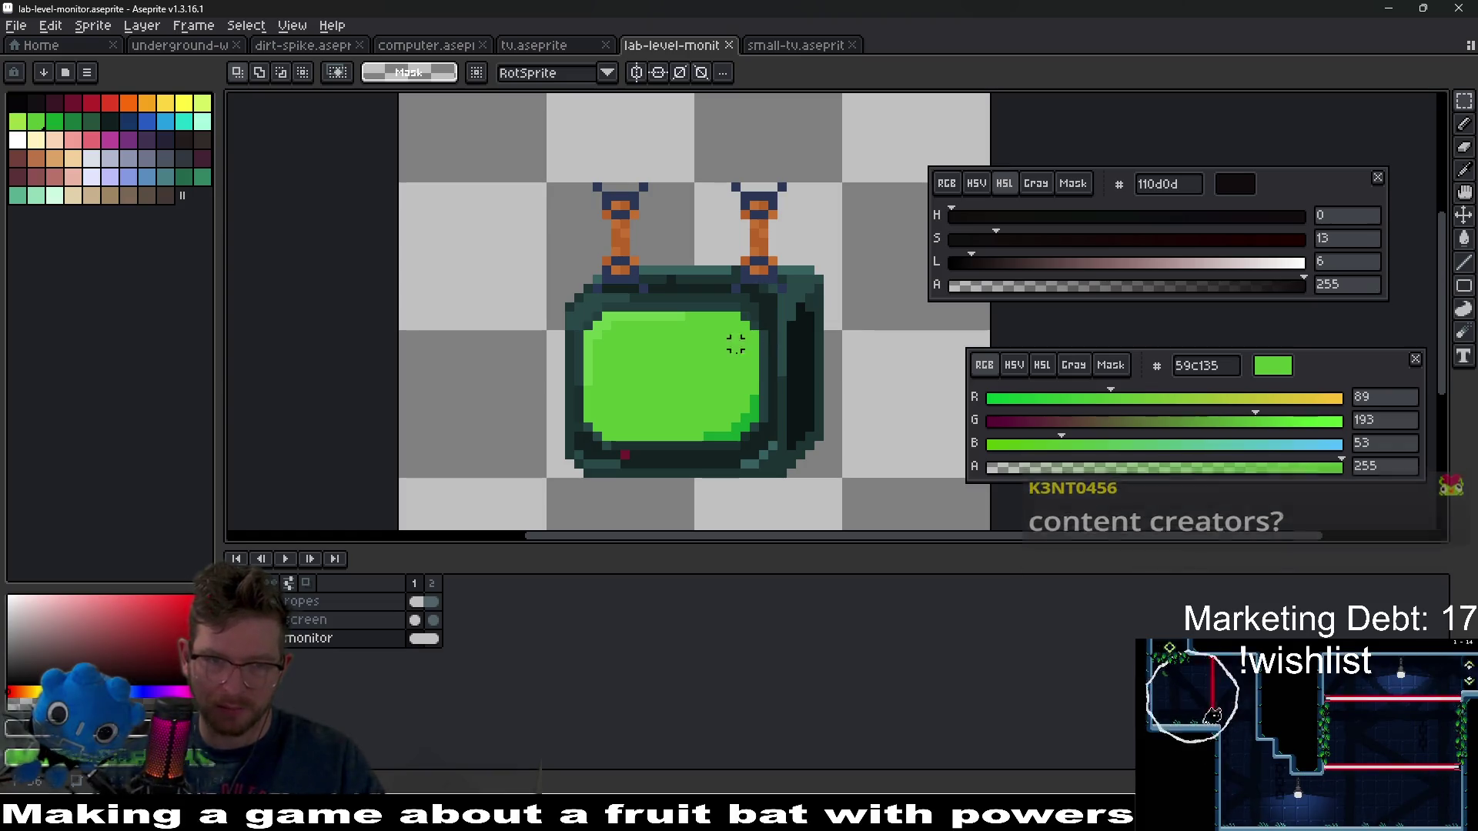
scroll(780, 433, "up", 1)
scroll(780, 433, "down", 1)
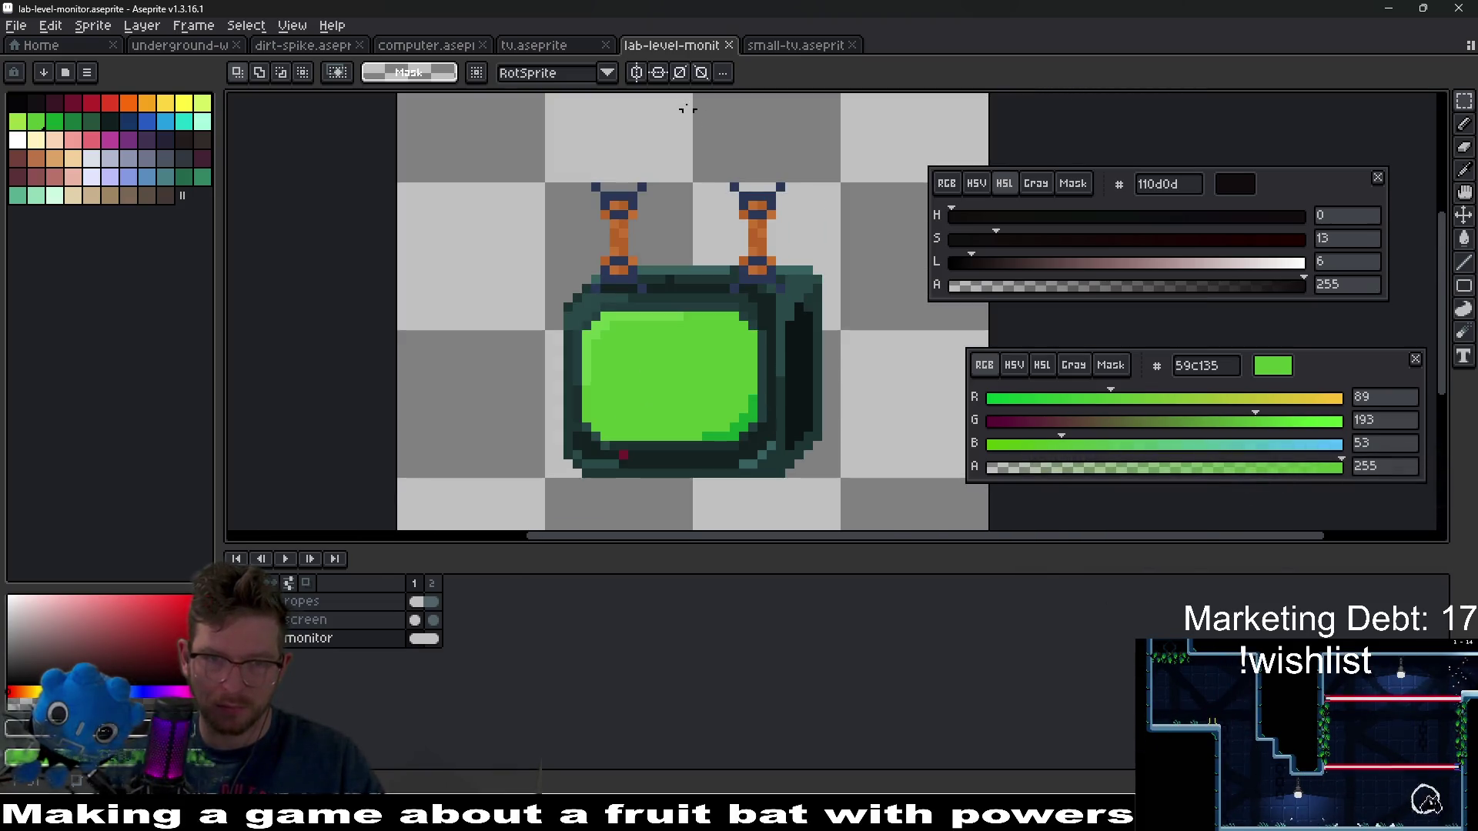
left_click_drag(693, 127, 835, 324)
- Nudge the selection left, cancel the move, and clear the selection
key("Left")
key("Left")
key("Left")
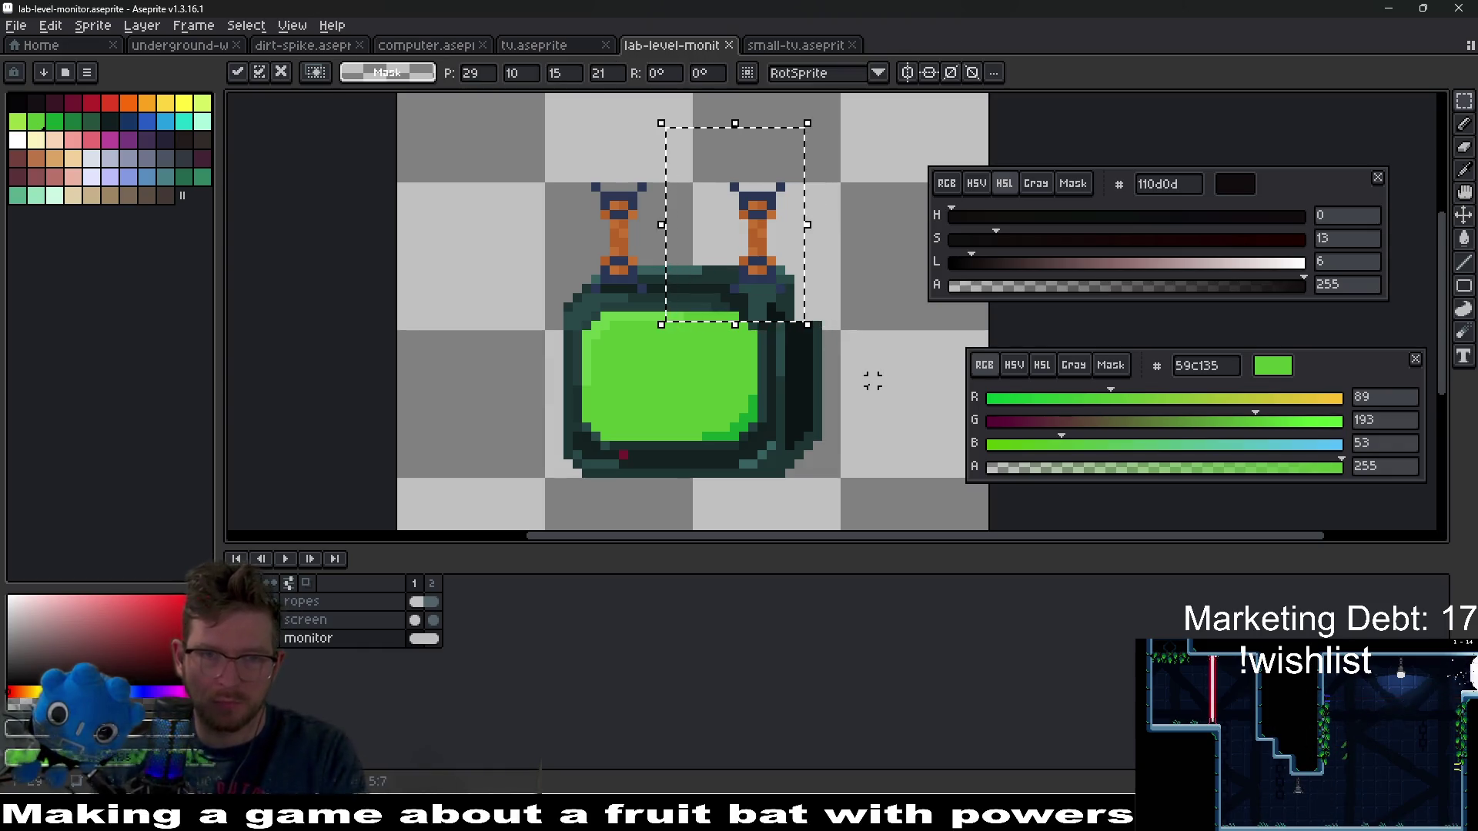
key("Escape")
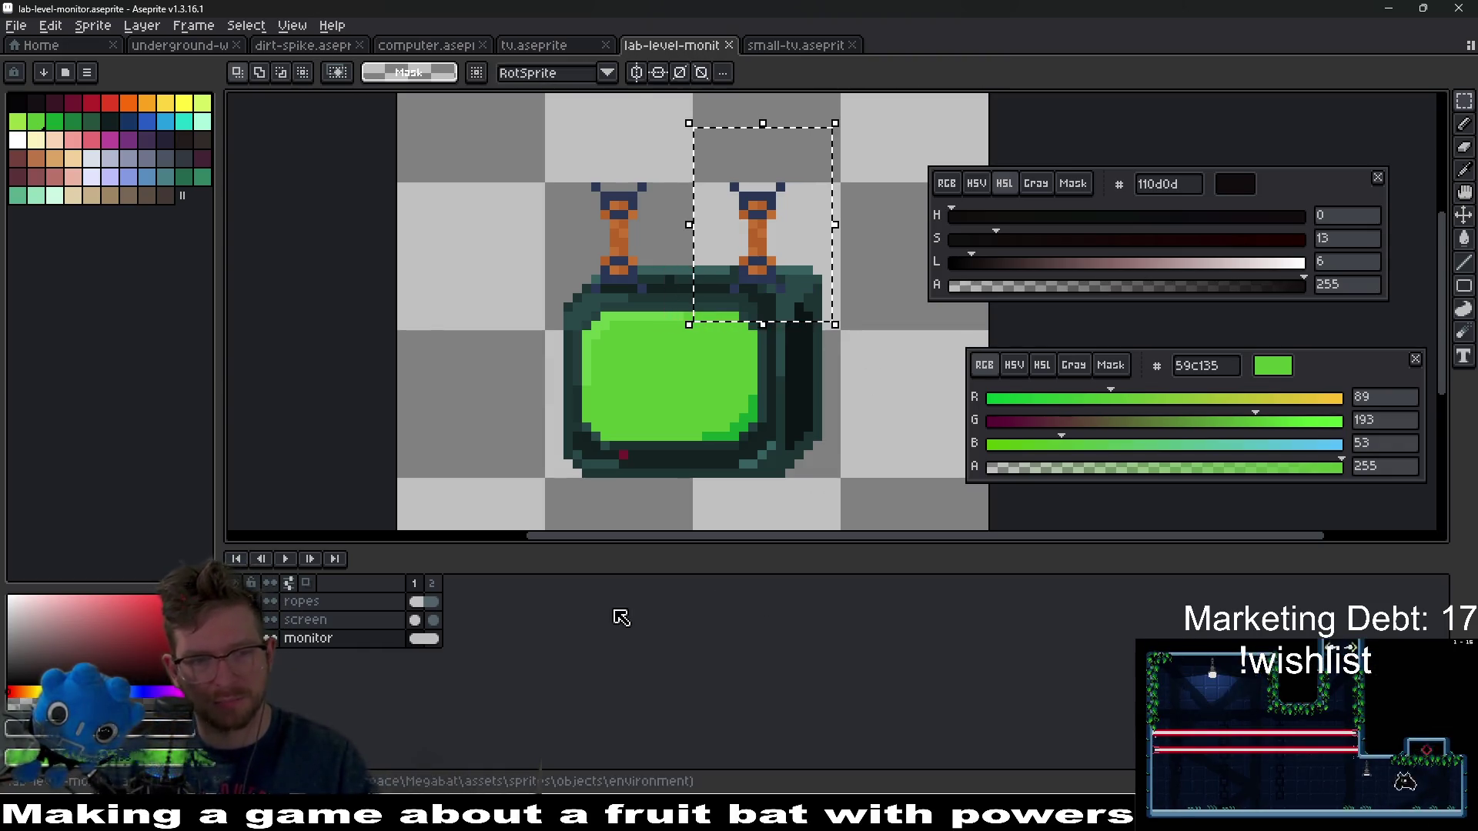
left_click(613, 326)
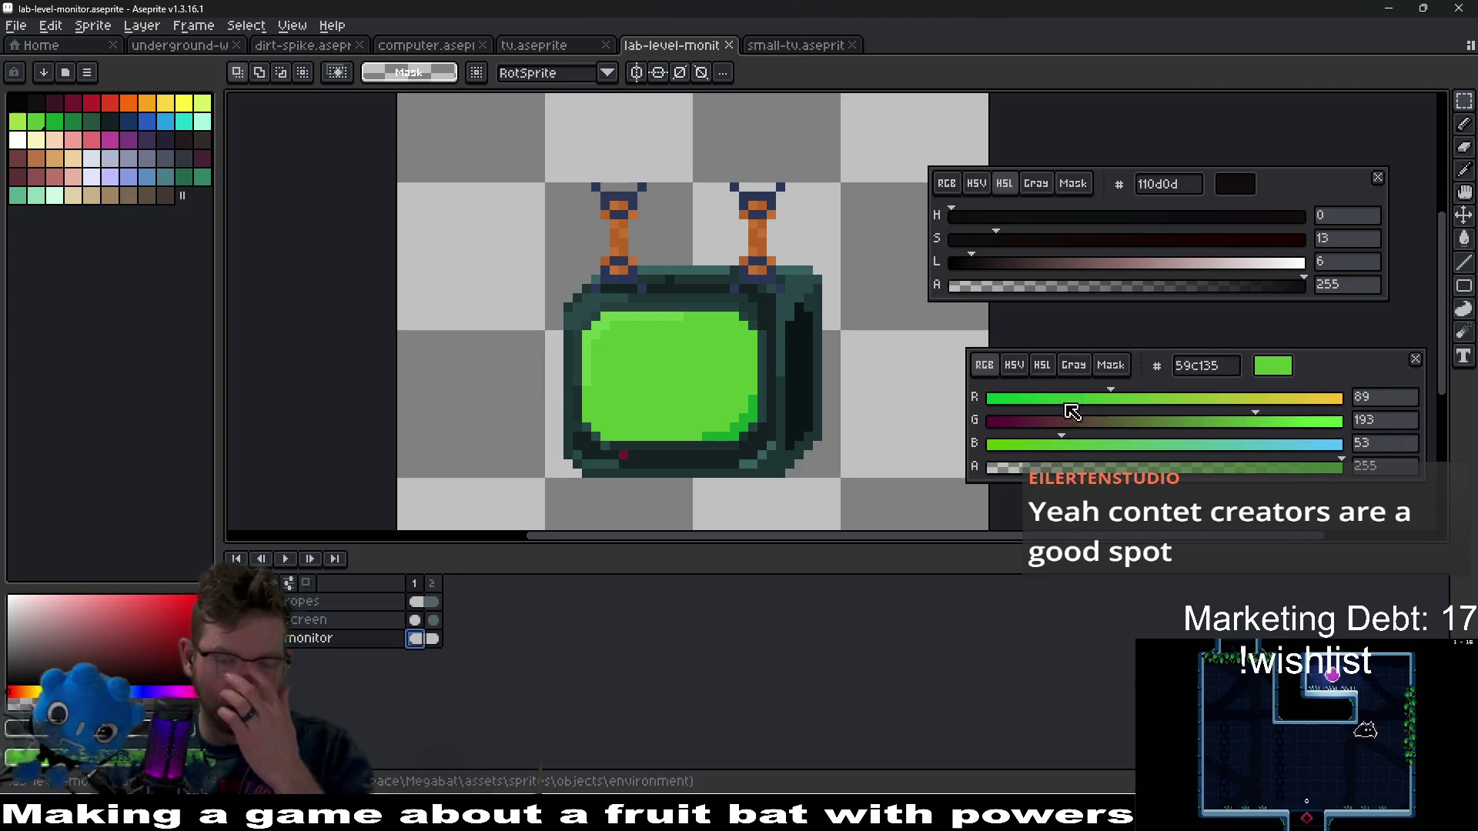
- Apply a Hue/Saturation hue shift of 45 to turn the casing dark navy
key("ctrl+u")
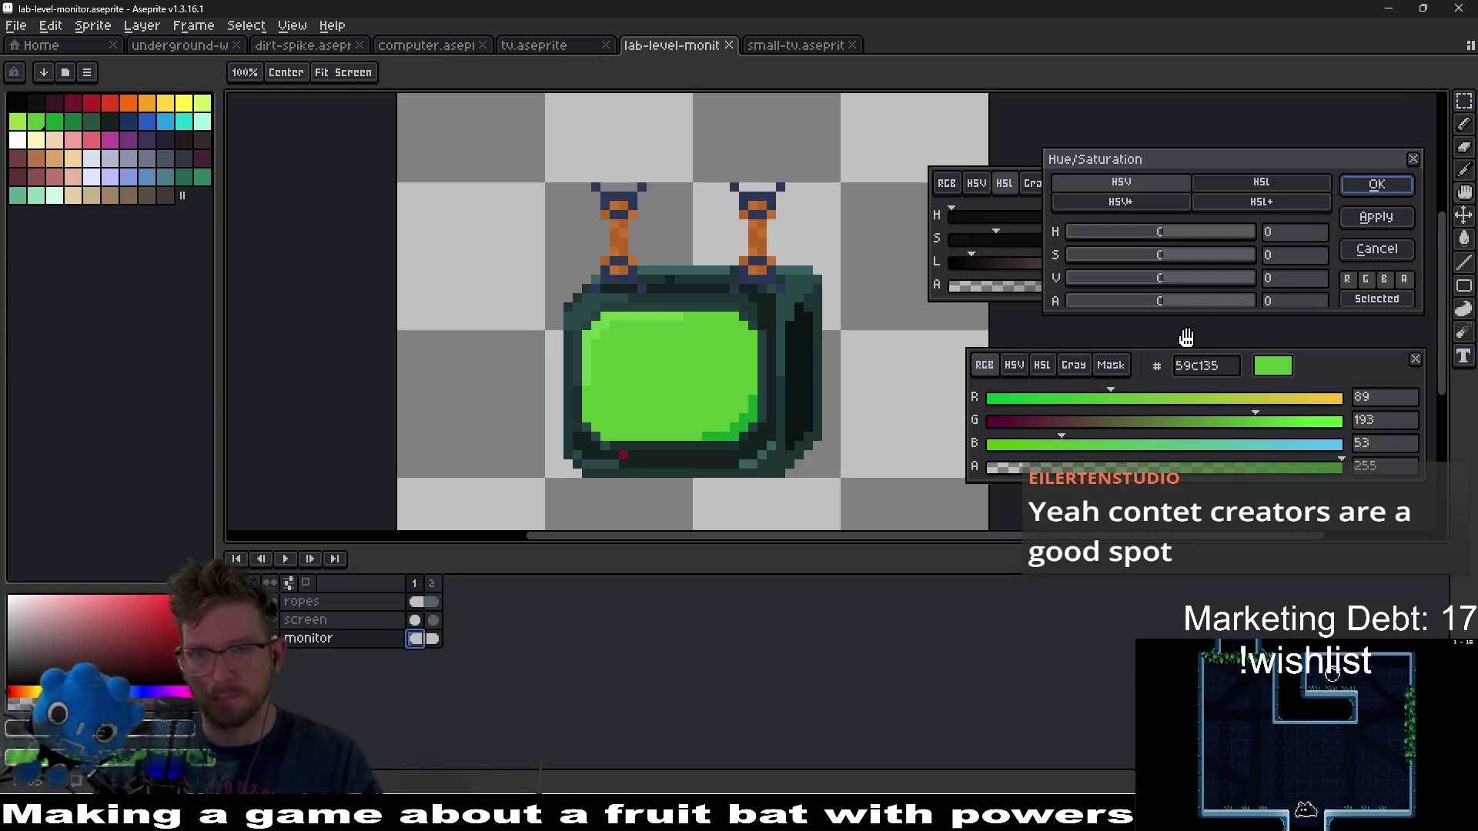
left_click_drag(1164, 234, 1192, 243)
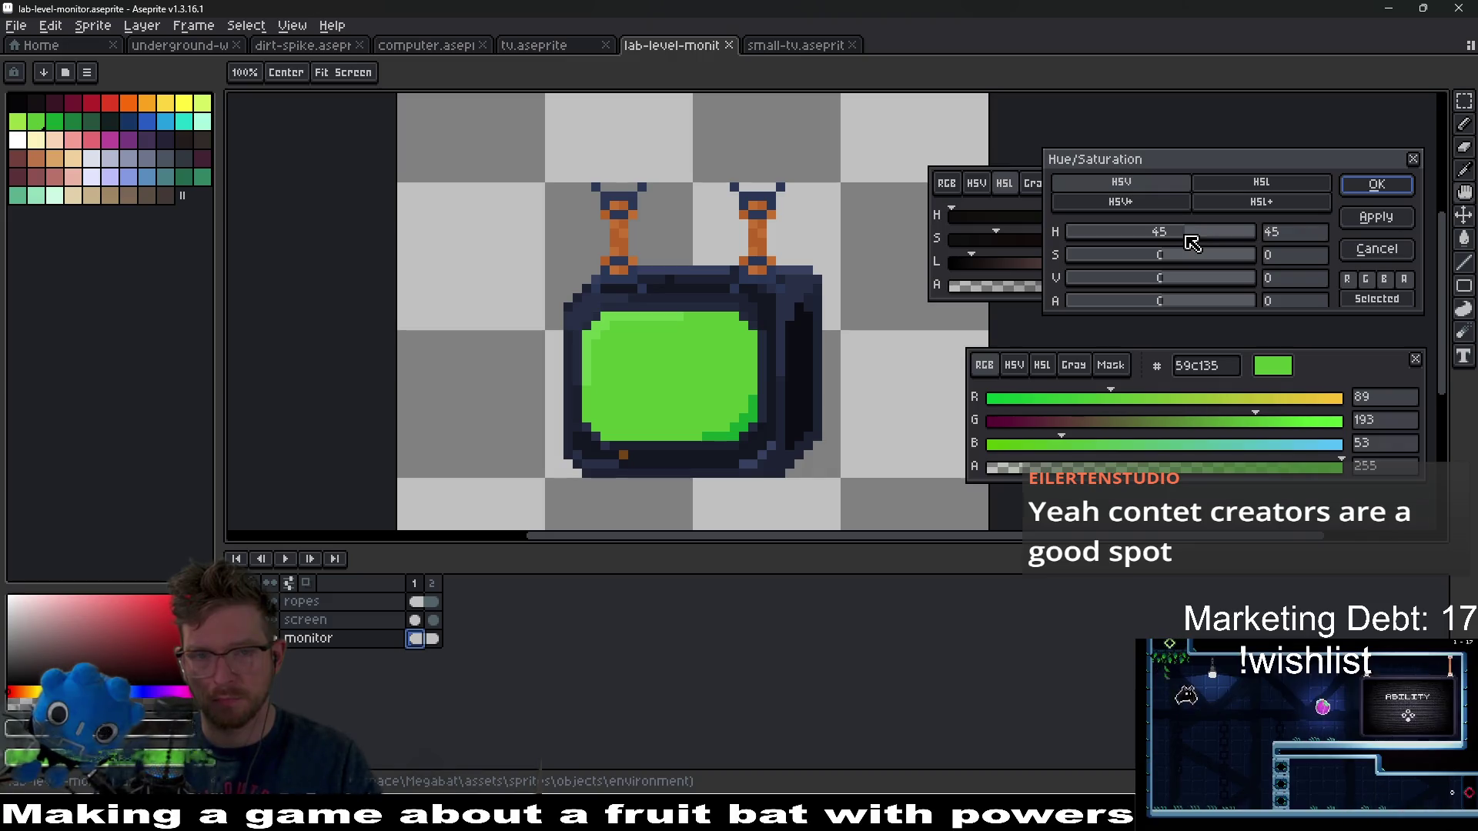
left_click(1358, 196)
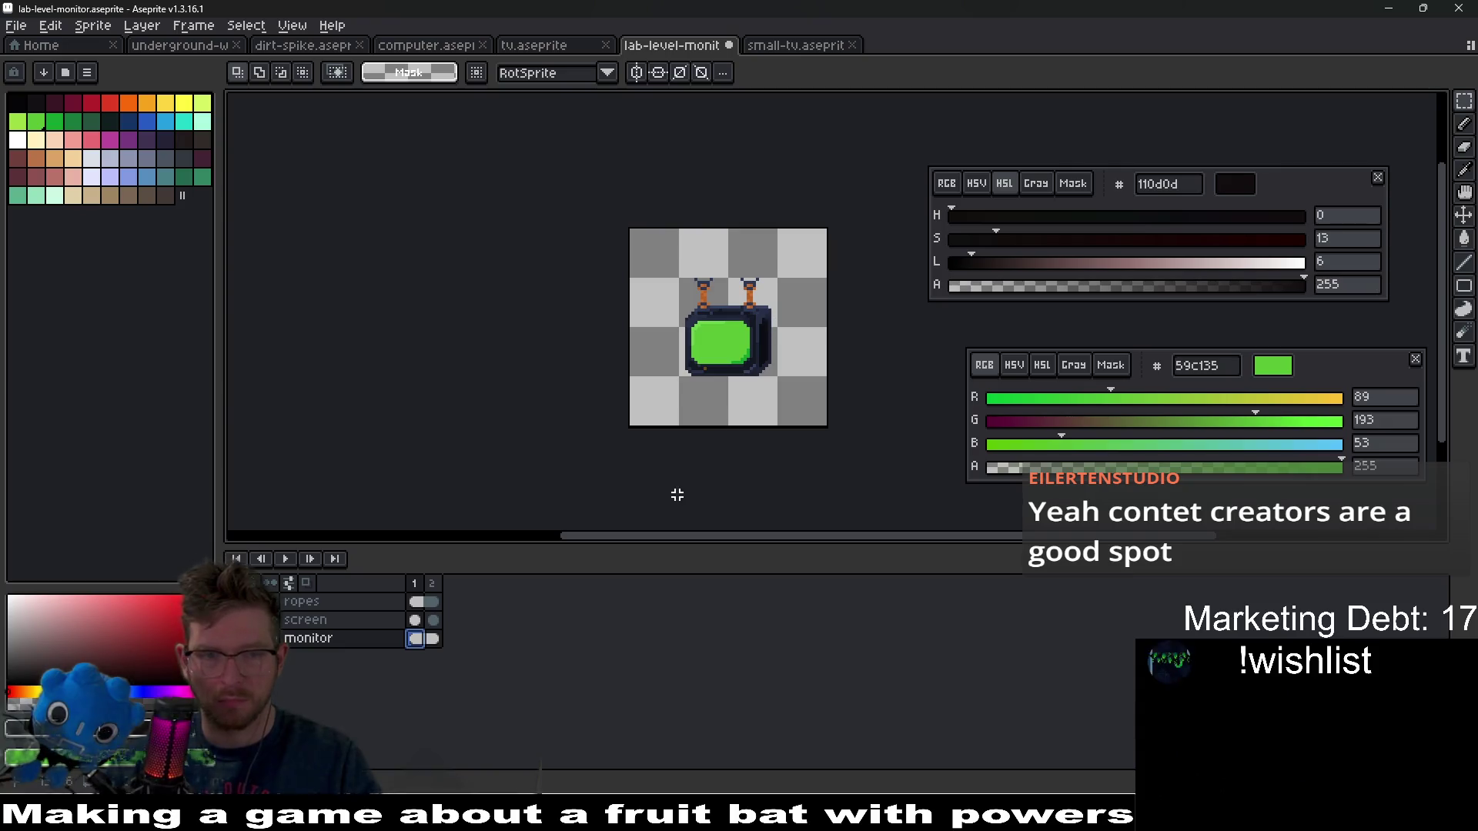
left_click(432, 582)
- Play the screen-flicker animation and zoom in on the monitor
key("Return")
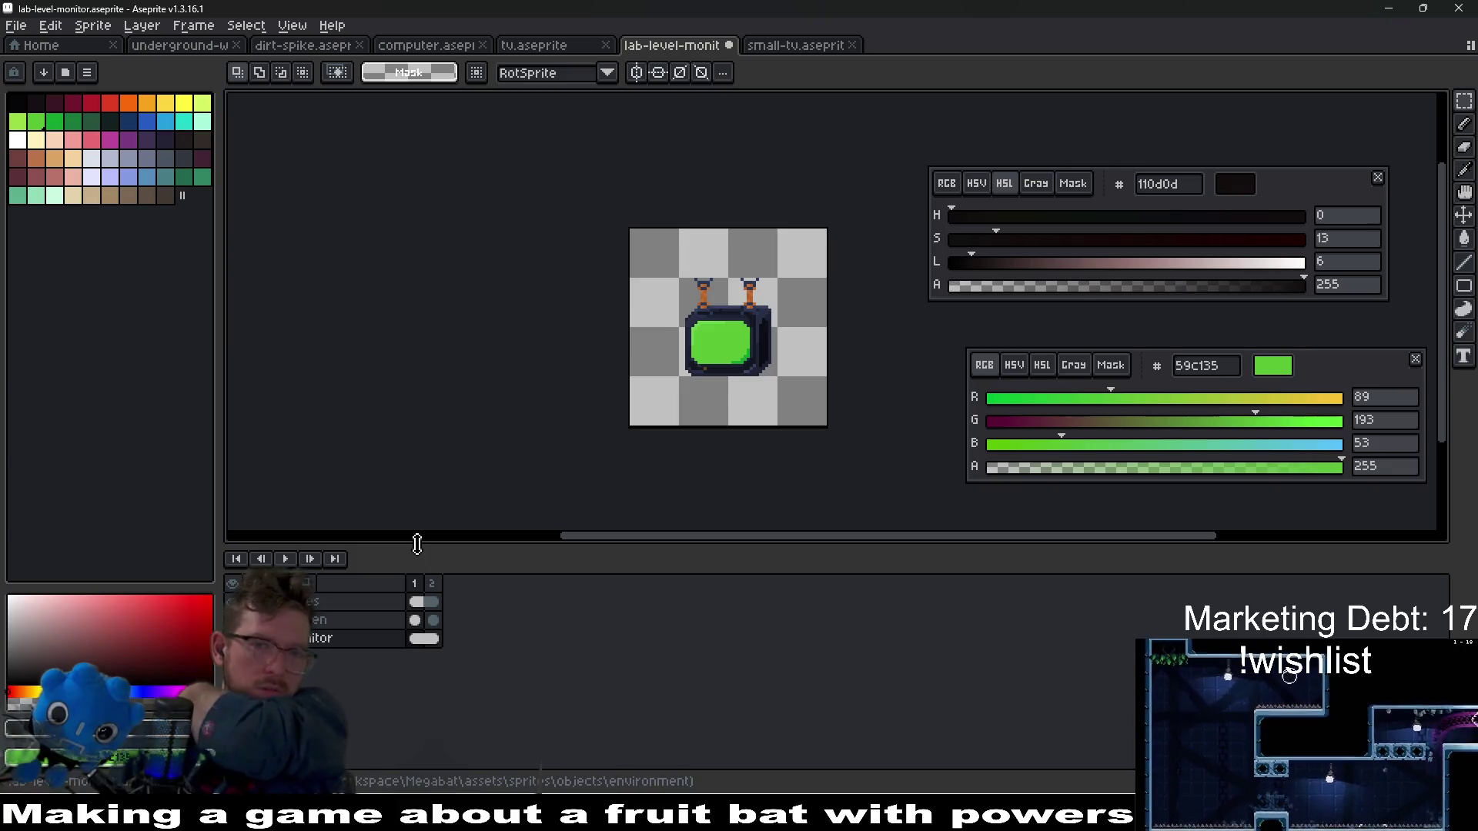
scroll(793, 471, "up", 1)
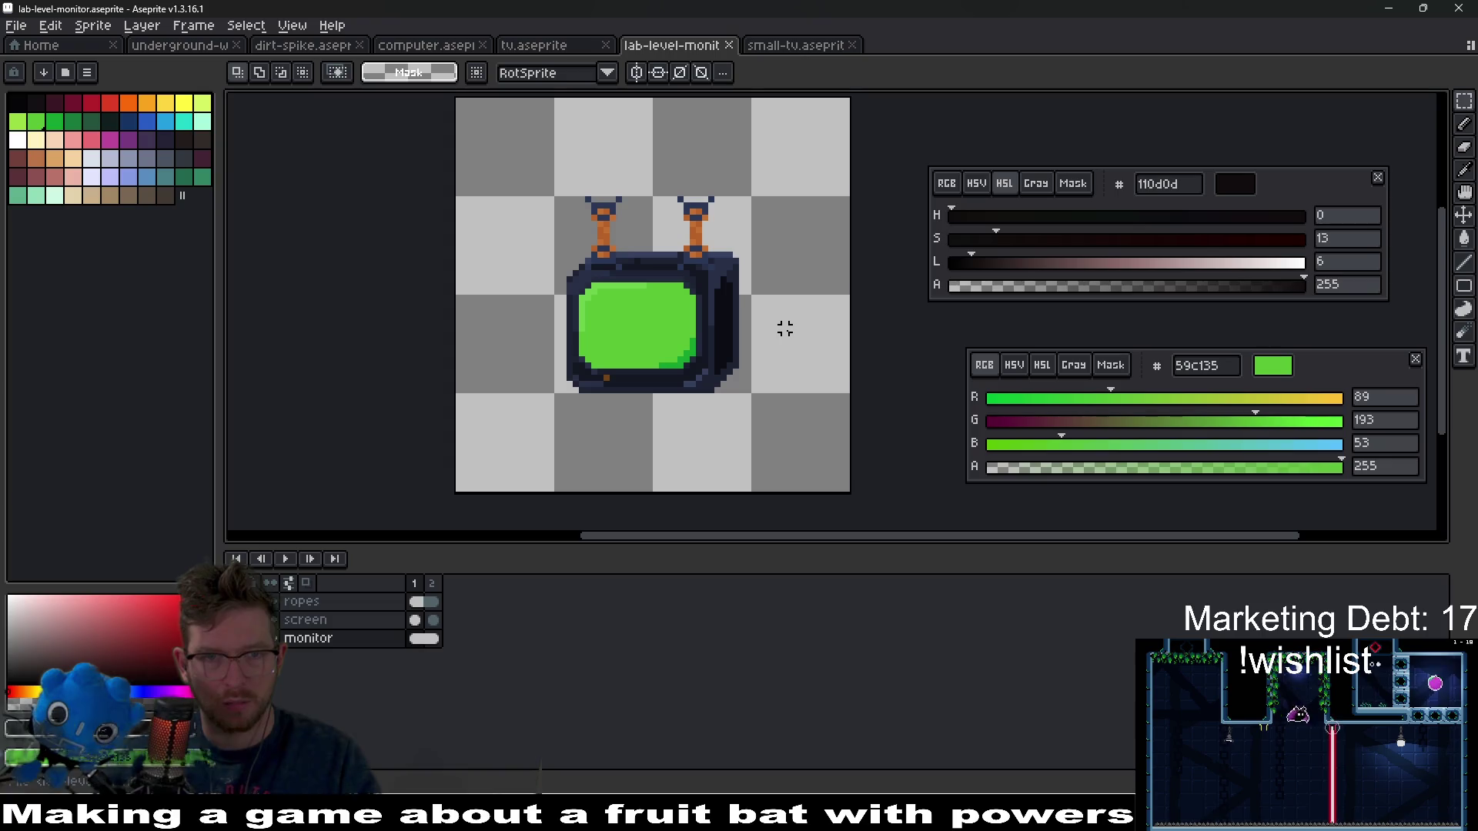
scroll(693, 316, "up", 2)
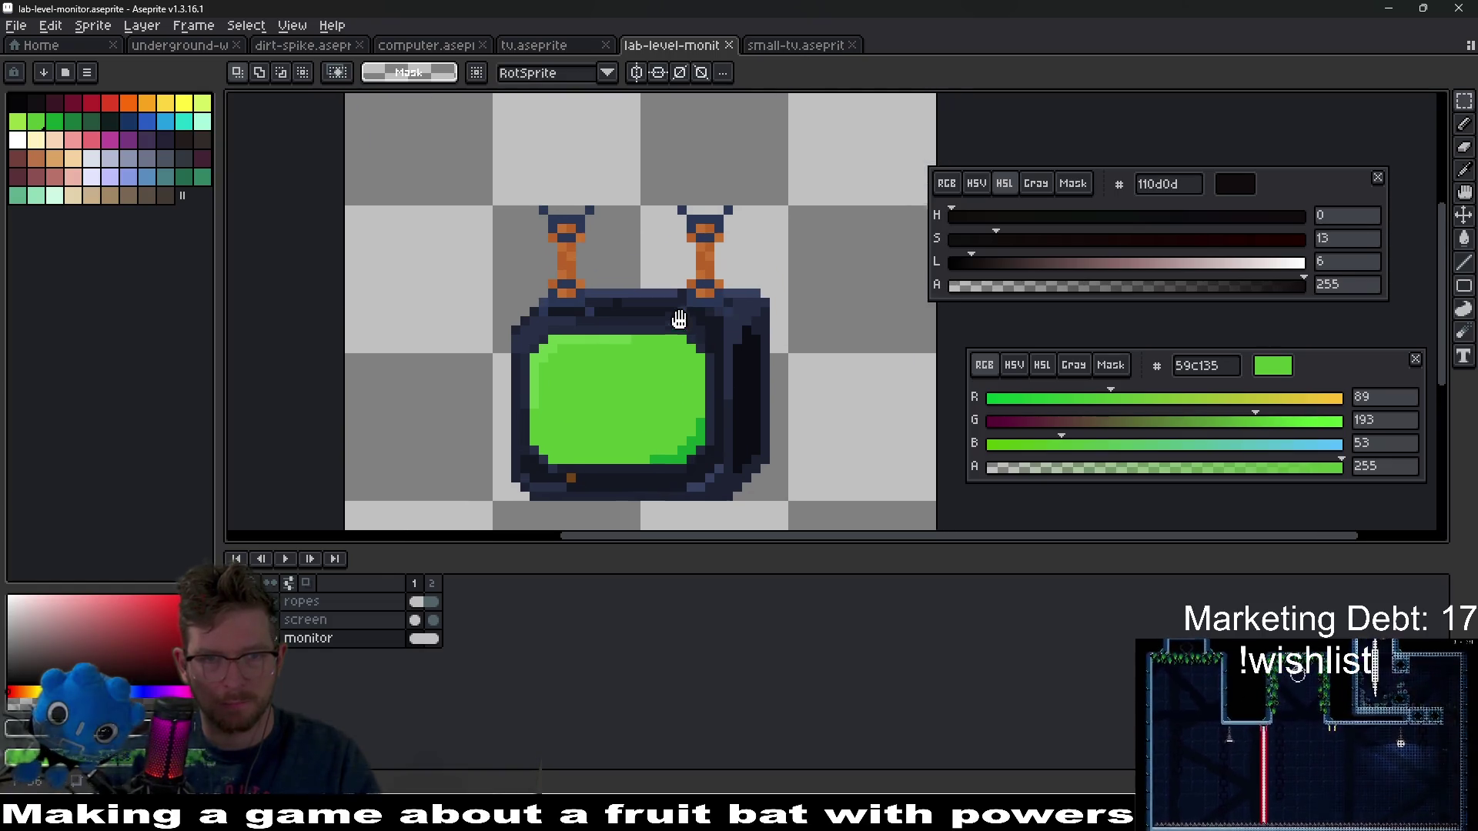
scroll(678, 317, "up", 2)
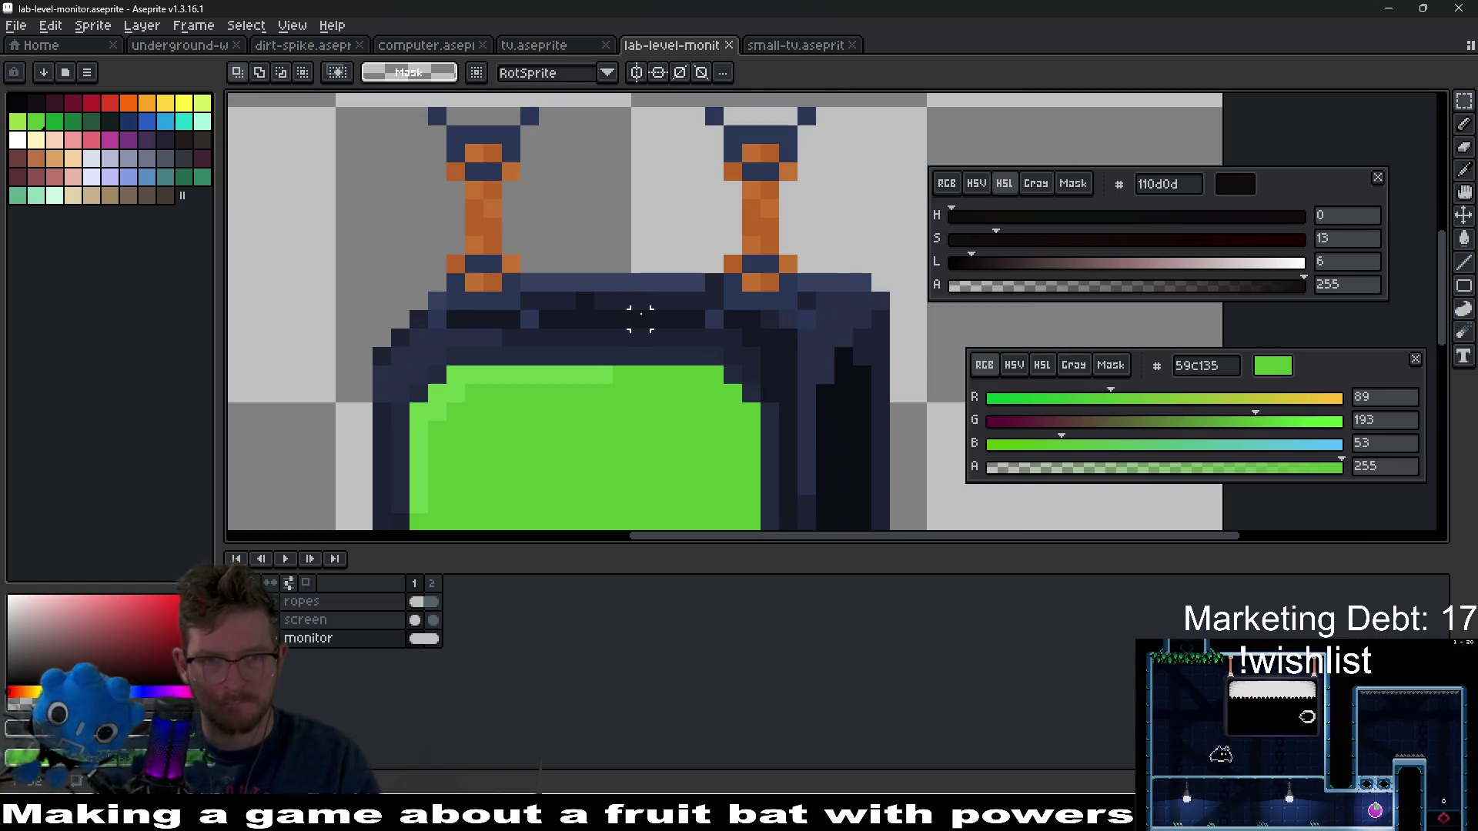
scroll(677, 293, "up", 1)
- On the ropes layer, select and move the ropes, then cancel to restore them
key("alt+Up")
key("alt+Up")
left_click_drag(389, 105, 898, 428)
mouse_move(808, 447)
left_mouse_down()
mouse_move(808, 391)
mouse_move(821, 390)
left_mouse_up()
scroll(807, 391, "down", 5)
scroll(808, 391, "up", 2)
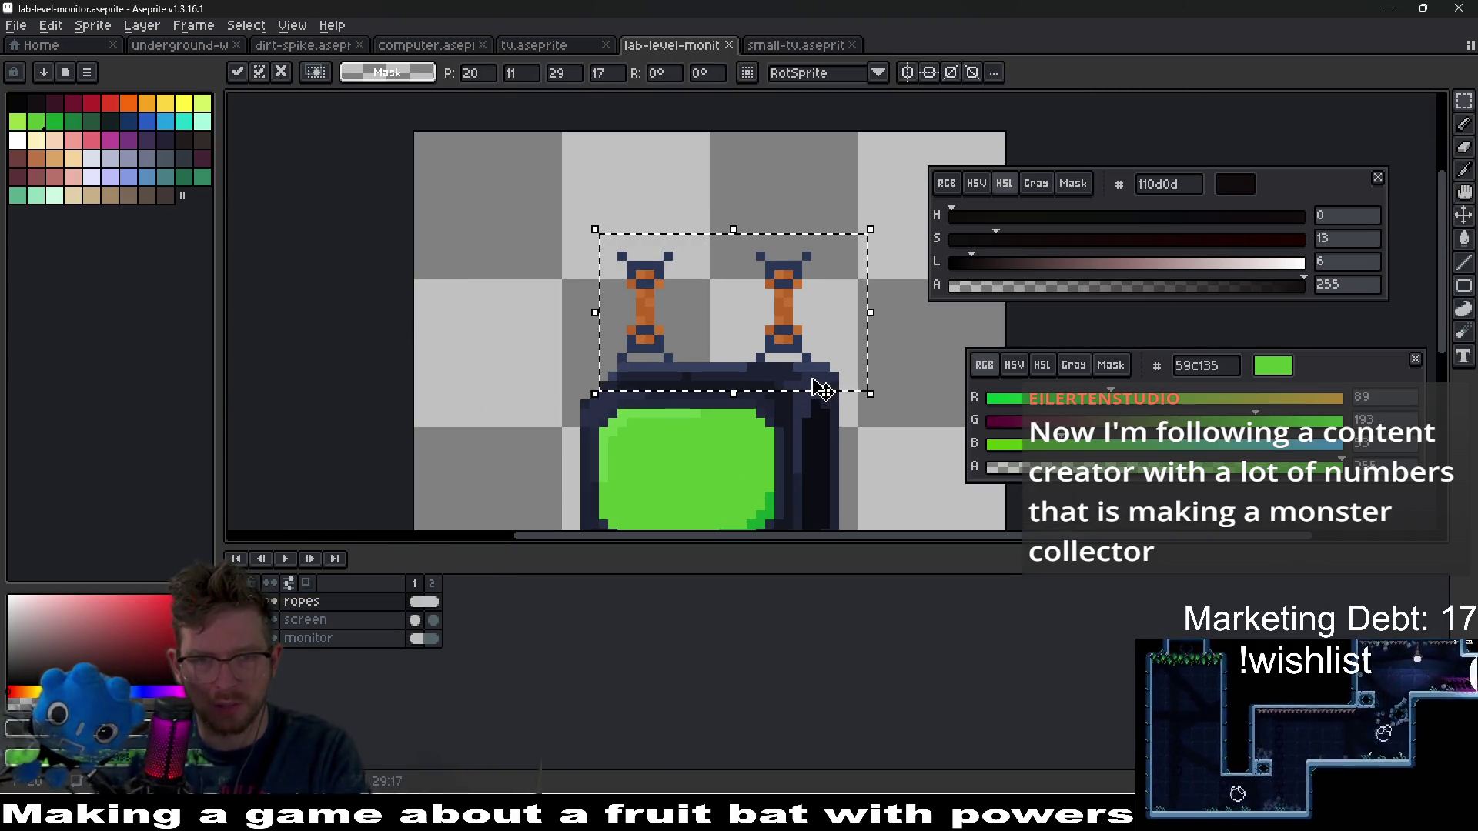
key("Down")
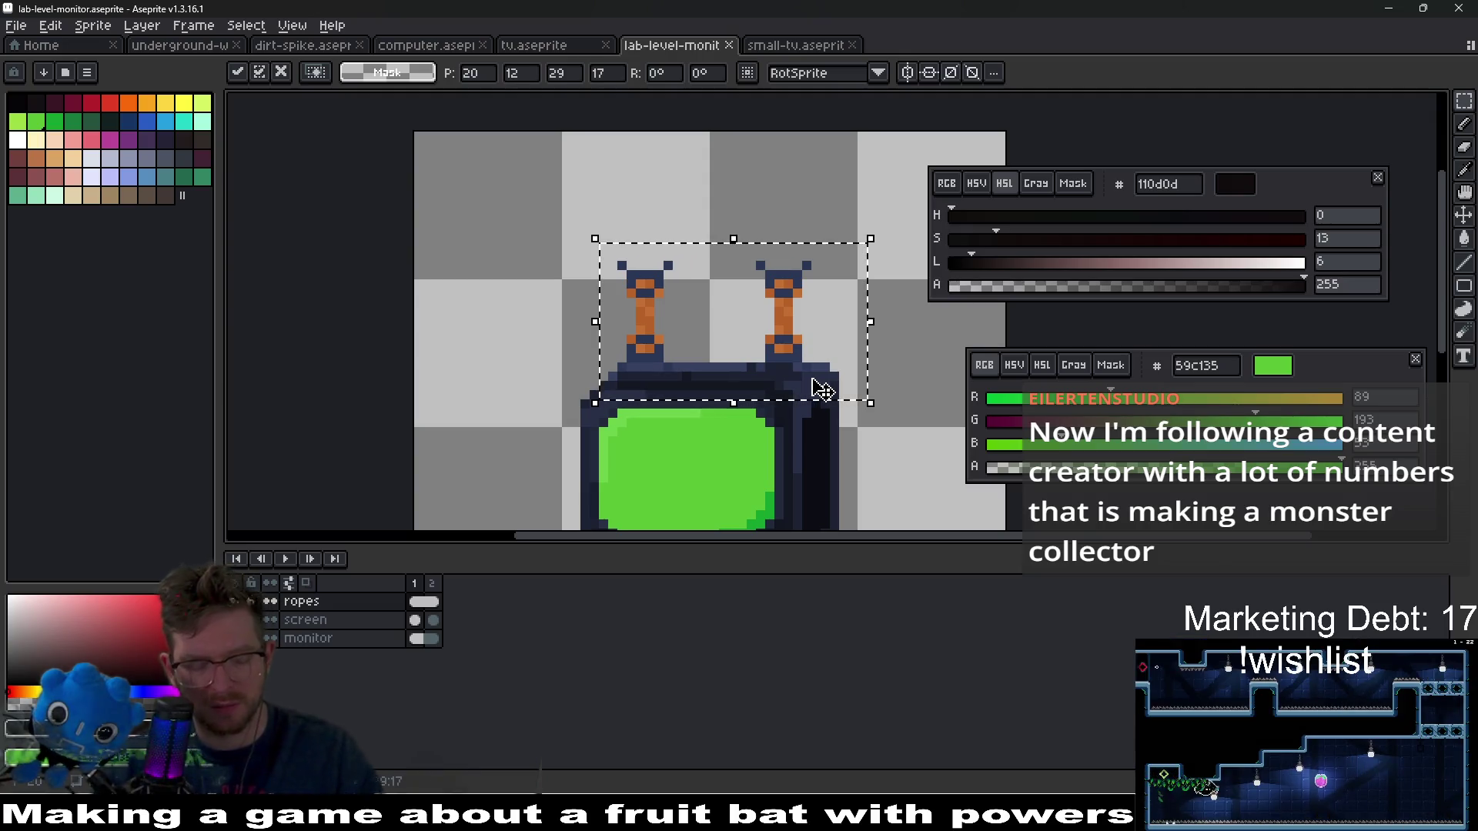
key("Escape")
- Deselect the ropes and pan the view to the rope bases
key("ctrl+d")
scroll(820, 390, "down", 1)
scroll(821, 390, "up", 2)
scroll(820, 390, "up", 1)
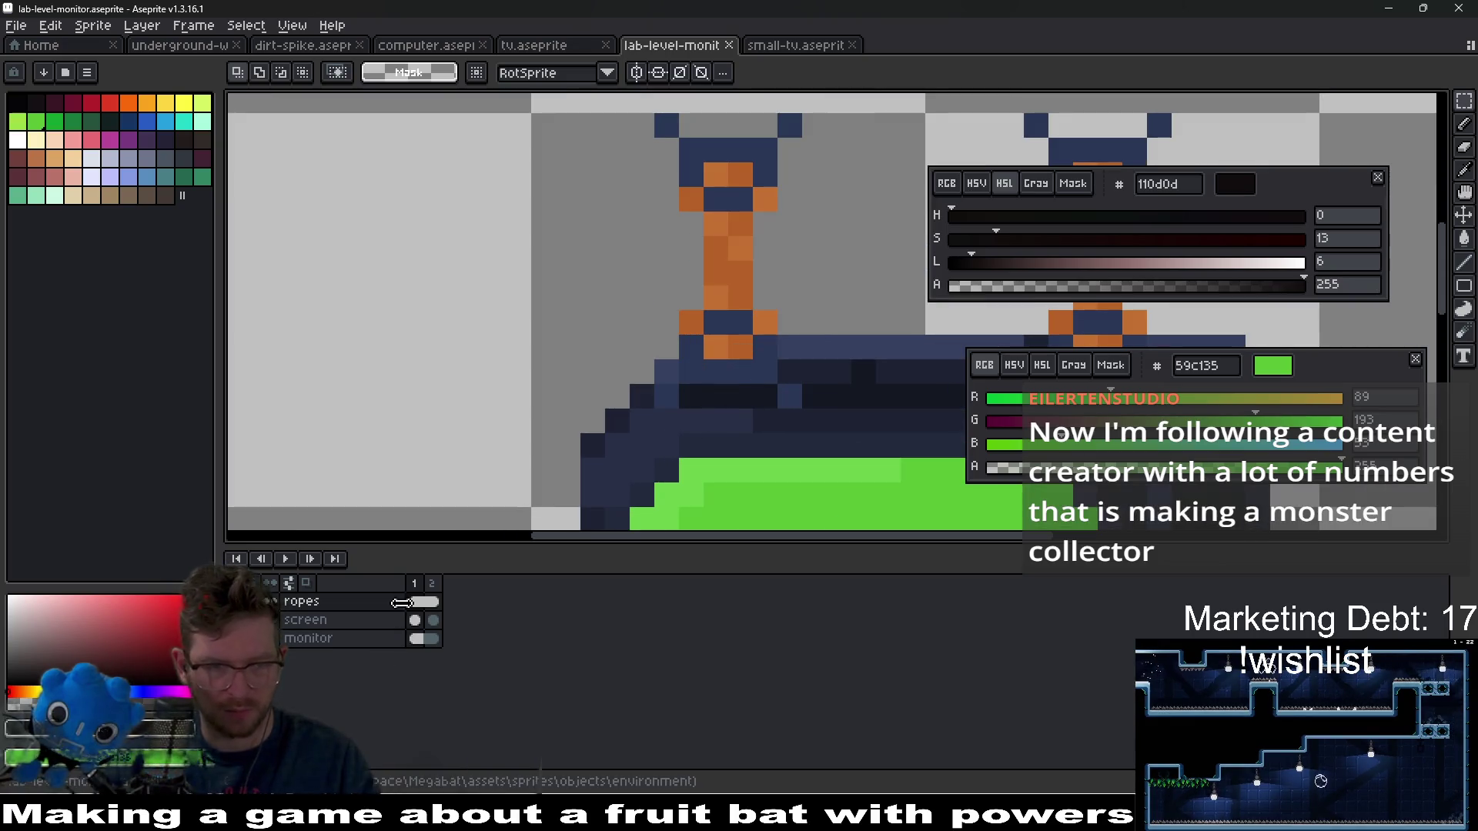
left_click_drag(707, 385, 505, 377)
- Eyedrop the casing navy, switch to HSV, and bucket-fill the right rope base olive
key("i")
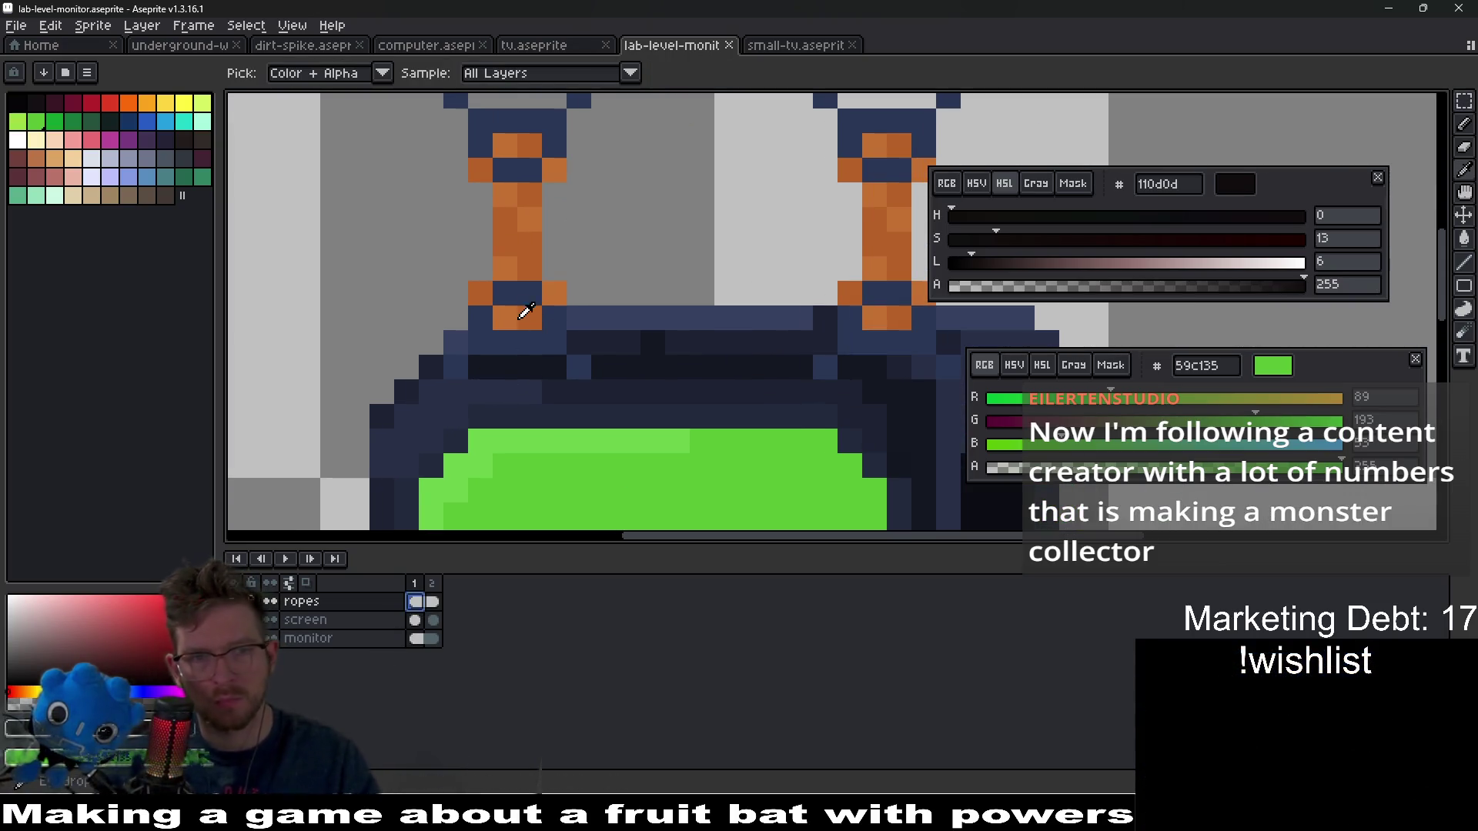
left_click(525, 335)
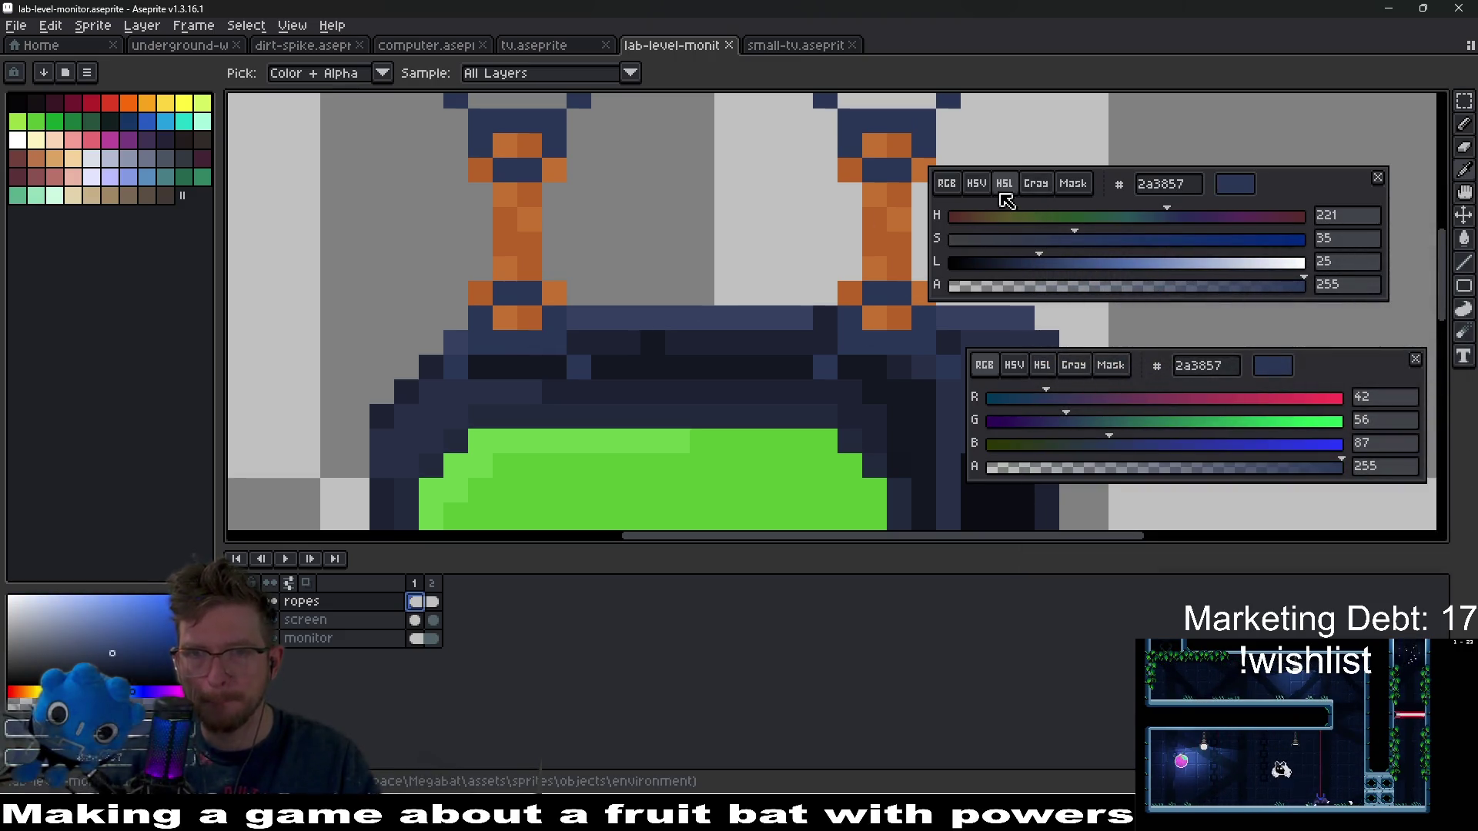
left_click(976, 185)
left_click(1063, 216)
left_click(1001, 216)
key("g")
left_click(877, 360)
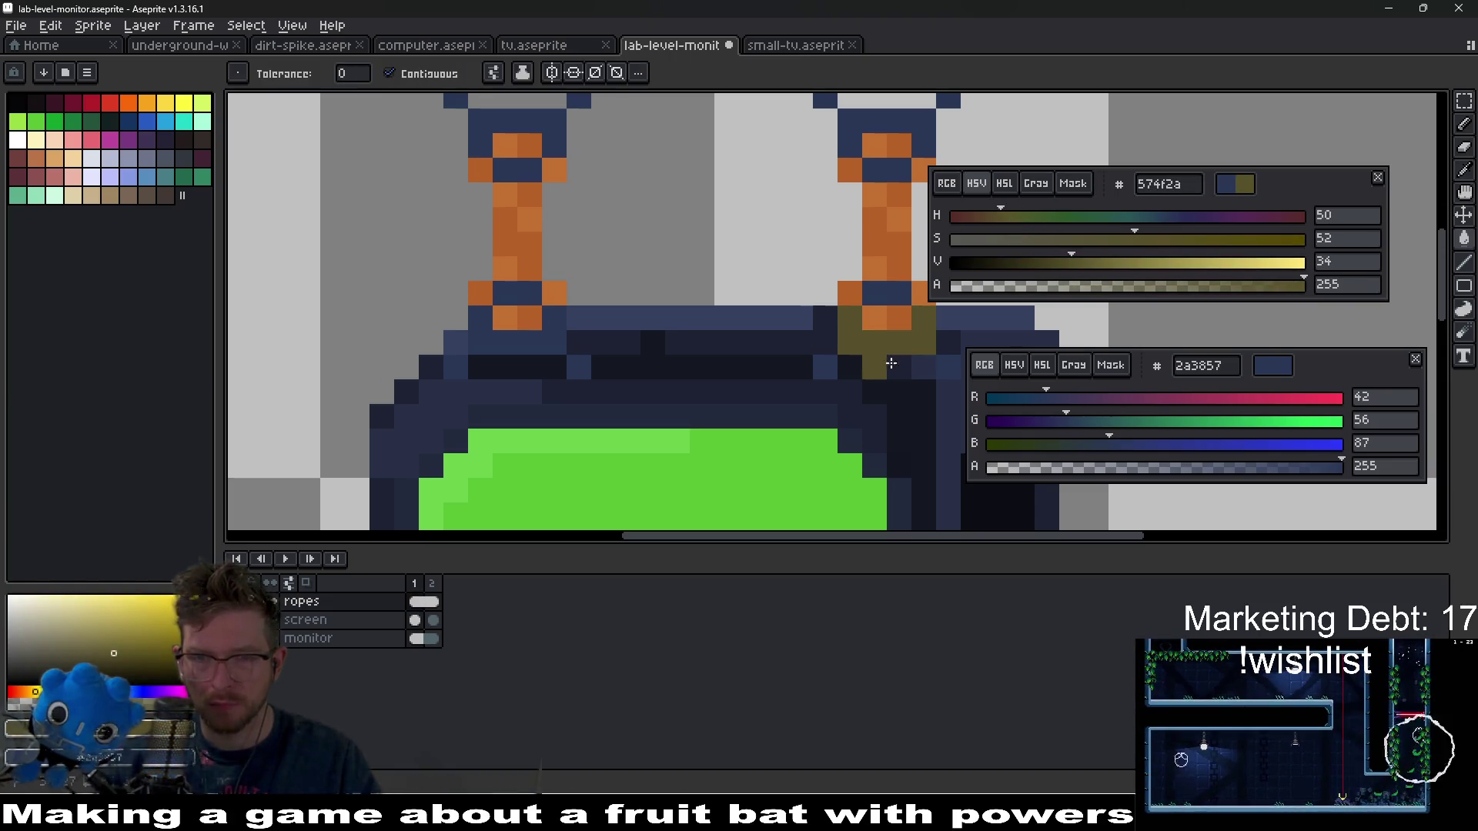
- Make the colour a dark red (value 25, saturation 66) and fill rope-base pixels
scroll(877, 453, "down", 3)
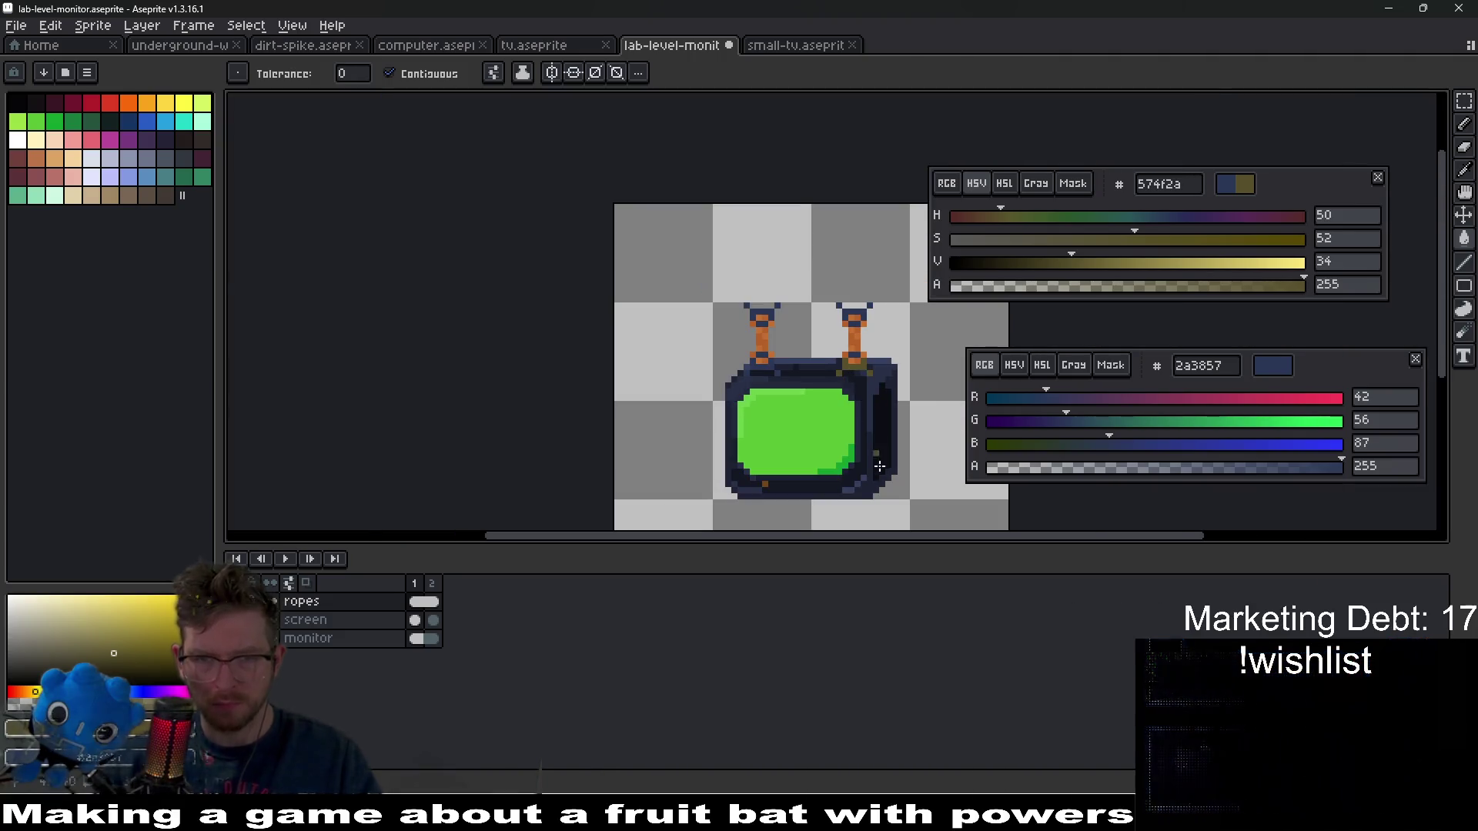
left_click_drag(1013, 221, 961, 218)
scroll(915, 402, "up", 3)
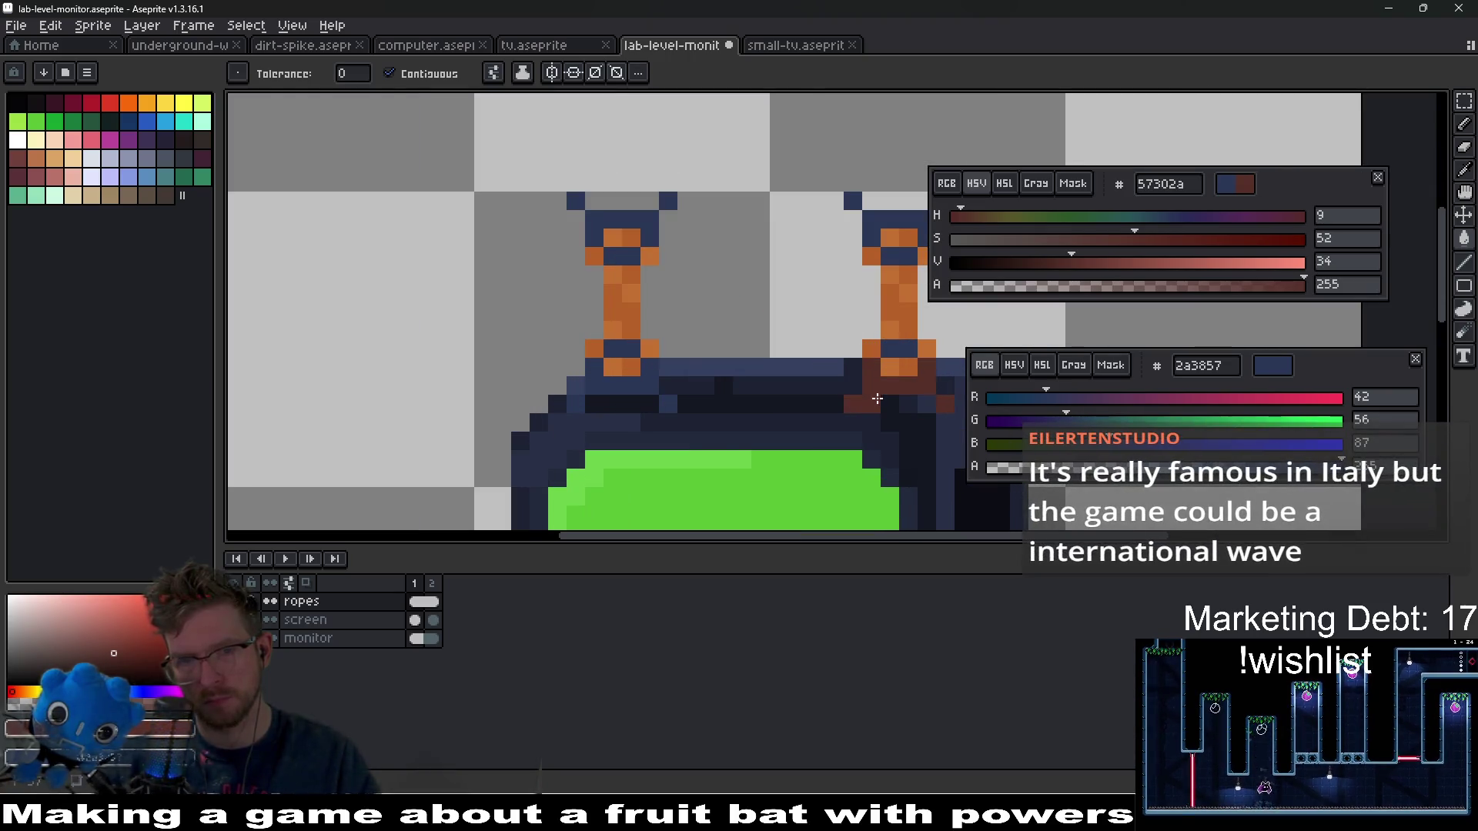
scroll(902, 425, "down", 3)
left_click_drag(1065, 262, 1043, 266)
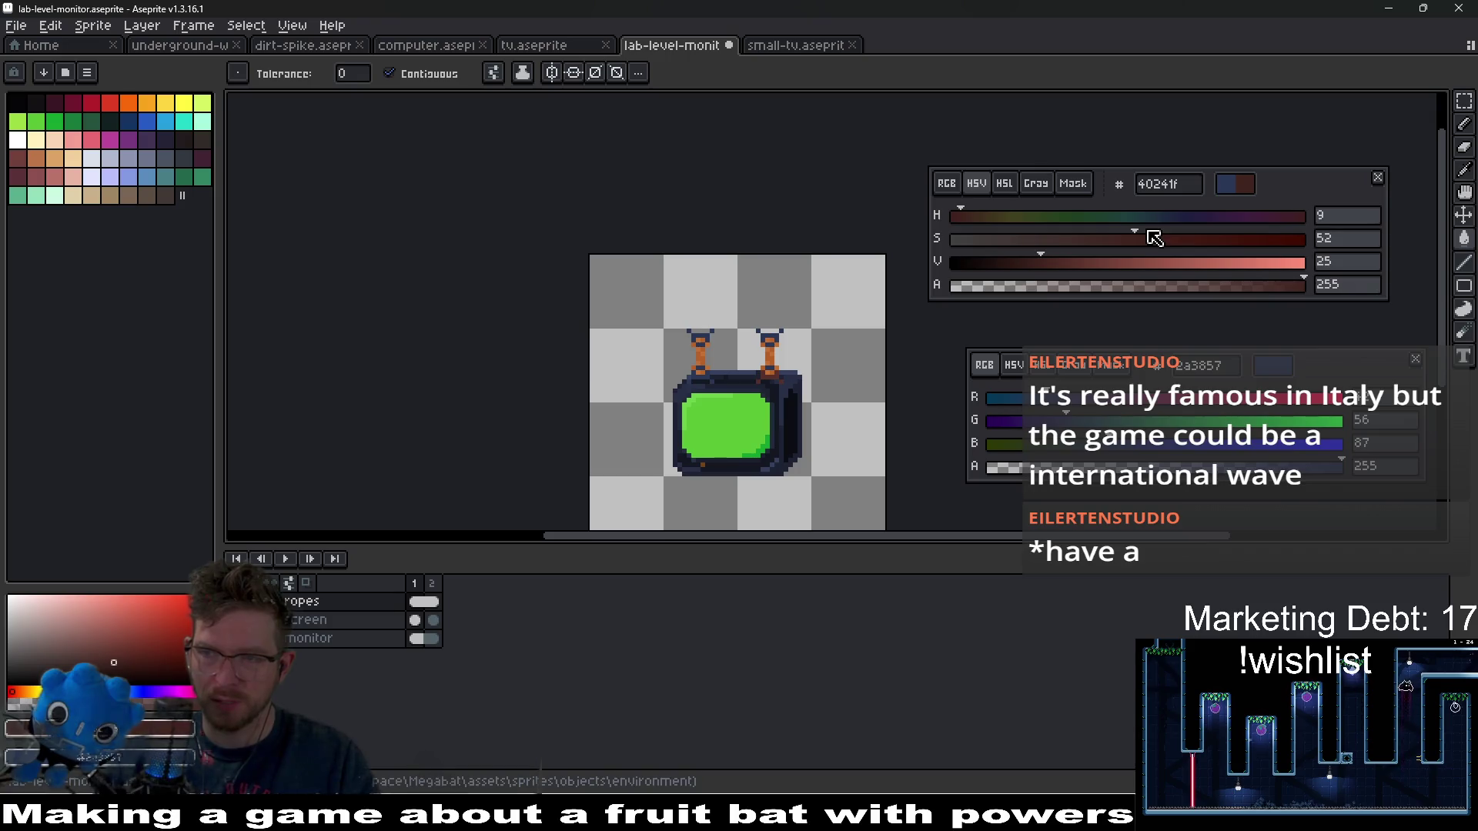
left_click(1183, 238)
scroll(741, 436, "up", 5)
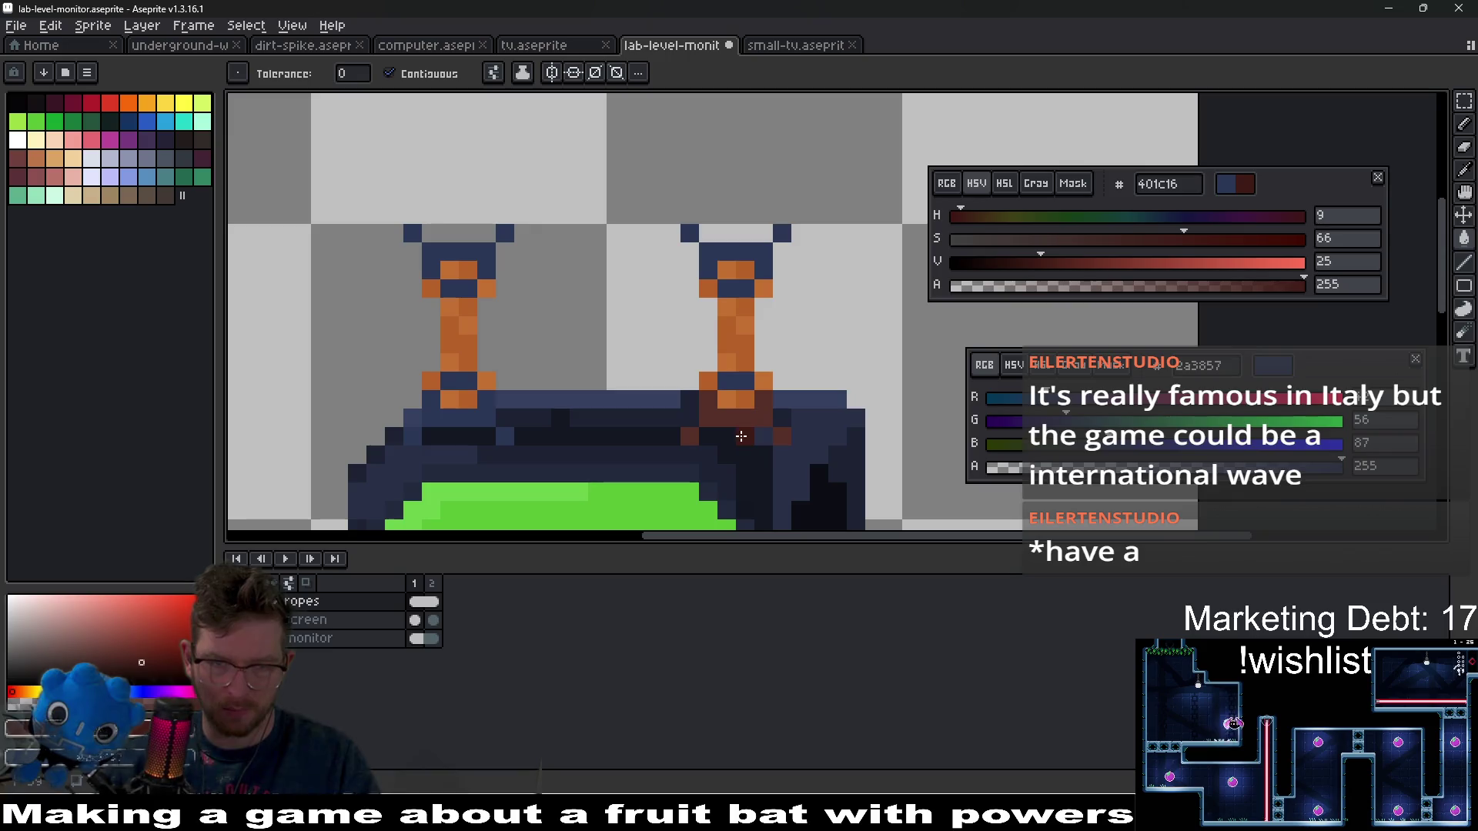
left_click(689, 436)
- Brighten the red to 7d372a (value 49) and fill the dark-red rope-base pixels with it
mouse_move(1036, 274)
left_mouse_down()
mouse_move(990, 270)
mouse_move(1131, 257)
left_mouse_up()
scroll(794, 404, "up", 3)
left_click(794, 404)
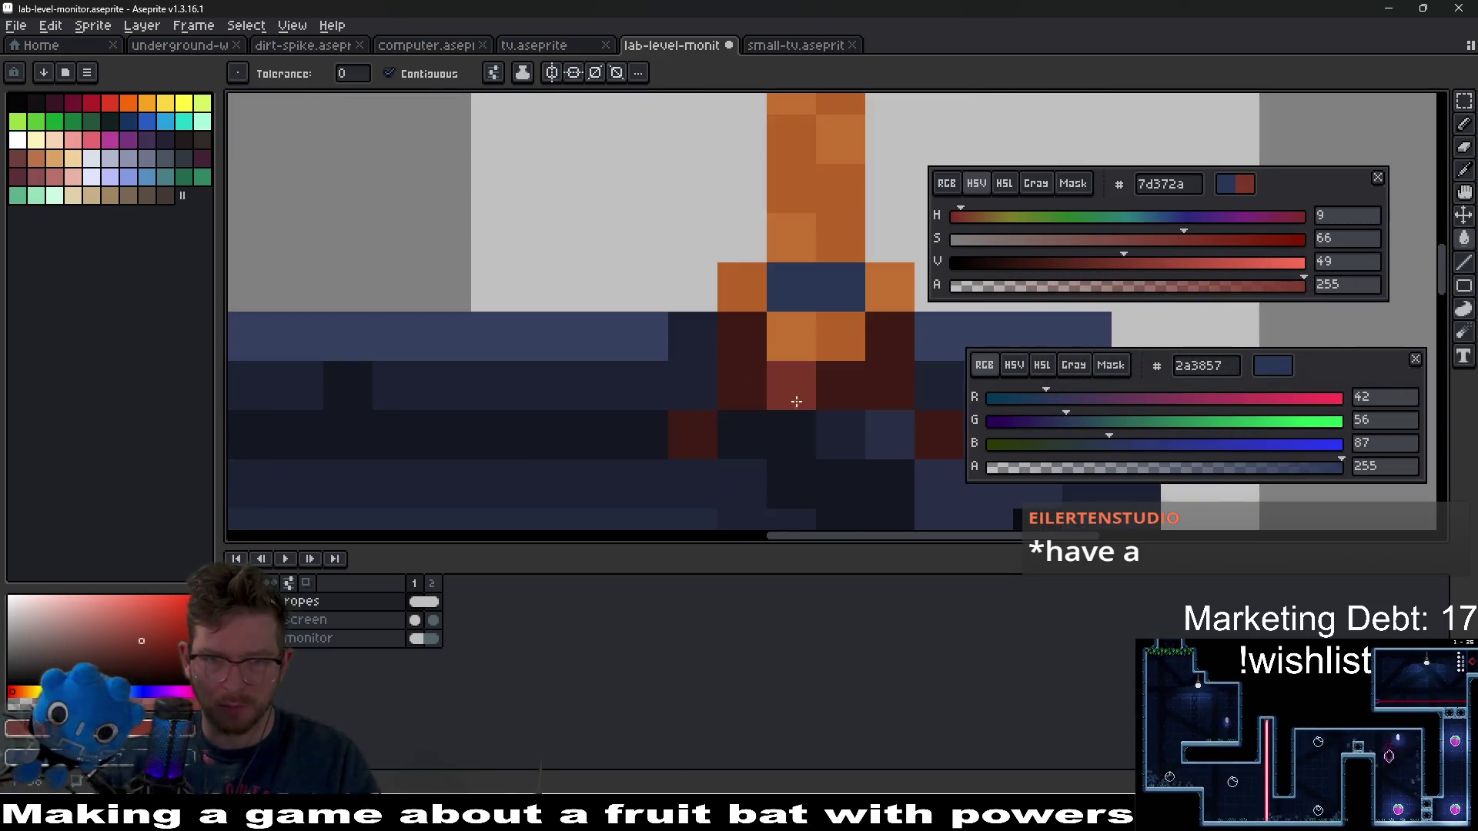
left_click(795, 404)
left_click(693, 435)
left_click(940, 386)
- Change the hue to teal 174 and fill the rope-base pixels teal
scroll(909, 486, "down", 5)
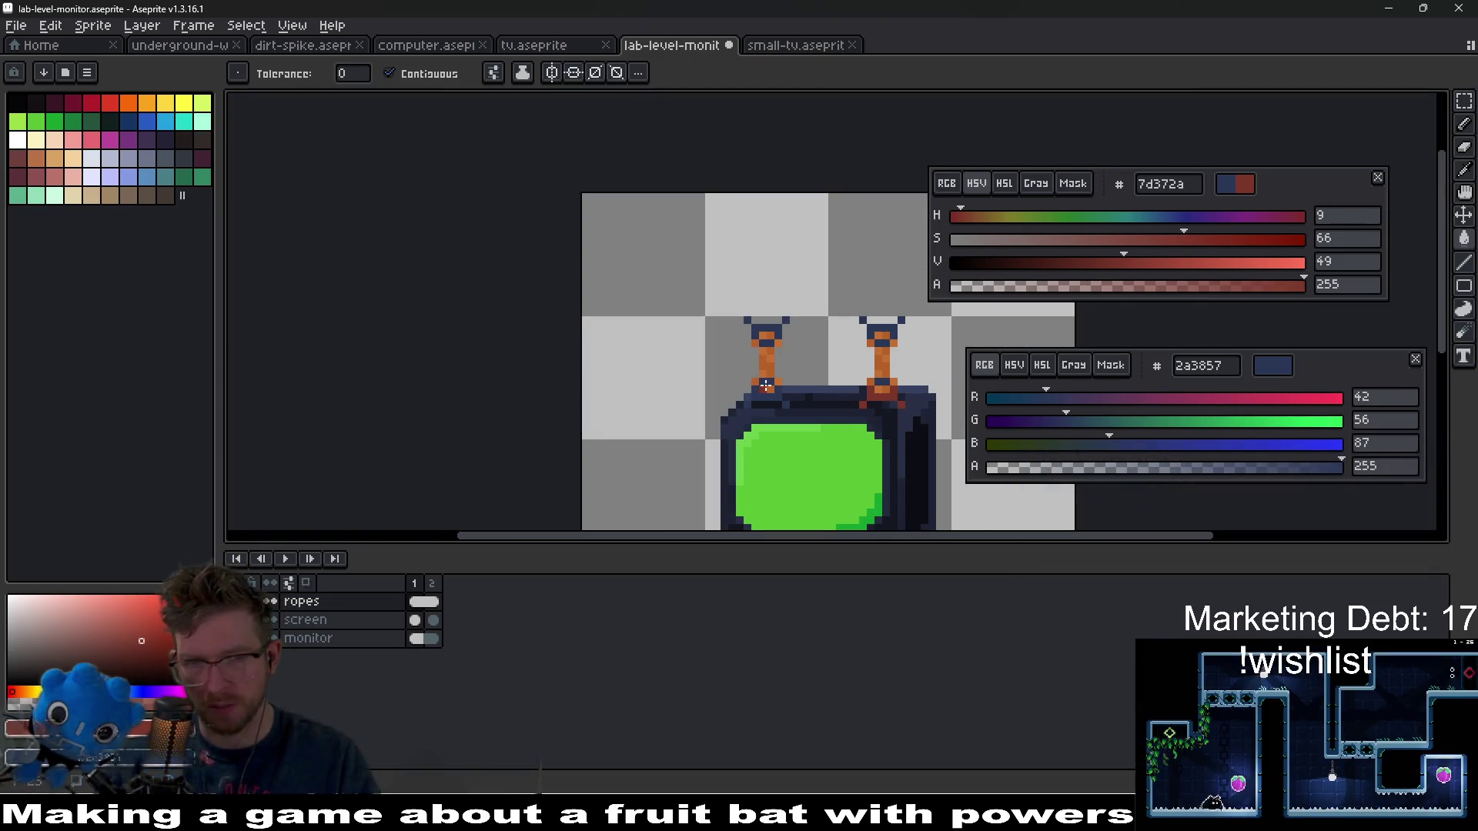
scroll(795, 396, "up", 2)
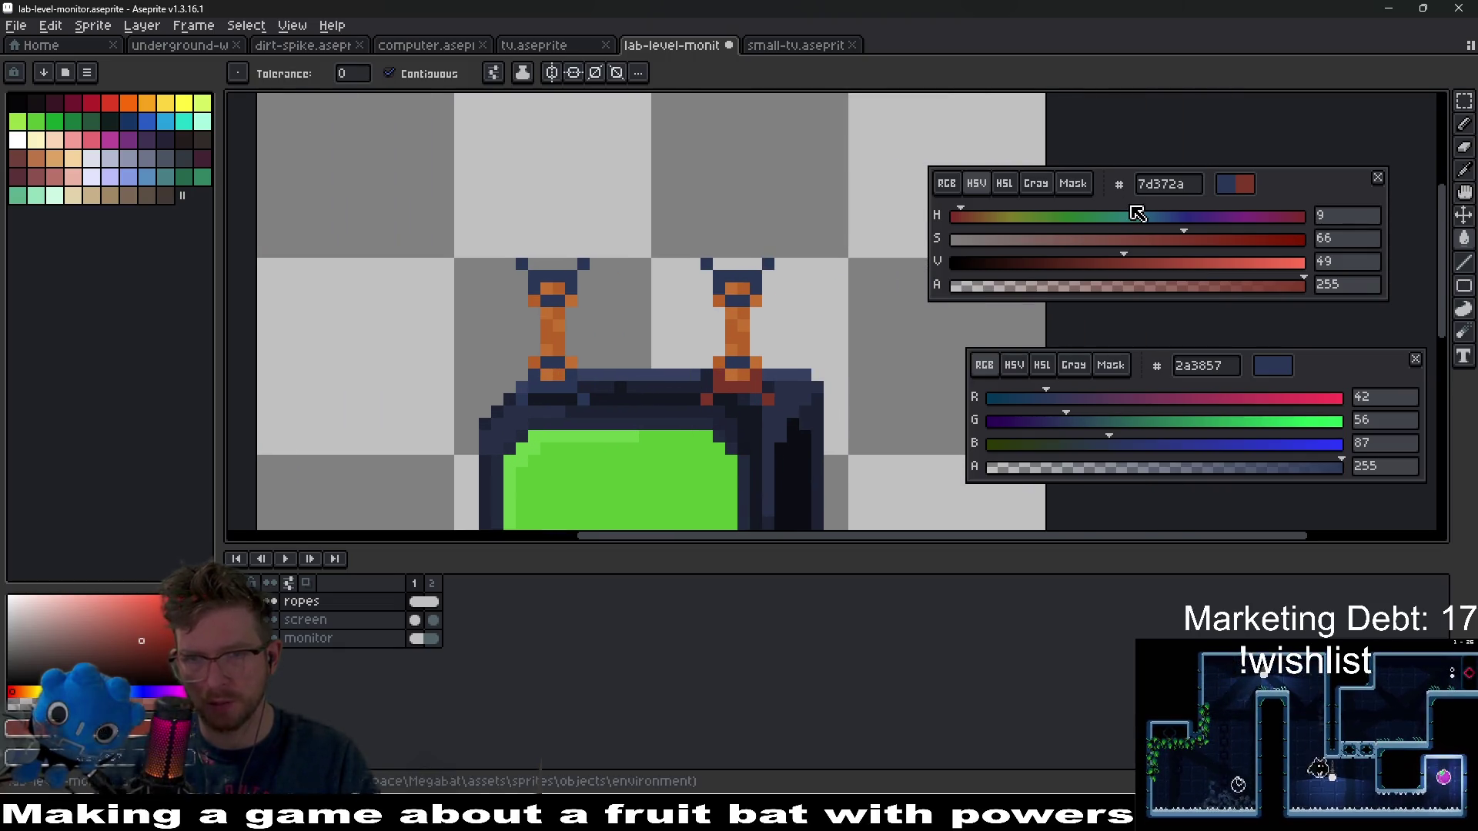
left_click(1138, 214)
scroll(769, 400, "up", 2)
left_click(731, 396)
left_click(681, 373)
left_click(782, 425)
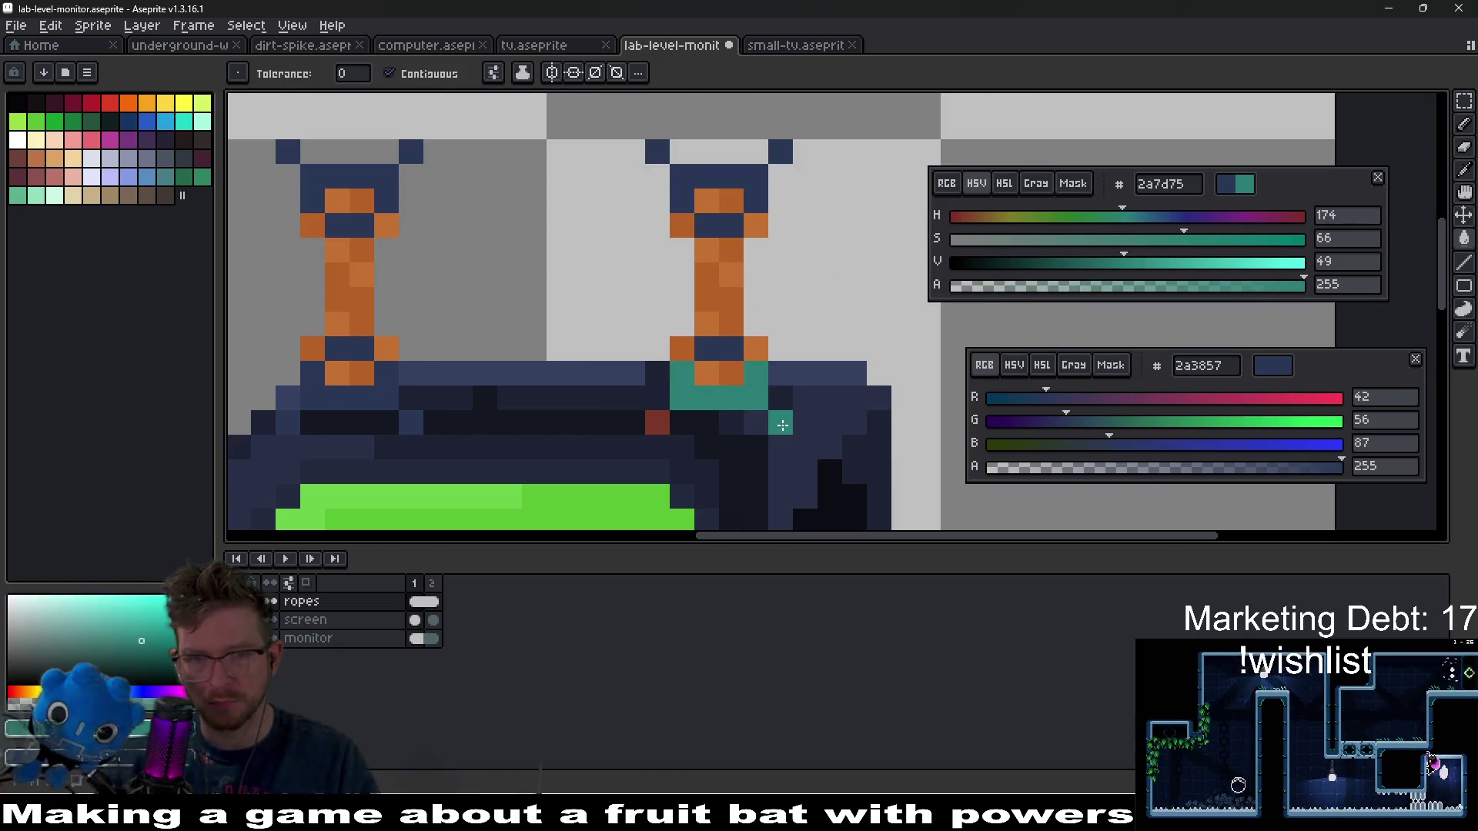
- Change the colour to blue 2a497d and fill the right rope base
scroll(664, 421, "down", 3)
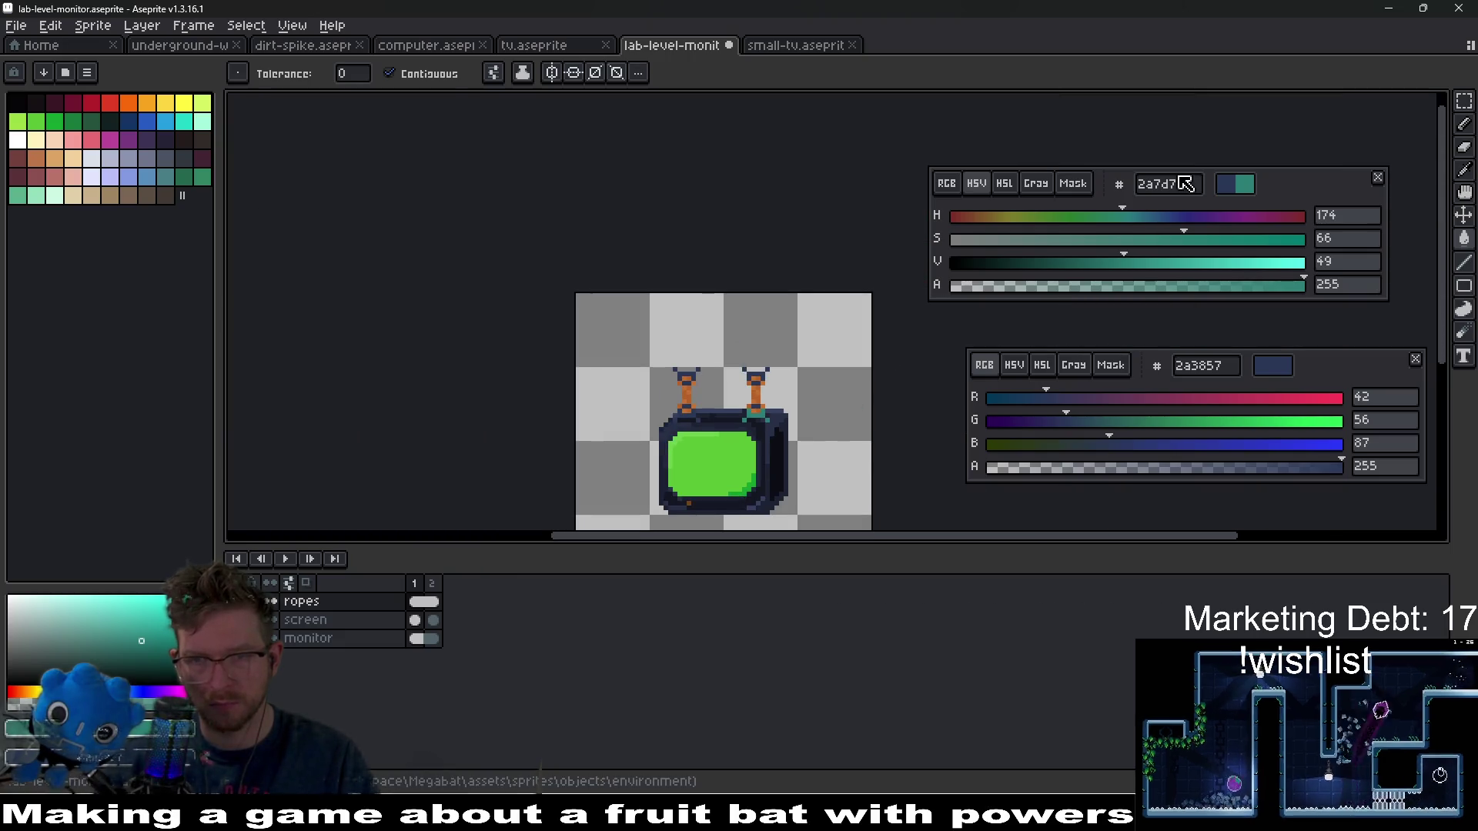
left_click(1165, 218)
scroll(796, 376, "up", 3)
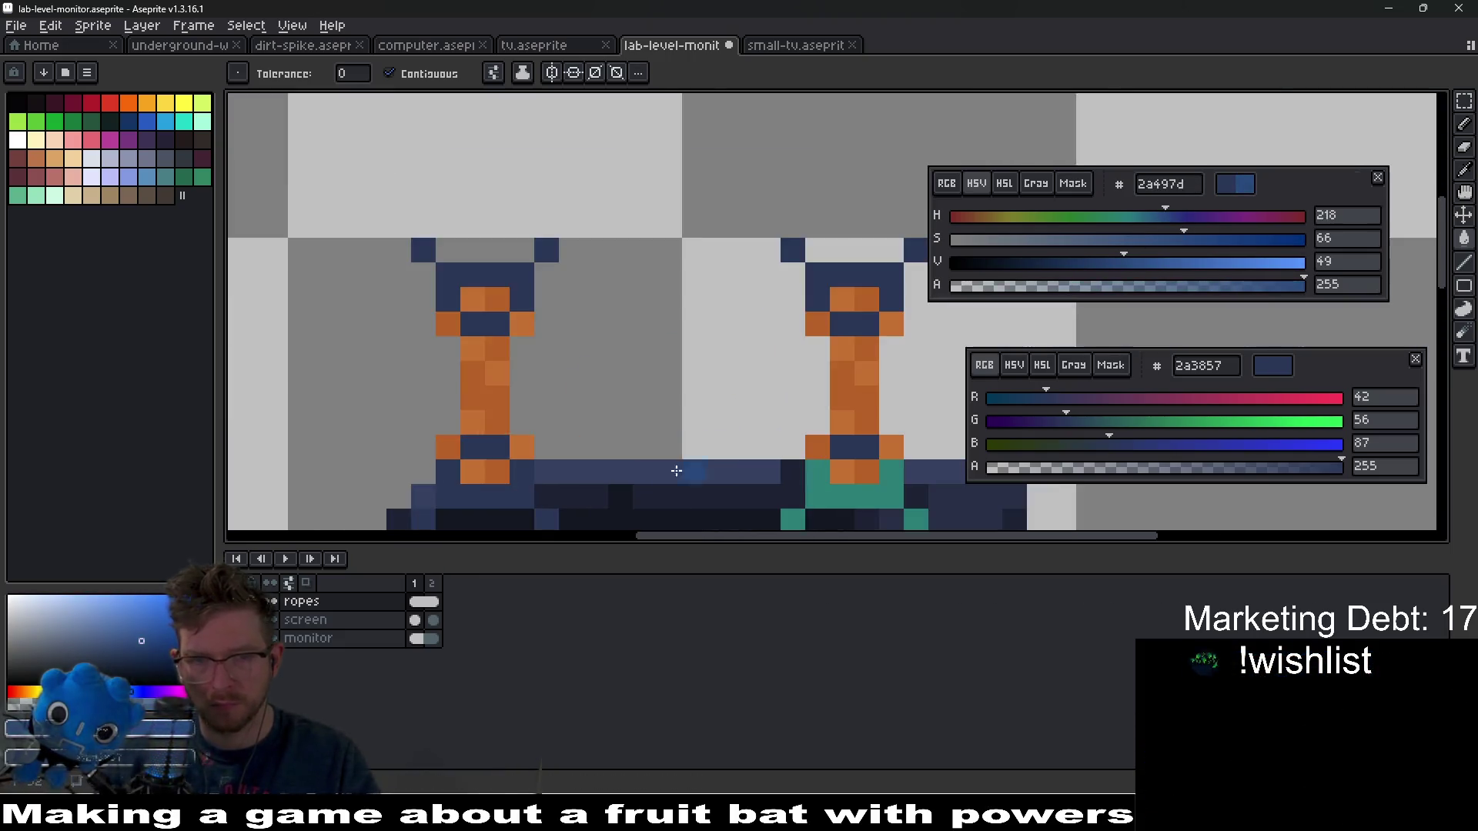
left_click(896, 408)
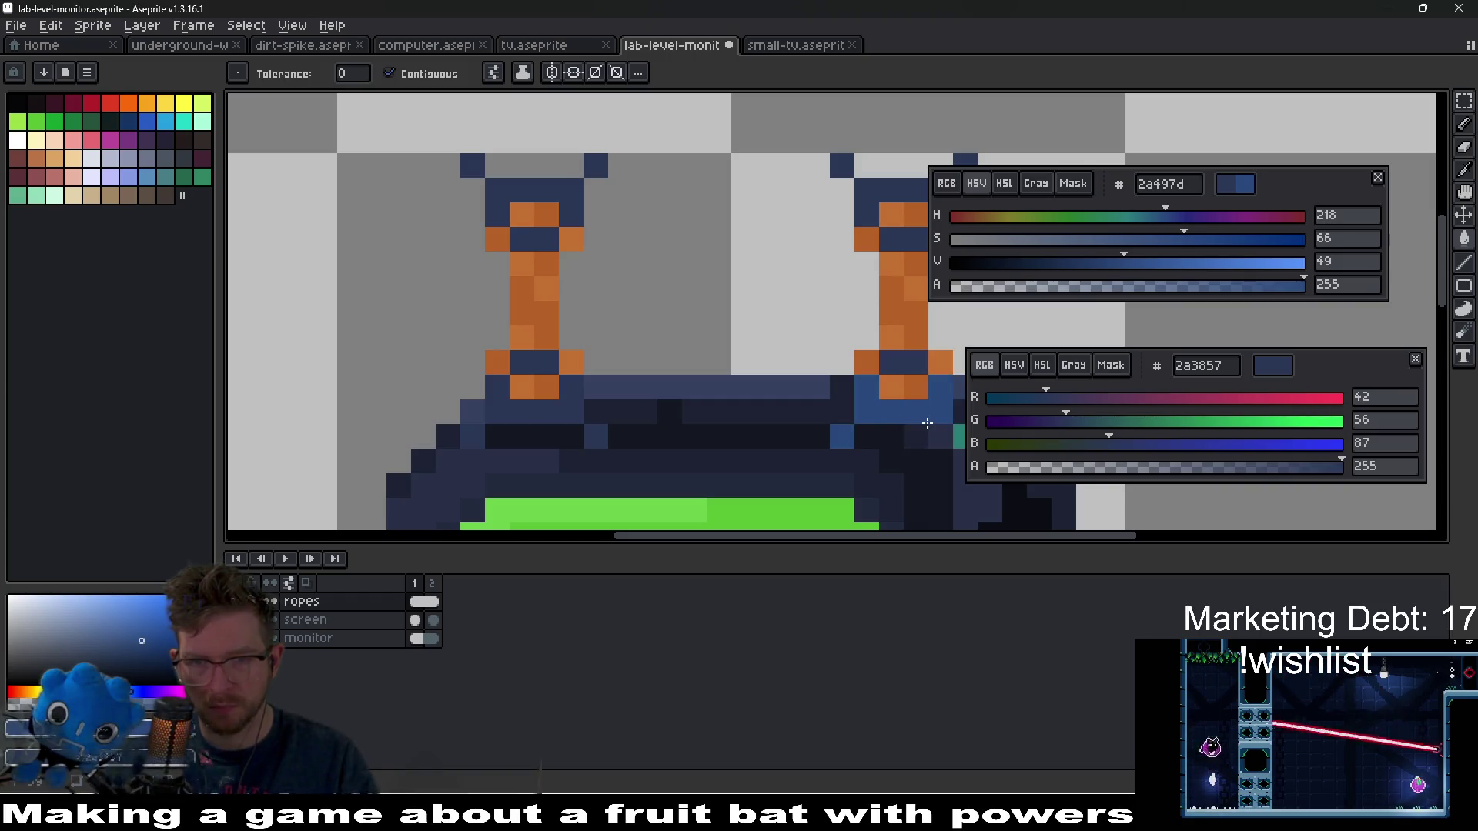
- Desaturate to grey, darken it to 3b3b3b, and refill the rope-base pixels
scroll(926, 423, "down", 1)
scroll(880, 364, "down", 3)
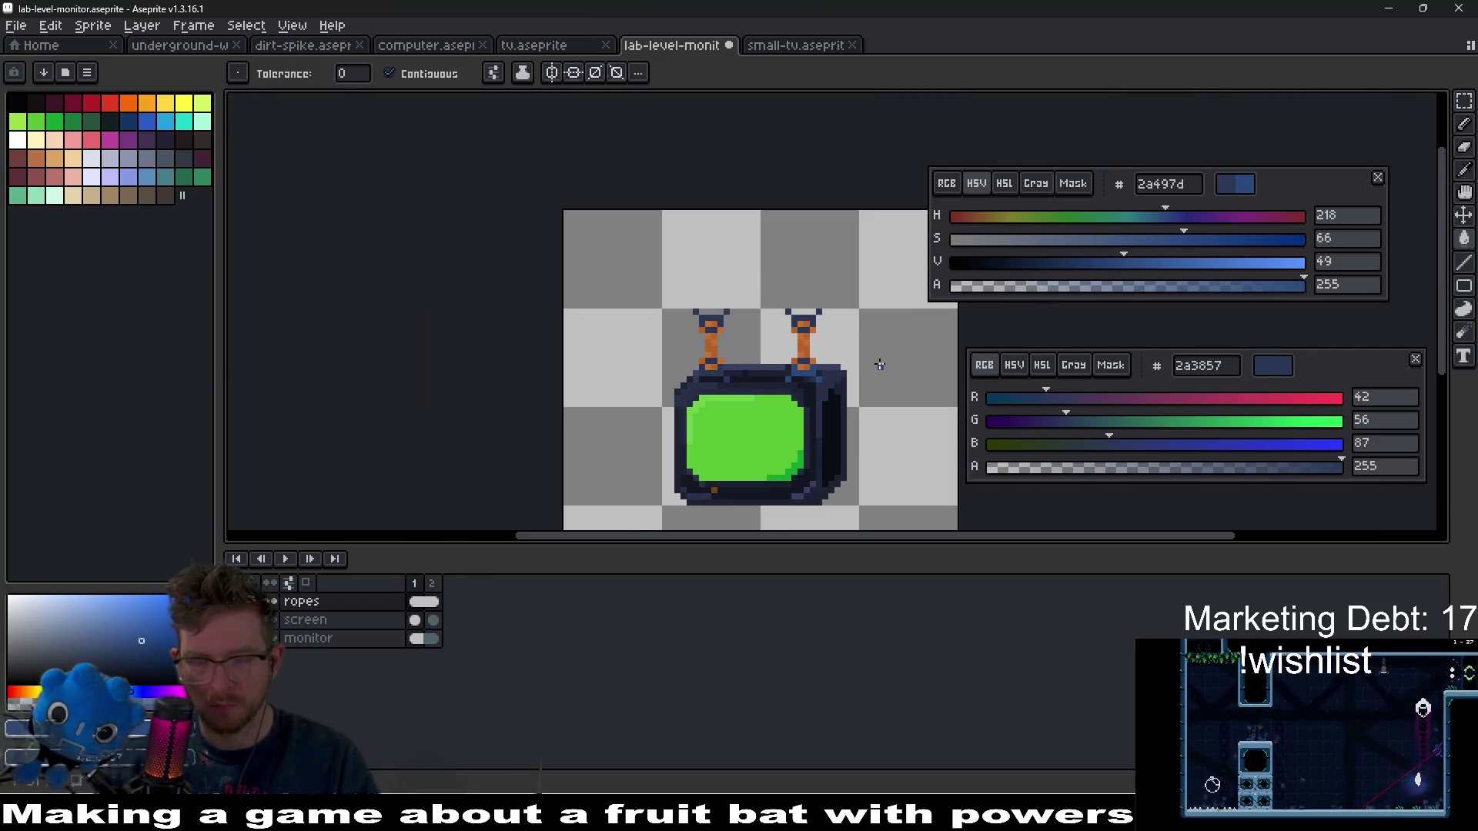
left_click_drag(1031, 239, 922, 244)
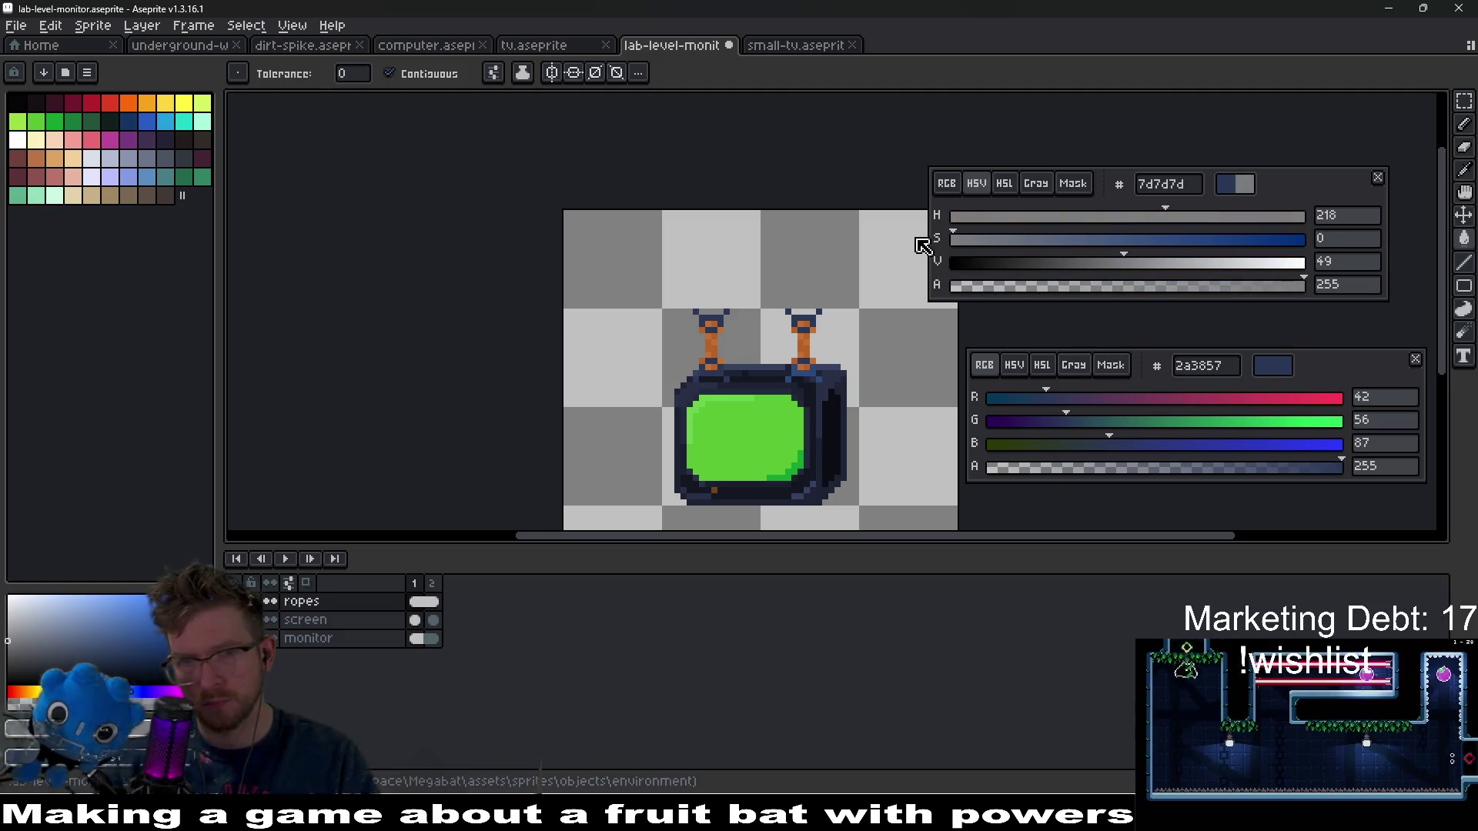
scroll(634, 312, "up", 3)
left_click(634, 312)
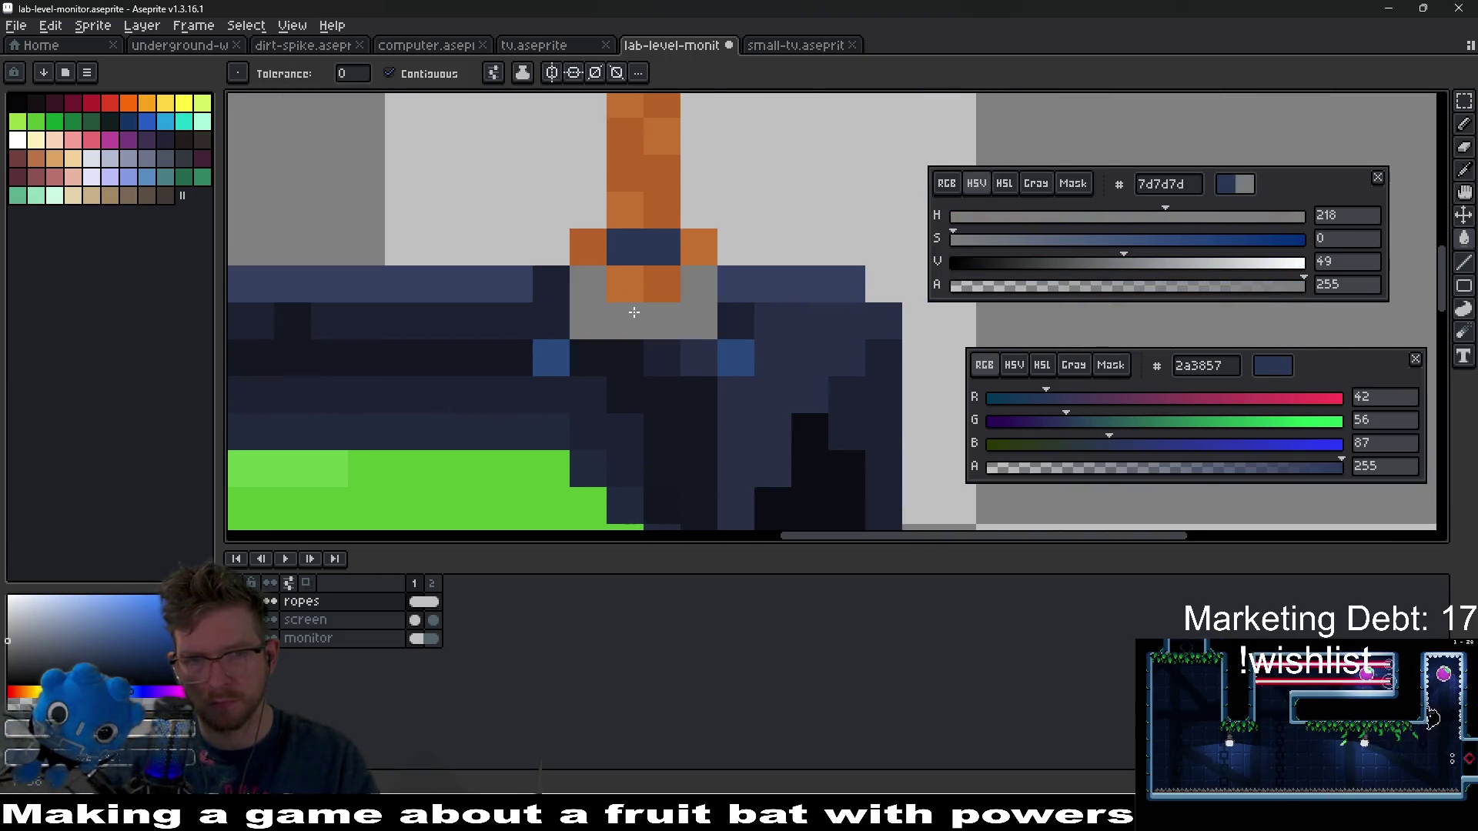
left_click_drag(1072, 261, 1033, 262)
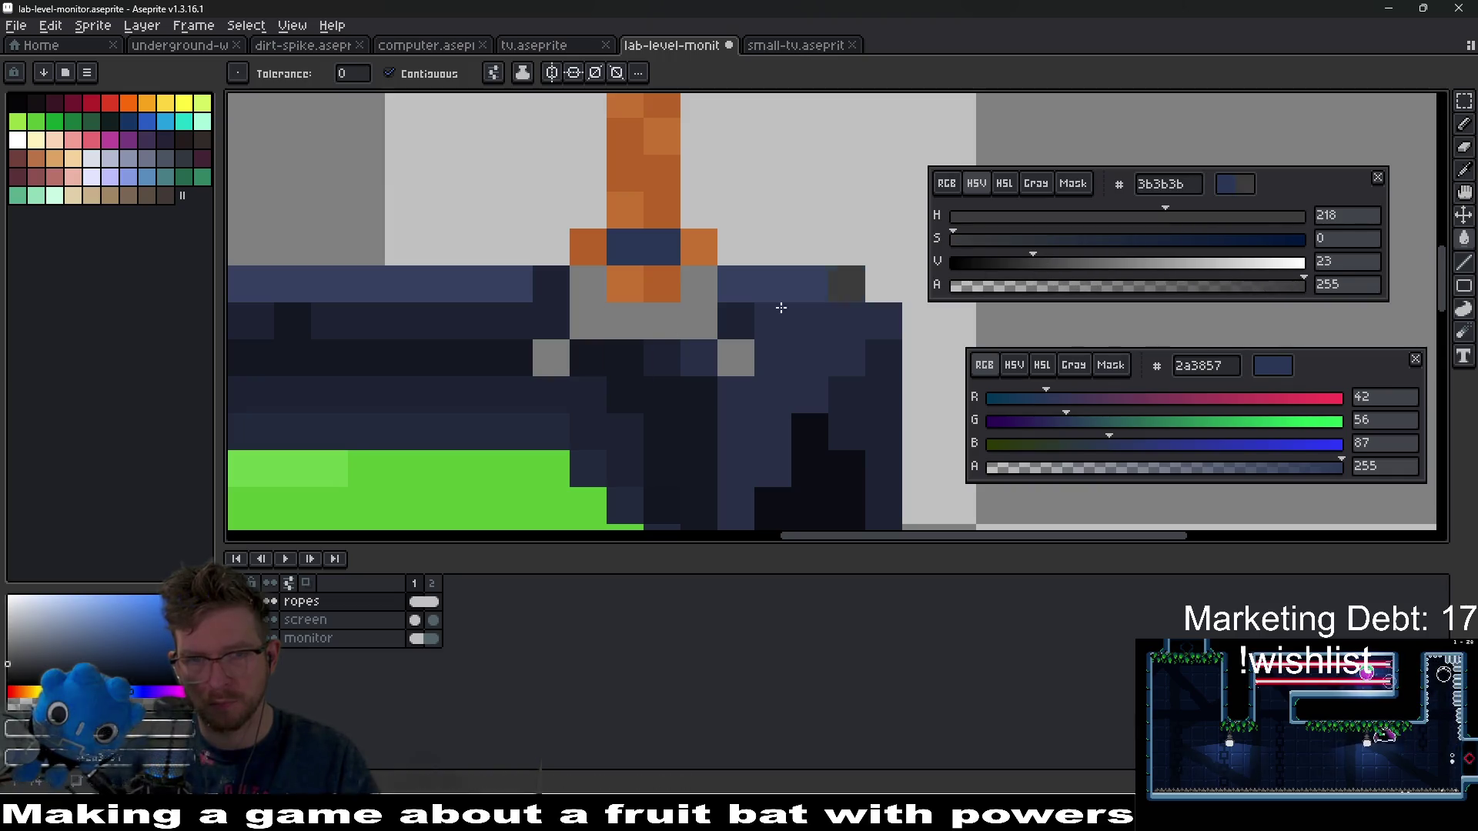
left_click(587, 320)
left_click(559, 361)
left_click(735, 358)
- Fill leftover rope-base pixels and the right rope's top pixels dark grey 3b3b3b
scroll(735, 358, "down", 4)
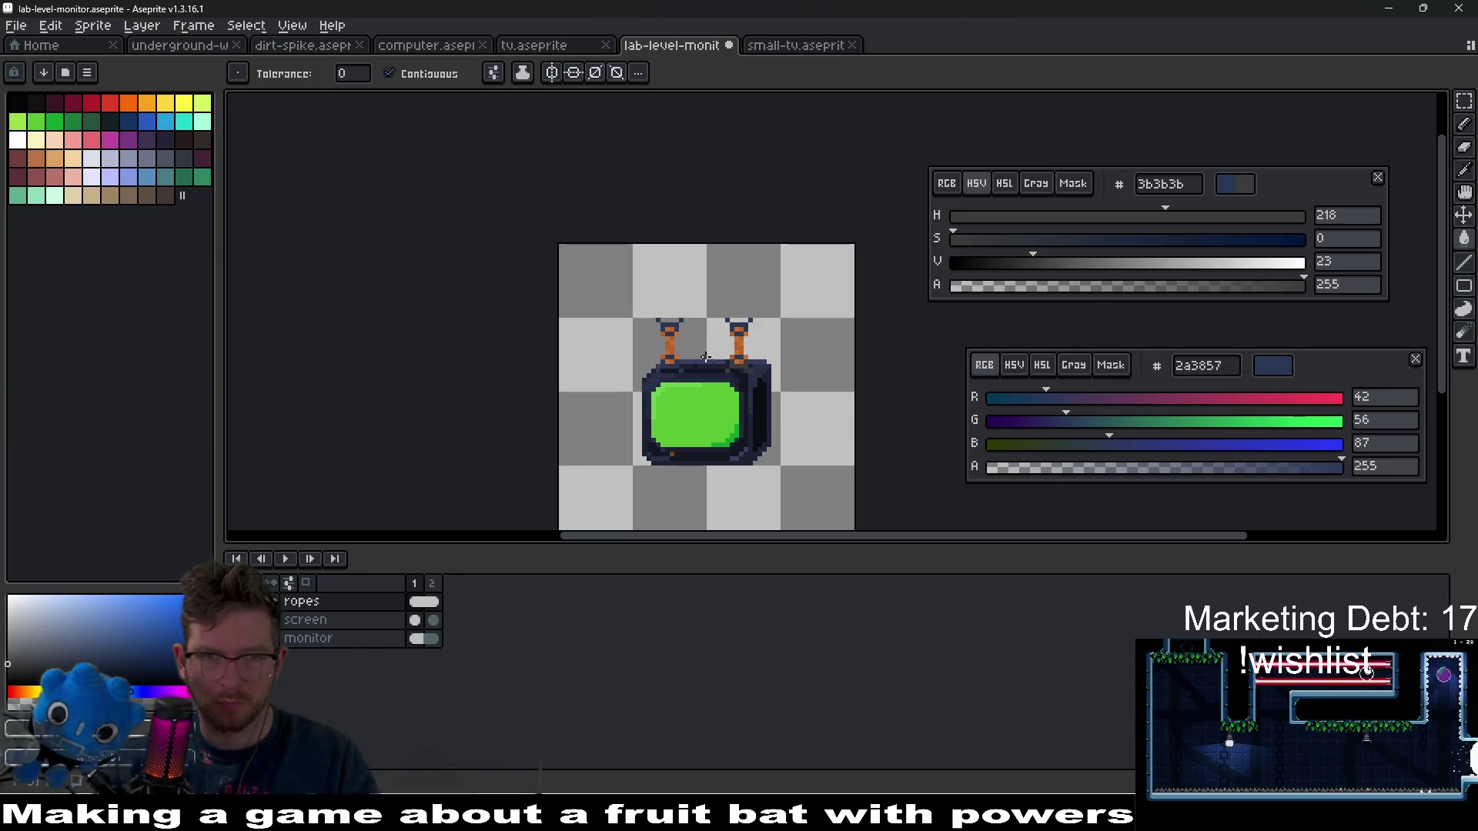
scroll(706, 356, "up", 4)
left_click(644, 427)
scroll(538, 340, "up", 2)
left_click(512, 279)
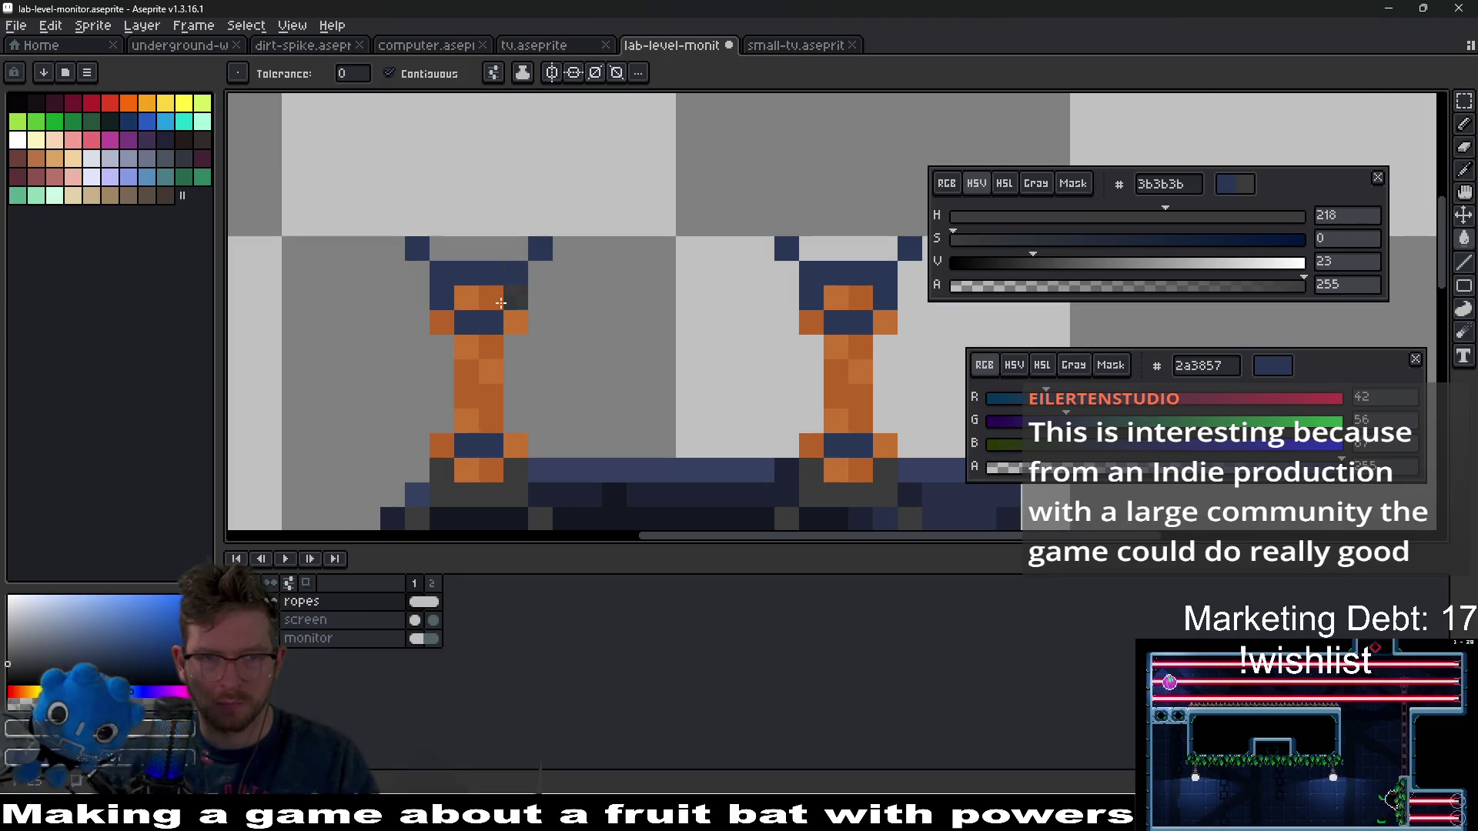
left_click(835, 446)
left_click(849, 323)
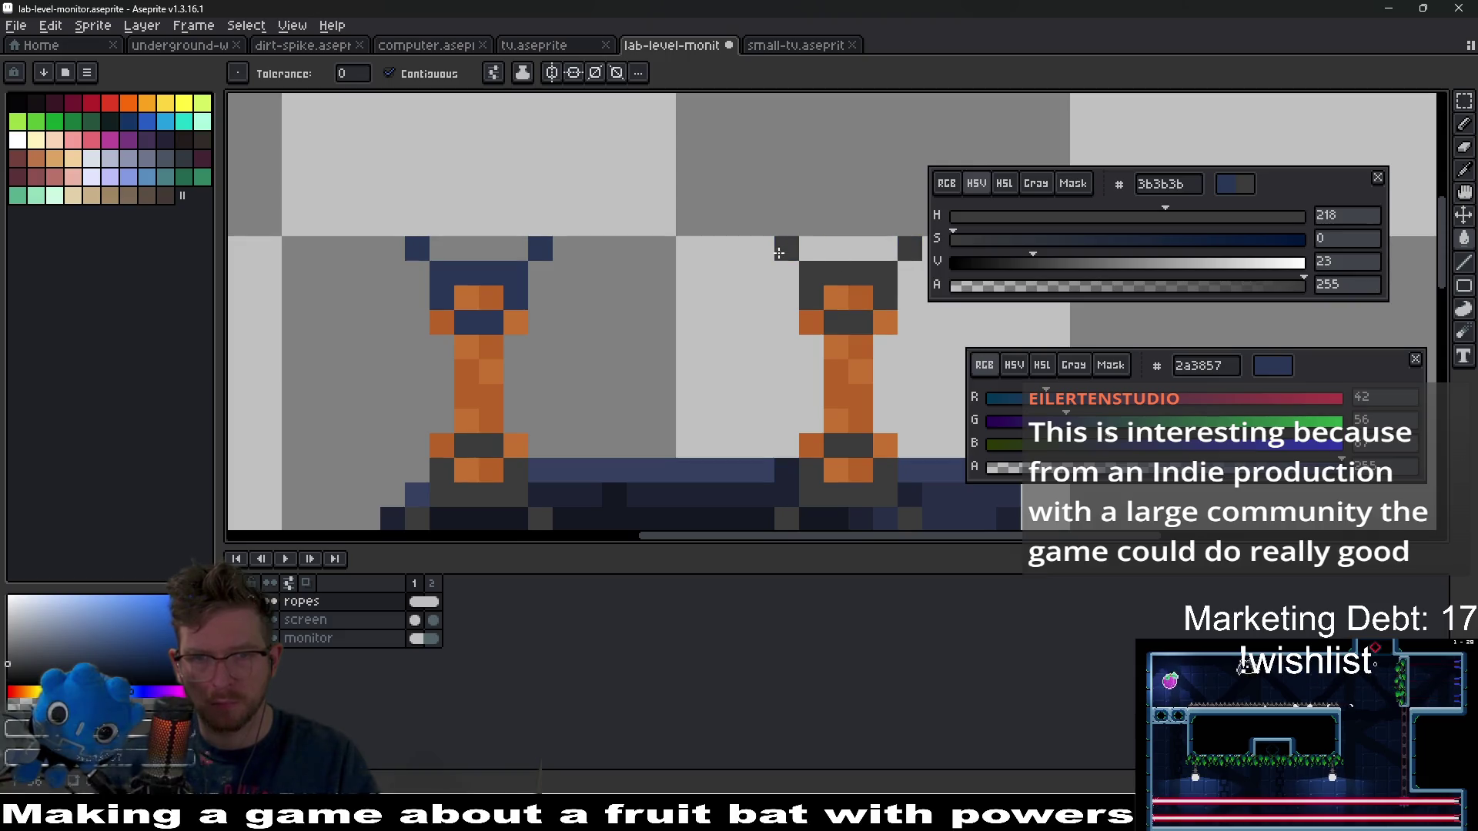
- Turn the left rope's top pixels dark grey and view the whole monitor
left_click(511, 273)
left_click(417, 248)
scroll(757, 346, "down", 5)
scroll(865, 373, "down", 1)
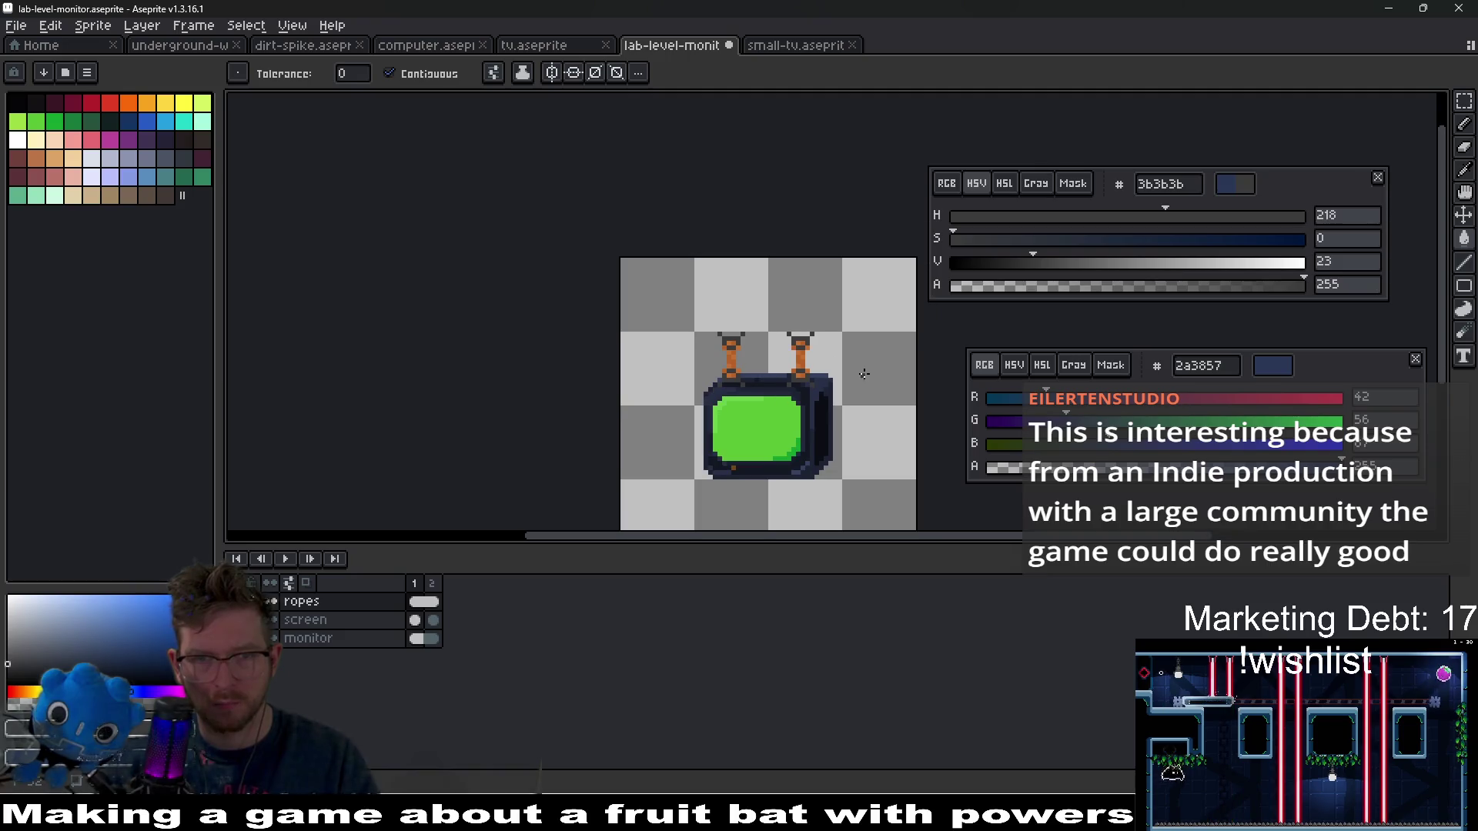
left_click_drag(865, 373, 733, 313)
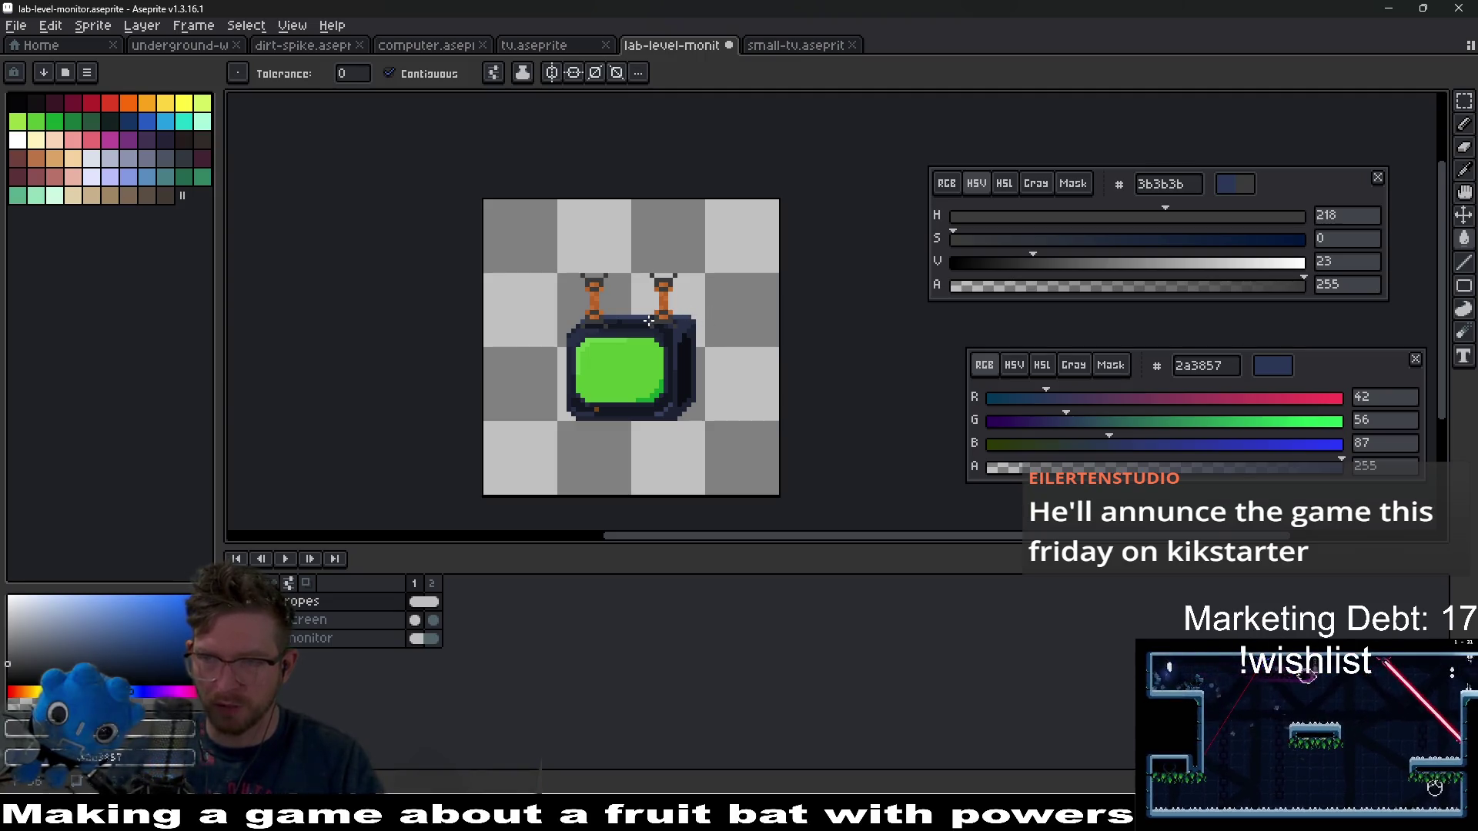
scroll(618, 292, "up", 3)
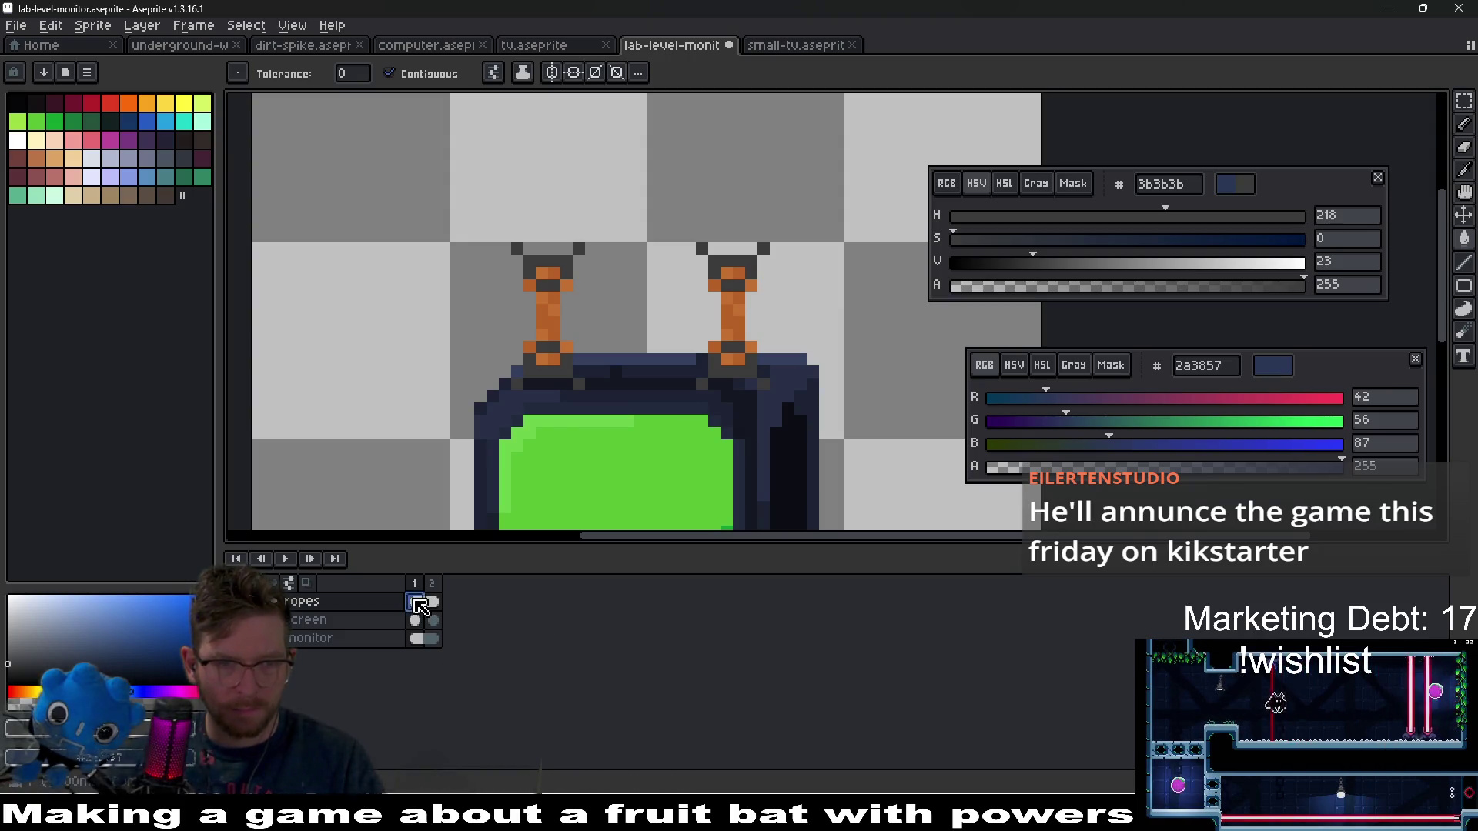
- On the ropes layer, nudge the right rope 2 px left and the left rope 1 px right
left_click(419, 608)
key("m")
left_click_drag(666, 200, 862, 421)
key("Left")
key("Left")
key("Left")
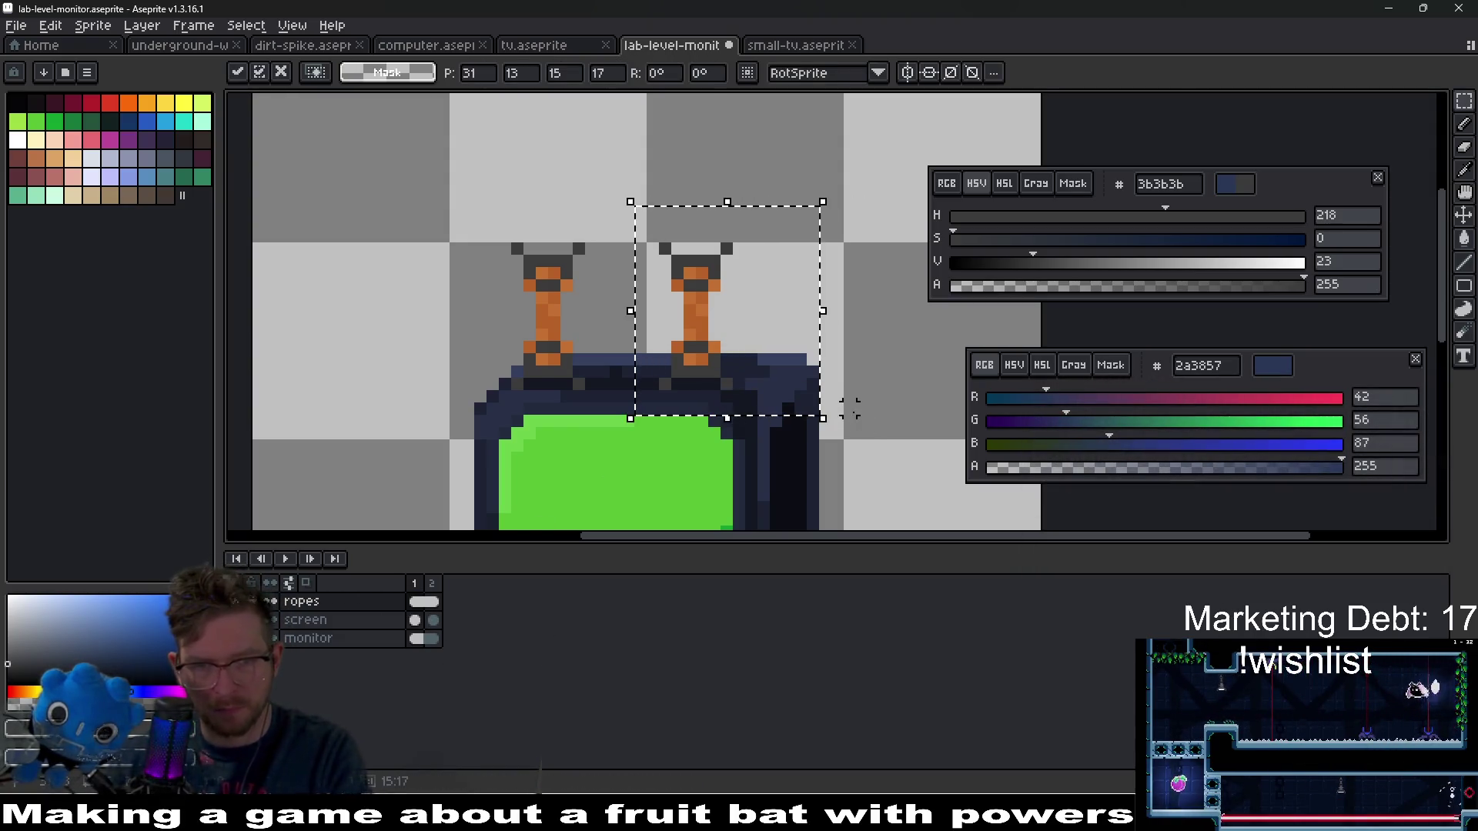
key("Left")
scroll(808, 427, "down", 3)
key("Return")
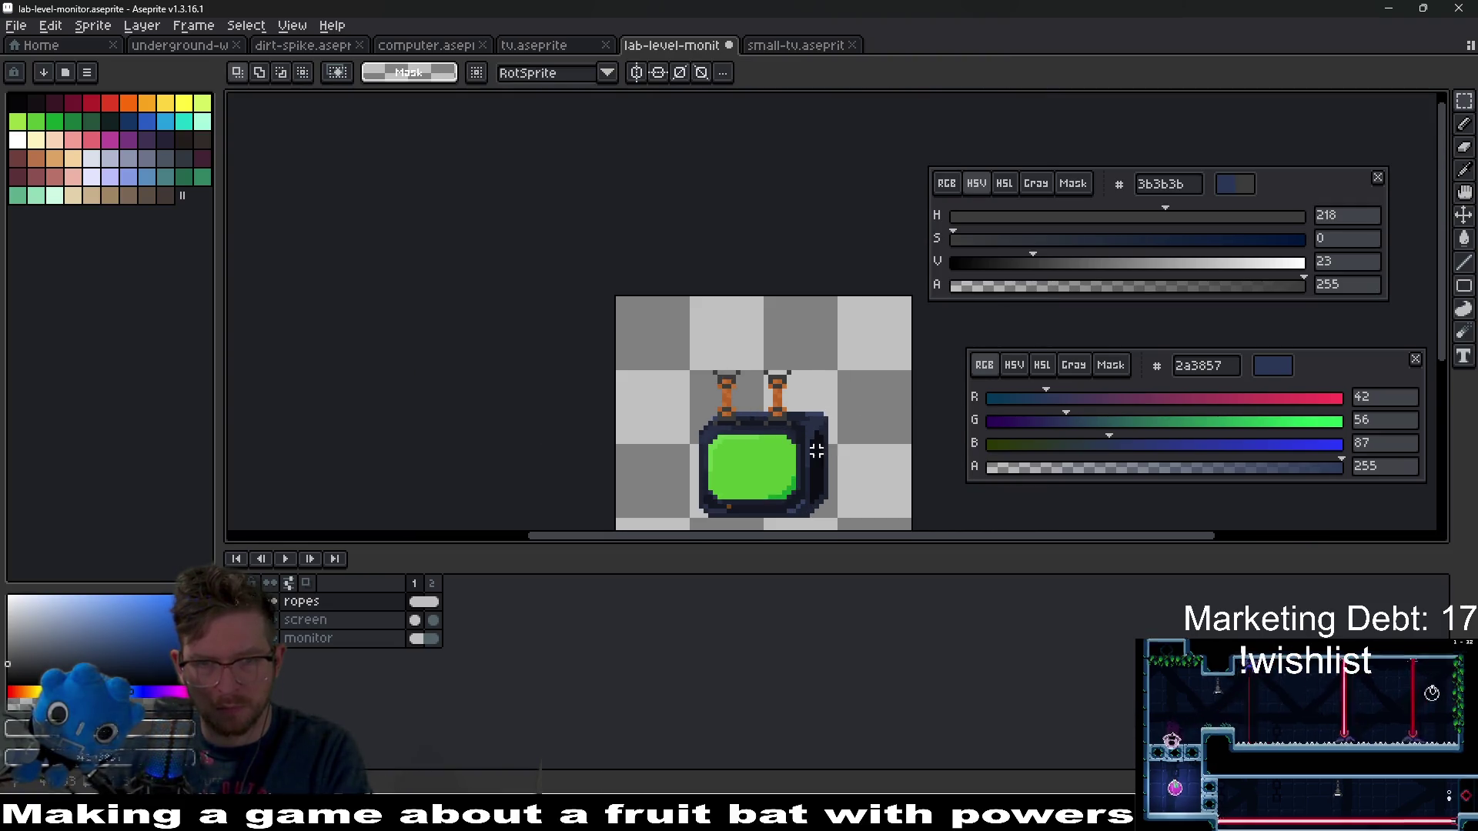
left_click_drag(686, 353, 733, 433)
key("Right")
key("Return")
- Recentre the view on the monitor sprite and trial-select the left antenna area
left_click_drag(834, 471, 820, 395)
scroll(820, 395, "up", 2)
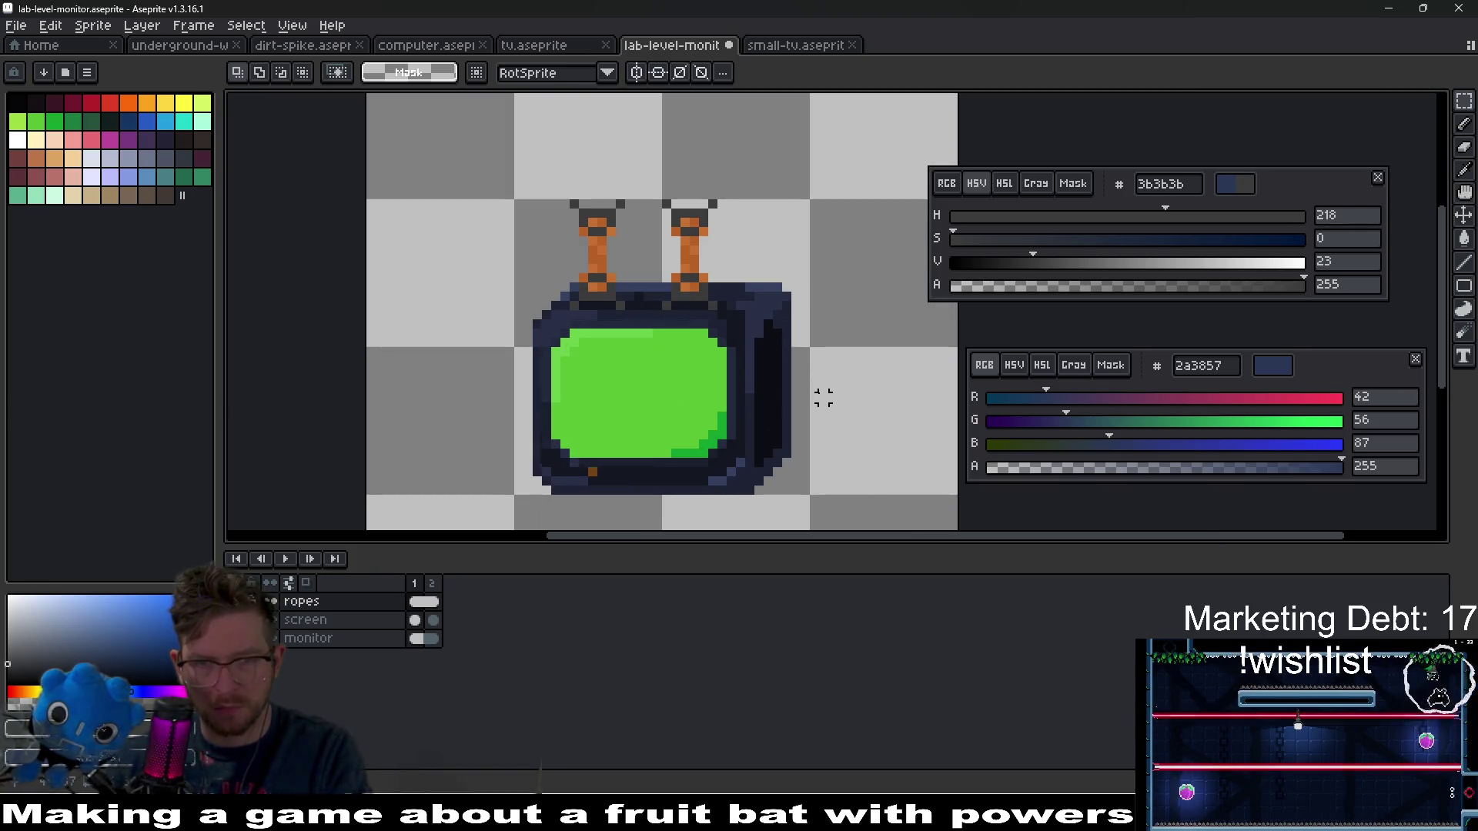
mouse_move(784, 416)
left_mouse_down()
mouse_move(823, 397)
mouse_move(852, 408)
mouse_move(836, 427)
left_mouse_up()
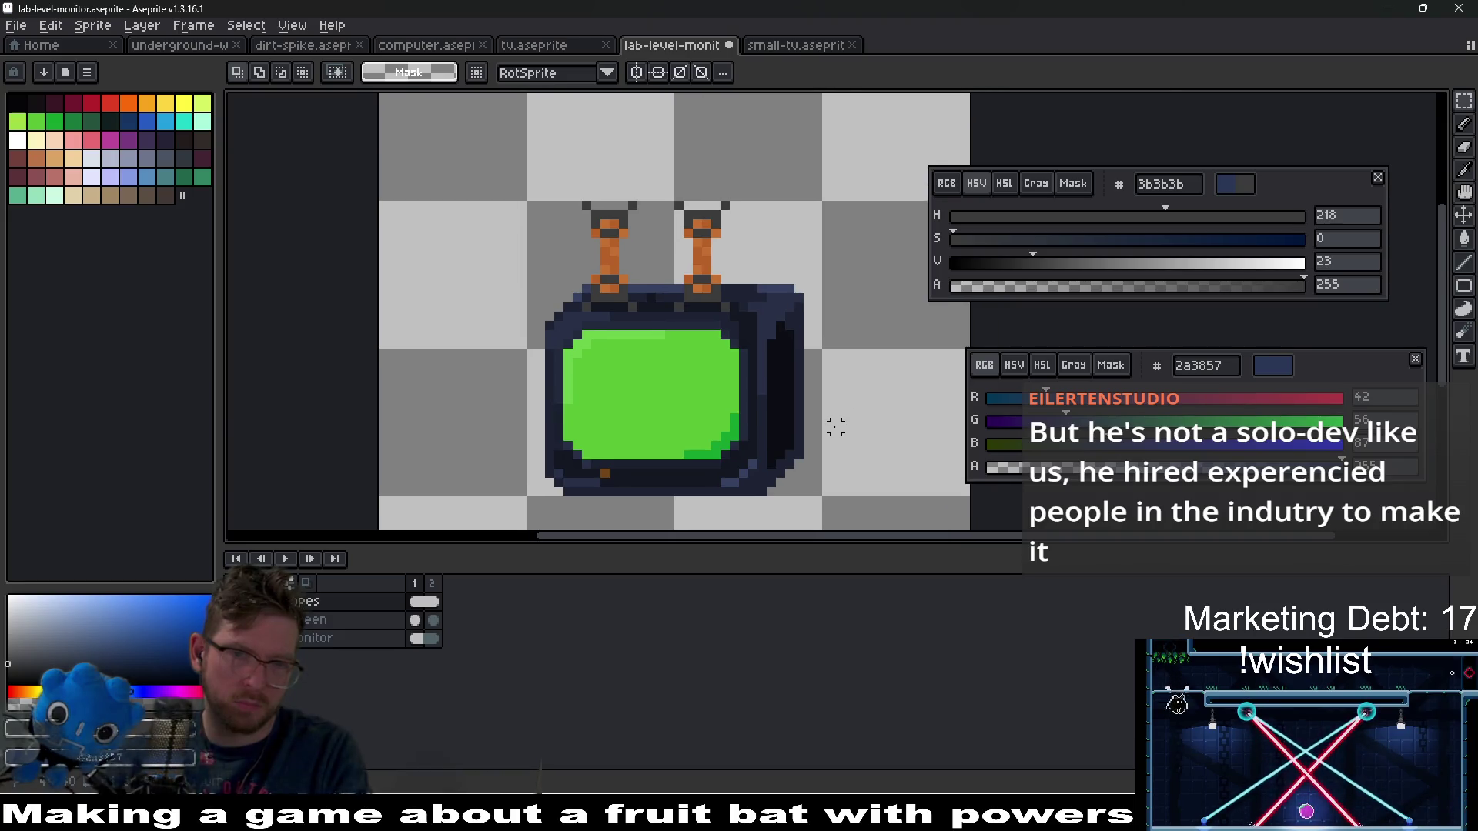
scroll(836, 427, "down", 4)
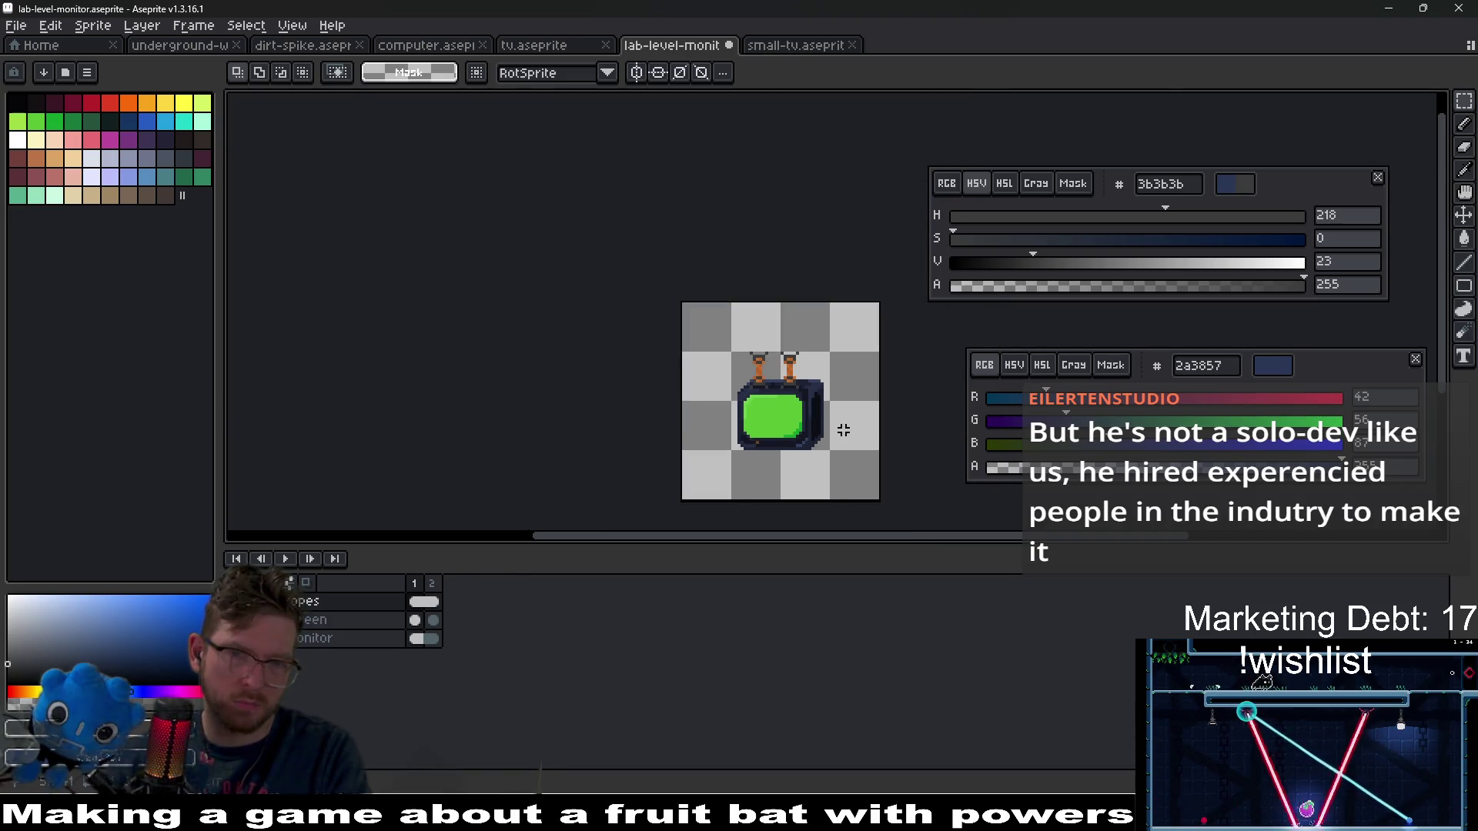
scroll(815, 402, "up", 4)
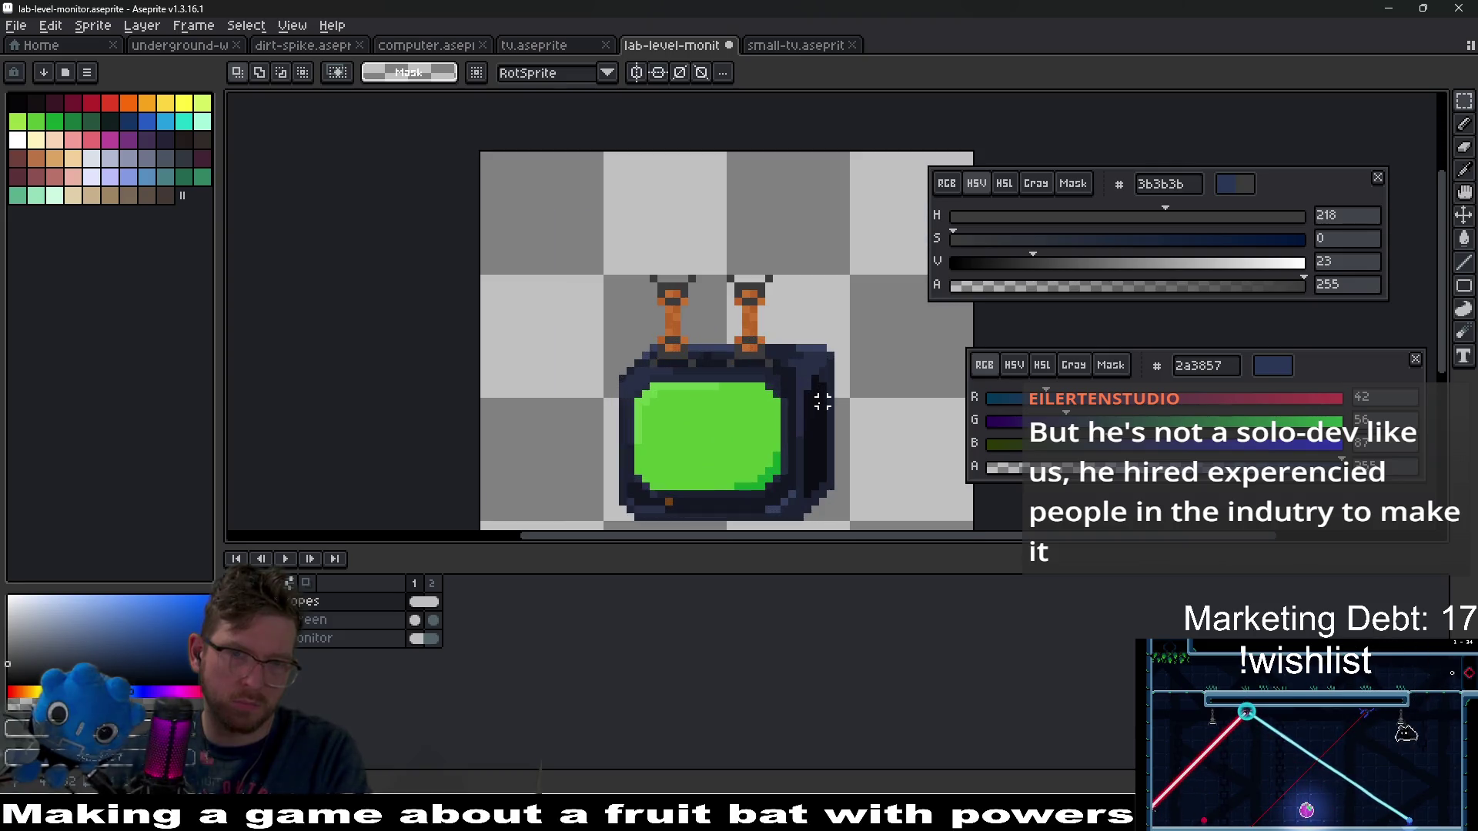
left_click_drag(608, 262, 720, 408)
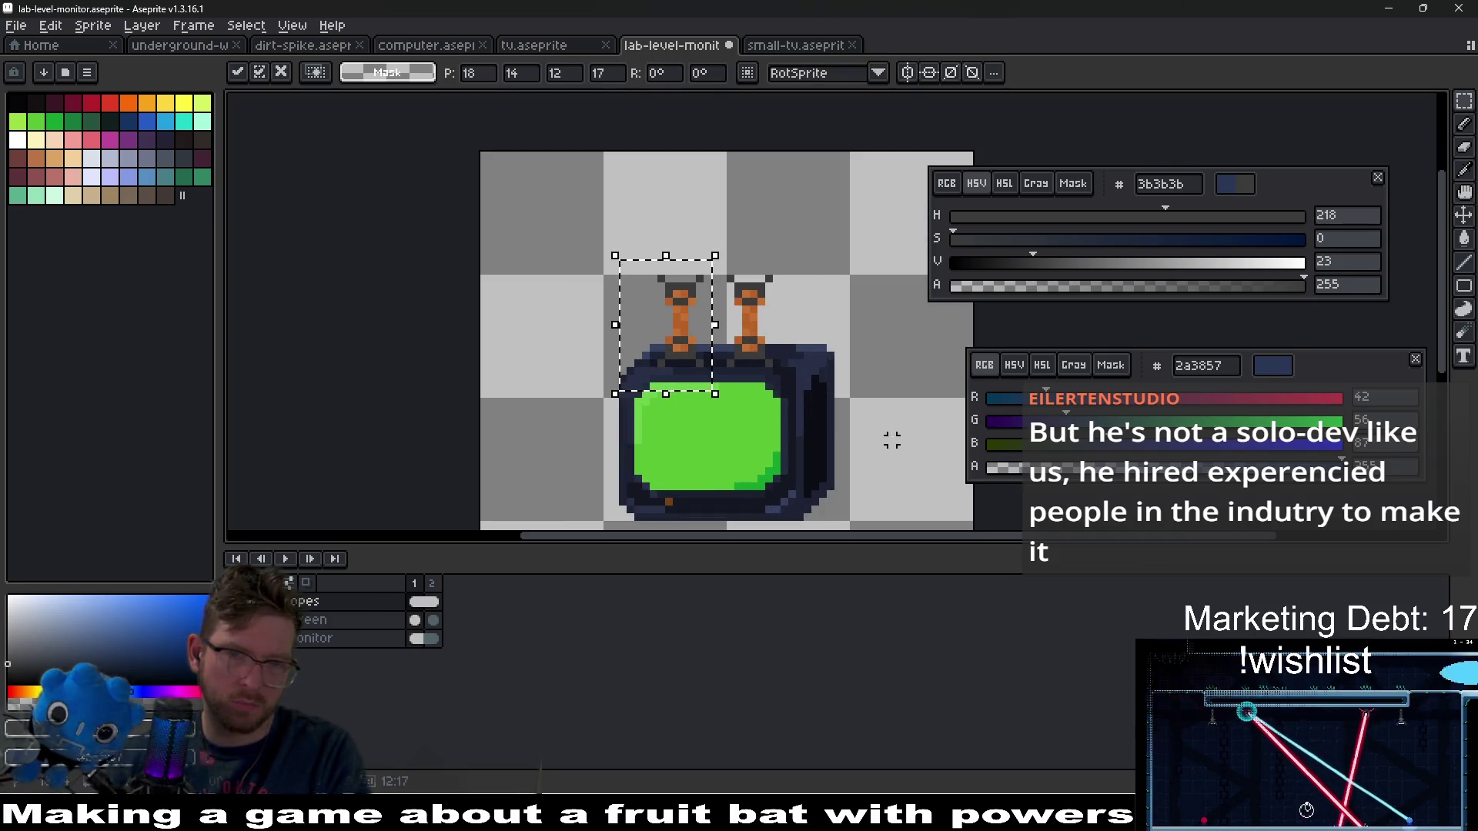
key("ctrl+d")
scroll(863, 429, "down", 4)
scroll(863, 430, "down", 2)
scroll(841, 425, "up", 4)
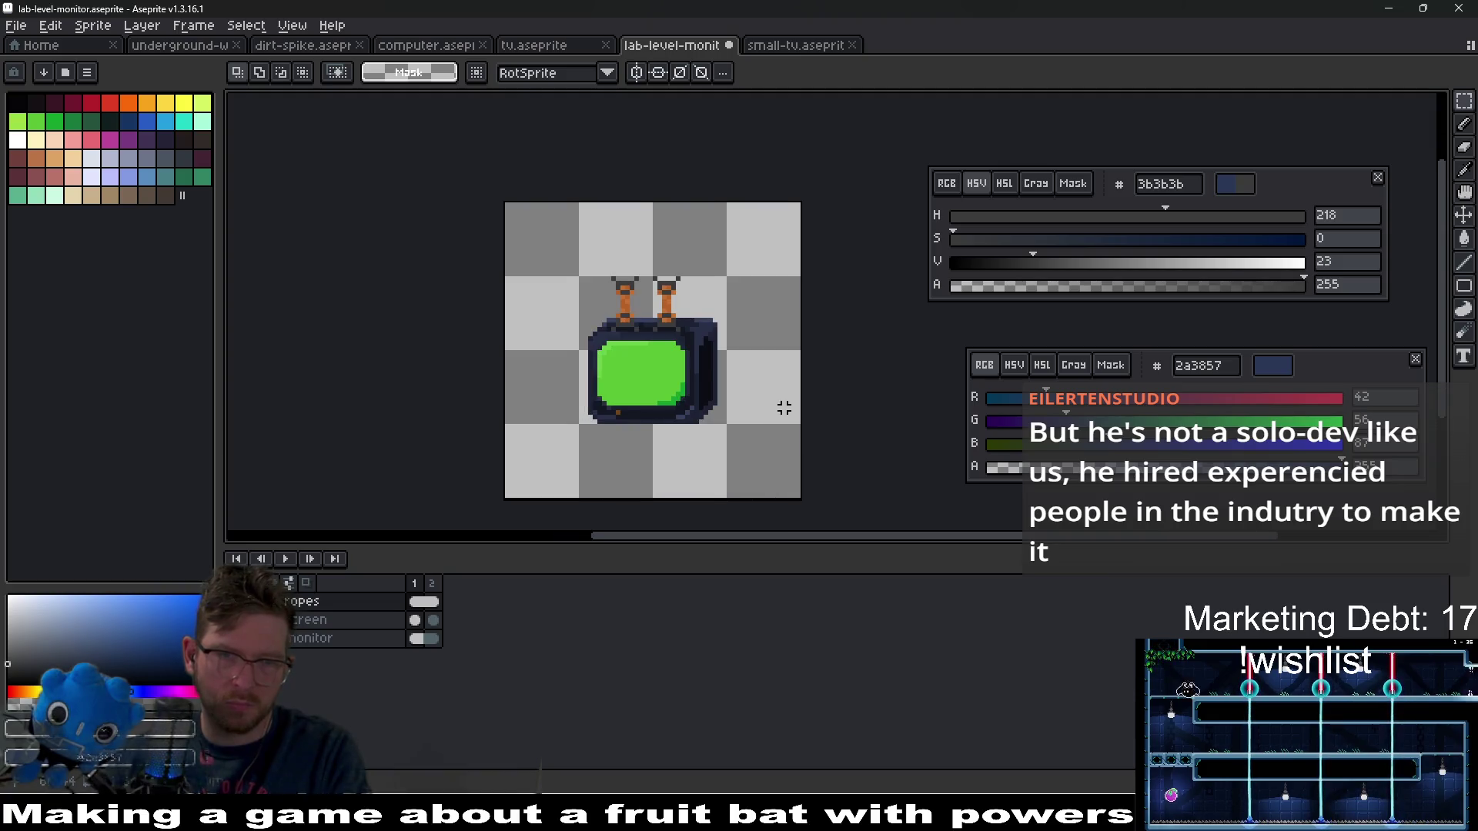
- Select the left antenna, start a move transform on it, then drop the selection
left_click_drag(720, 337, 721, 338)
scroll(721, 339, "up", 3)
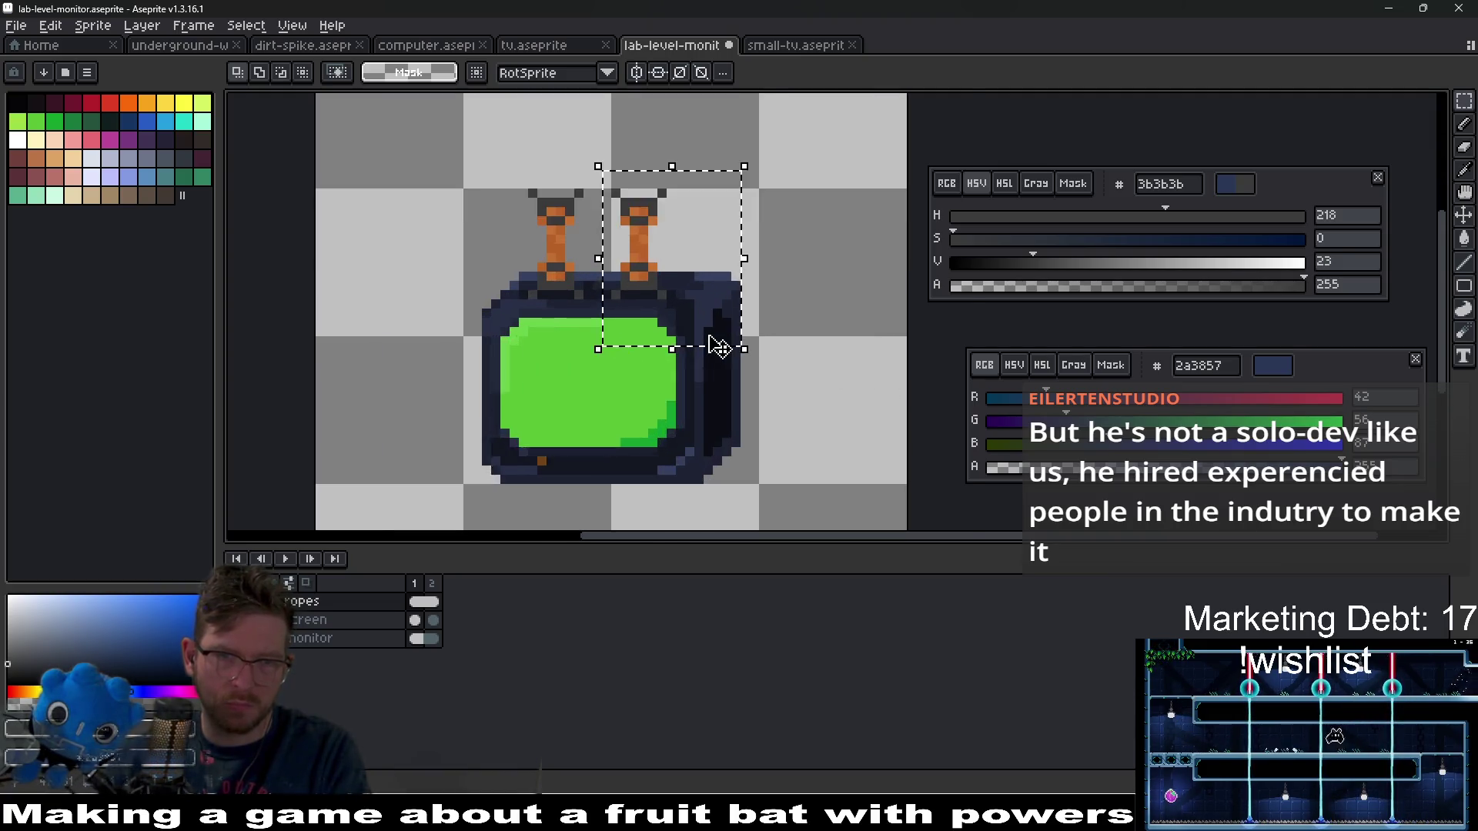
key("ctrl+t")
scroll(758, 373, "down", 3)
key("ctrl+d")
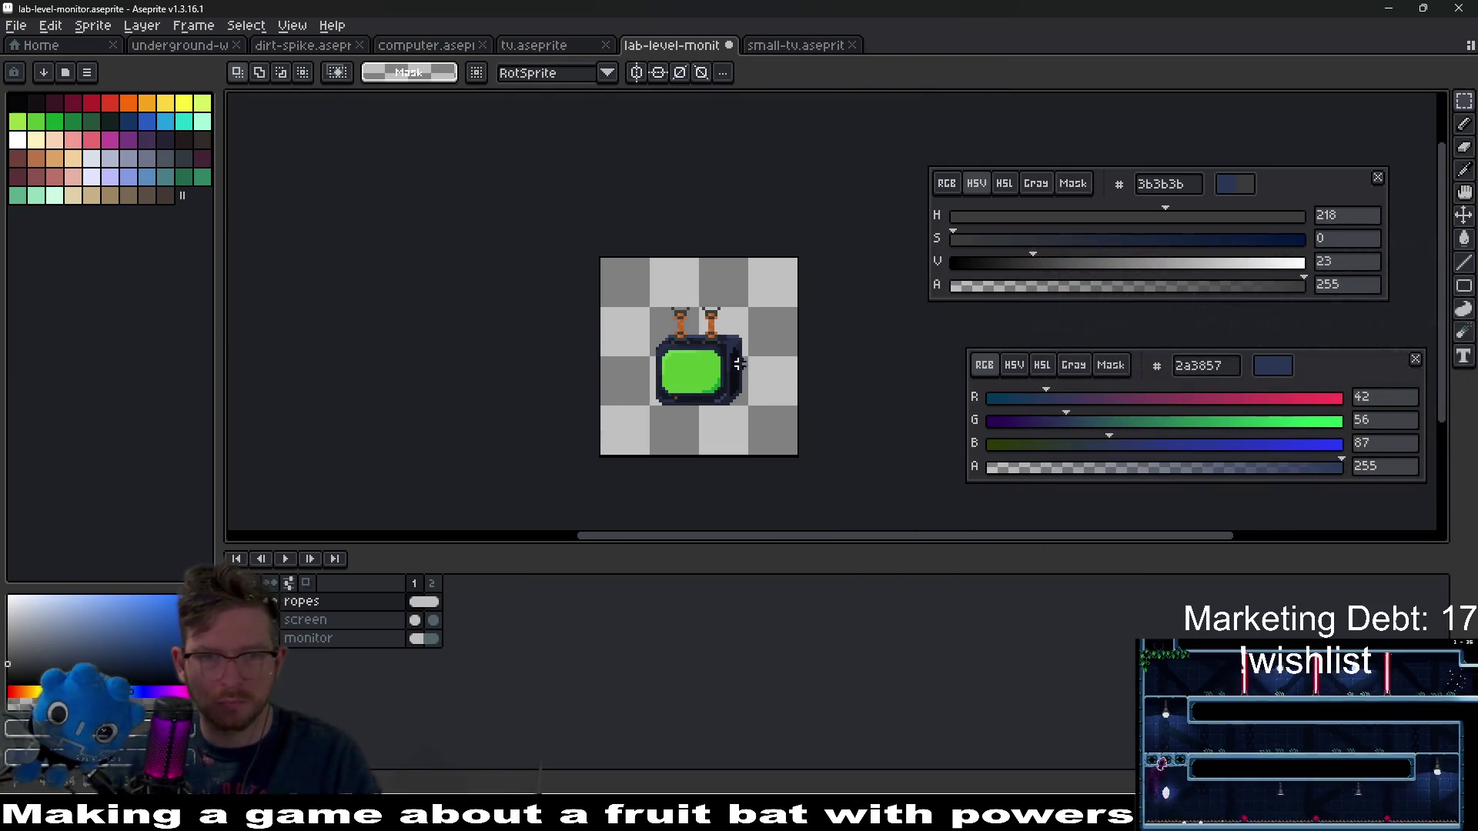
scroll(756, 361, "up", 2)
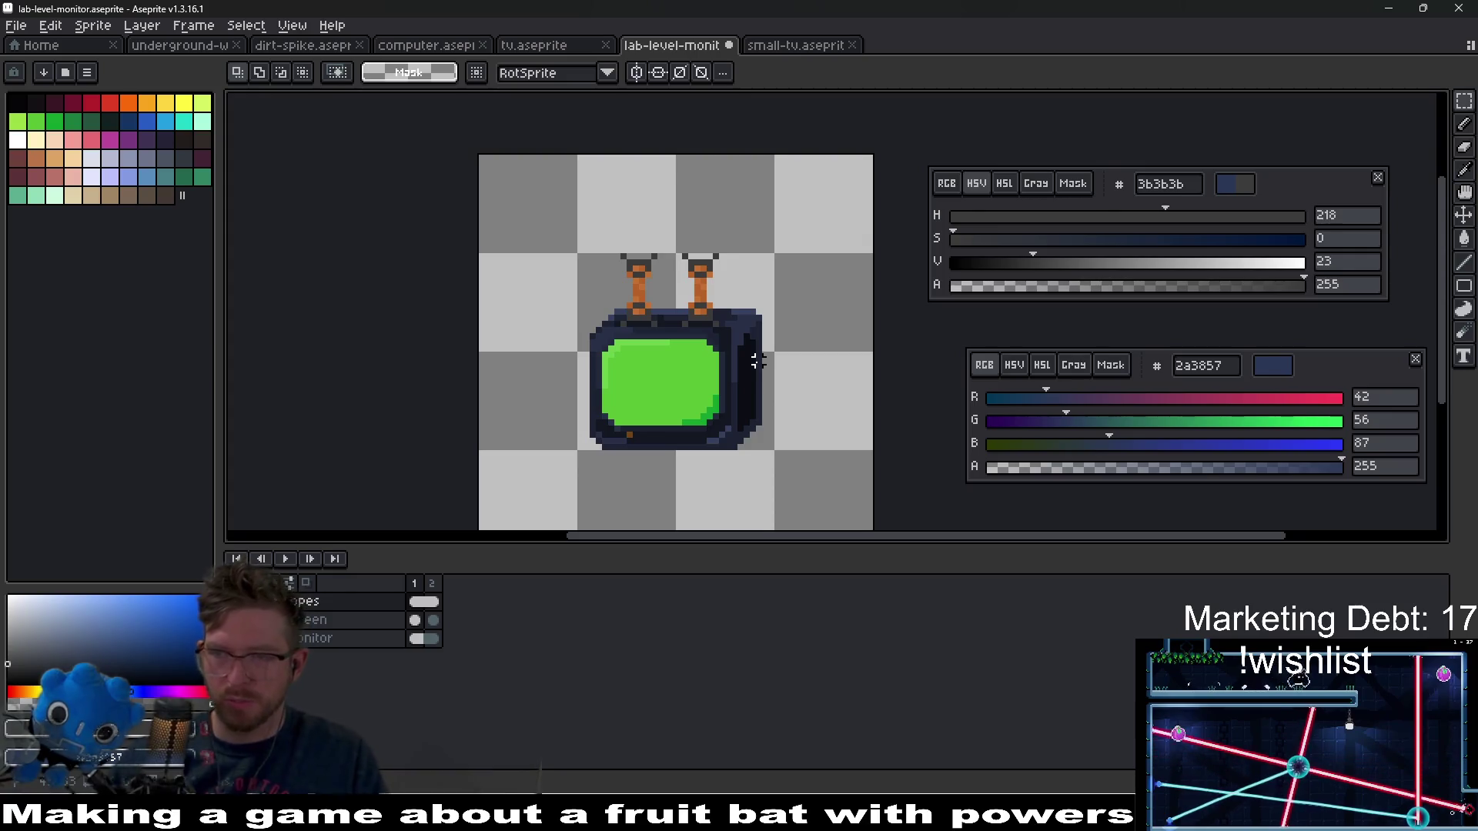
scroll(695, 322, "up", 2)
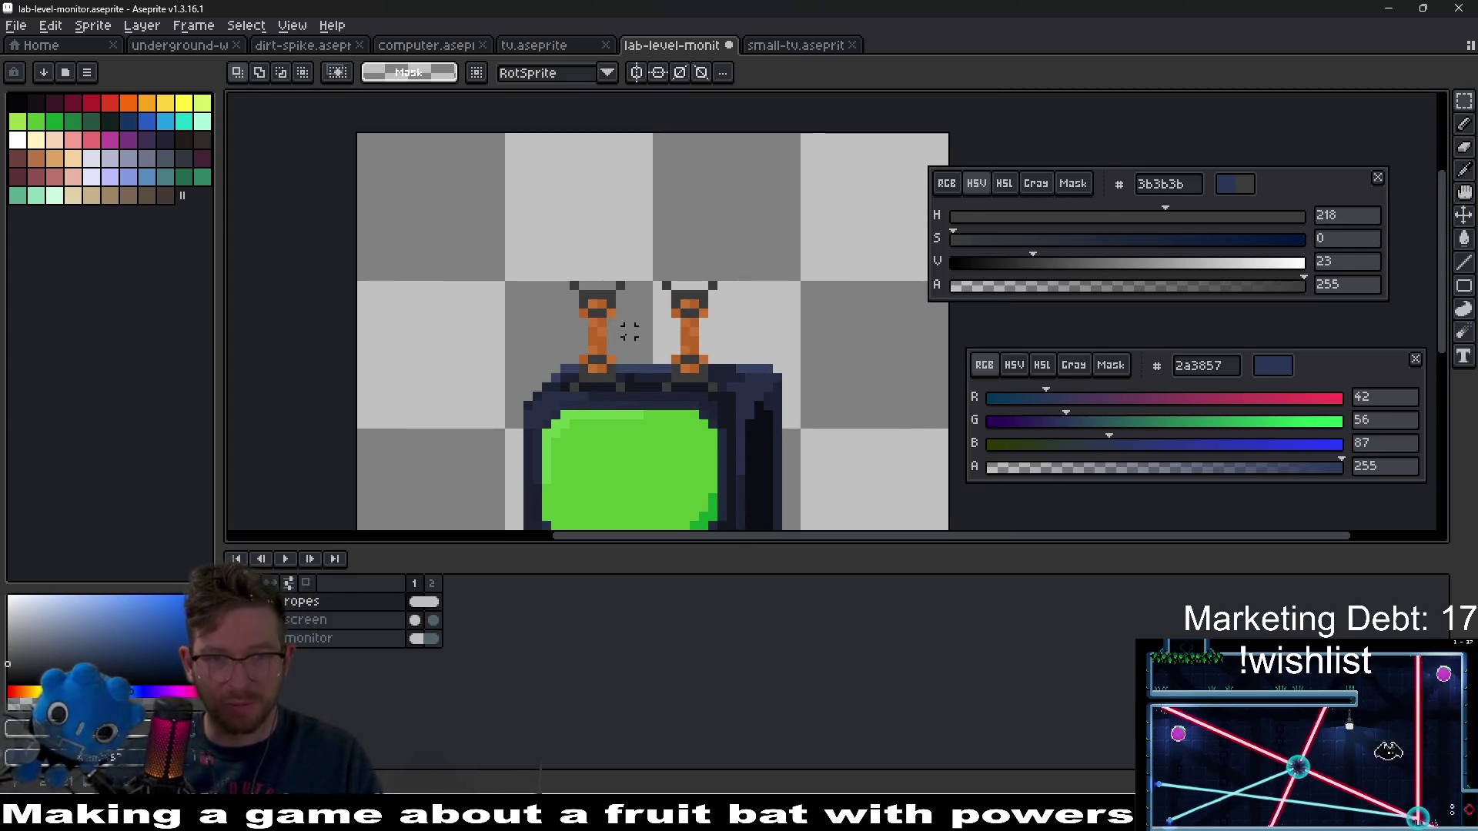
scroll(768, 406, "down", 2)
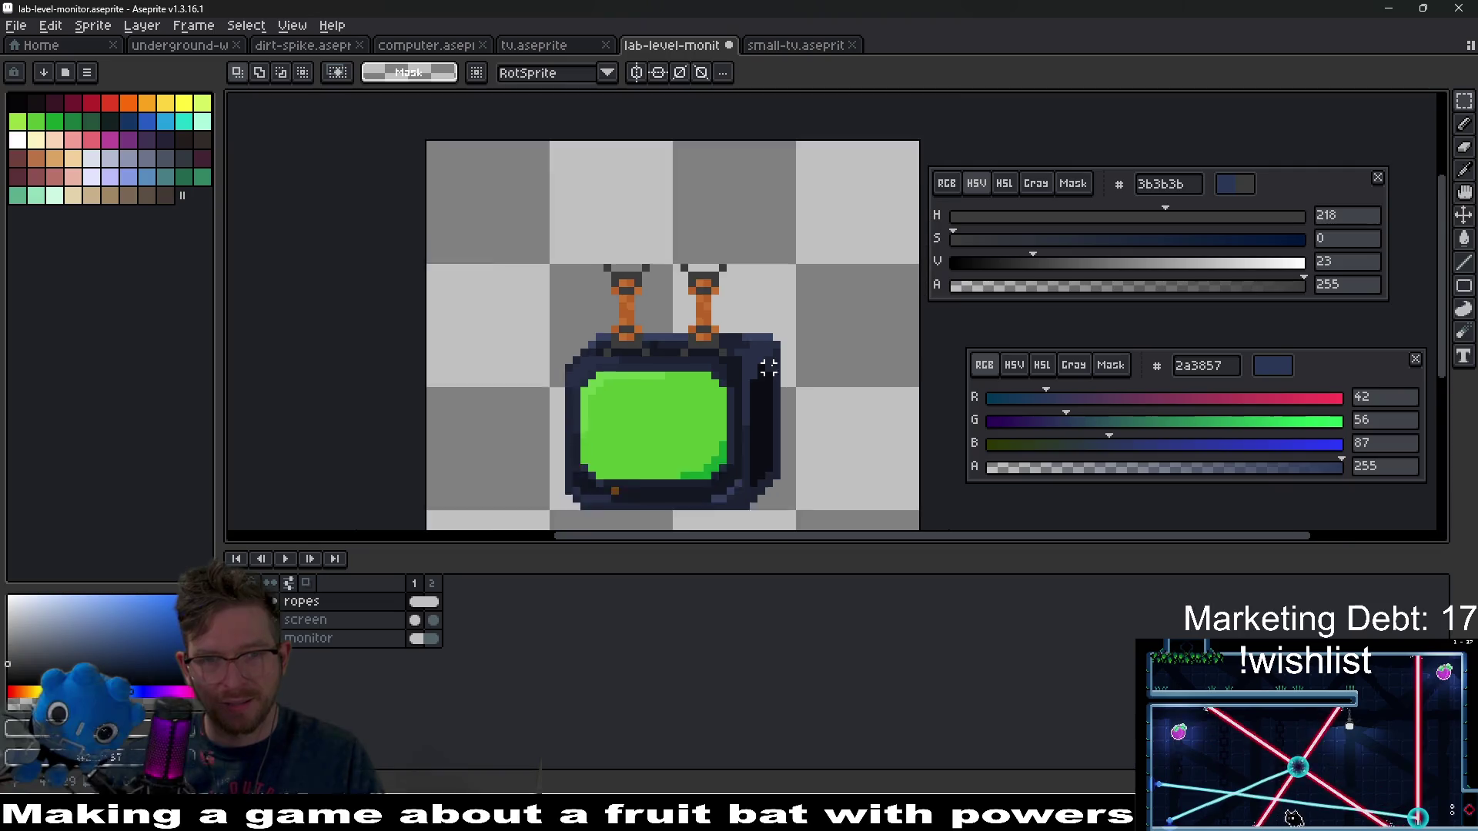
- Shift the ropes above the monitor slightly left and nudge the right rope 1 px left
left_click_drag(608, 261, 713, 377)
left_click_drag(722, 309, 716, 308)
key("ctrl+d")
scroll(716, 308, "up", 1)
left_click_drag(677, 248, 755, 385)
key("Left")
key("ctrl+d")
scroll(825, 405, "down", 1)
scroll(825, 406, "down", 3)
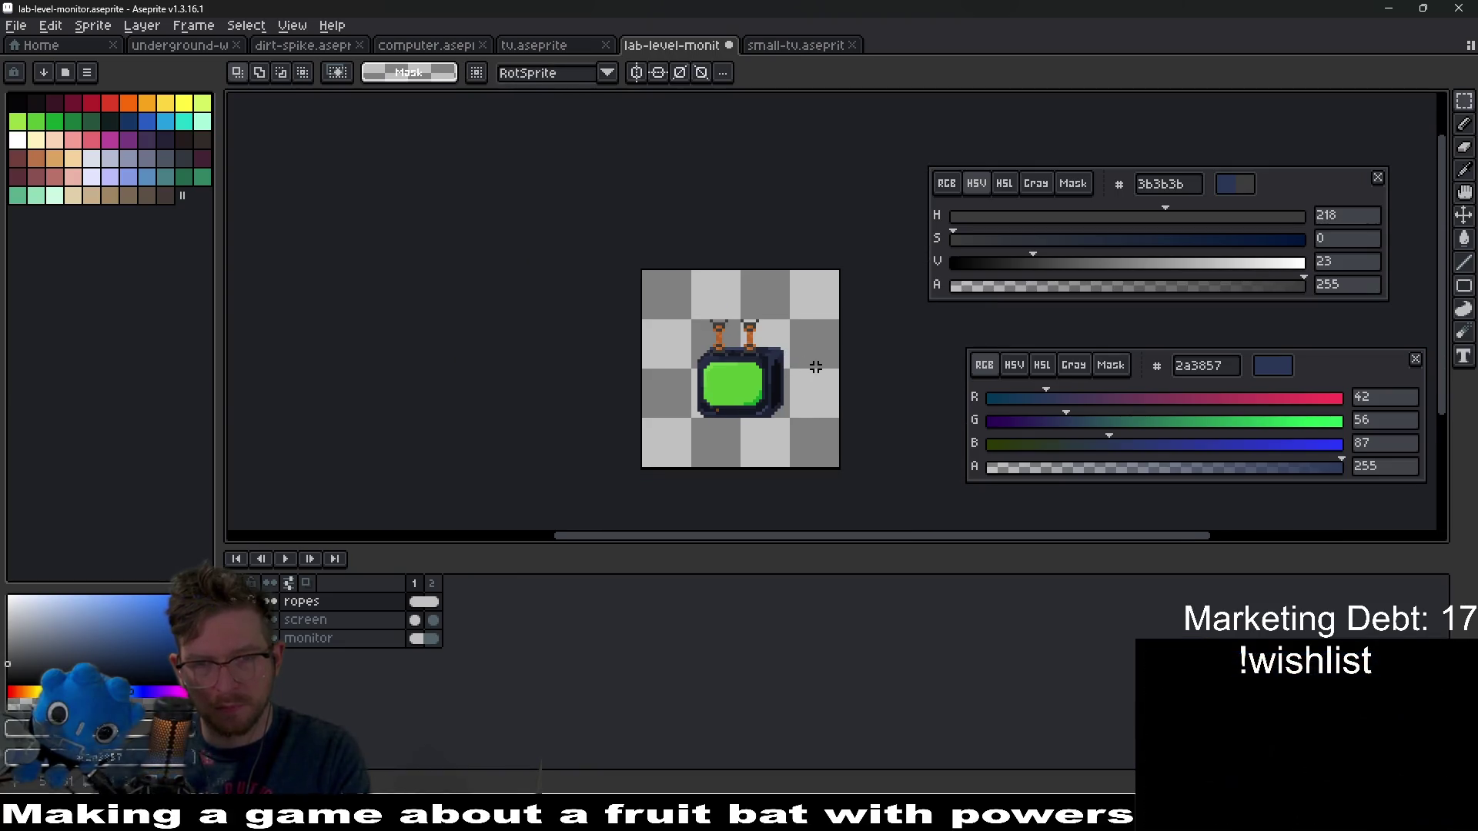
scroll(774, 360, "up", 2)
- Shift the right rope and monitor top 2 px to the right
left_click_drag(760, 329, 809, 377)
key("Right")
key("Right")
key("Right")
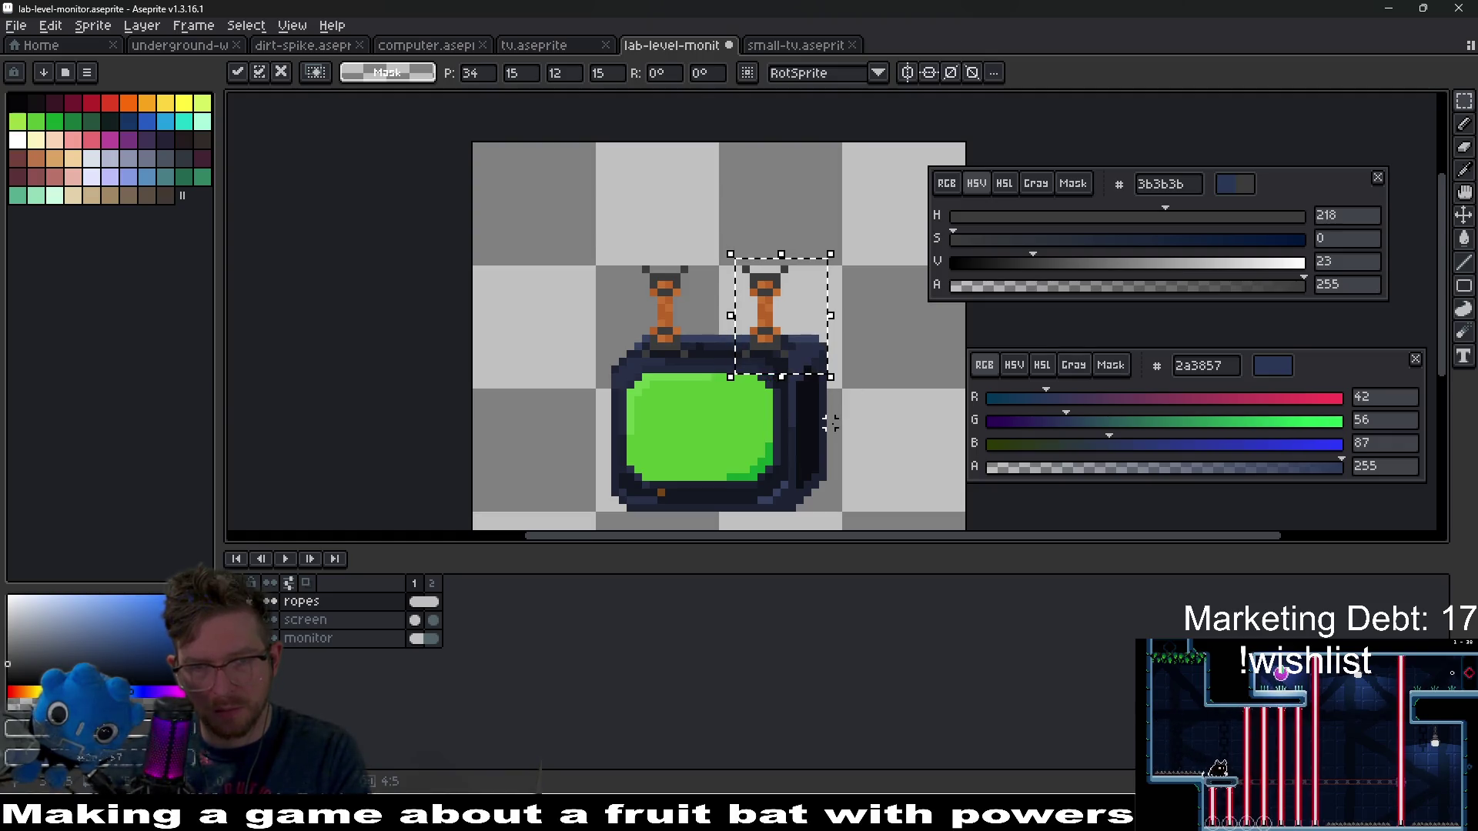
key("Right")
key("ctrl+d")
scroll(822, 431, "down", 4)
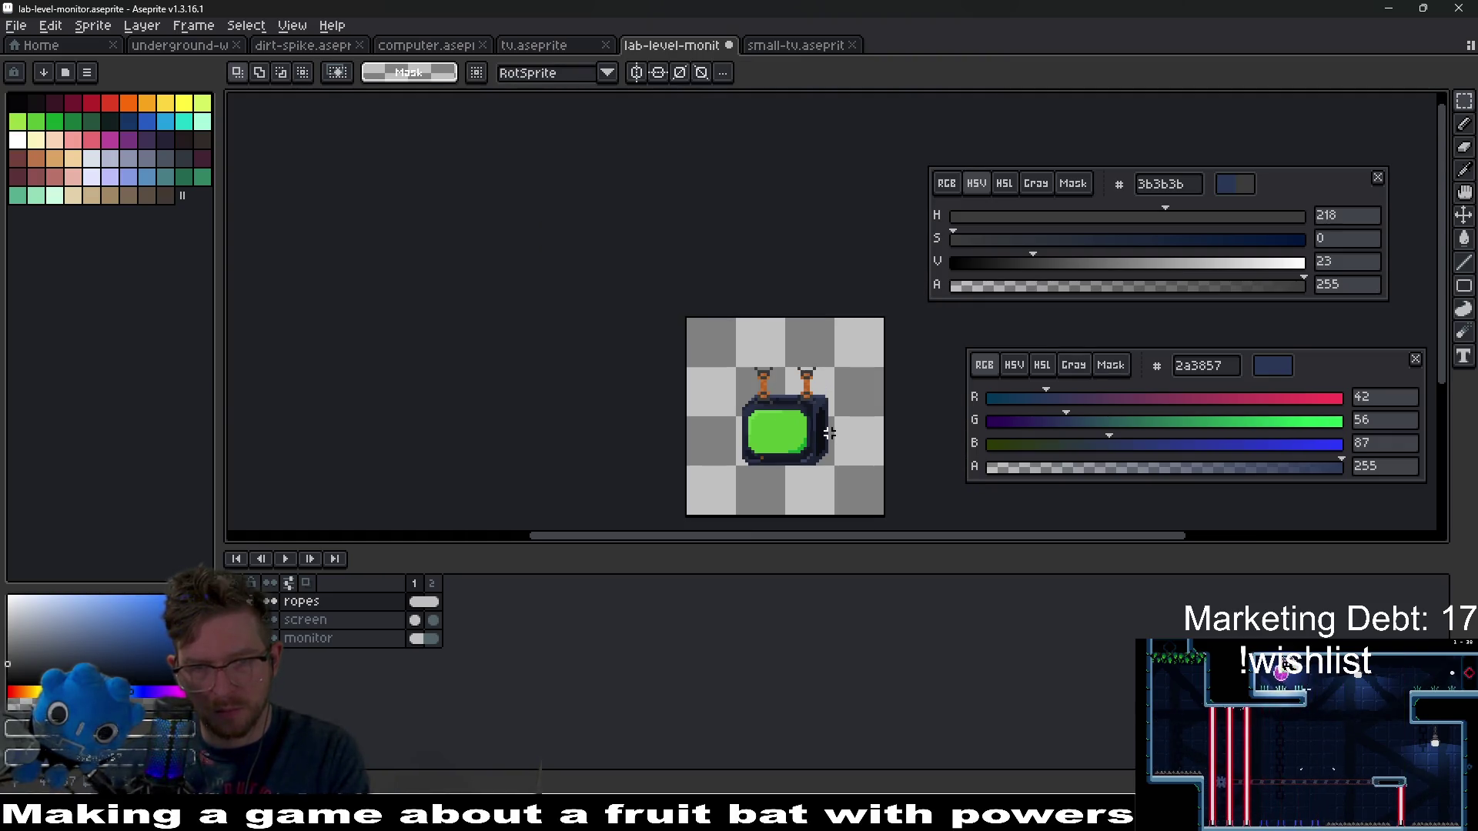
left_click_drag(819, 413, 781, 365)
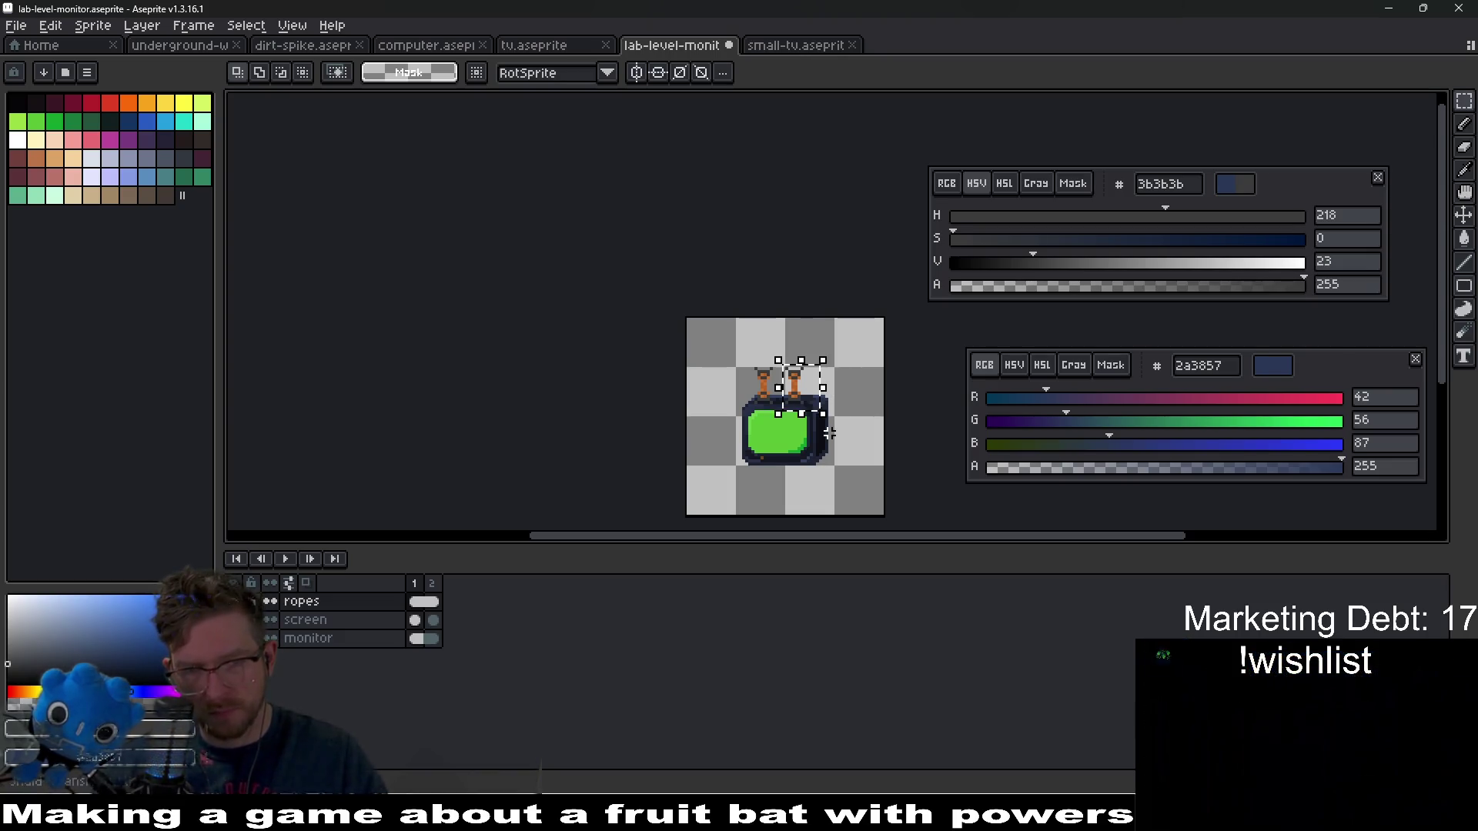
scroll(832, 405, "up", 4)
scroll(865, 393, "down", 2)
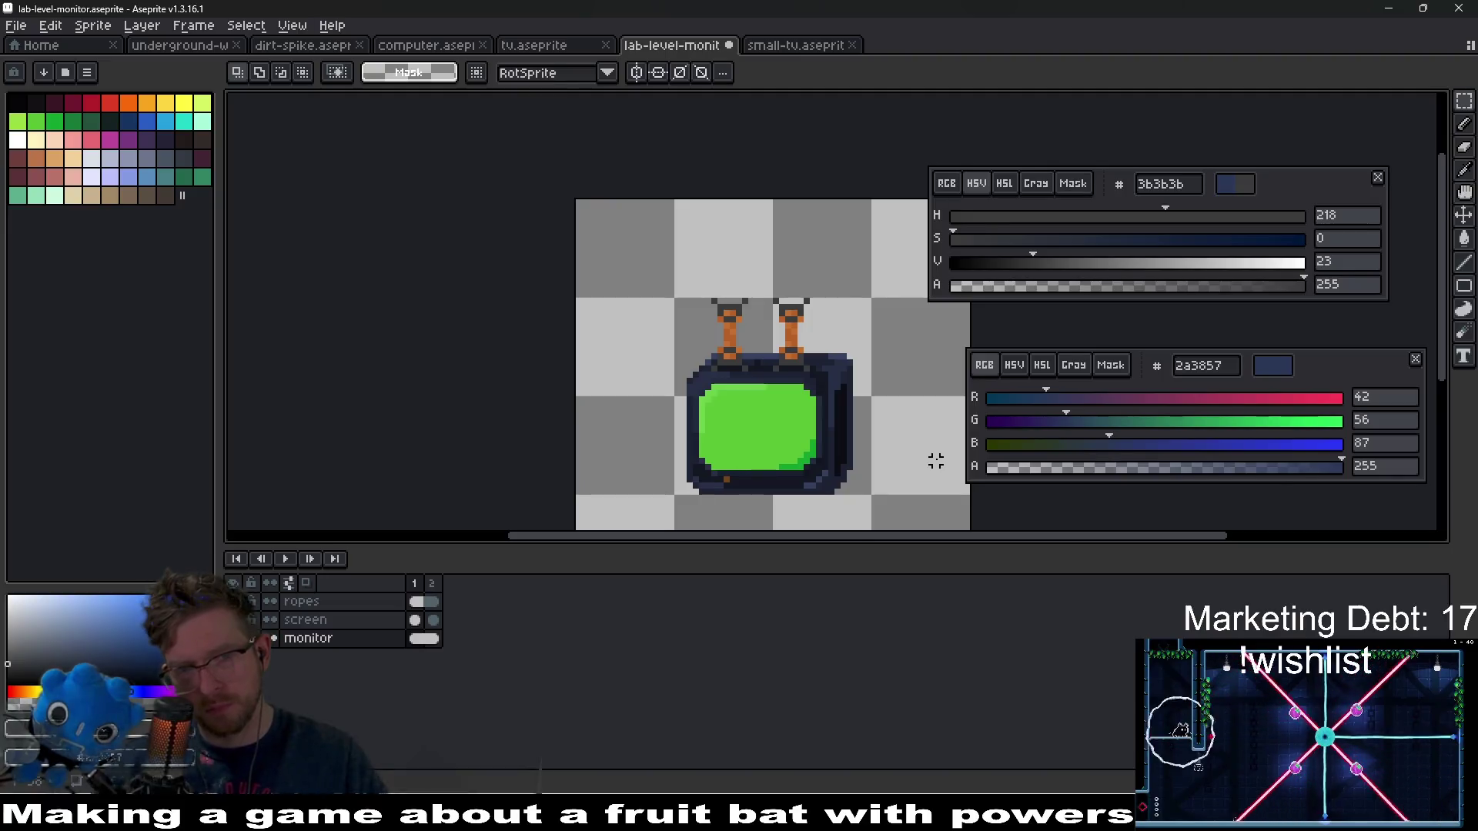
- Move the monitor's right side 1 px right and the right rope further right
left_click_drag(831, 333, 923, 511)
key("Right")
key("ctrl+d")
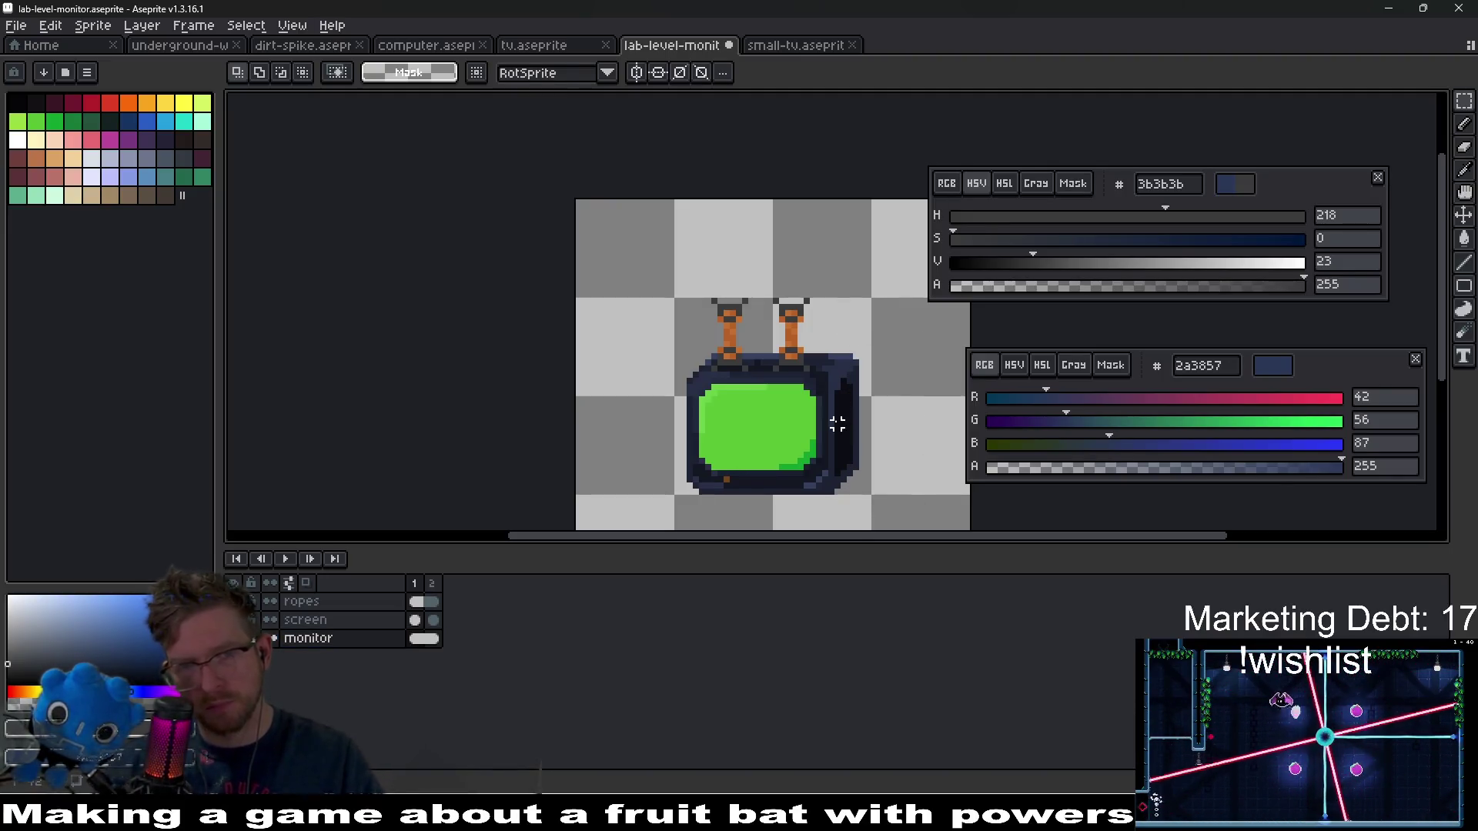
key("alt+Up")
key("alt+Up")
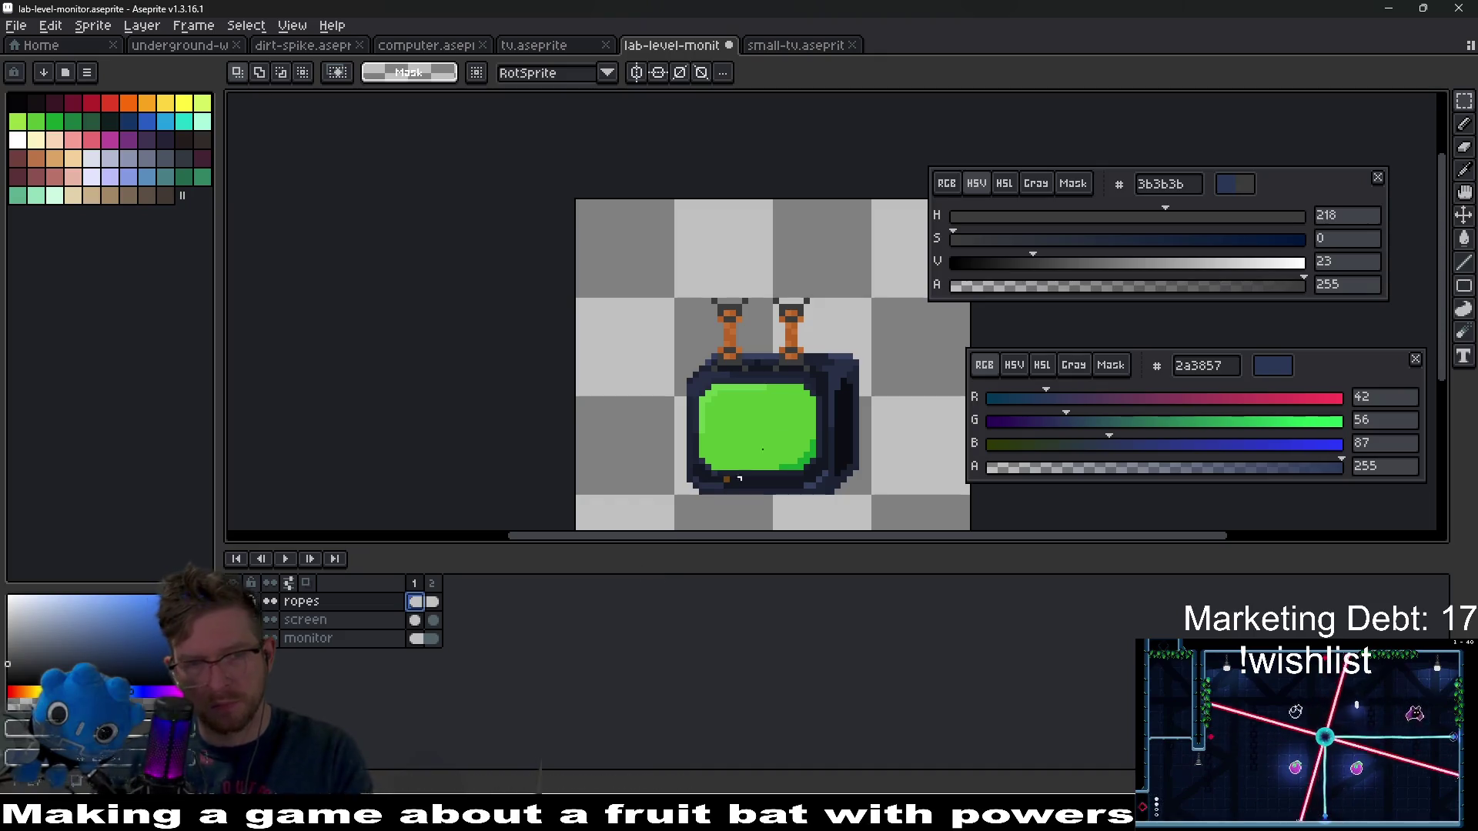
left_click_drag(821, 349, 827, 349)
key("ctrl+d")
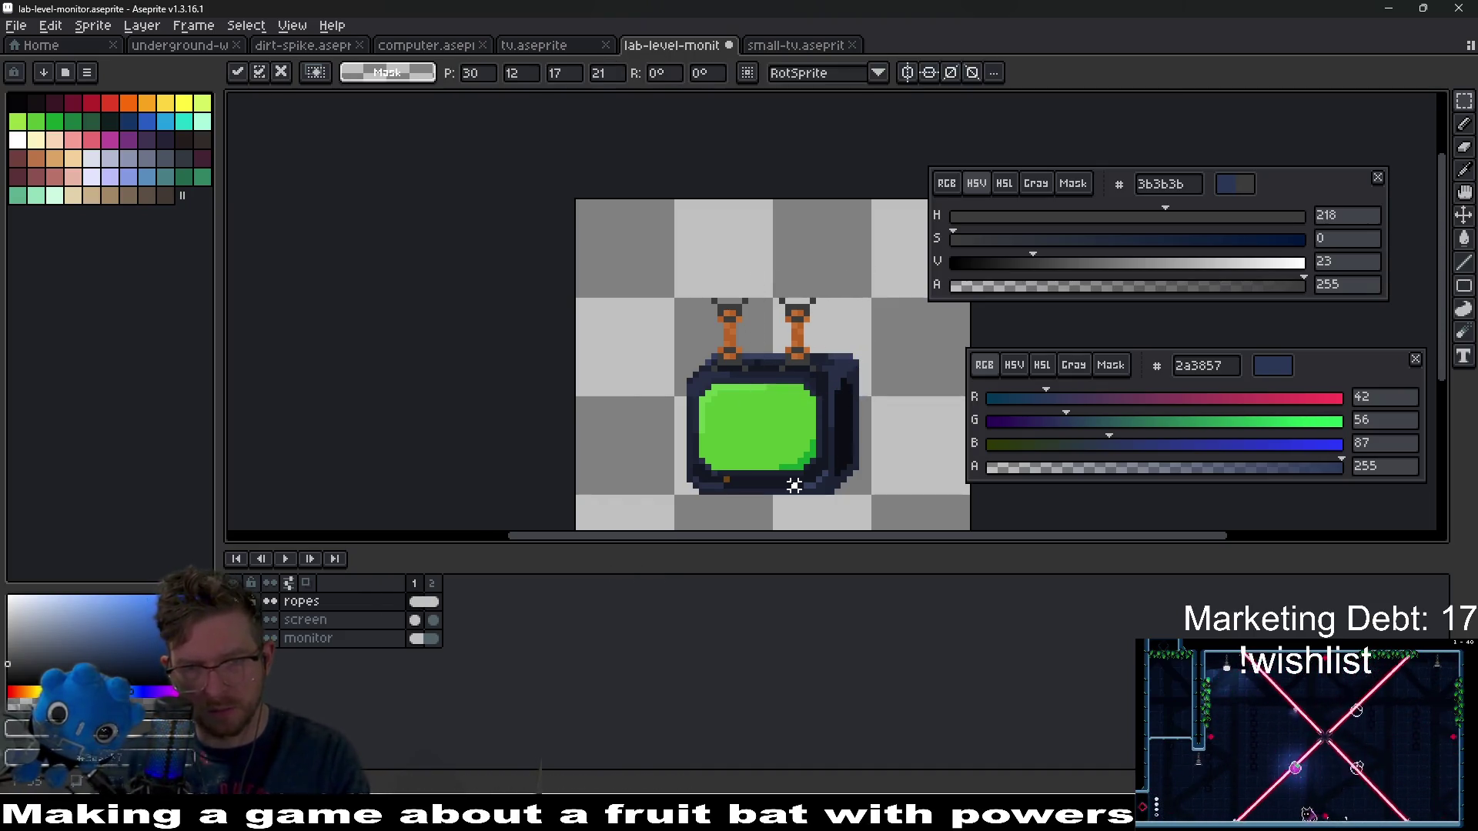
scroll(792, 461, "down", 2)
- Save the lab monitor and export it as lab-level-monitor-Sheet sprite sheet
key("ctrl+s")
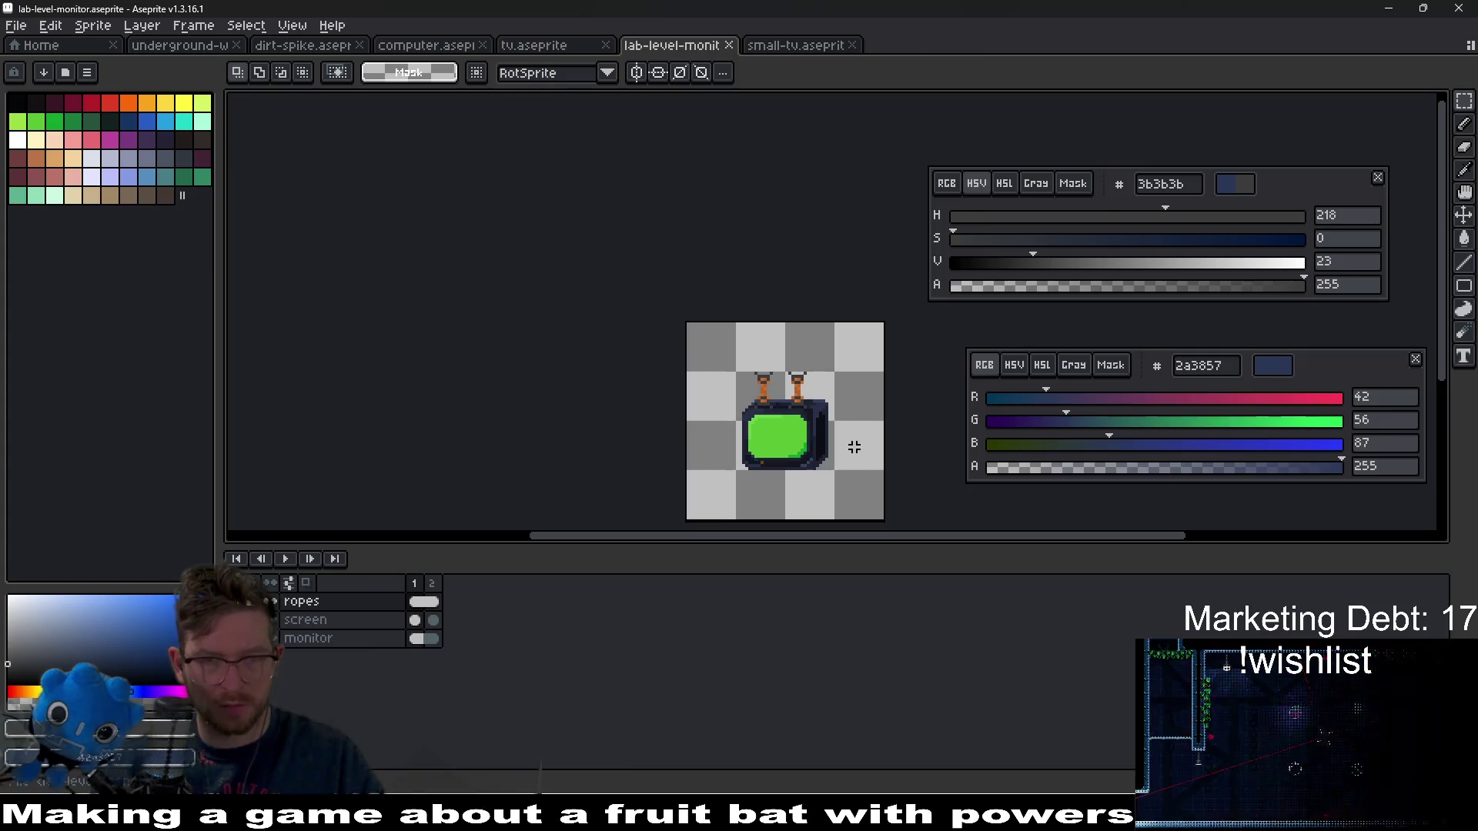
key("ctrl+e")
key("Return")
key("ctrl+alt+shift+s")
key("Return")
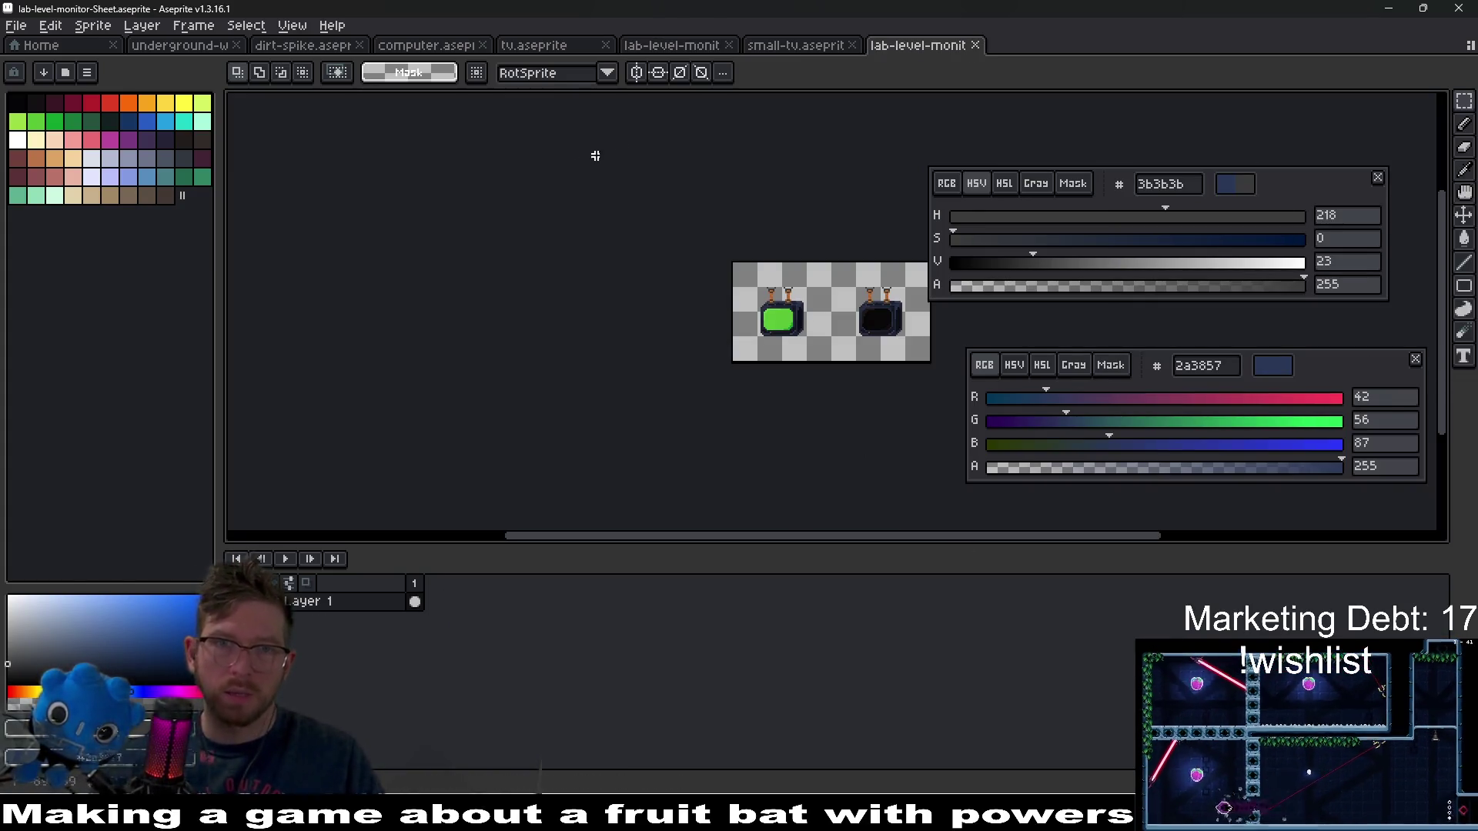
- Move between the sprite tabs and close the sprite sheet preview
key("ctrl+shift+Tab")
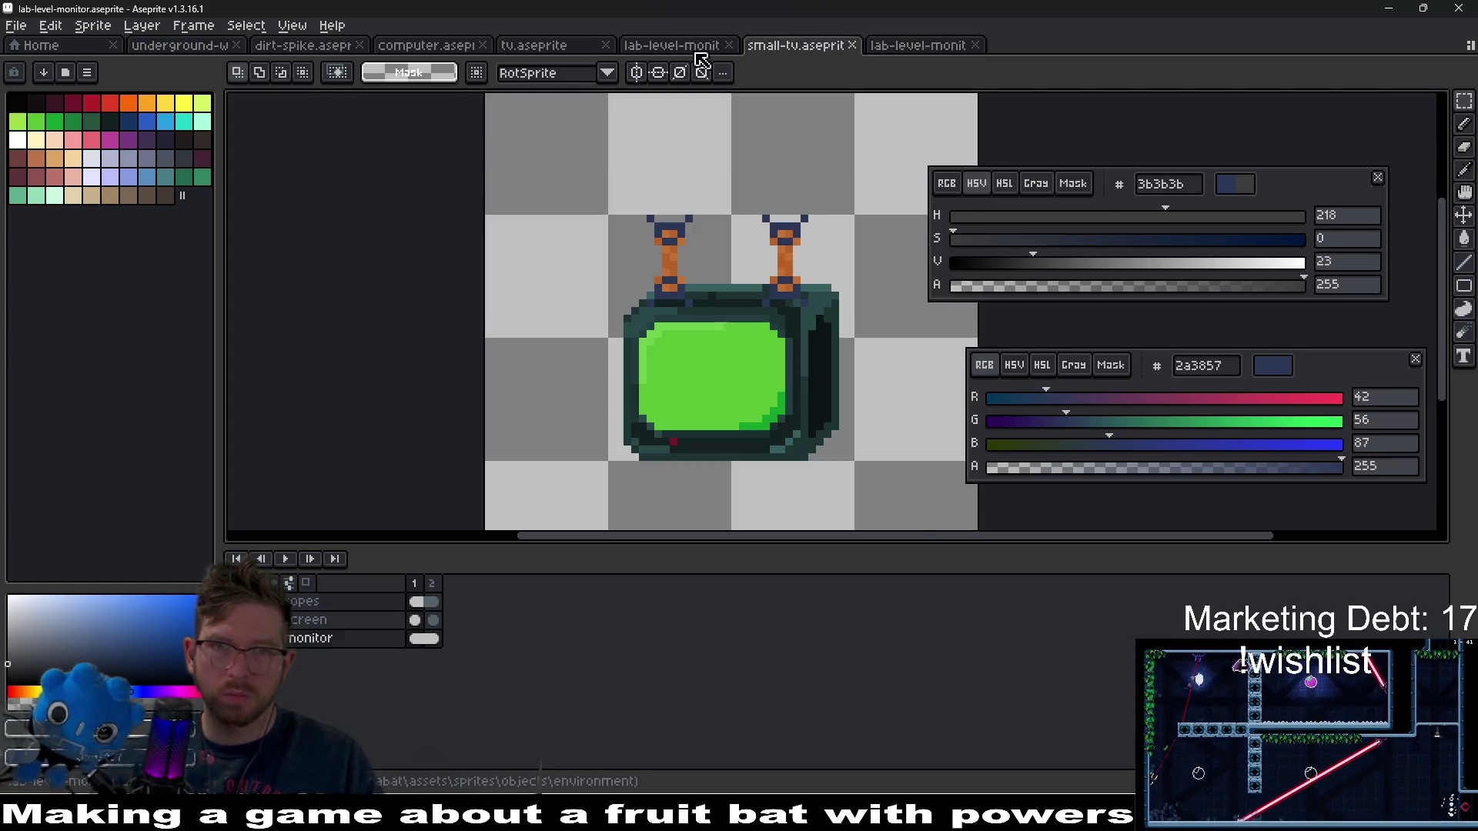
left_click(697, 47)
left_click(915, 45)
middle_click(916, 45)
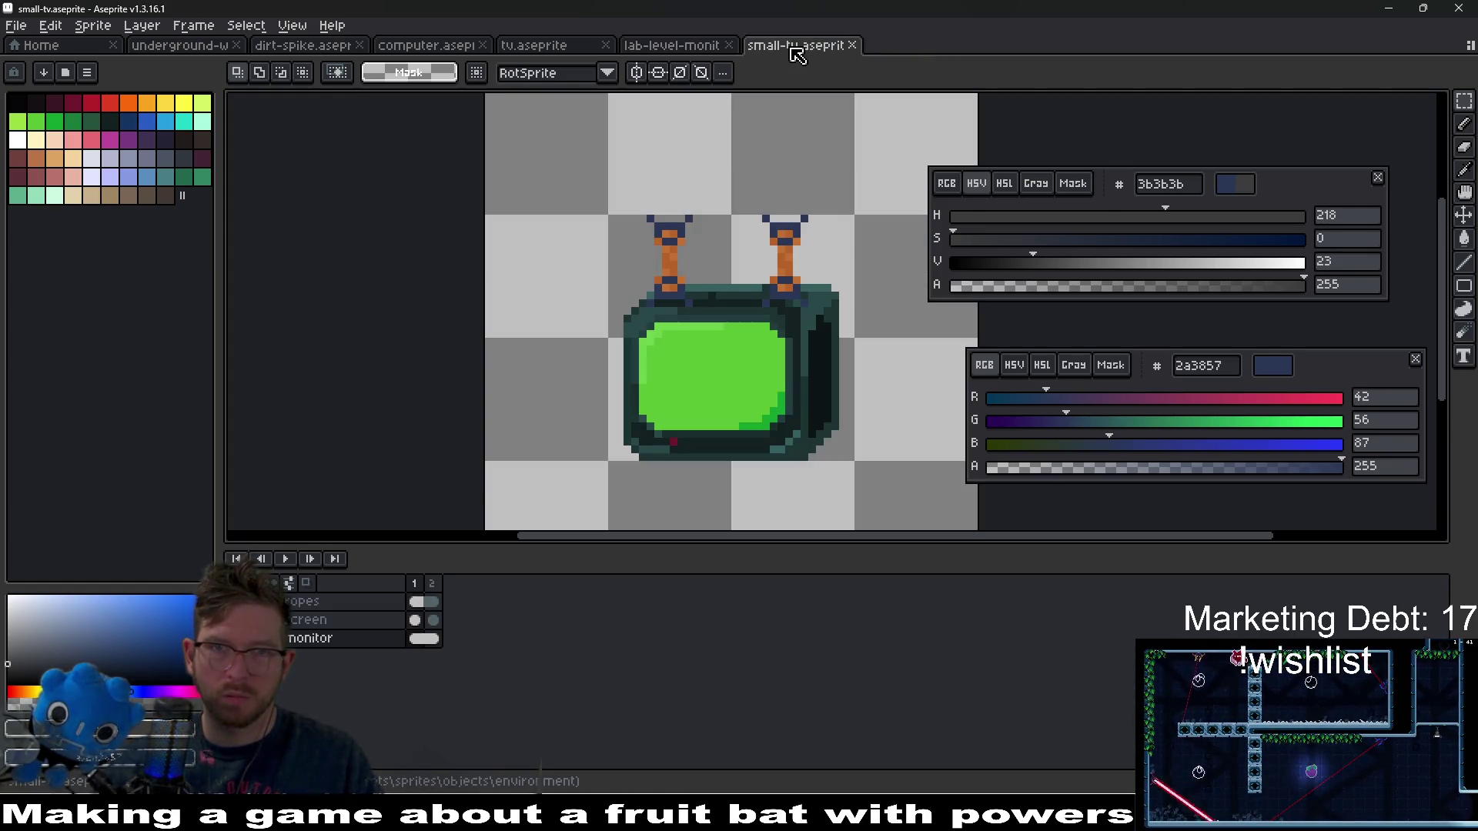
scroll(745, 212, "down", 1)
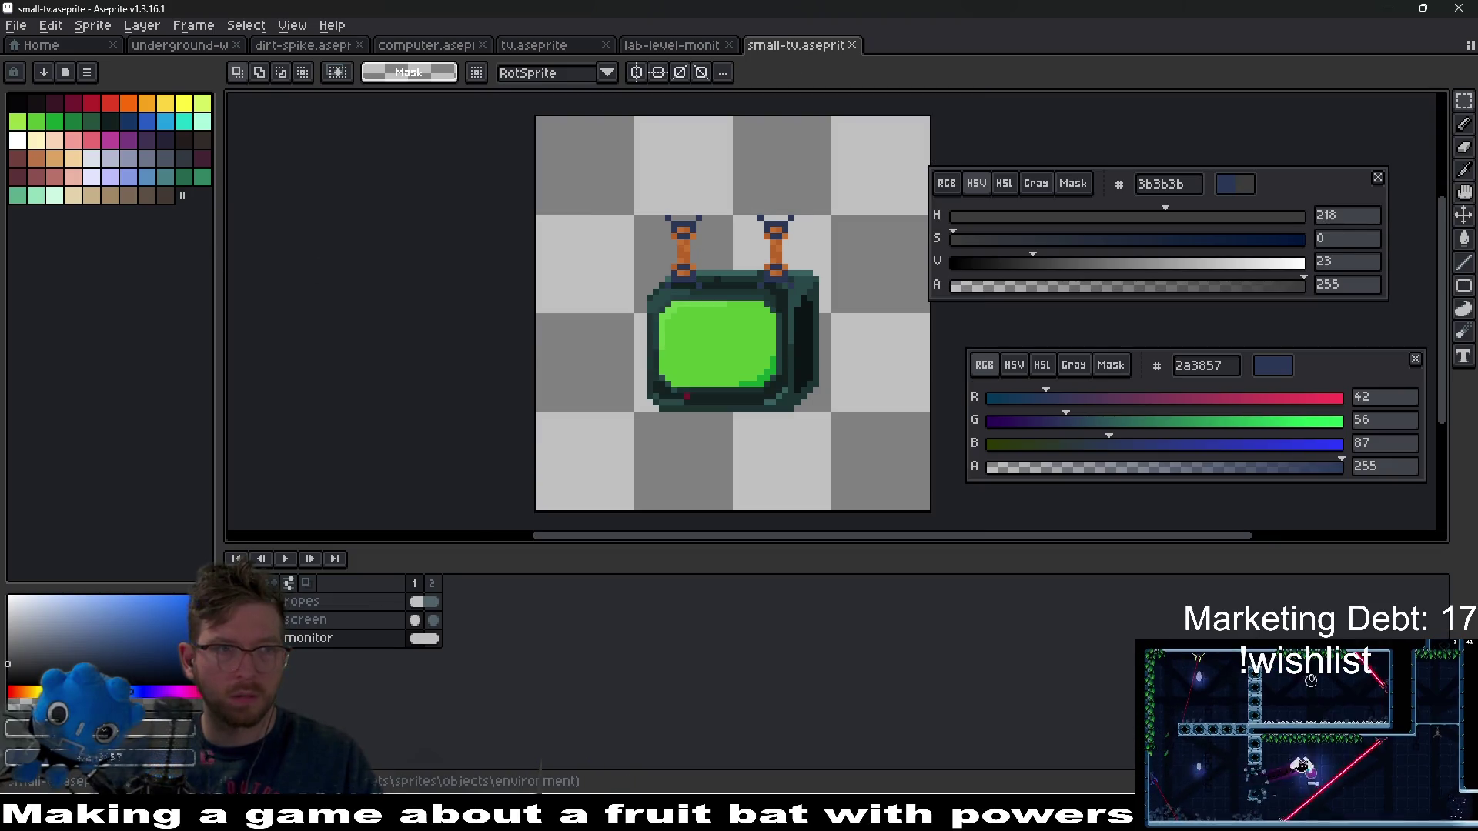
- Start Save As, pick small-tv as the base file name, then cancel
left_click(16, 26)
left_click(34, 121)
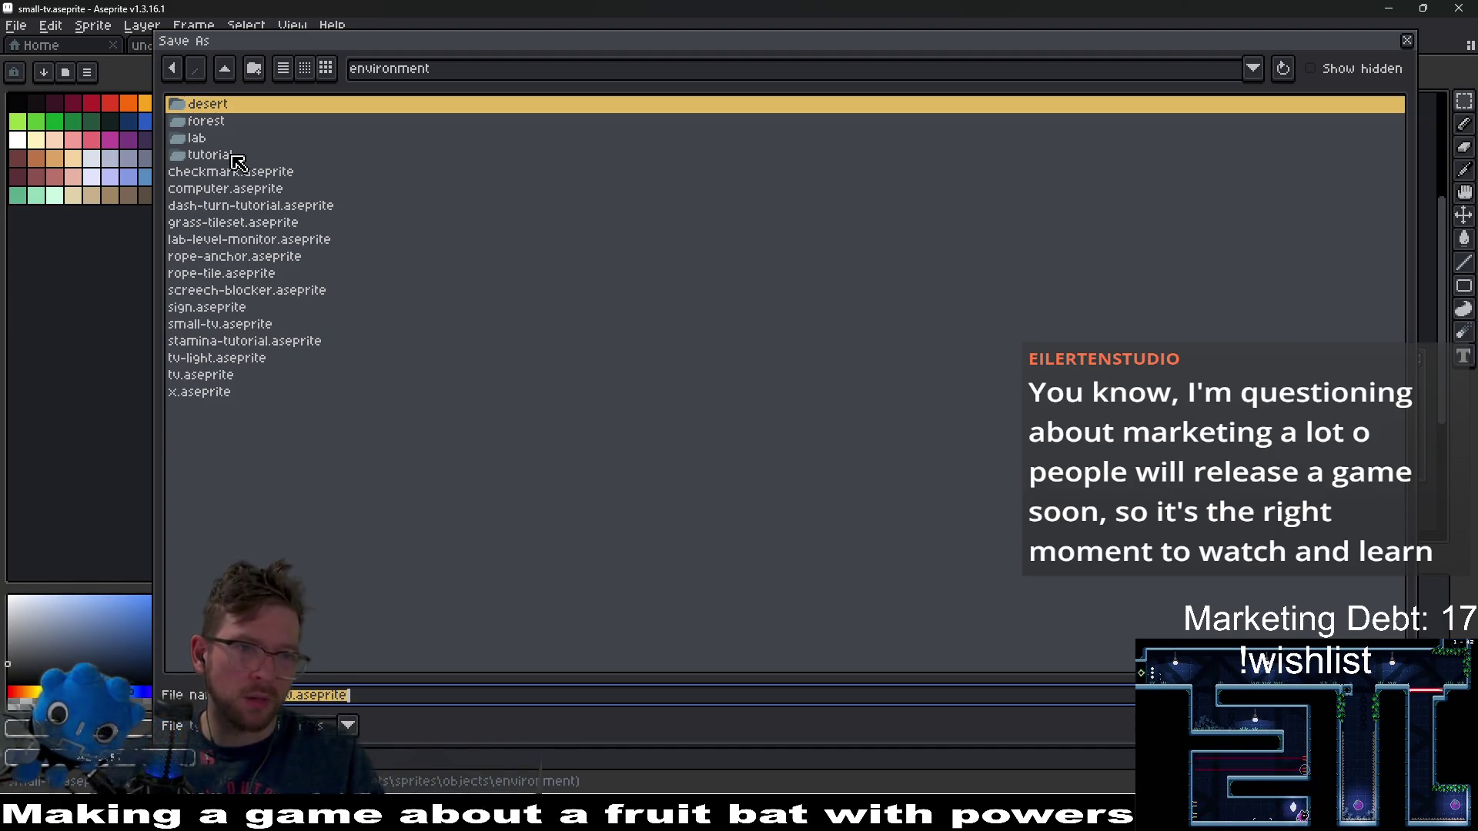
left_click(231, 307)
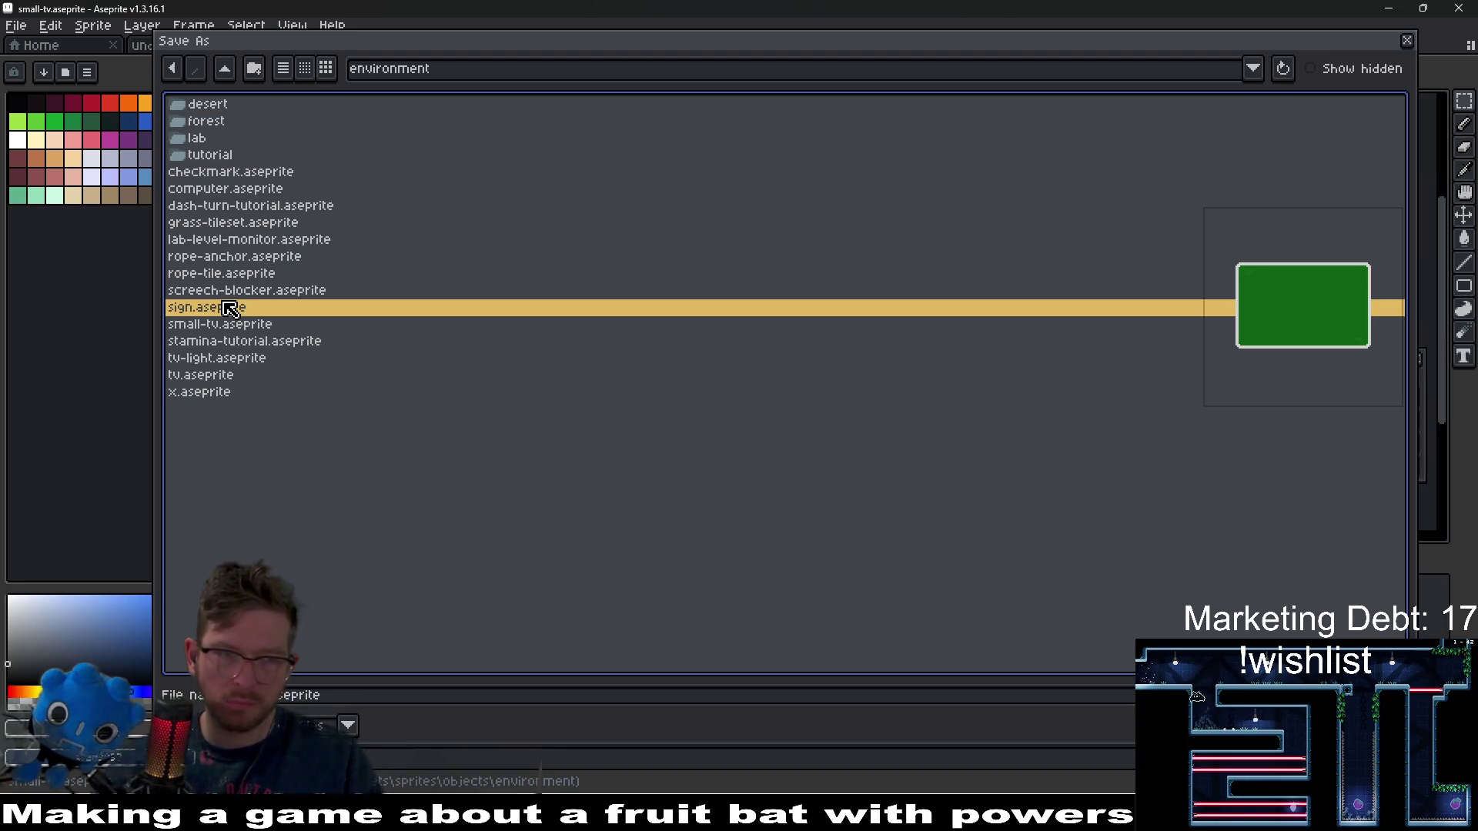
left_click(224, 326)
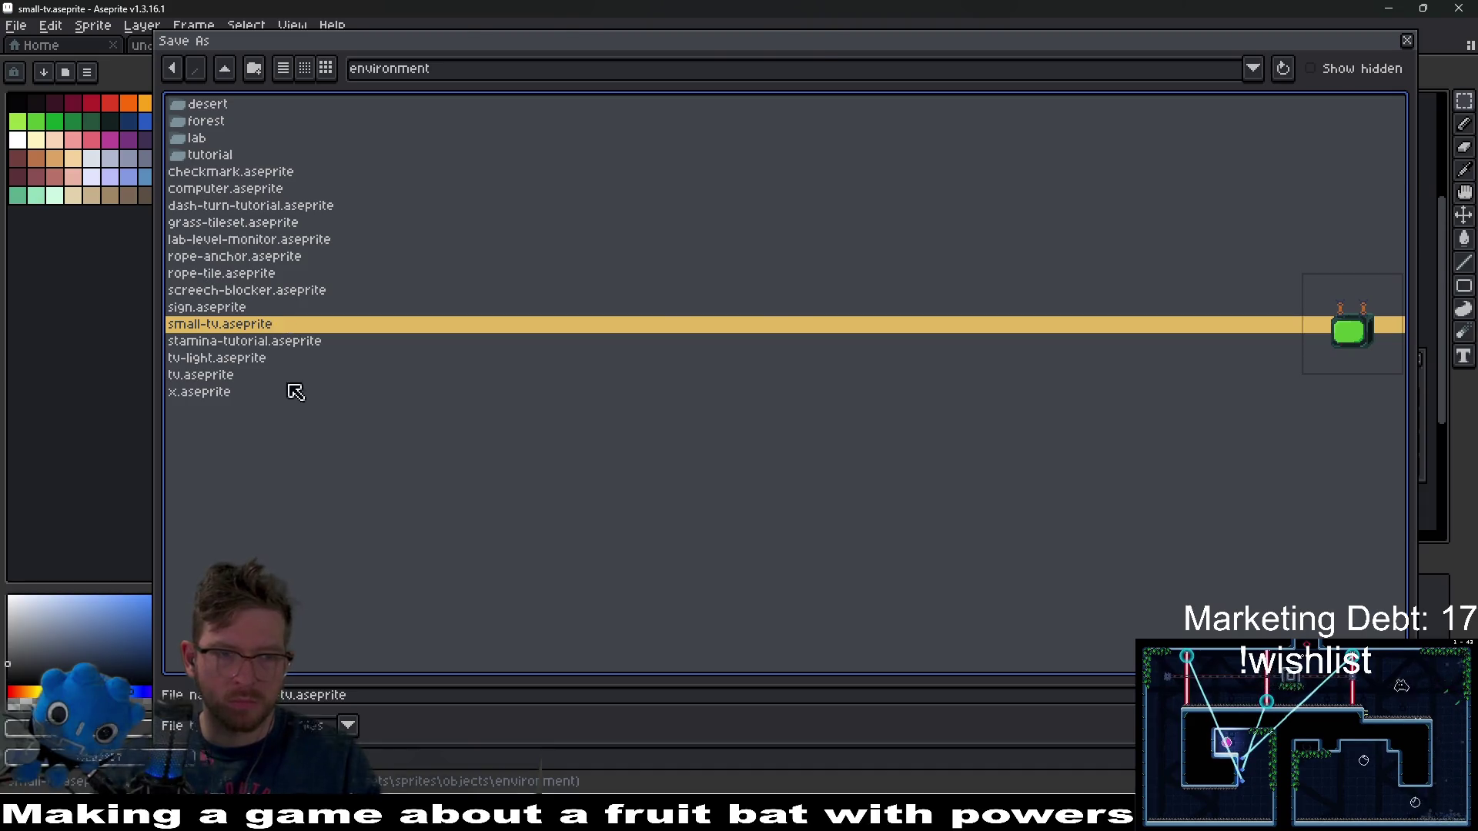
key("Return")
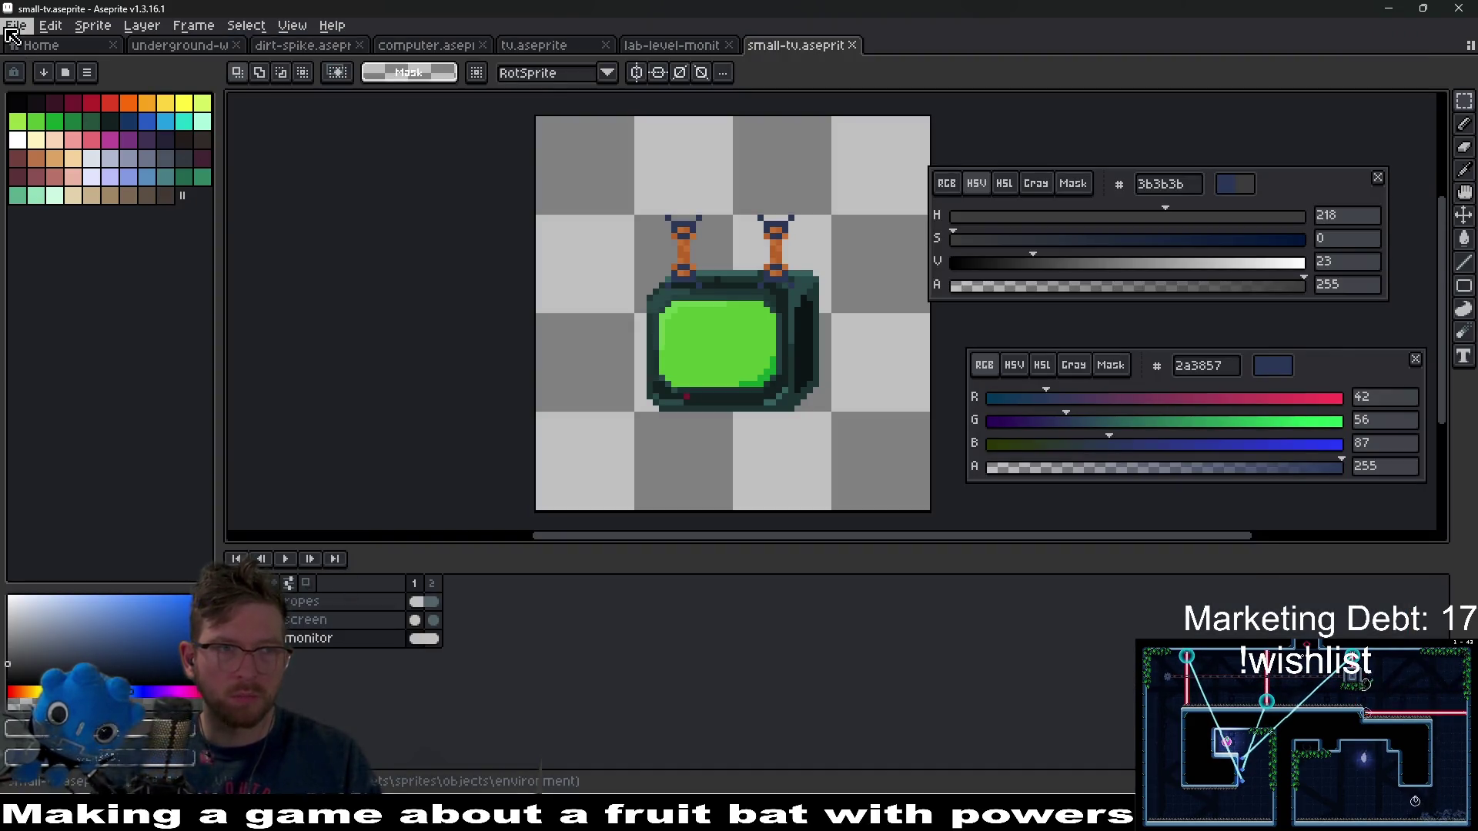
- Save the small TV as a copy named forest-level-monitor.aseprite
left_click(16, 25)
left_click(59, 124)
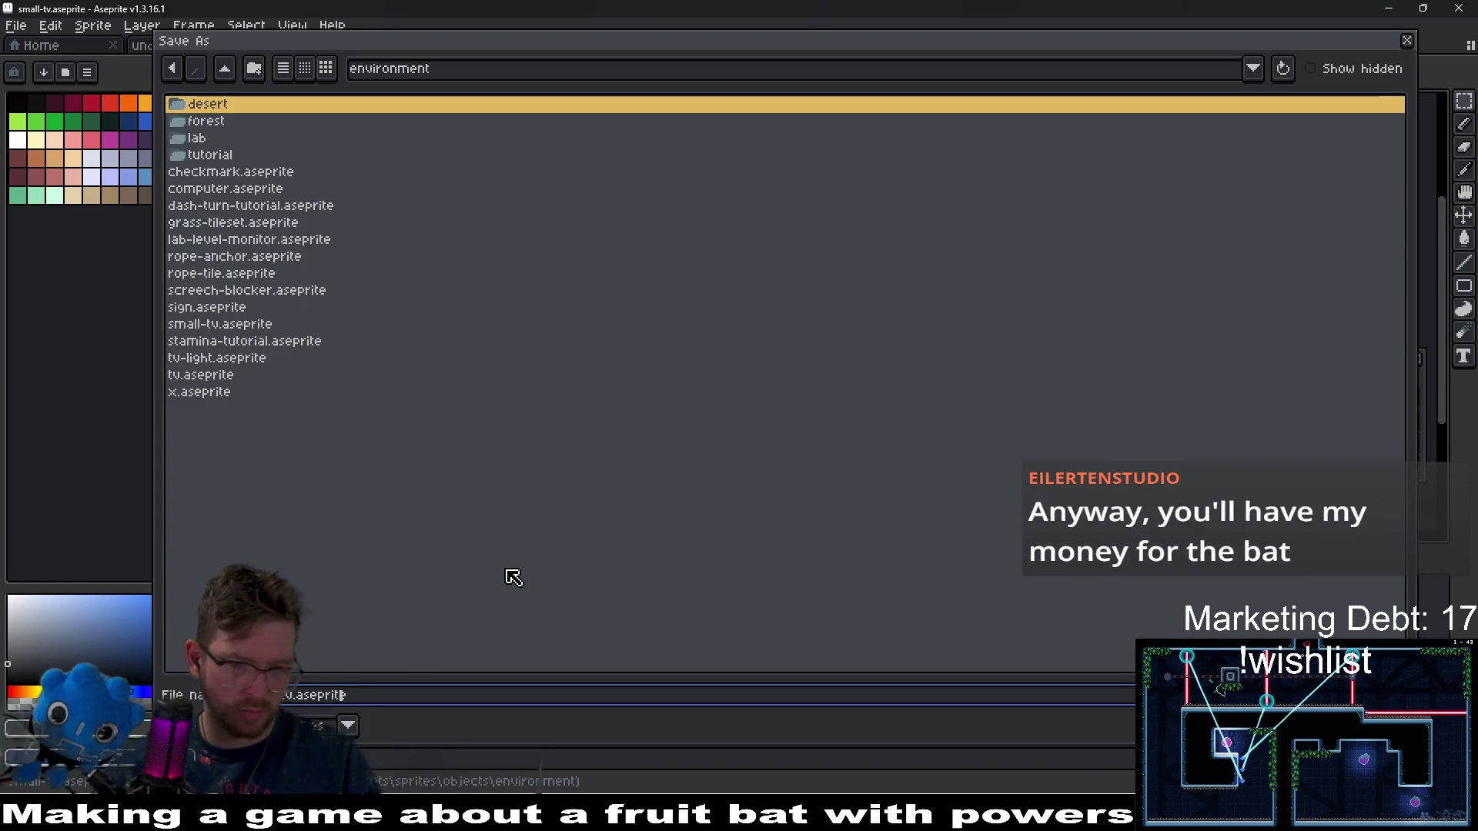
key("BackSpace")
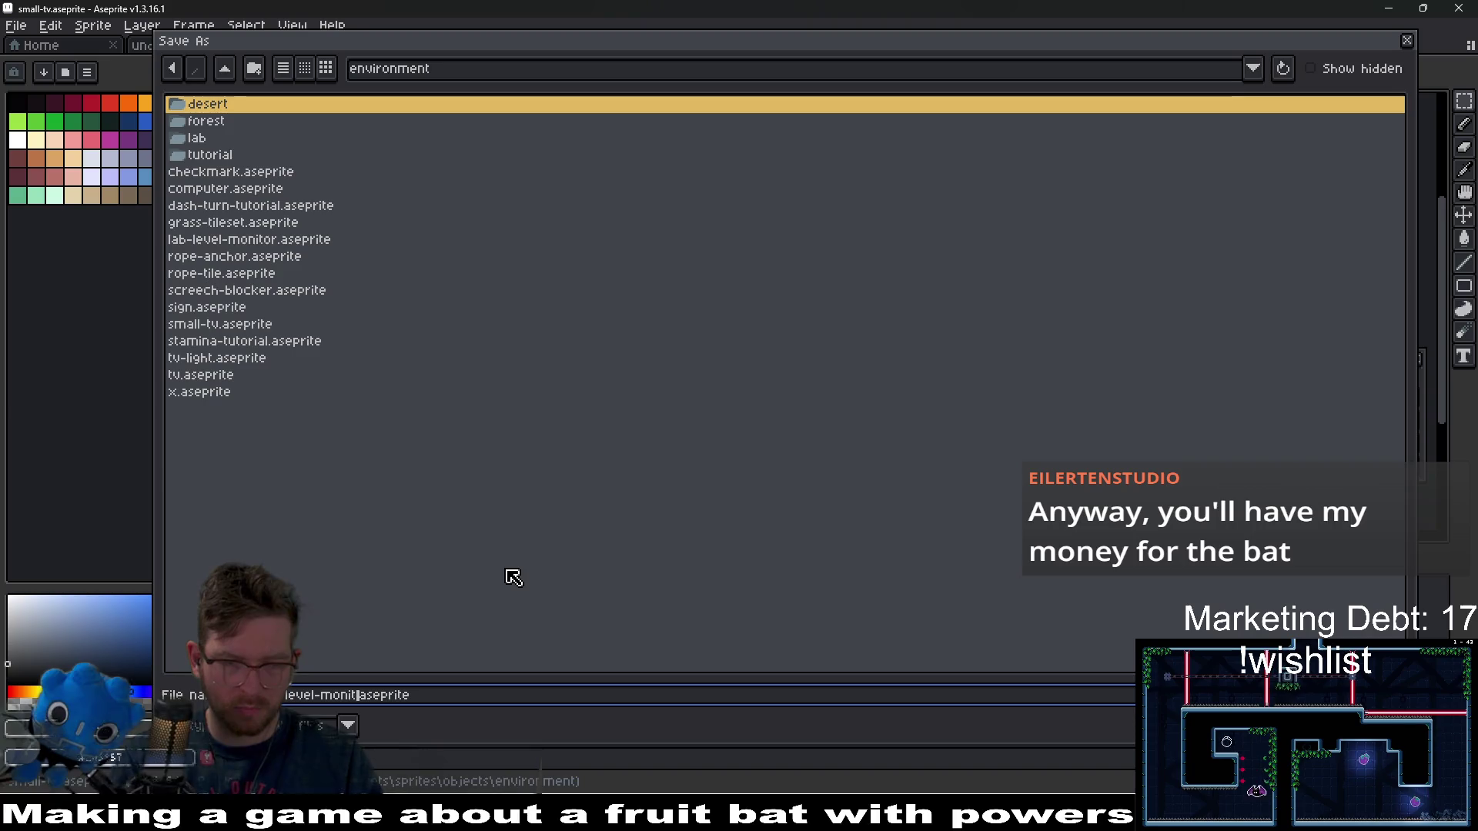
key("Return")
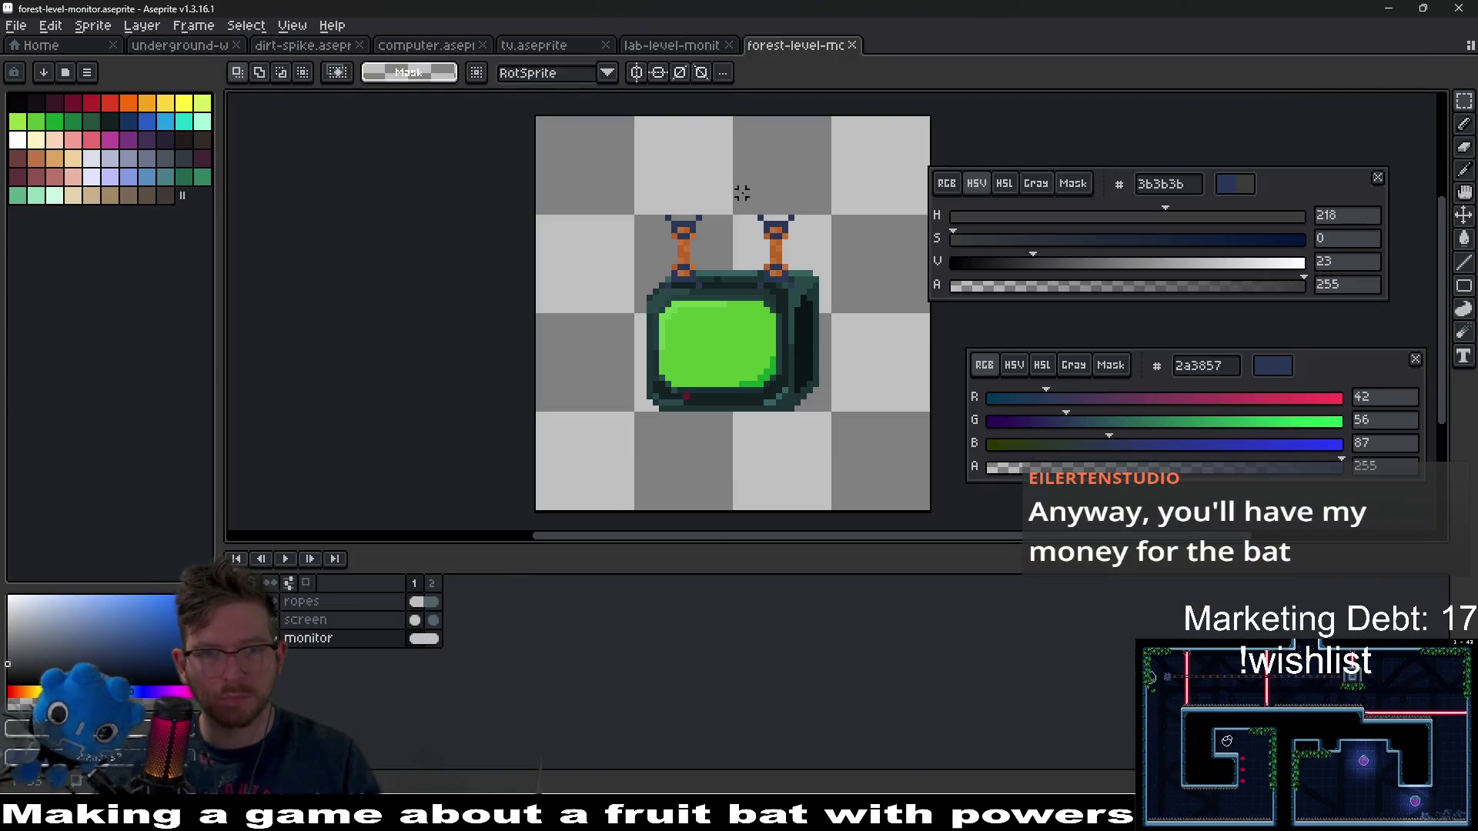
- Apply Hue/Saturation H -140, S 32, V 16 to the monitor cel, turning the casing brown
left_click_drag(649, 396, 582, 351)
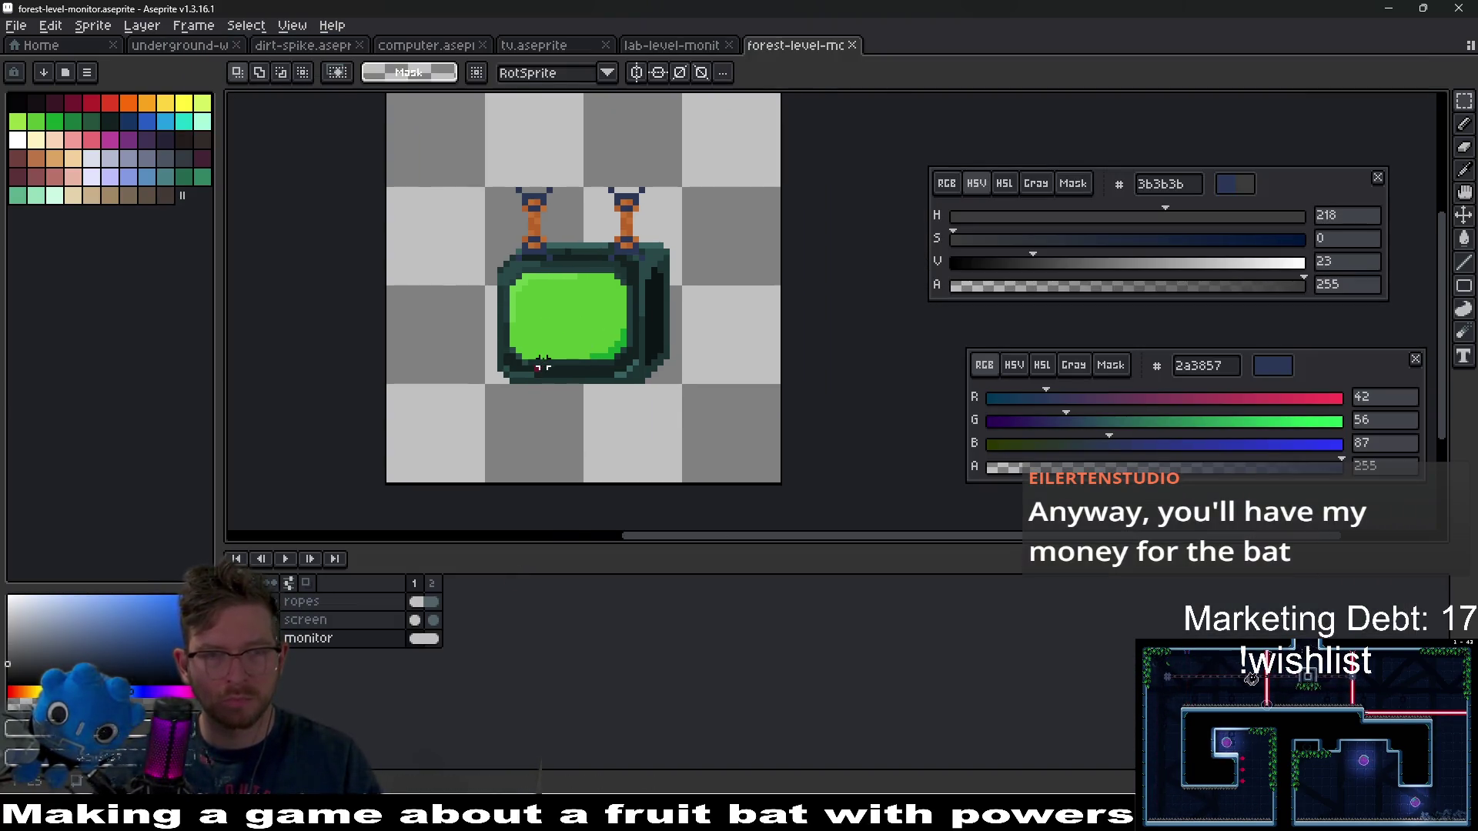
scroll(509, 311, "left", 2)
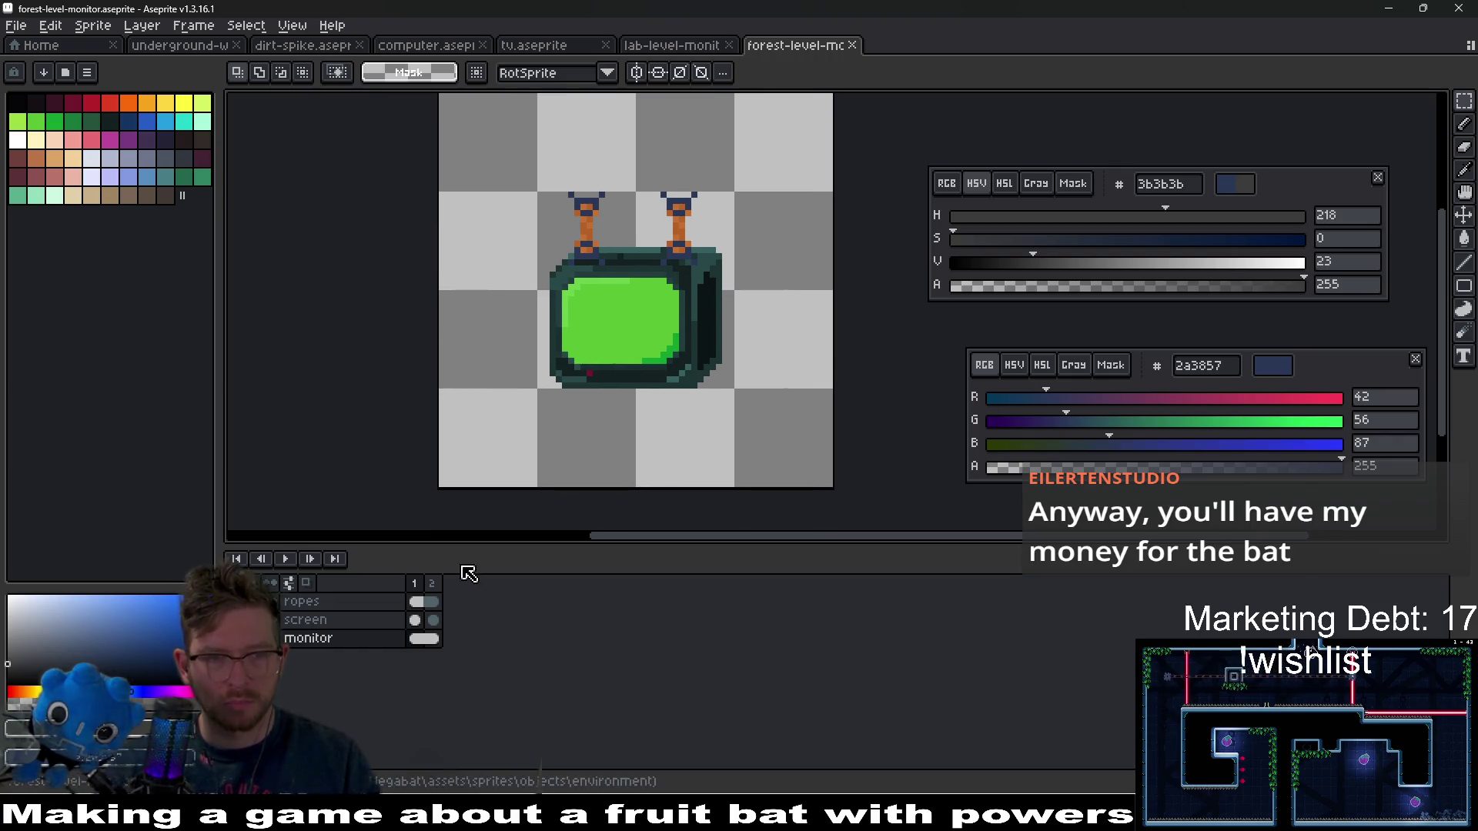
left_click(417, 638)
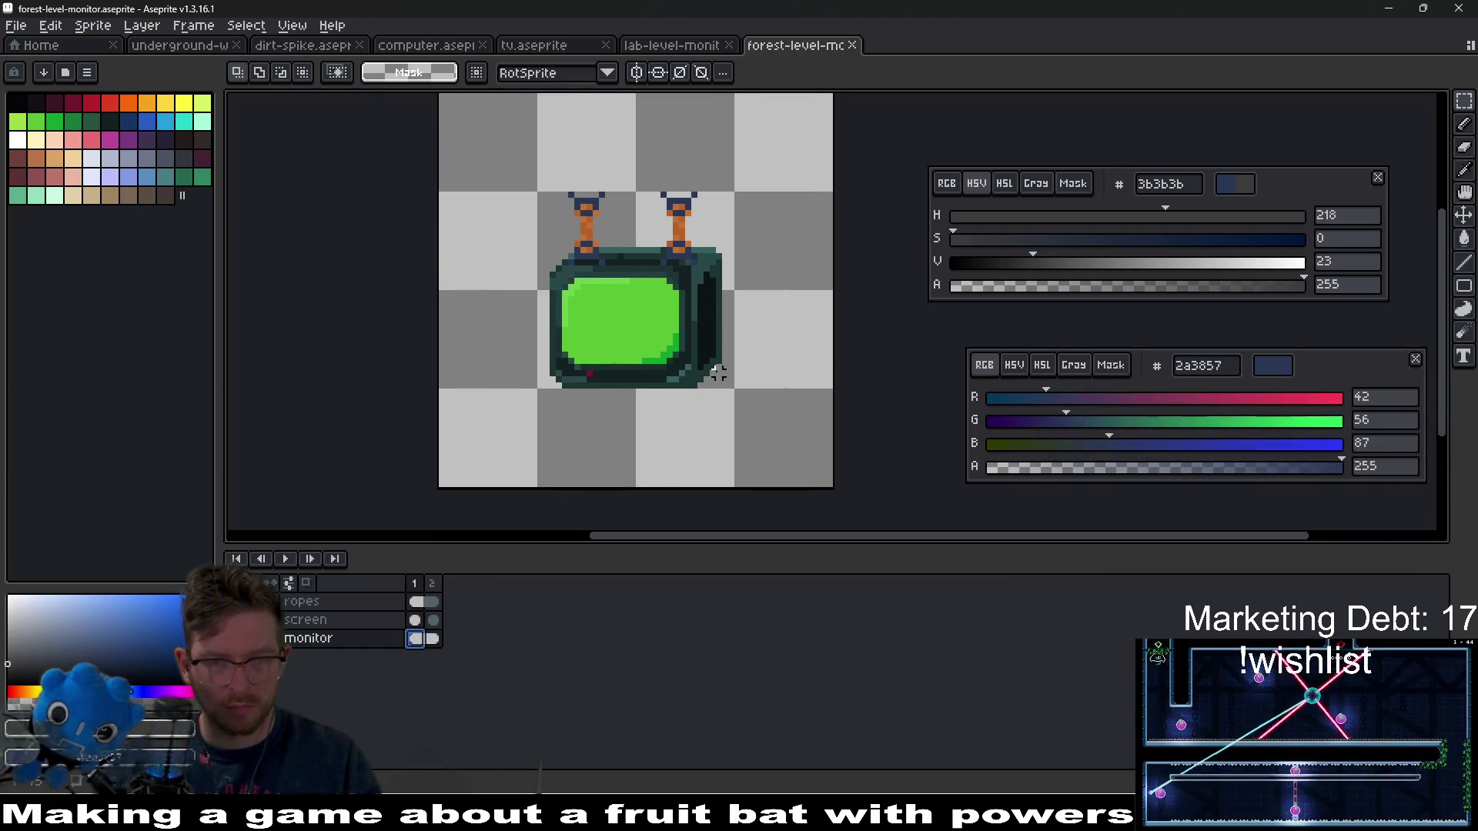
key("ctrl+u")
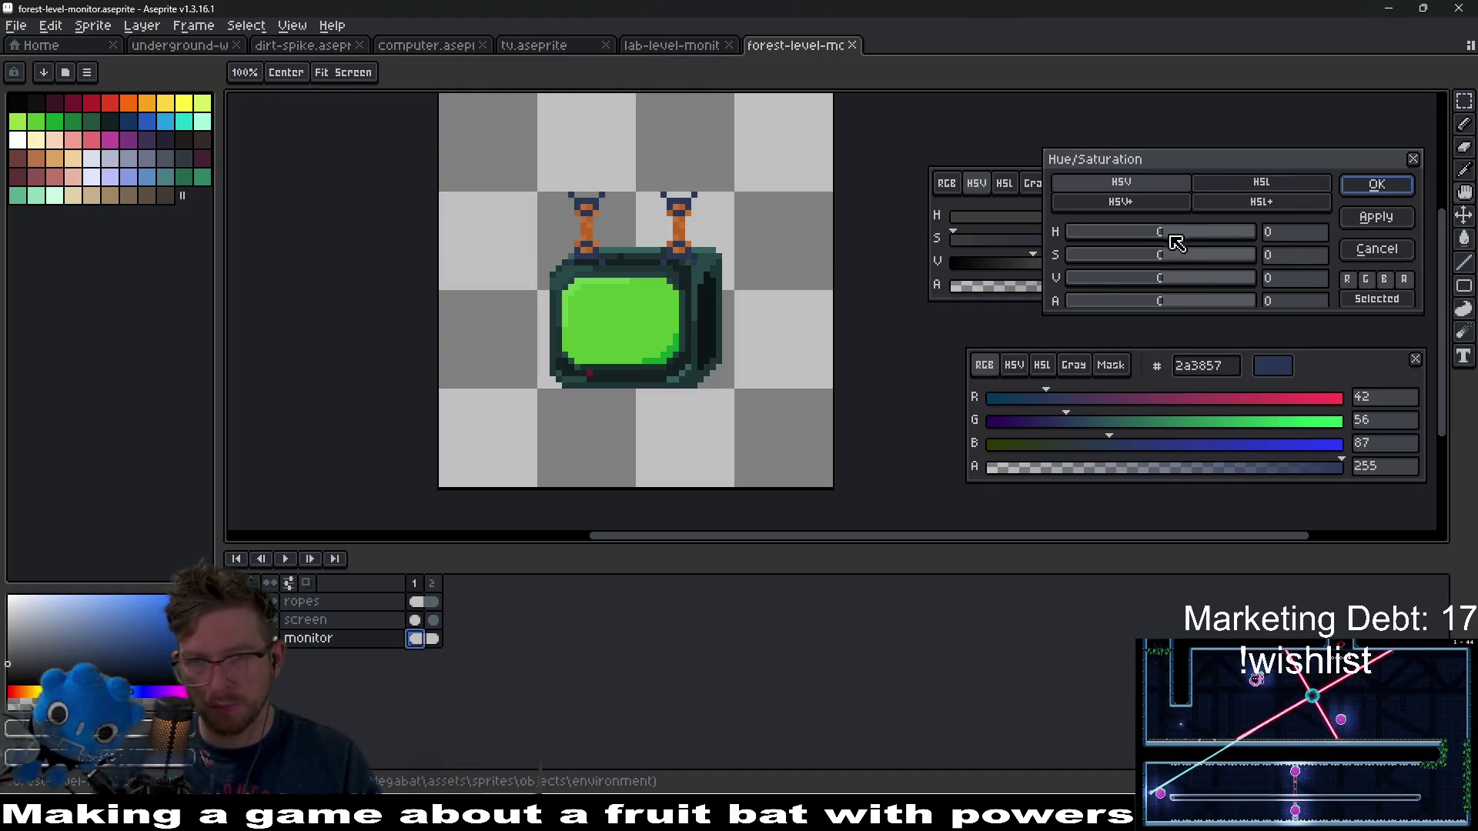
mouse_move(1162, 256)
left_mouse_down()
mouse_move(1184, 264)
mouse_move(1176, 282)
mouse_move(1157, 231)
left_mouse_up()
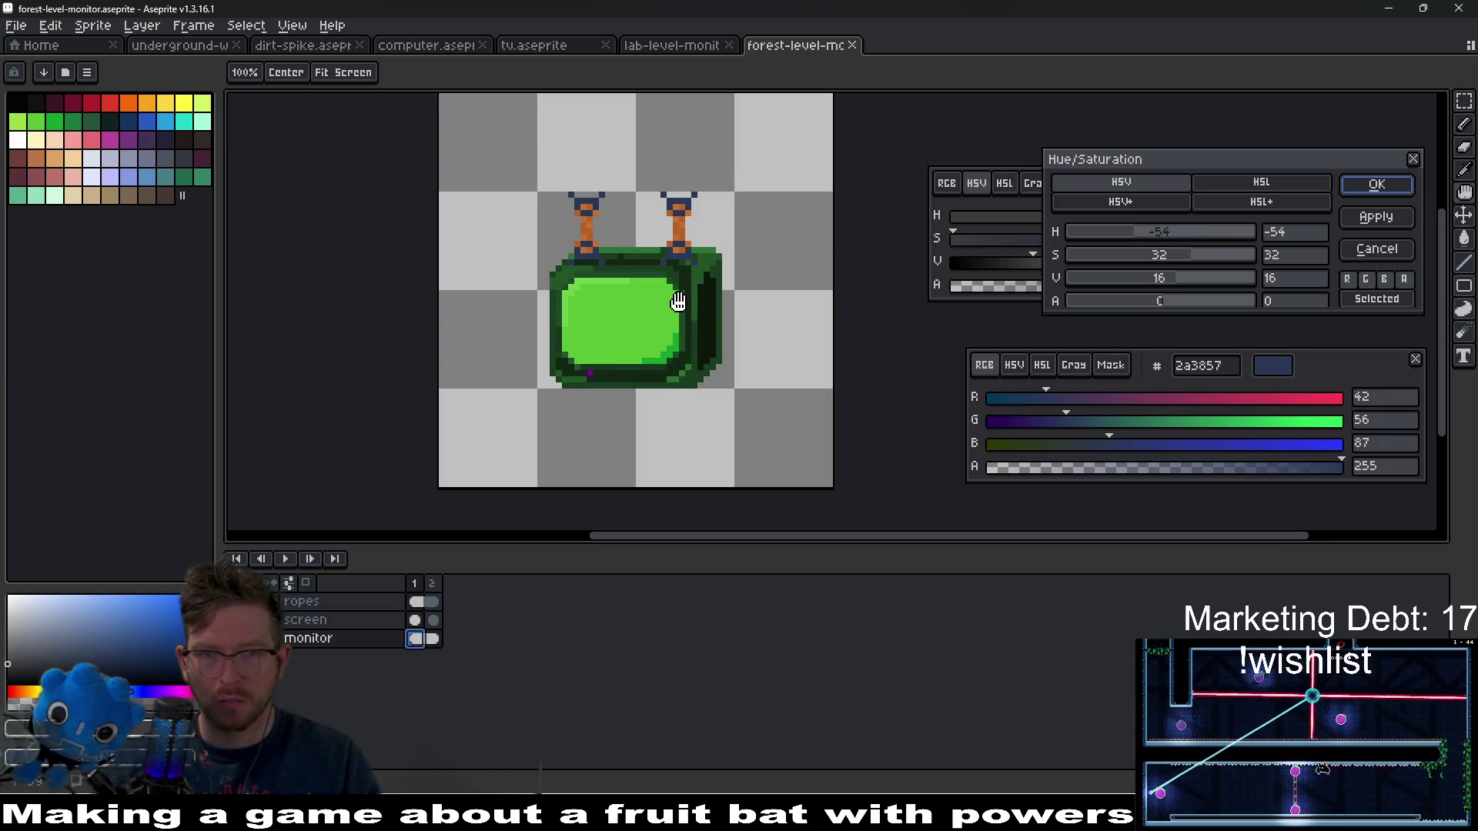
key("minus")
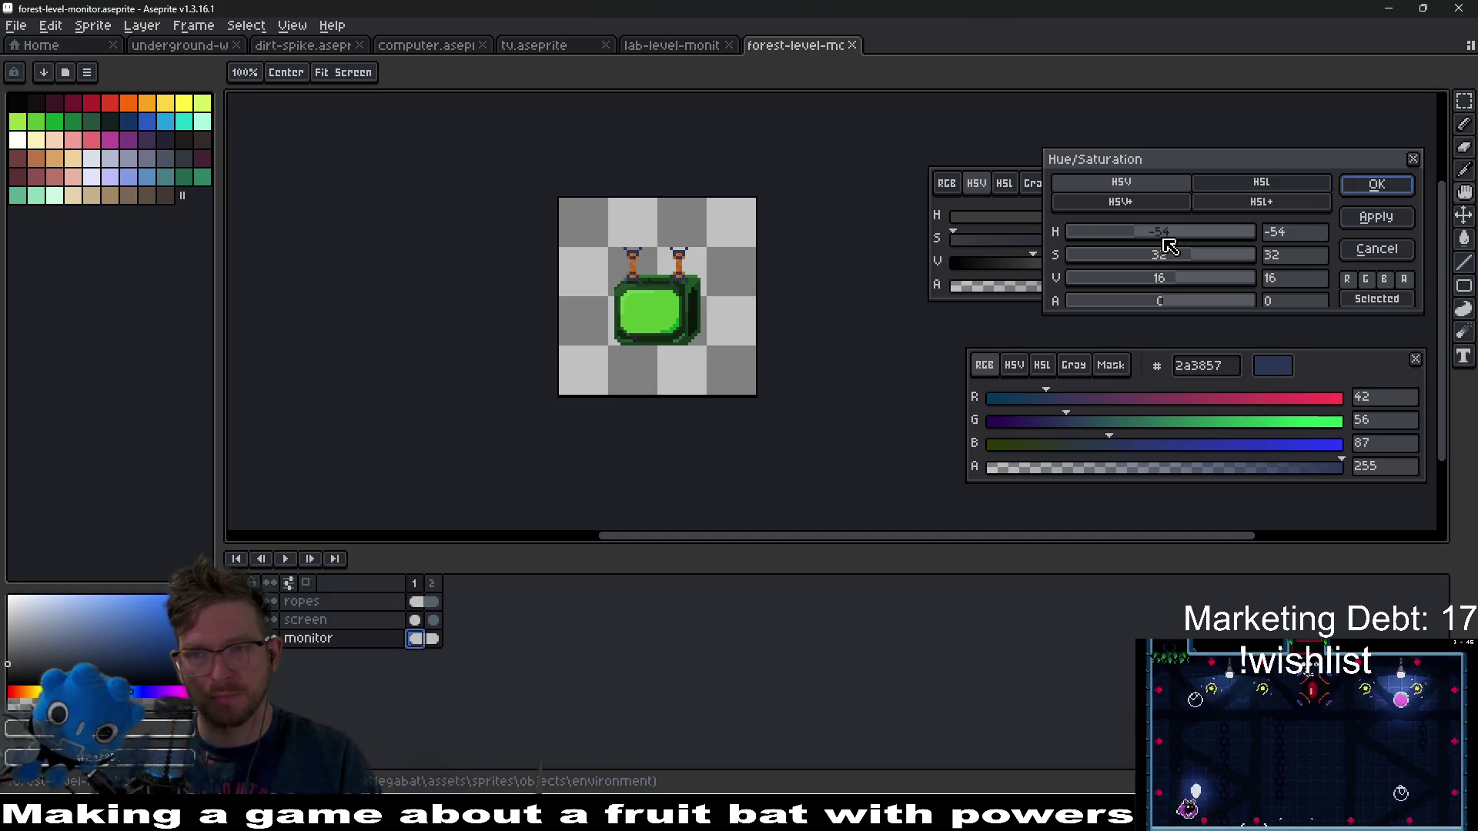
scroll(693, 273, "up", 2)
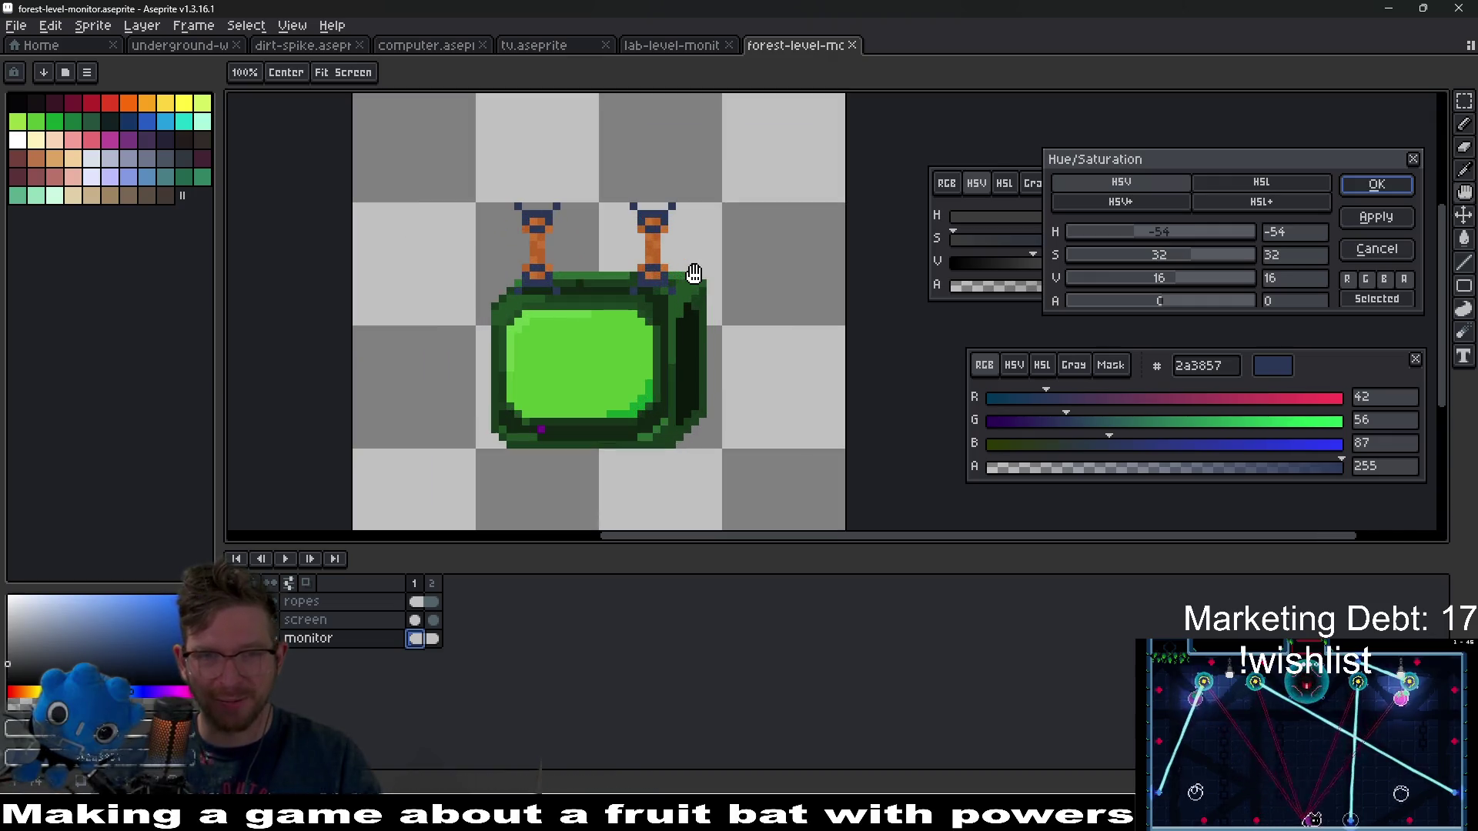
mouse_move(1159, 243)
left_mouse_down()
mouse_move(1220, 251)
mouse_move(1098, 259)
left_mouse_up()
scroll(765, 320, "down", 3)
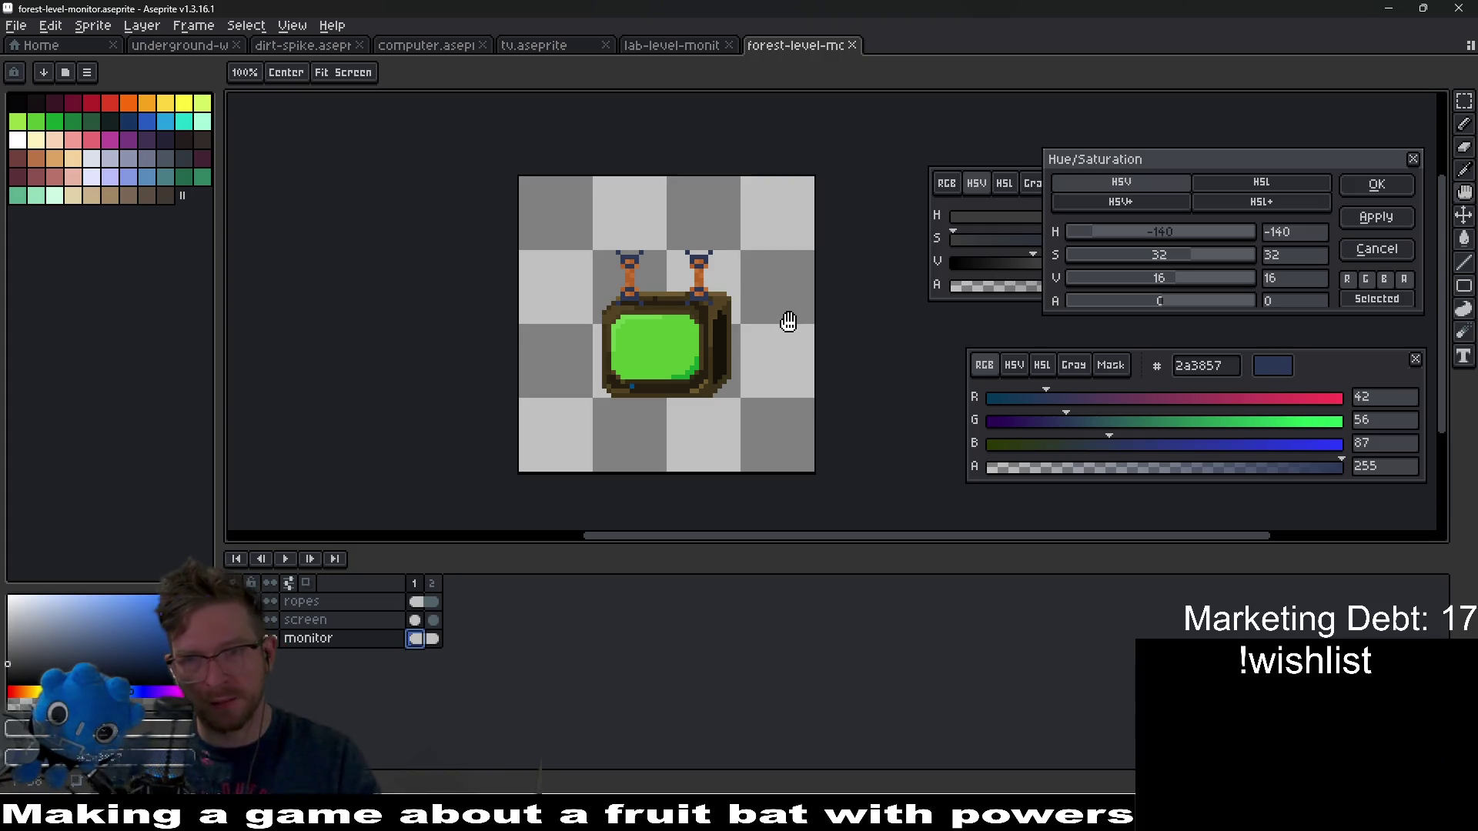
left_click(1404, 192)
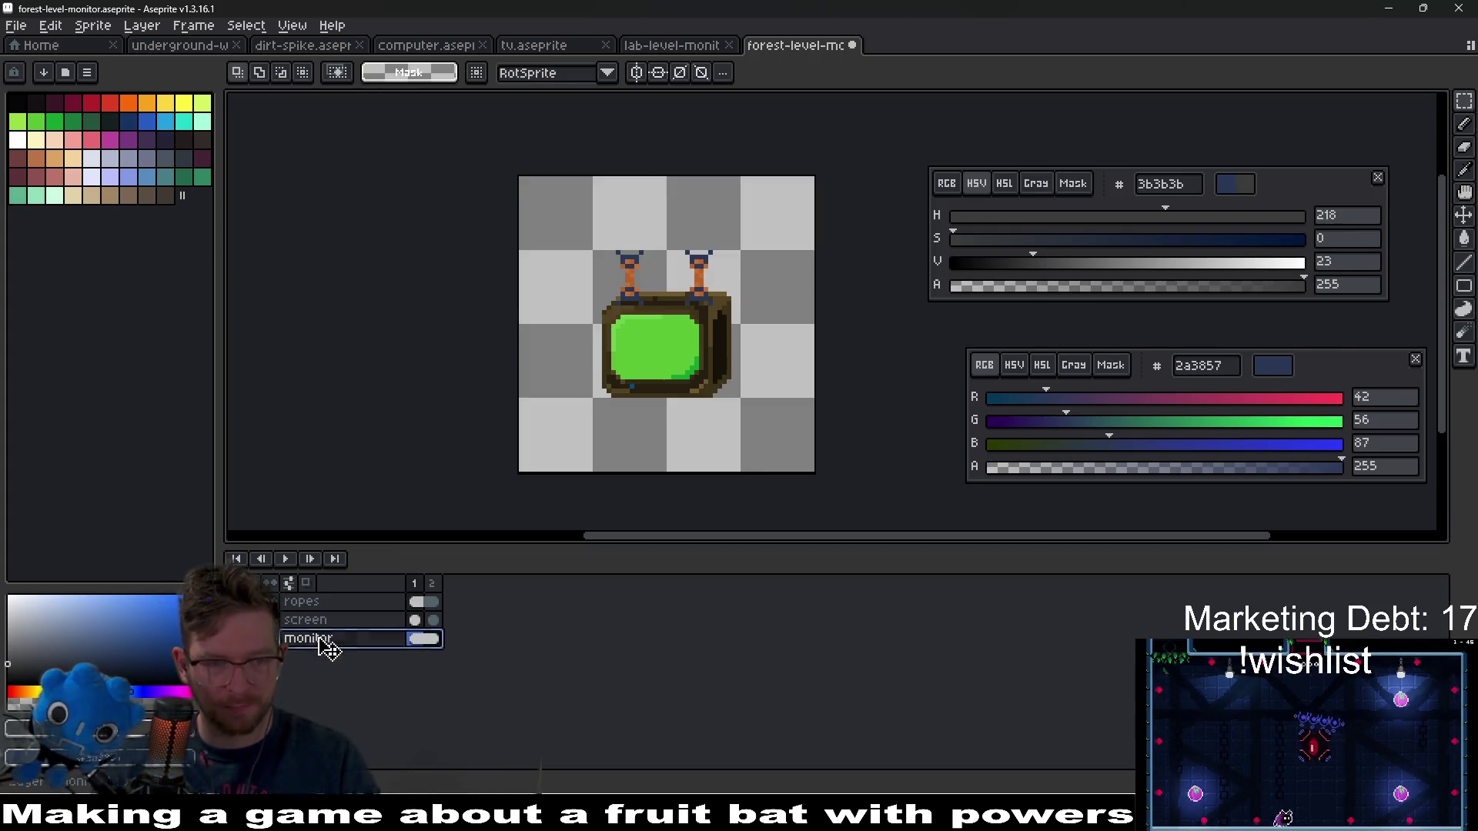
- Add a new layer named foliage above the monitor layer
right_click(322, 640)
mouse_move(373, 678)
left_click(492, 672)
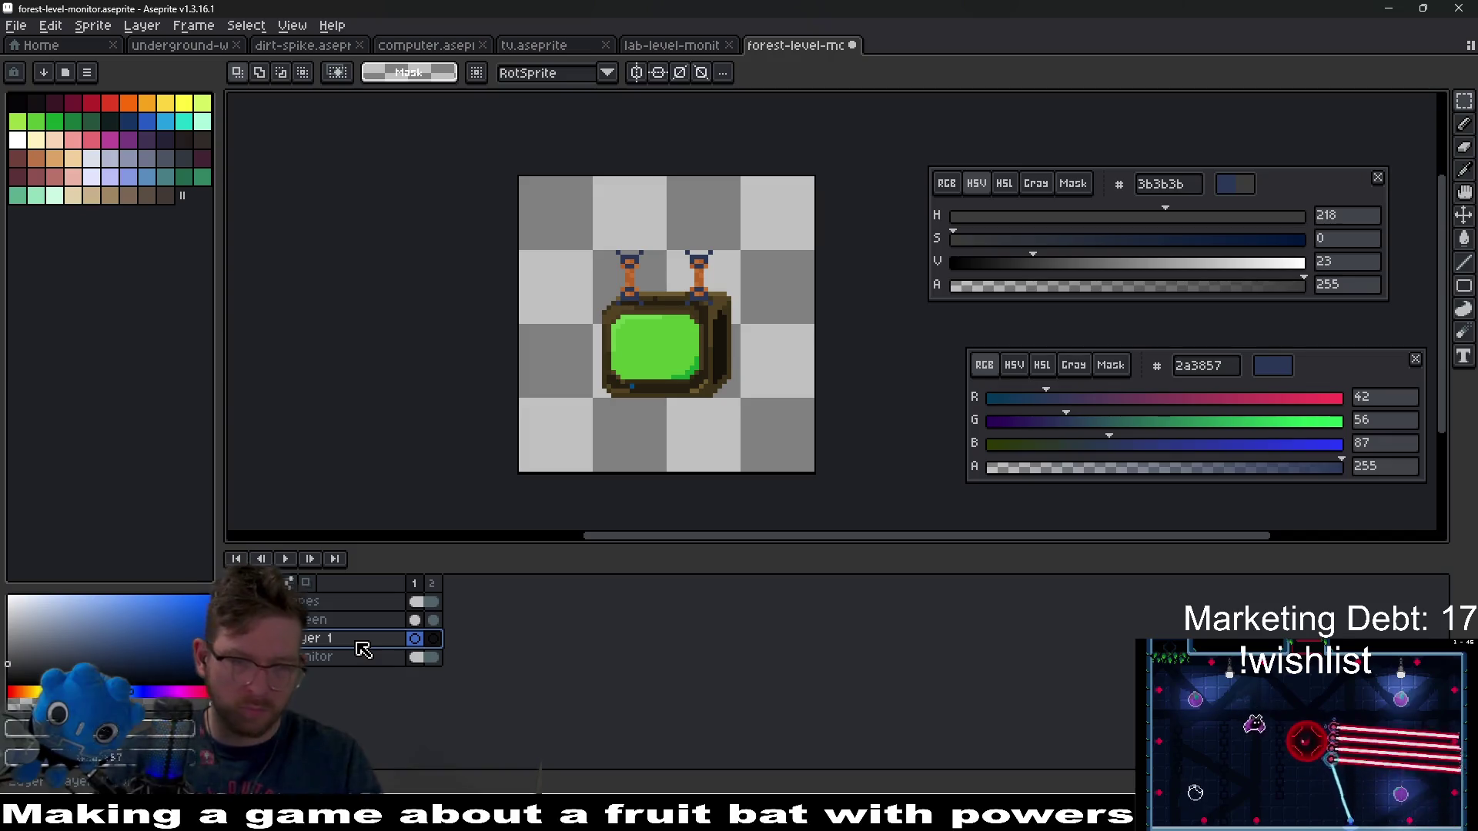
double_click(400, 641)
type("foliage")
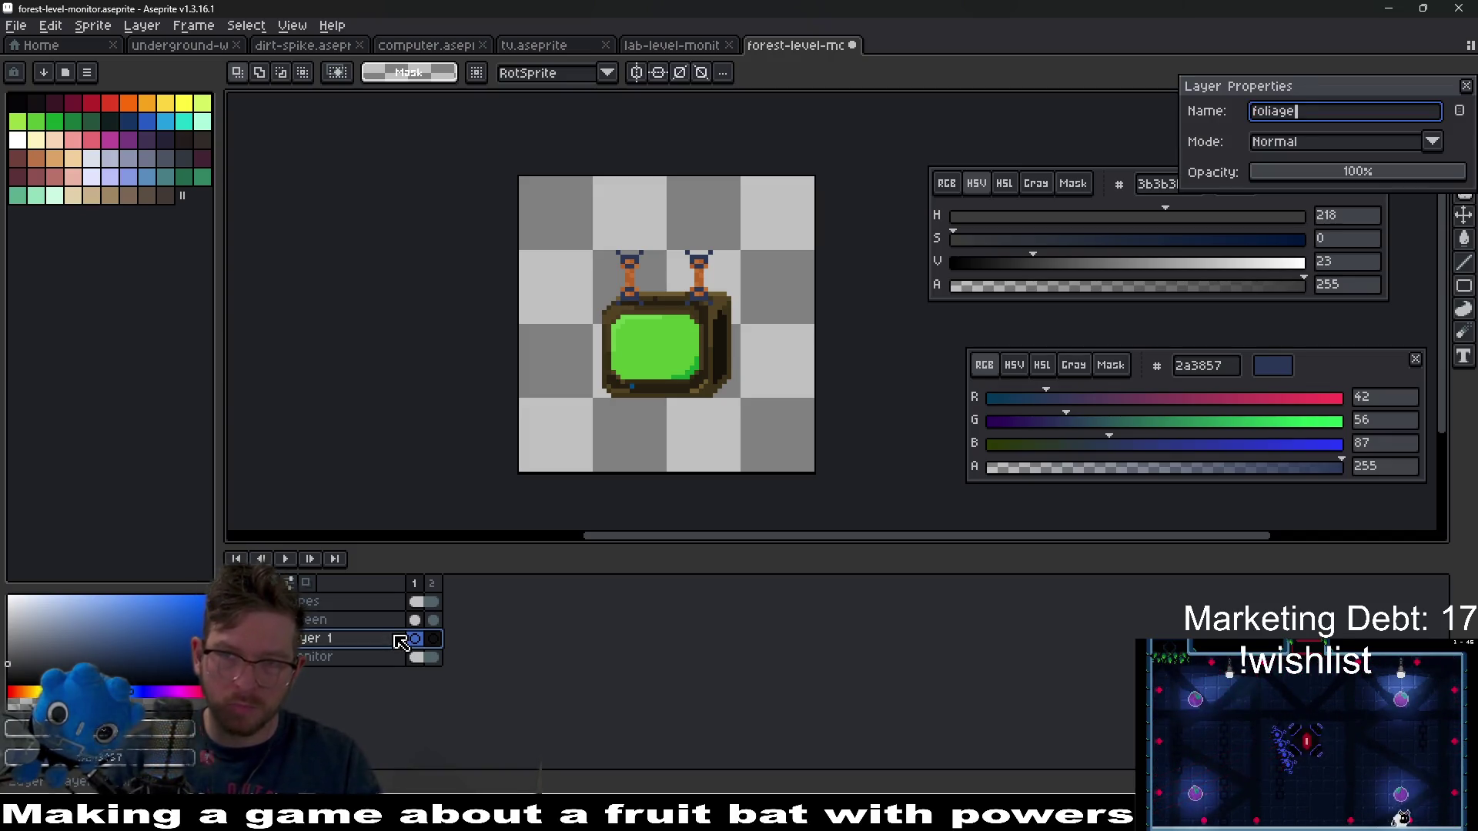
key("Return")
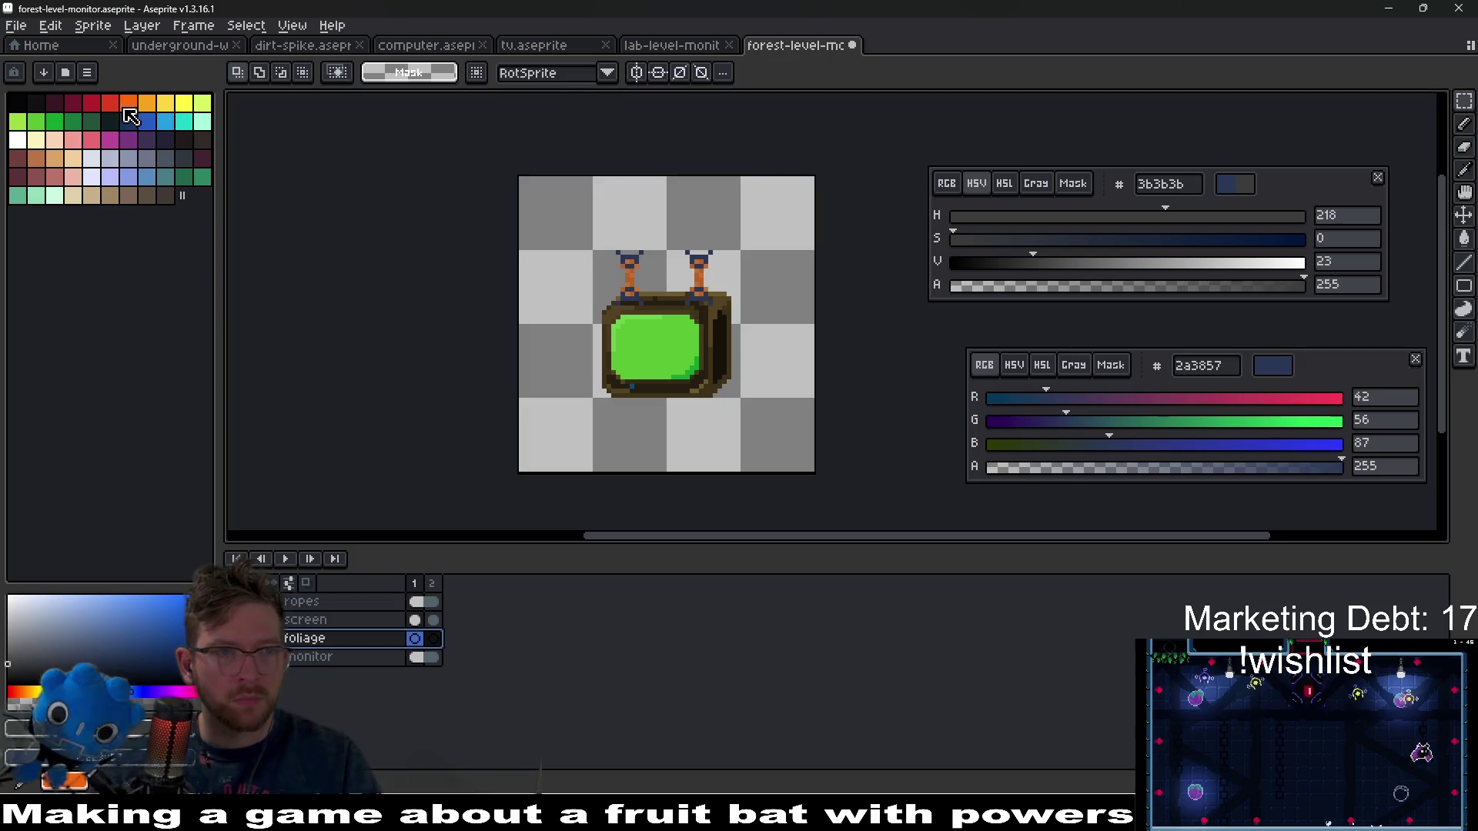
- Pick dark green 23674e with the pencil, test a pixel by the casing, and undo it
left_click(183, 177)
key("b")
scroll(700, 338, "up", 2)
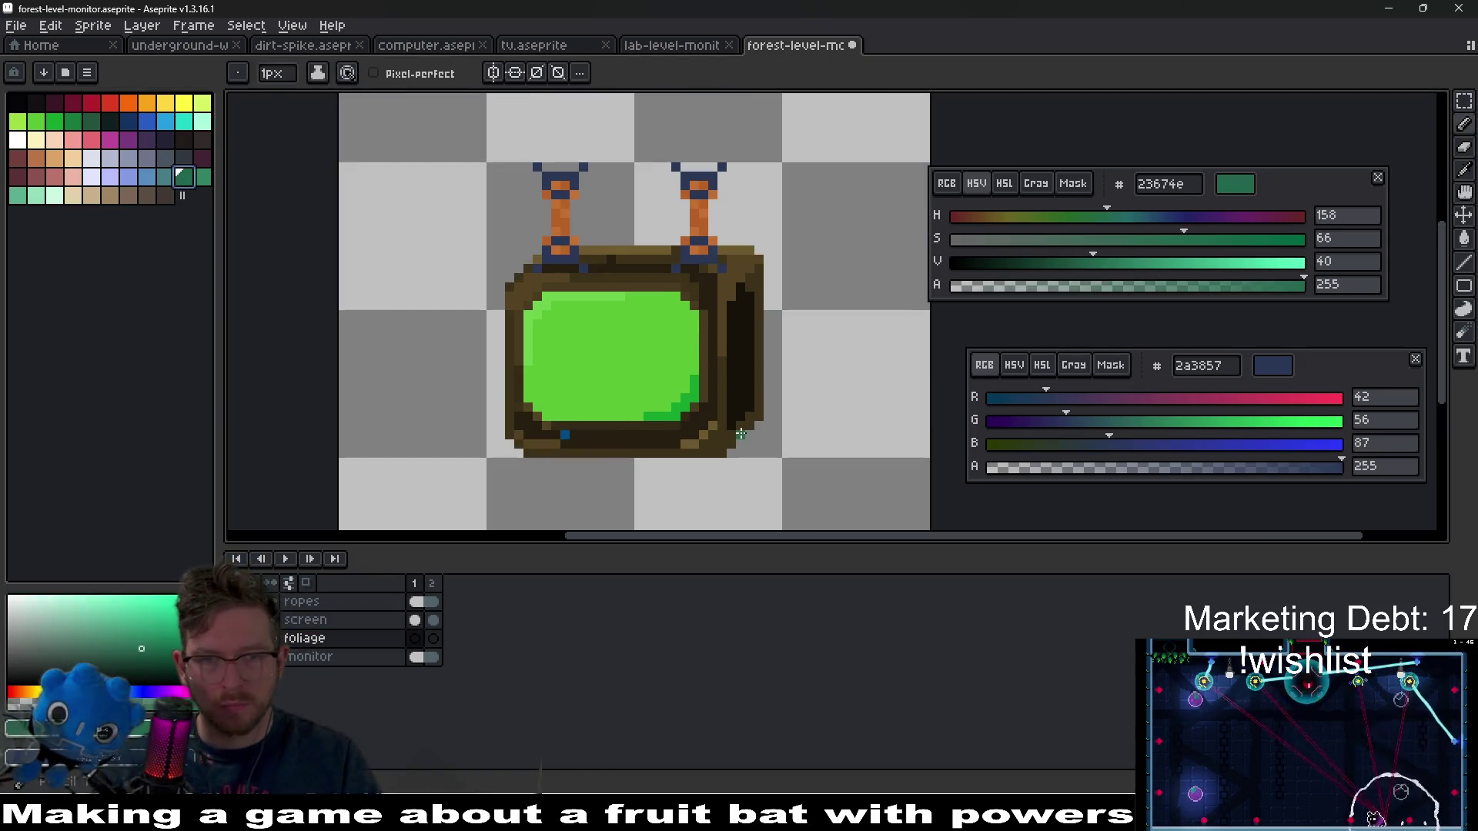
scroll(740, 435, "up", 2)
left_click(725, 439)
key("ctrl+z")
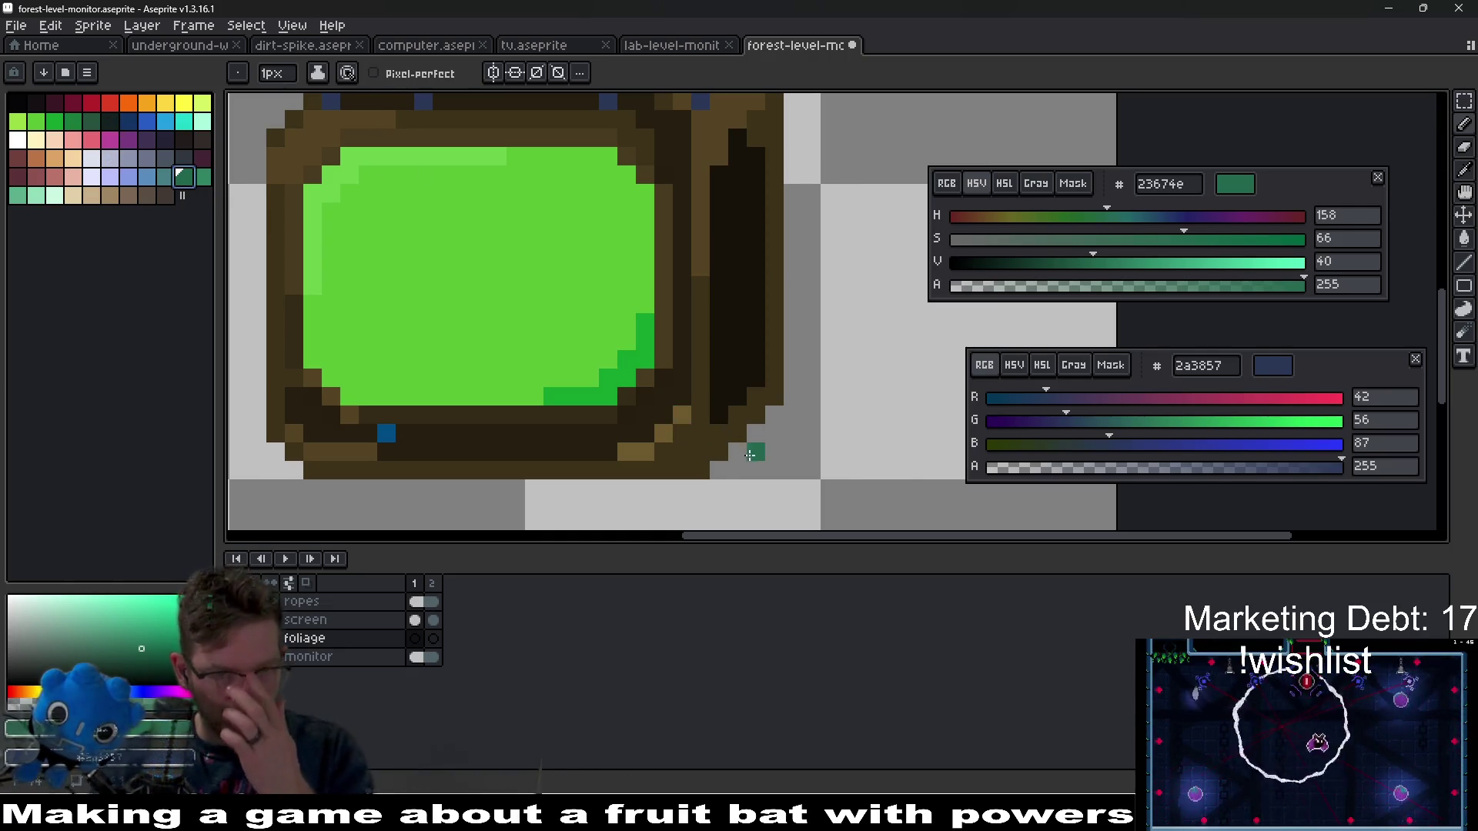
- Paint a few bright green 14a02e leaf pixels on the casing, undoing the last one
left_click(72, 121)
left_click(54, 121)
left_click(717, 397)
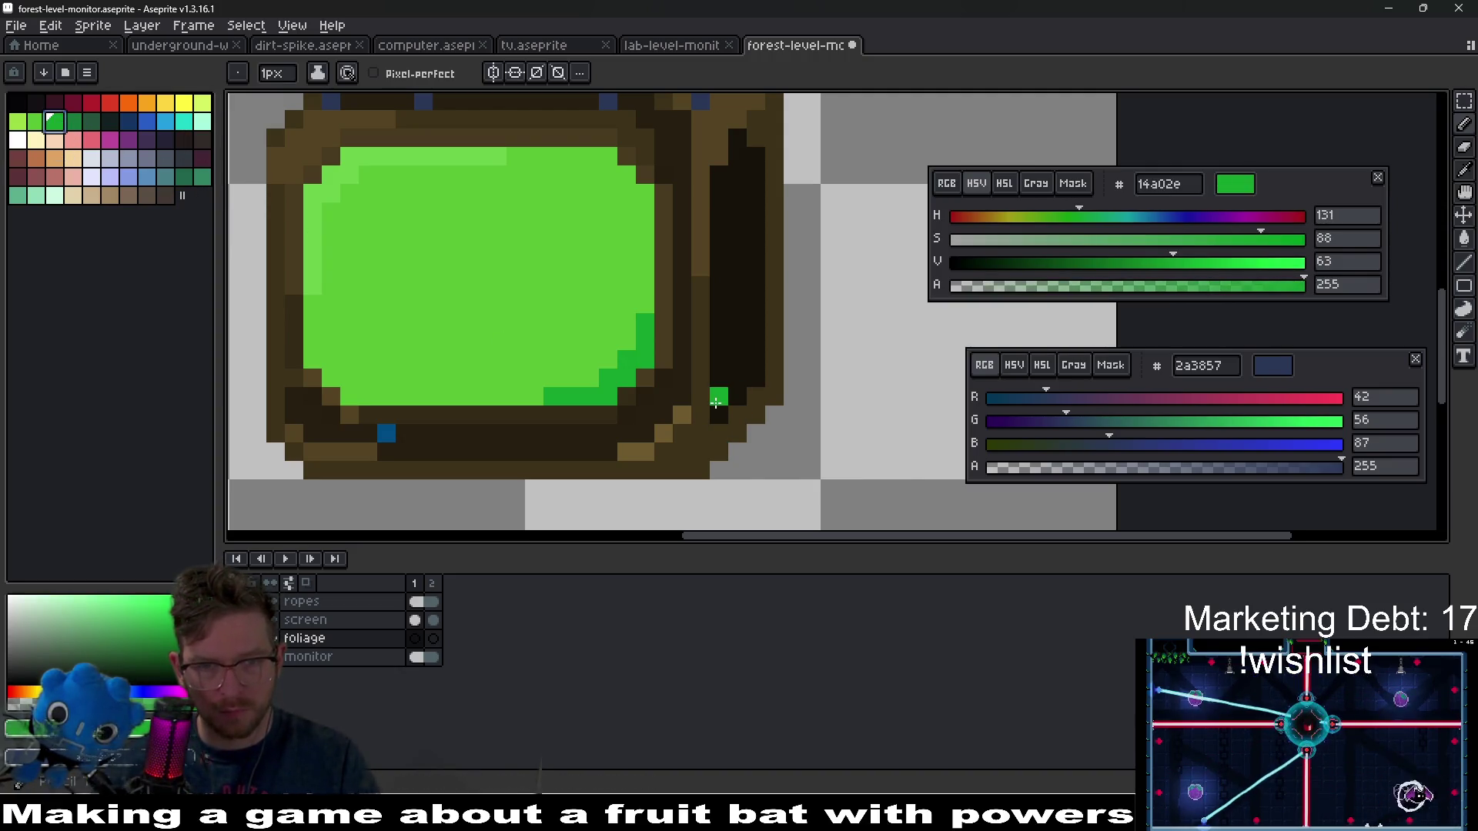
scroll(722, 462, "down", 3)
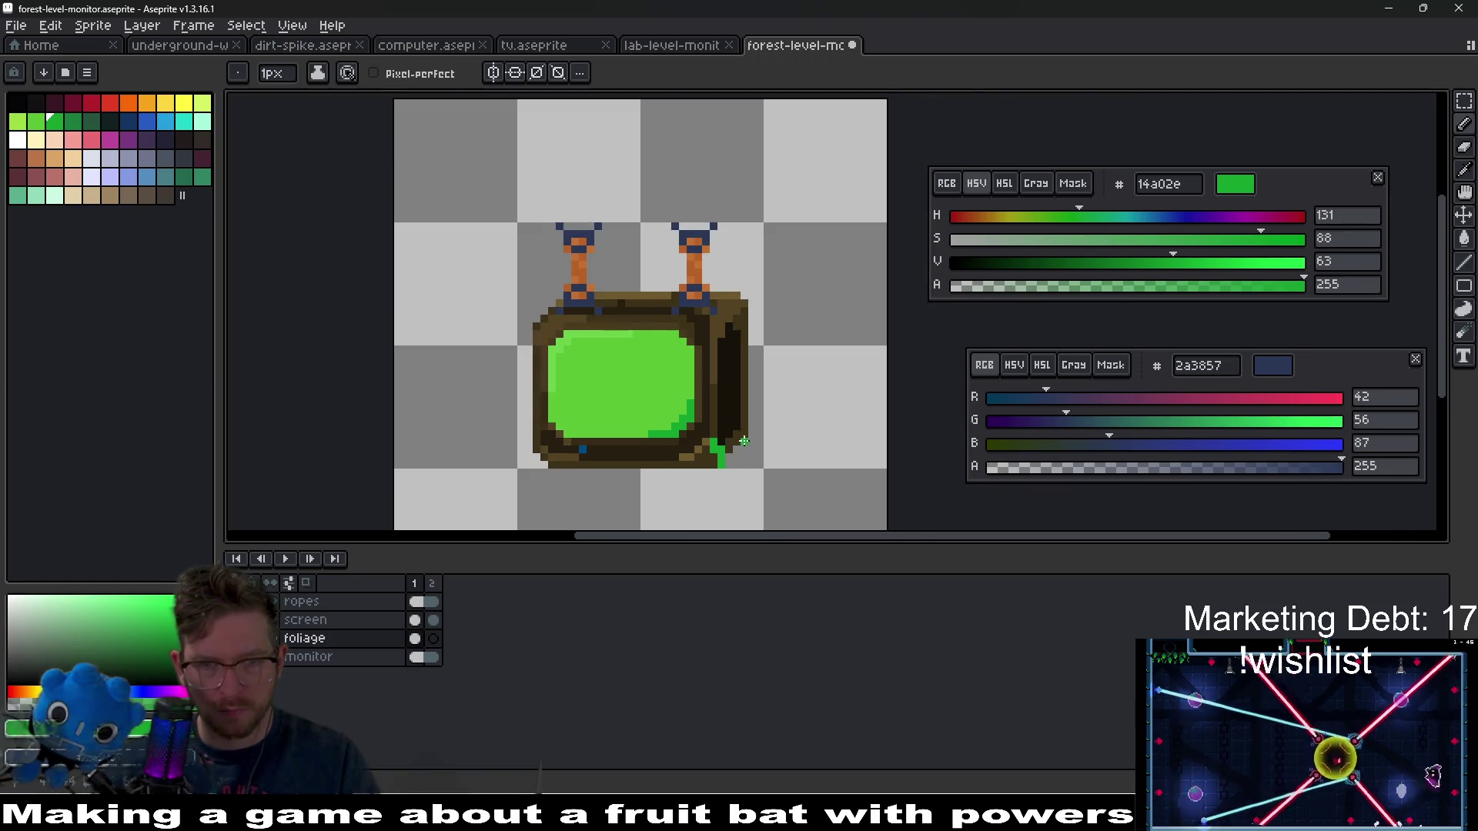
scroll(688, 444, "up", 3)
left_click(687, 444)
key("ctrl+z")
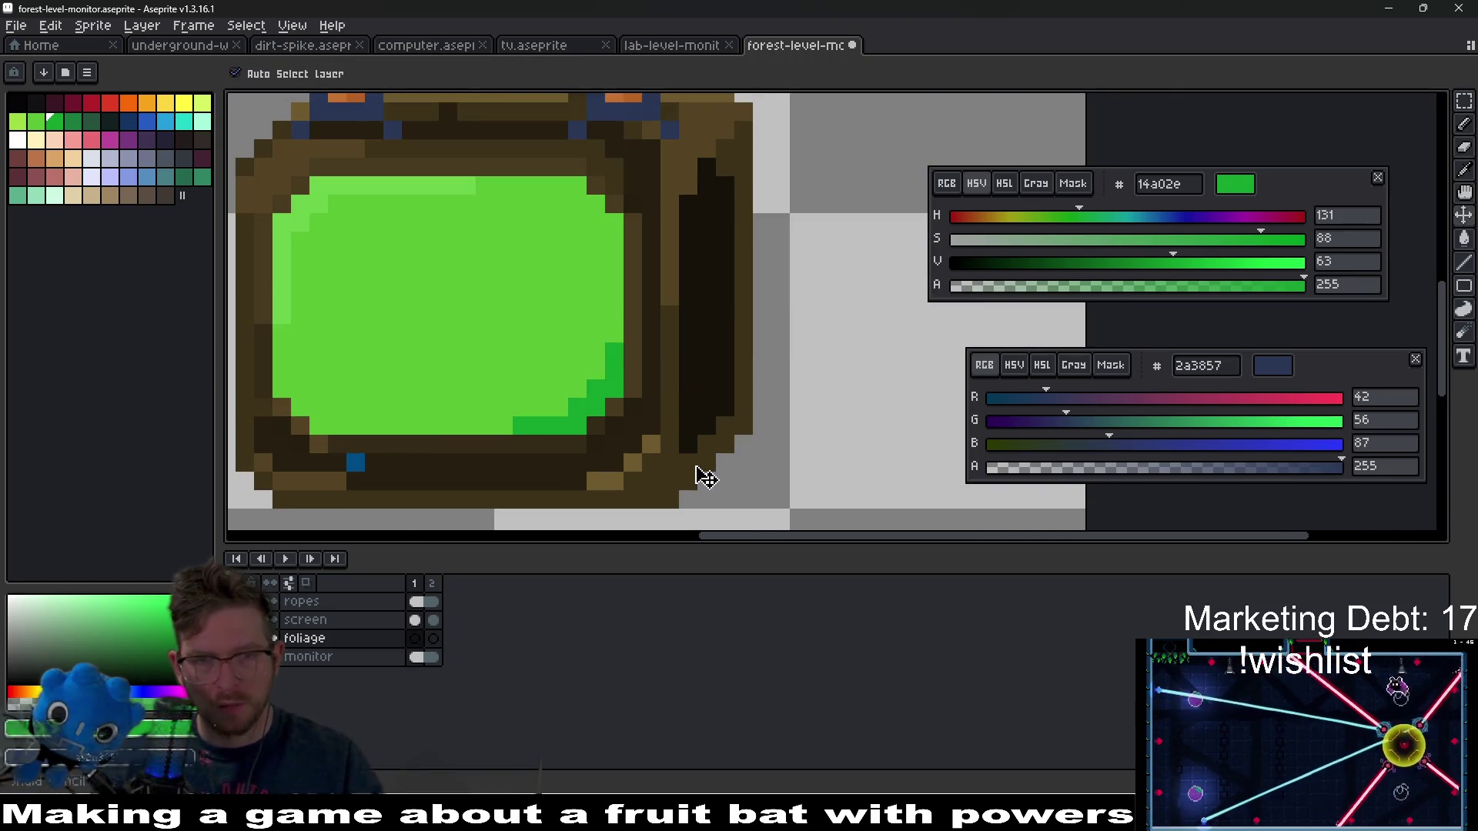
left_click(15, 26)
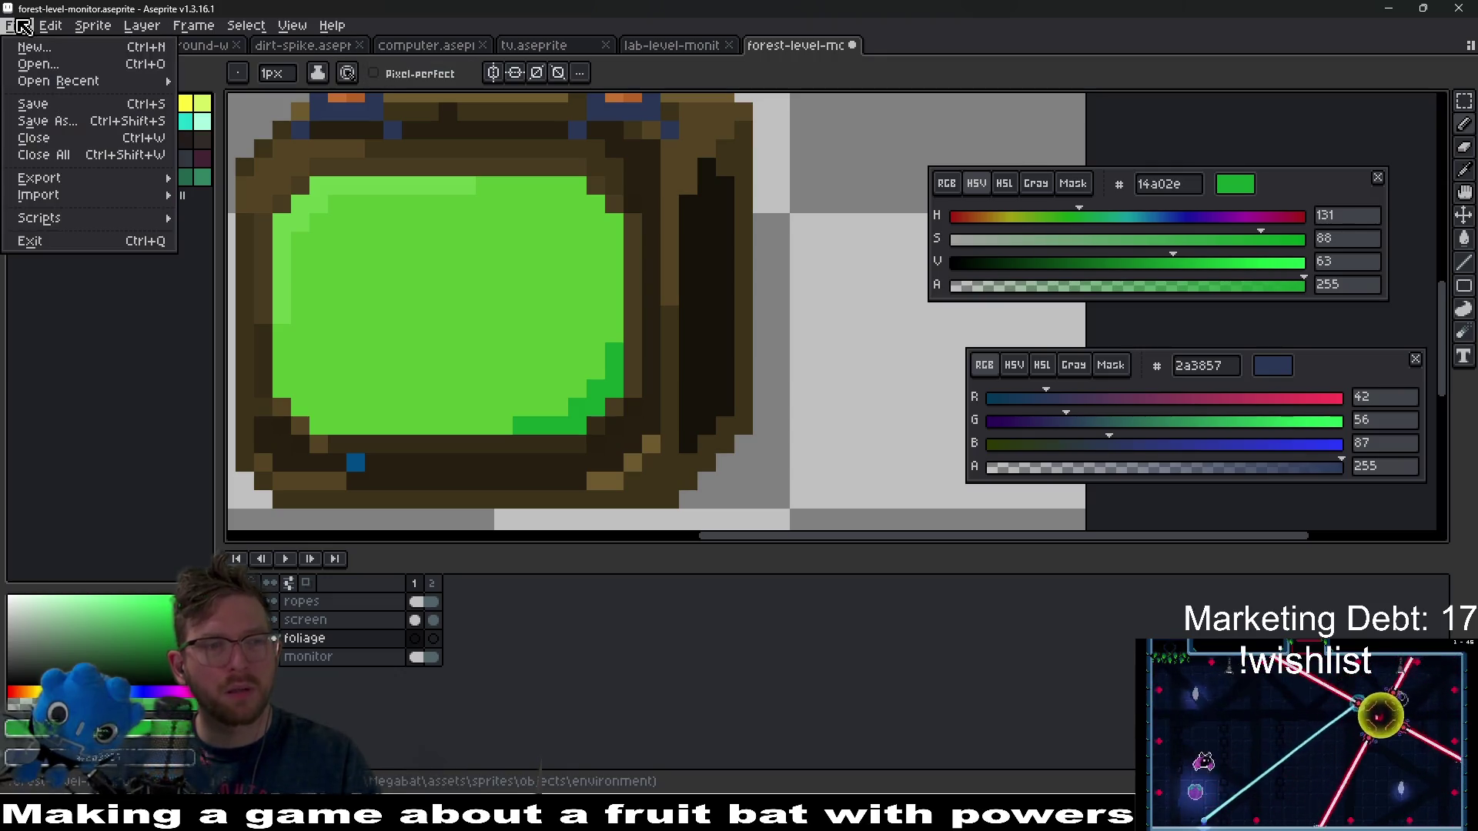
- Browse the forest folder and preview the overgrowth-ceiling 01–03 and tileset files
left_click(60, 59)
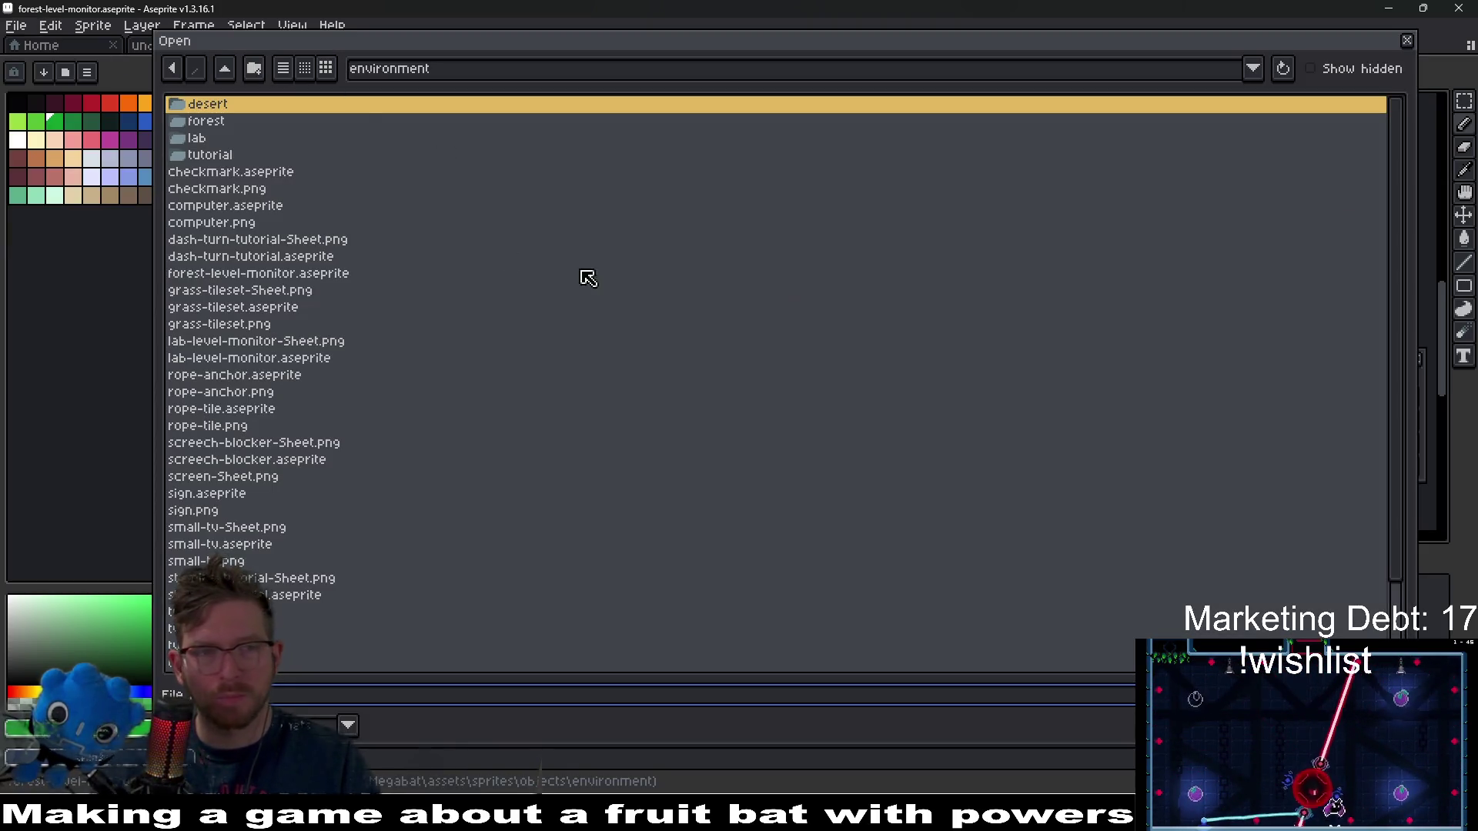
double_click(241, 121)
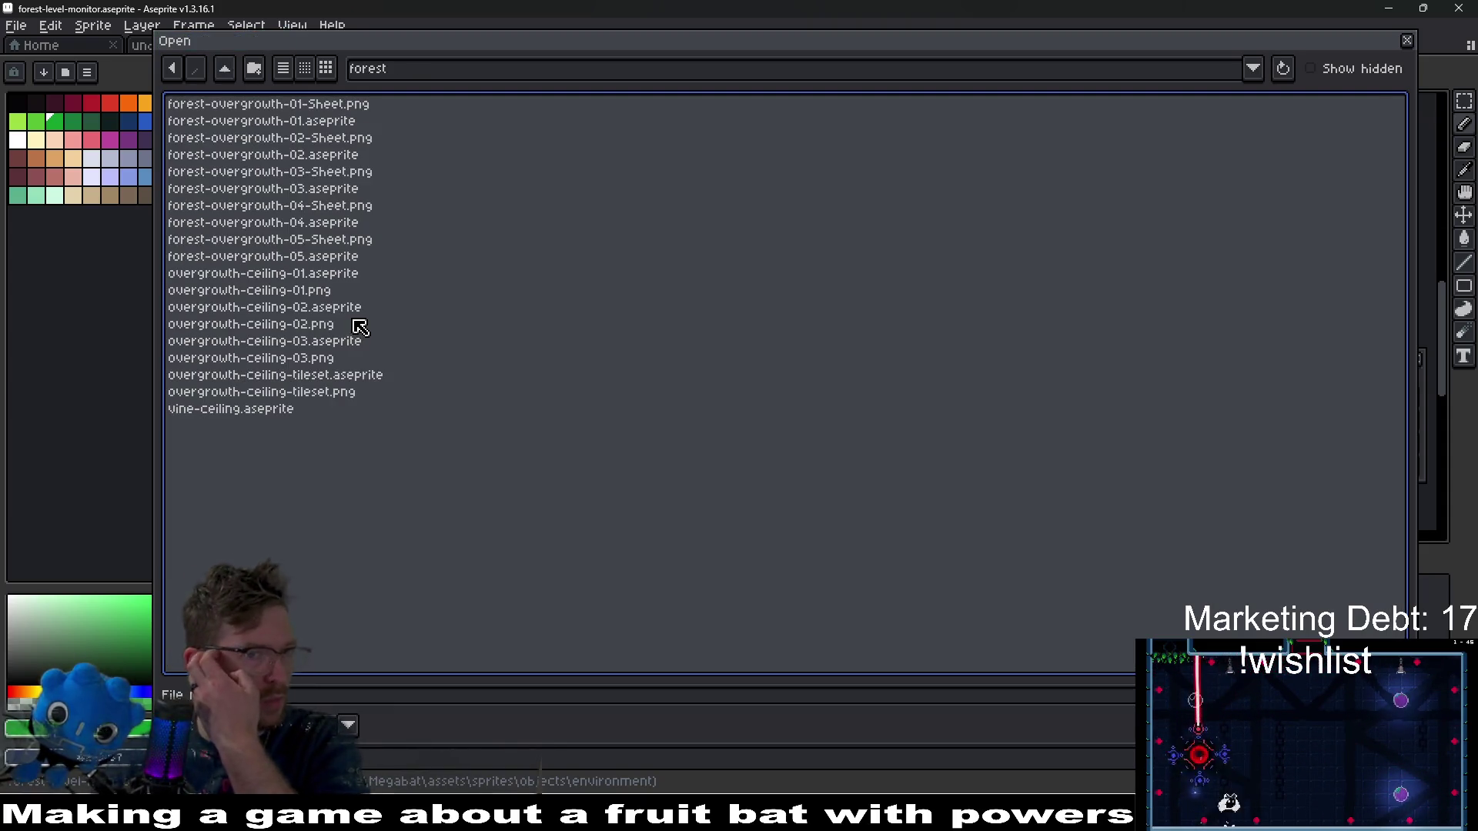
left_click(296, 240)
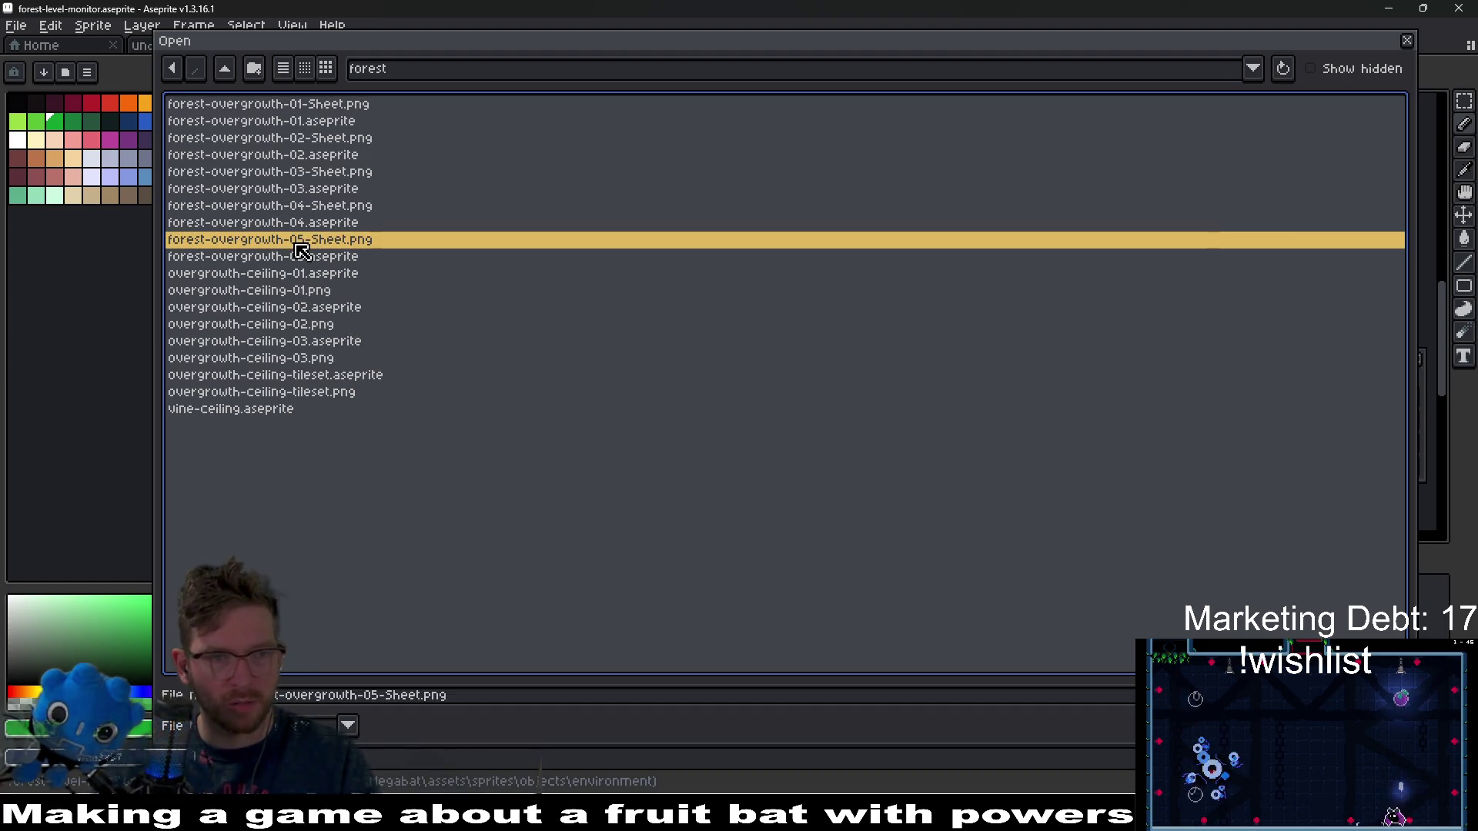
left_click(336, 278)
left_click(330, 309)
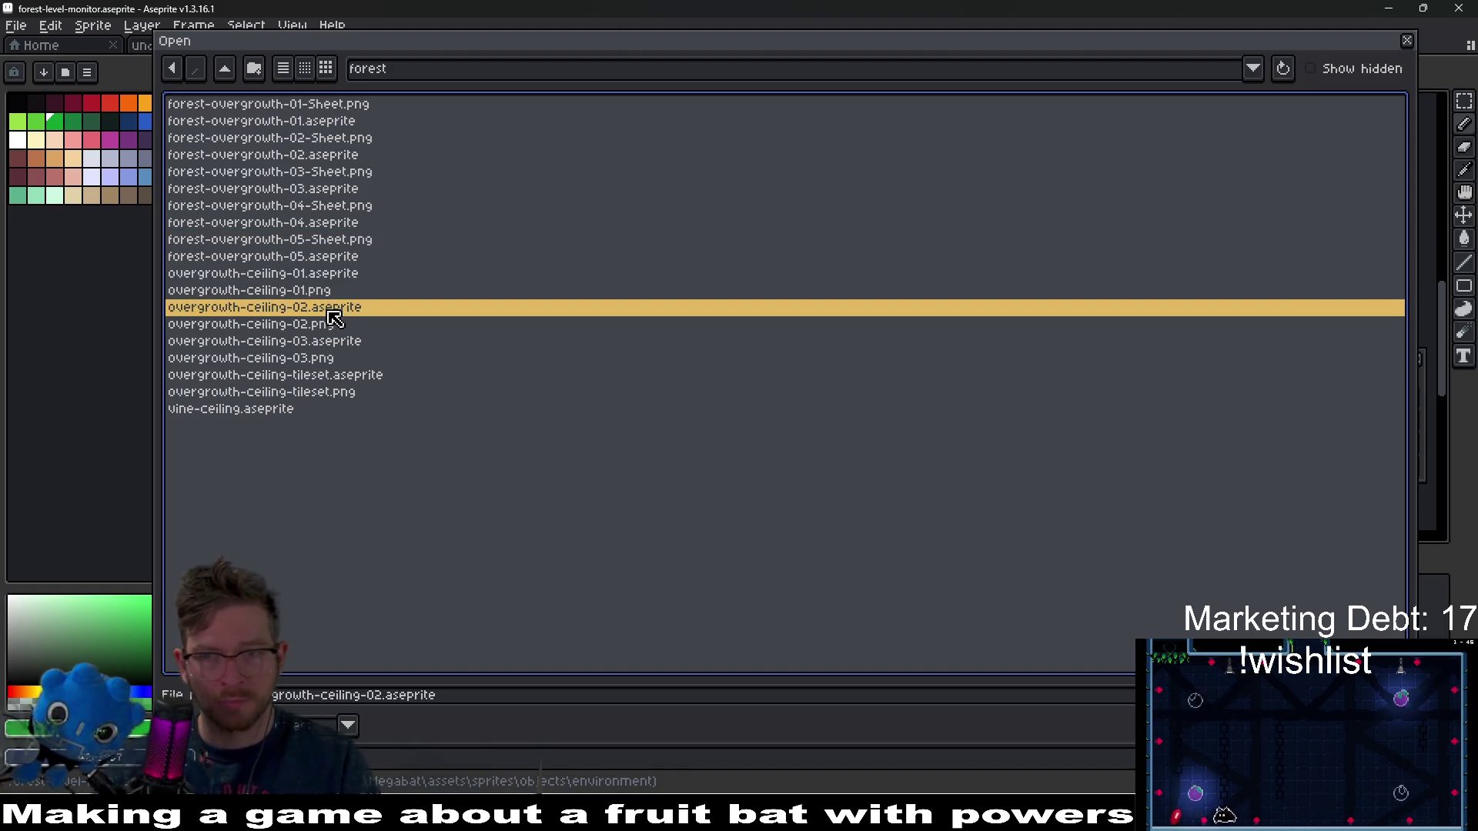
left_click(333, 342)
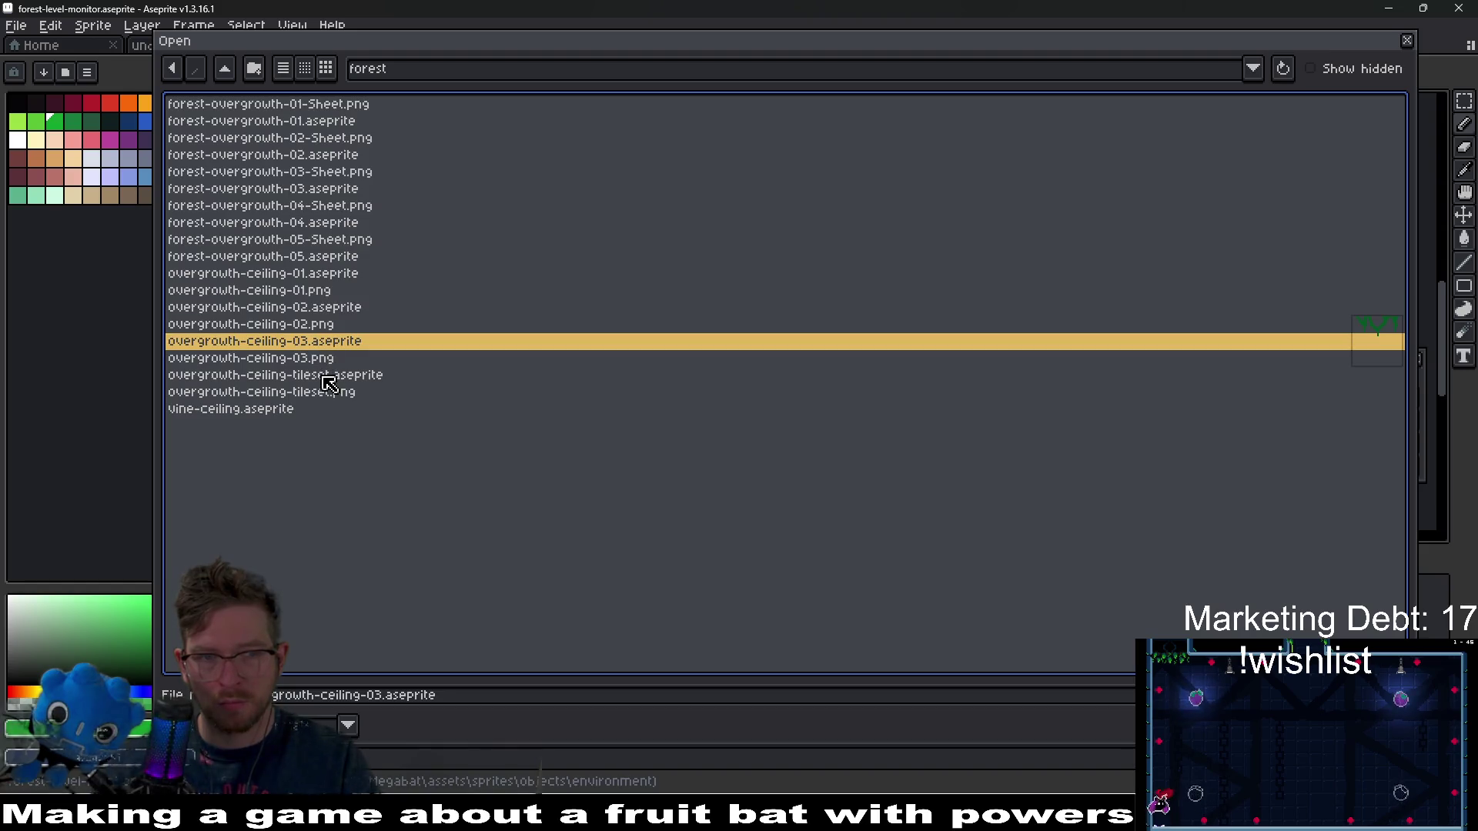
left_click(329, 377)
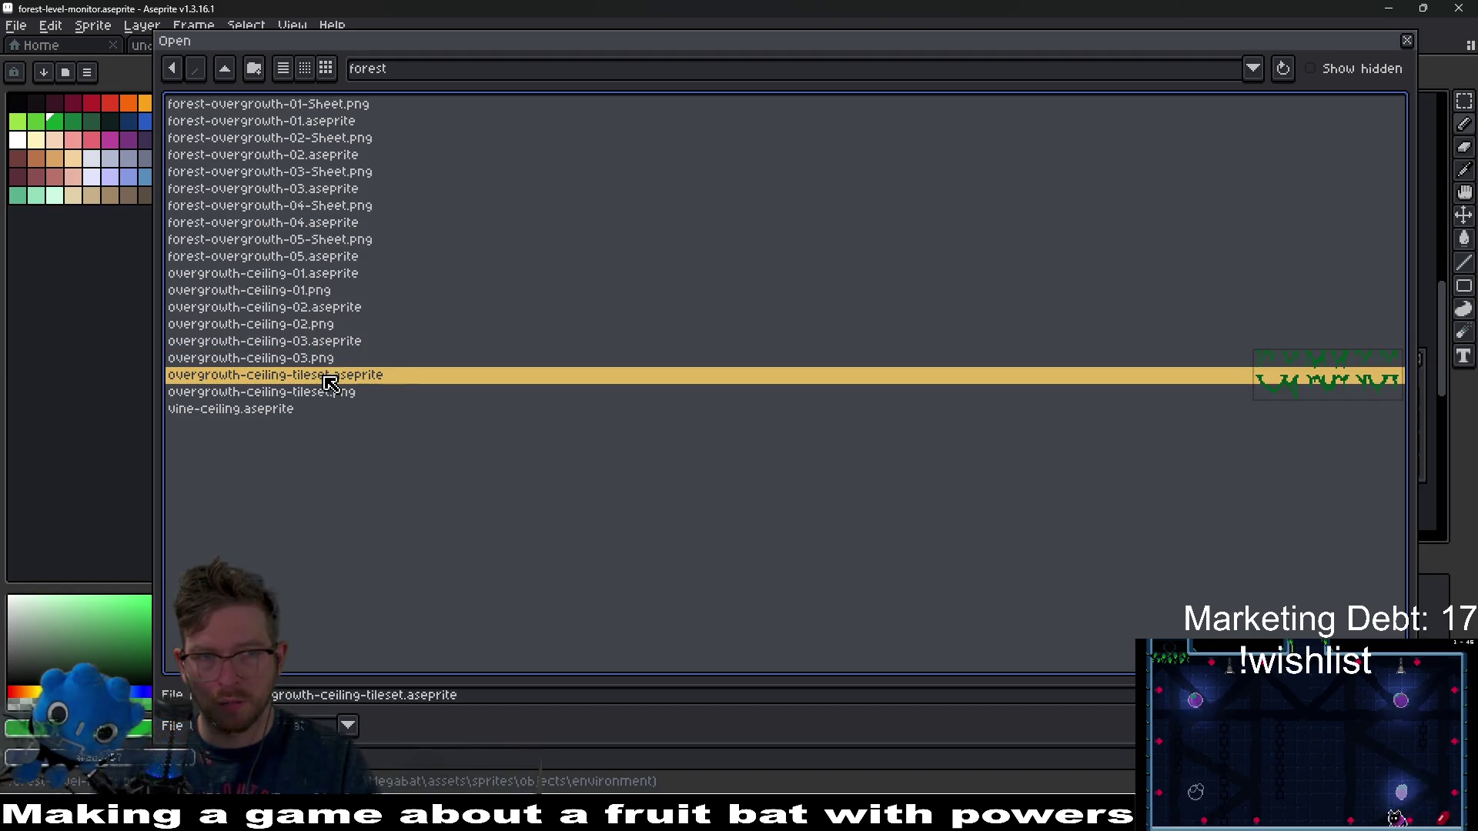
- Compare forest-overgrowth-05, the tileset PNG, and the overgrowth-ceiling files again
left_click(331, 260)
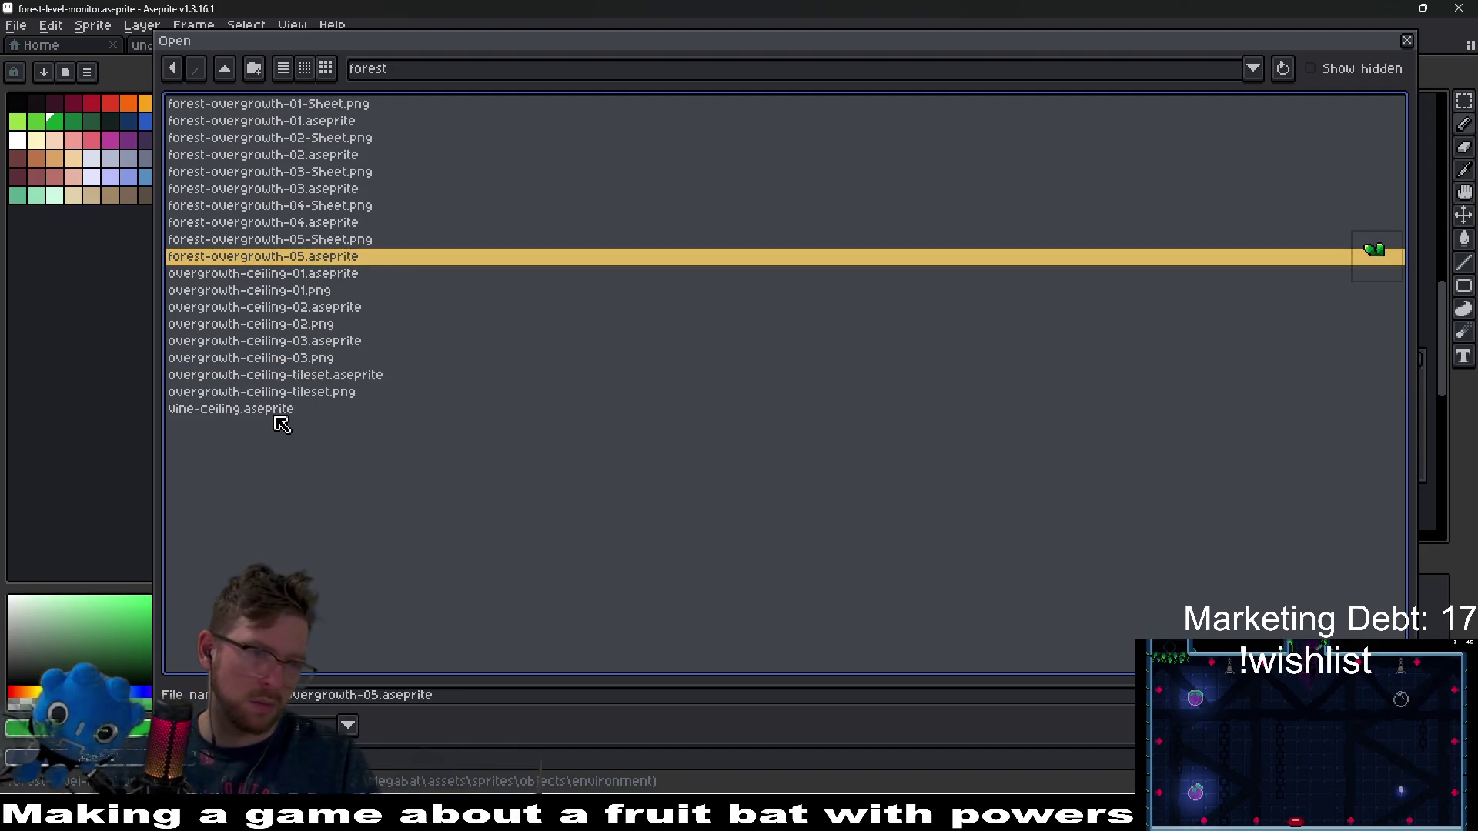
left_click(297, 396)
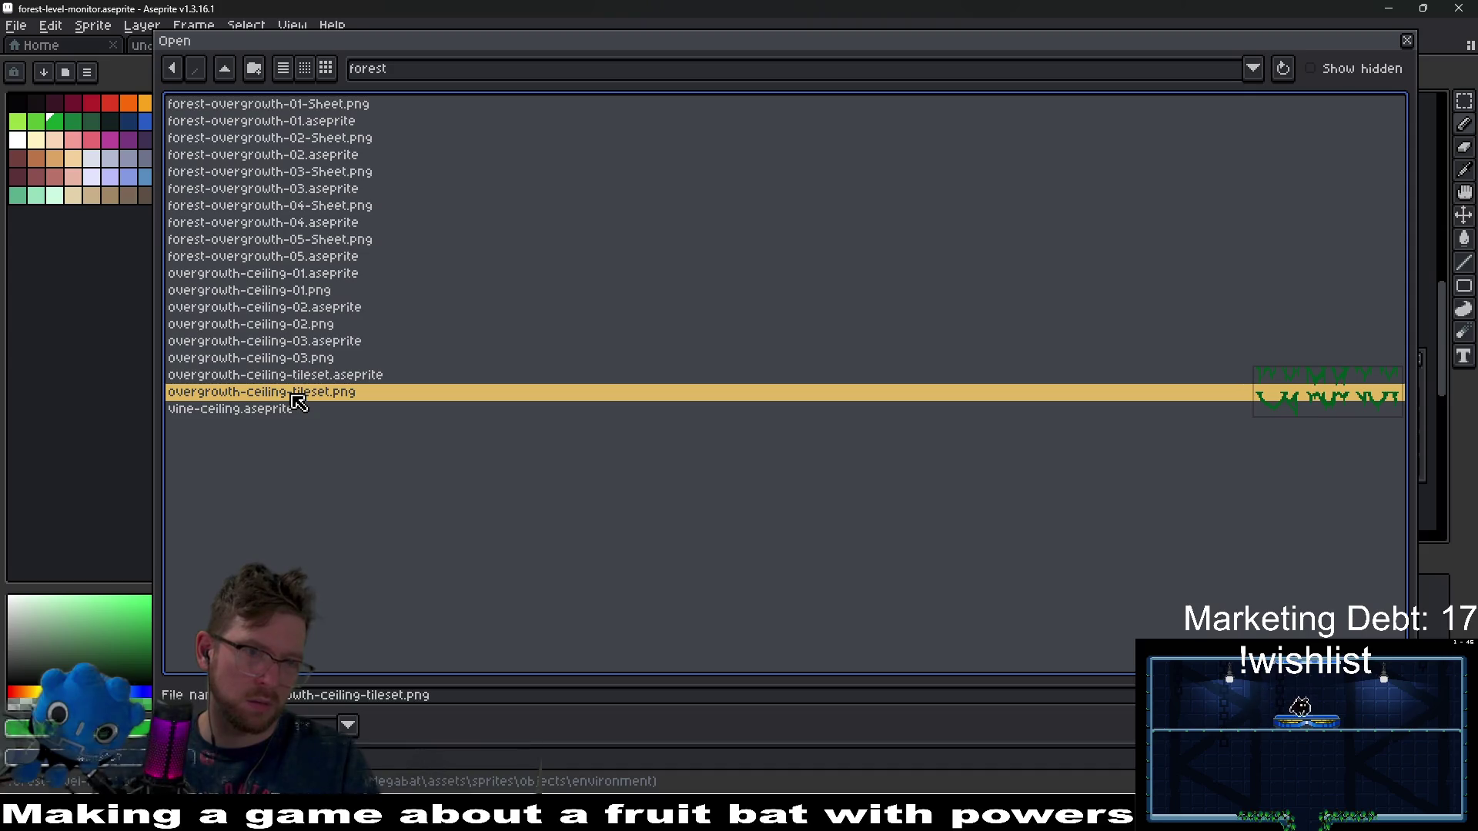
left_click(309, 375)
left_click(343, 341)
left_click(356, 308)
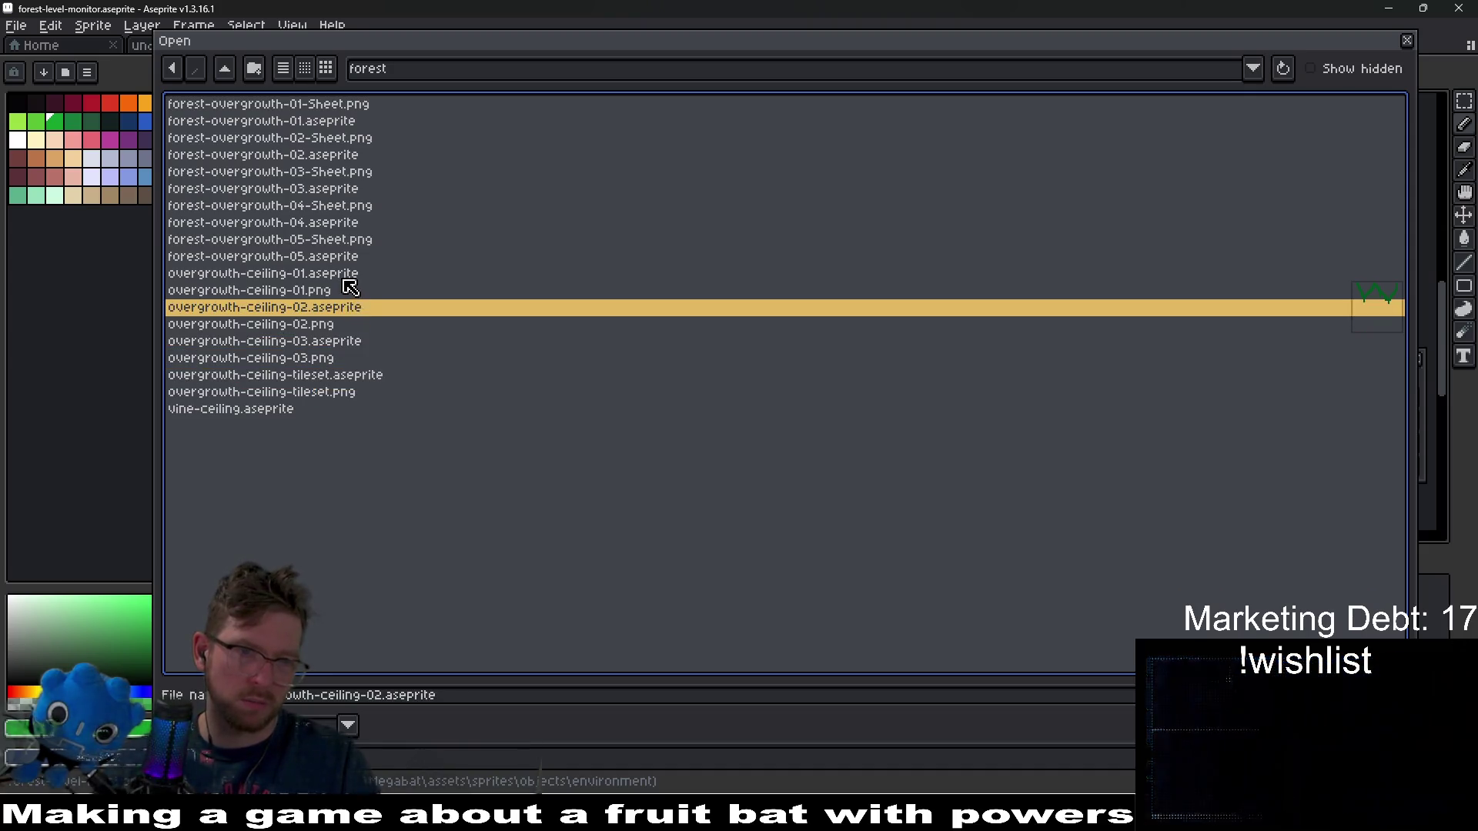
left_click(346, 275)
left_click(337, 377)
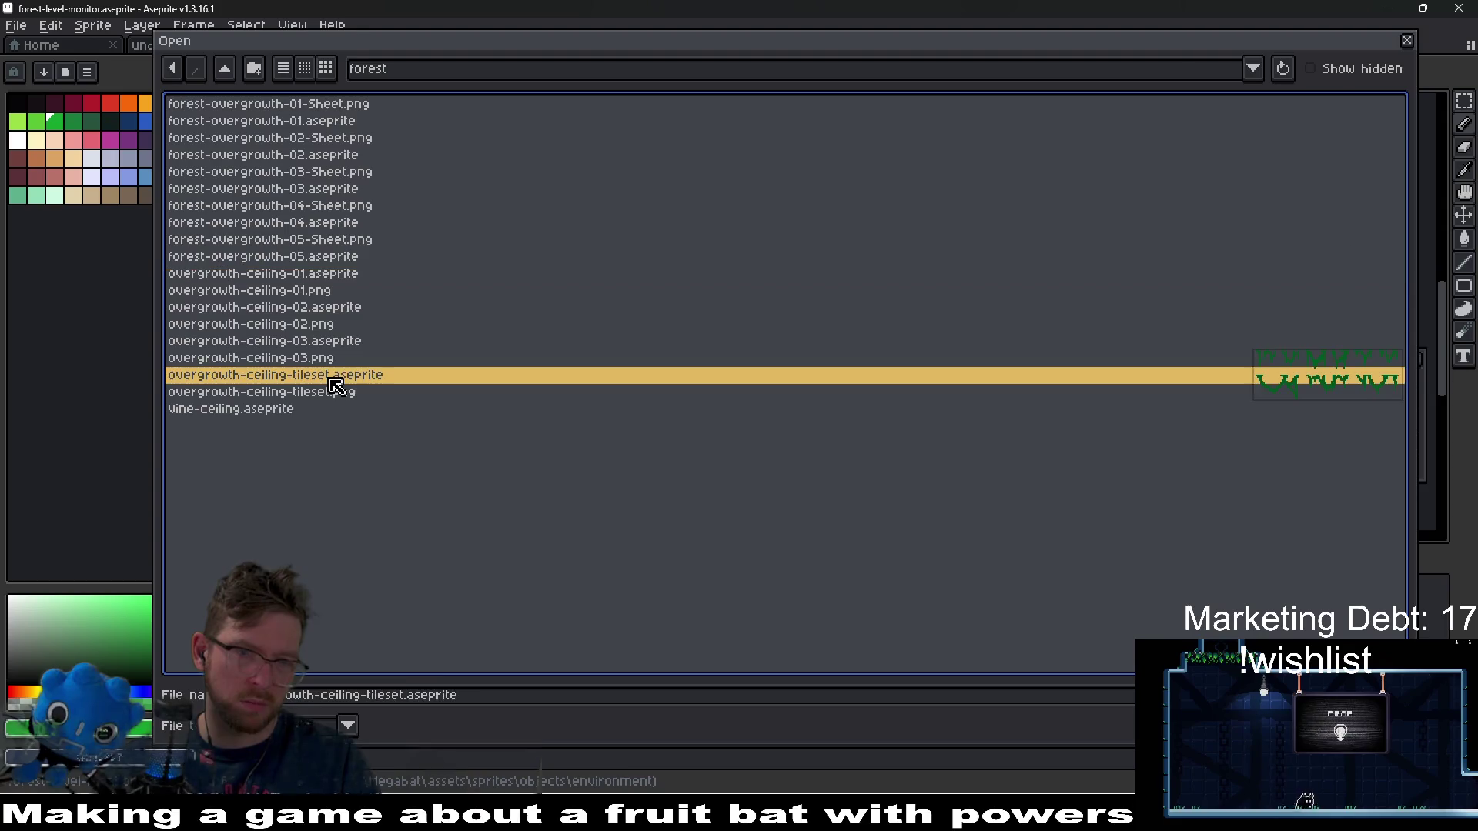
- Open overgrowth-ceiling-tileset.aseprite for reference, close it, and switch to Godot
double_click(356, 378)
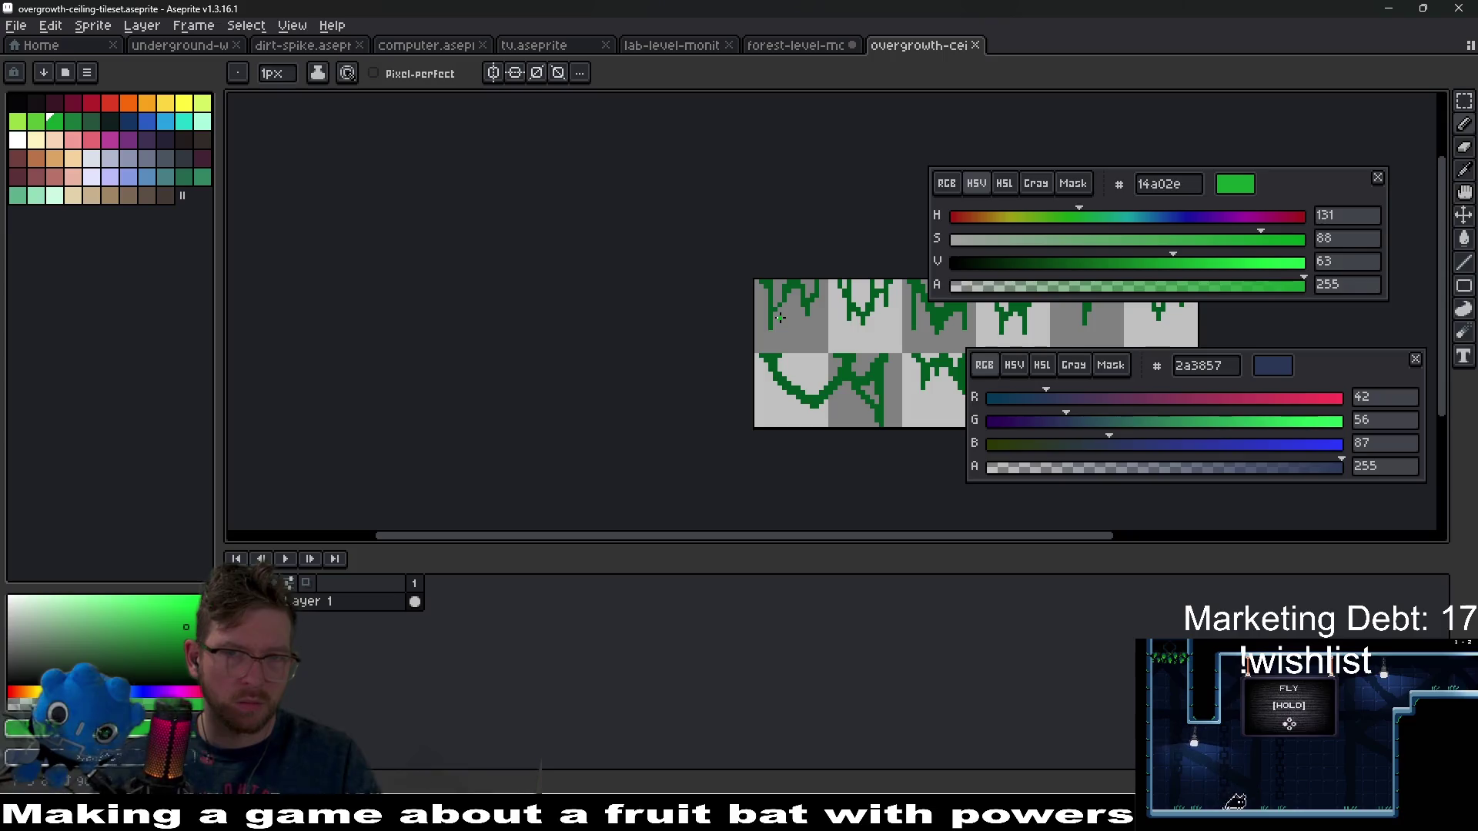
middle_click(932, 51)
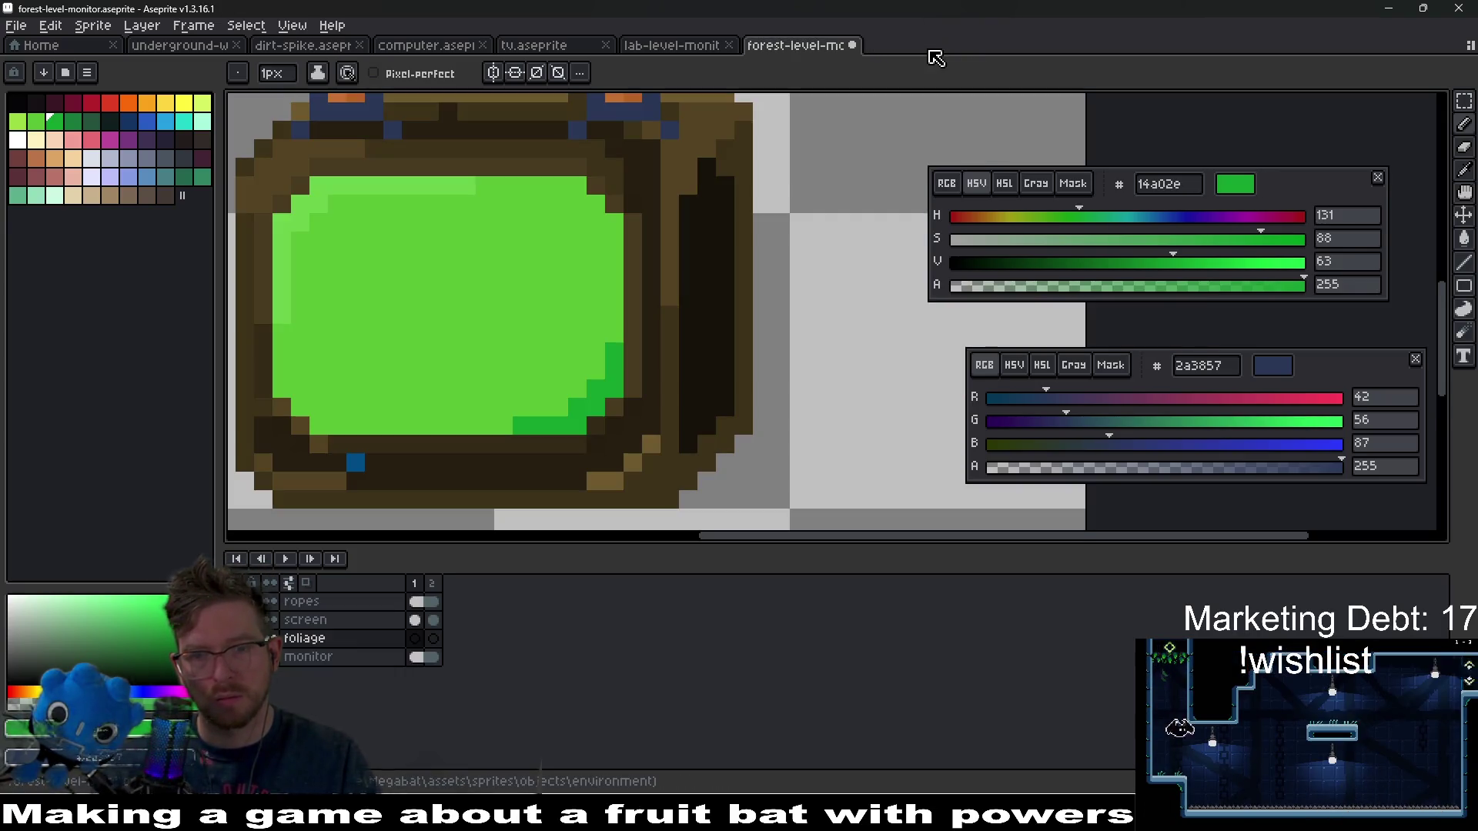
key("alt+Tab")
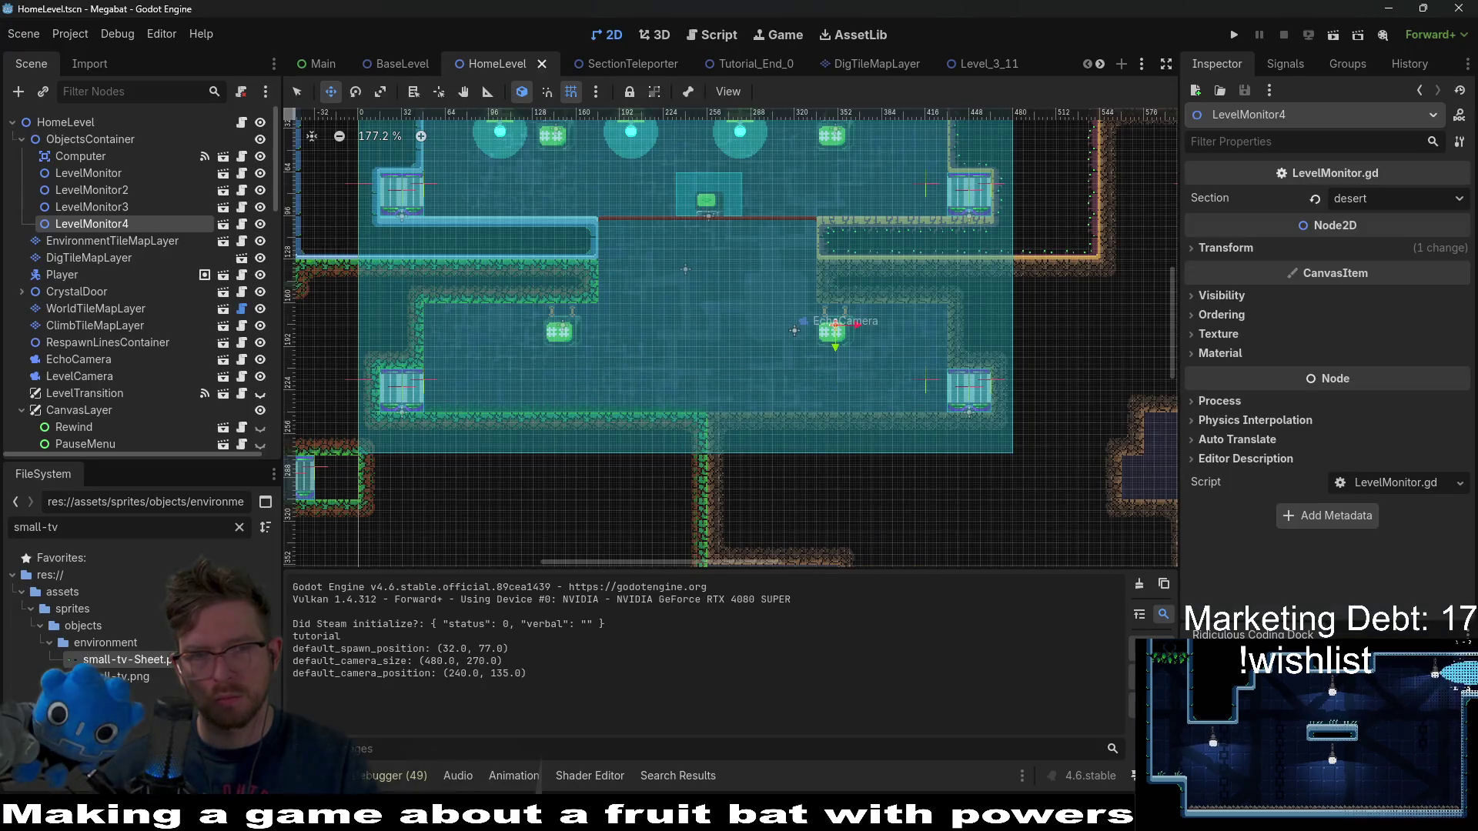
- On EnvironmentTileMapLayer, paint a ForestForegroundVineMedium hanging from the ceiling left of the monitor
left_click(90, 243)
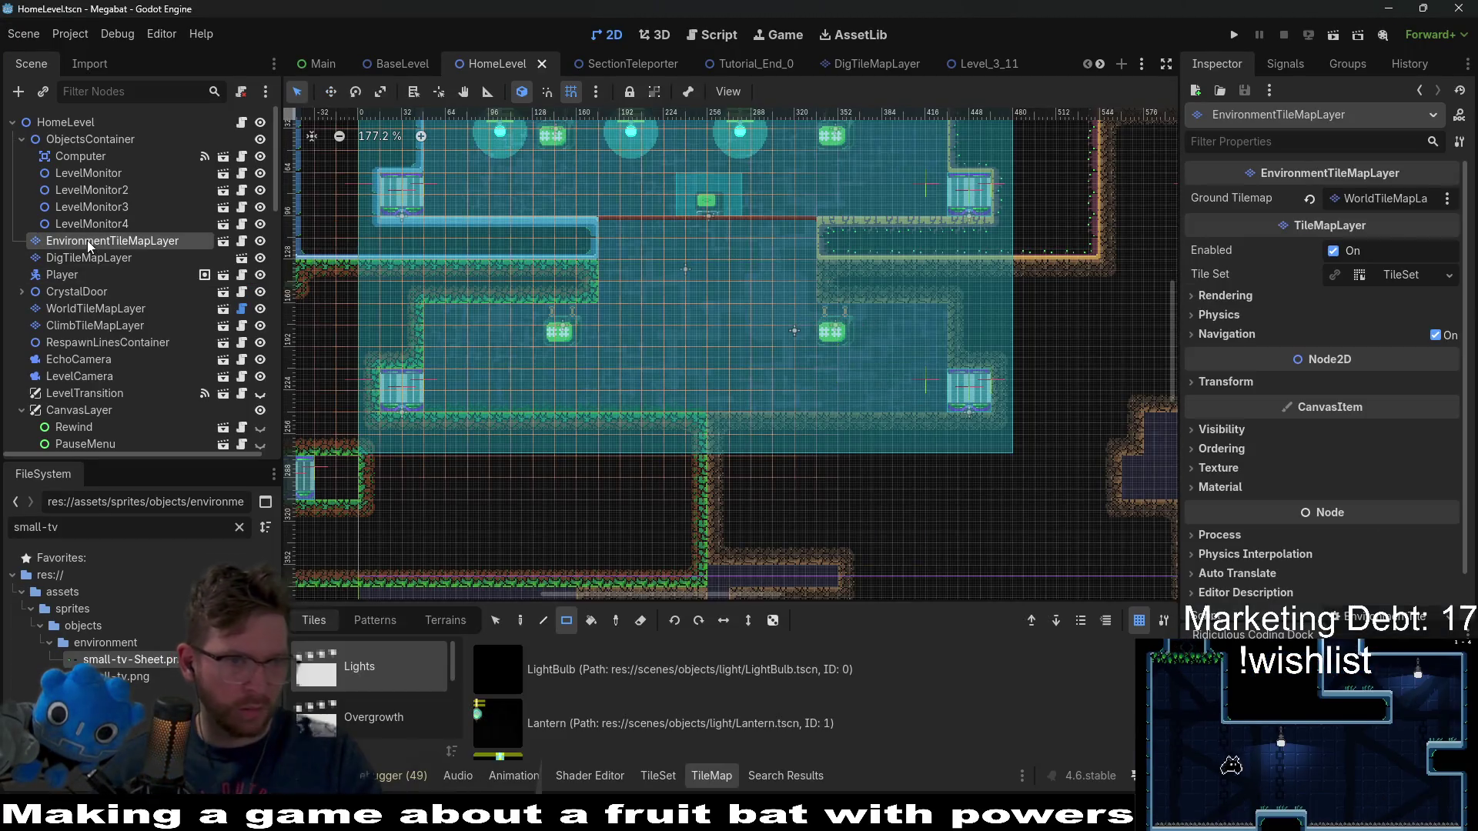
scroll(407, 692, "down", 1)
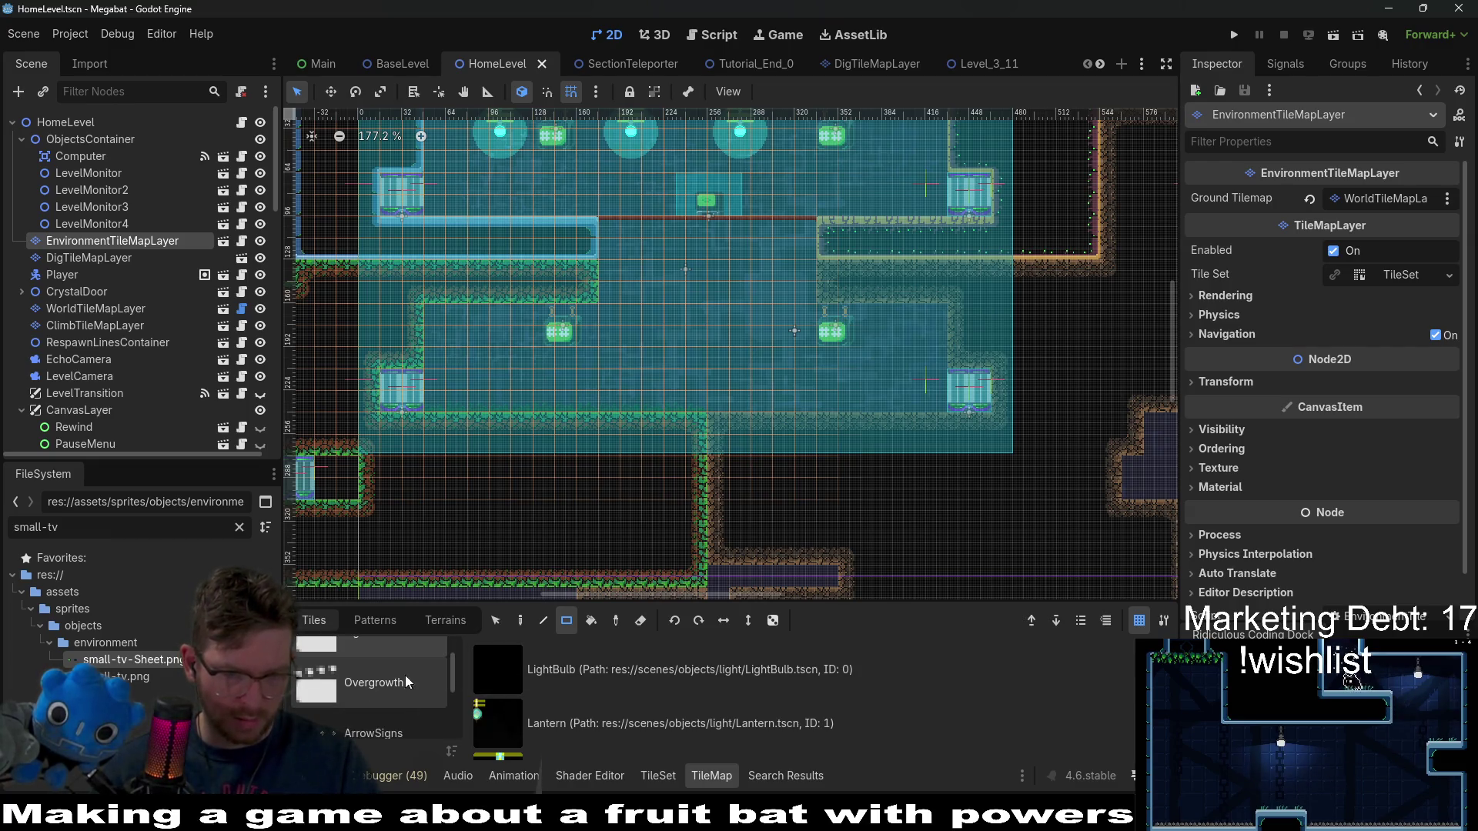
left_click(408, 683)
scroll(647, 695, "down", 2)
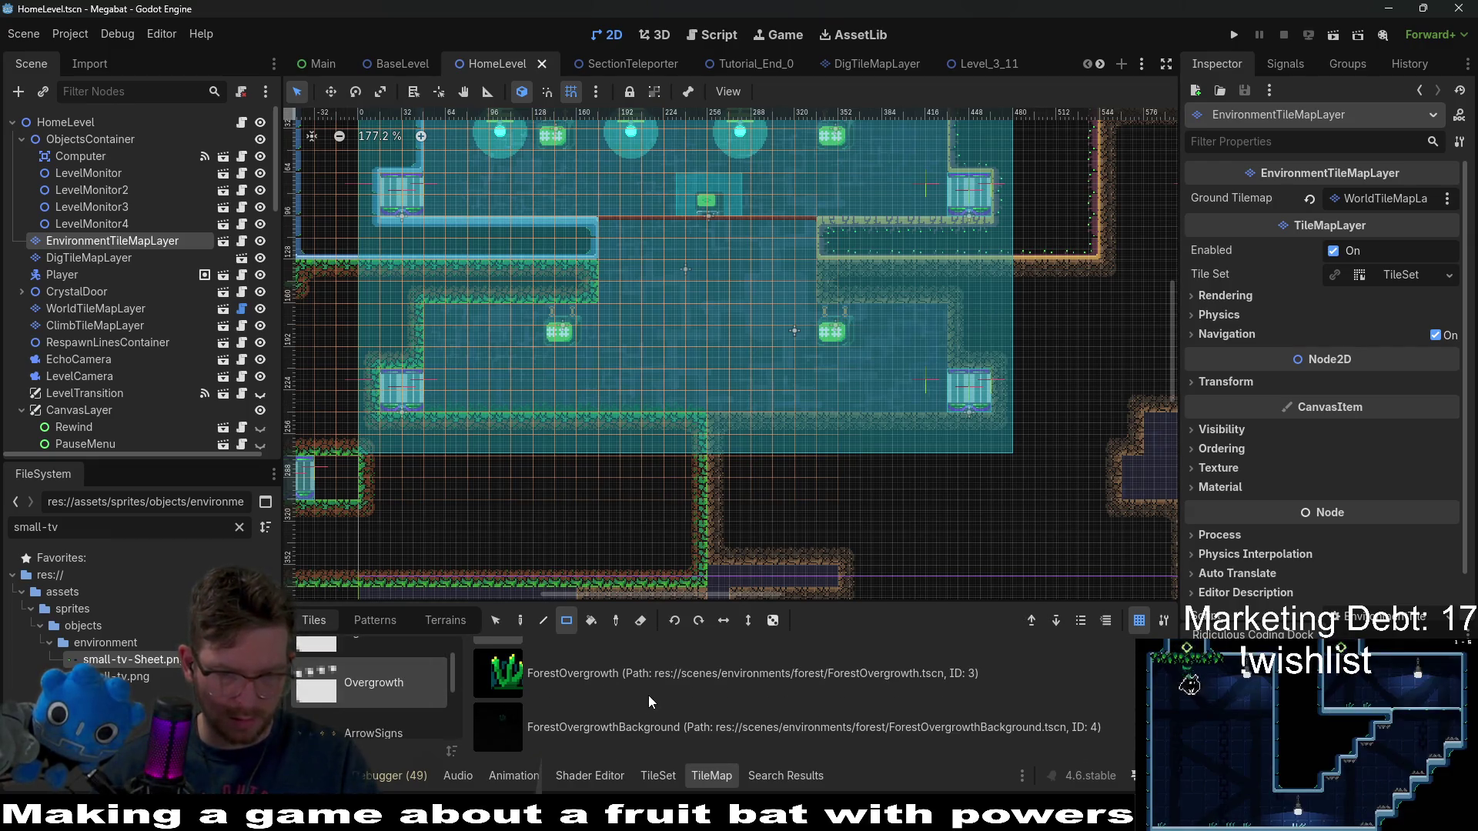
scroll(381, 713, "down", 2)
left_click(384, 713)
scroll(584, 740, "down", 1)
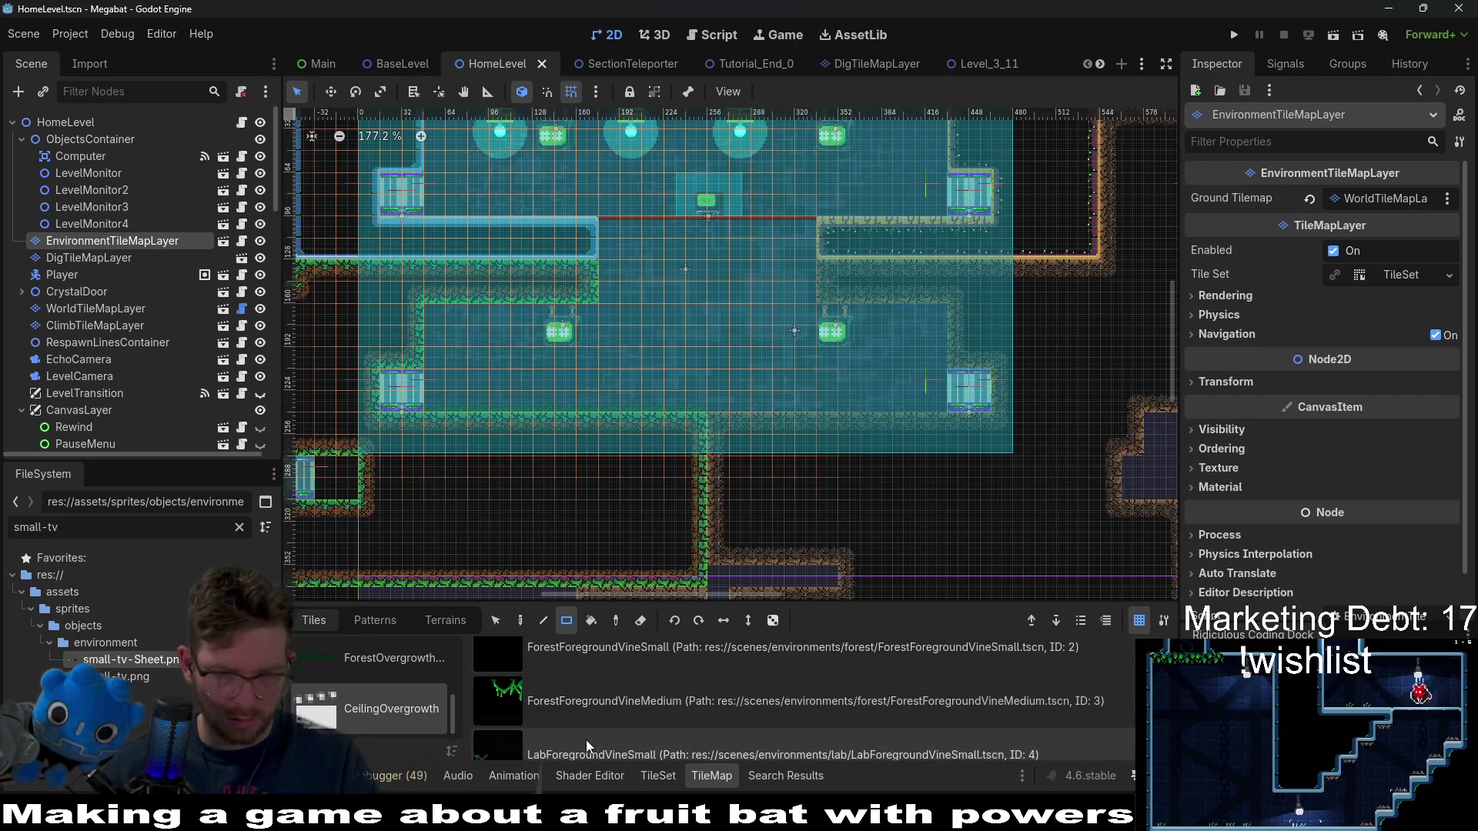
left_click(646, 693)
left_click(489, 334)
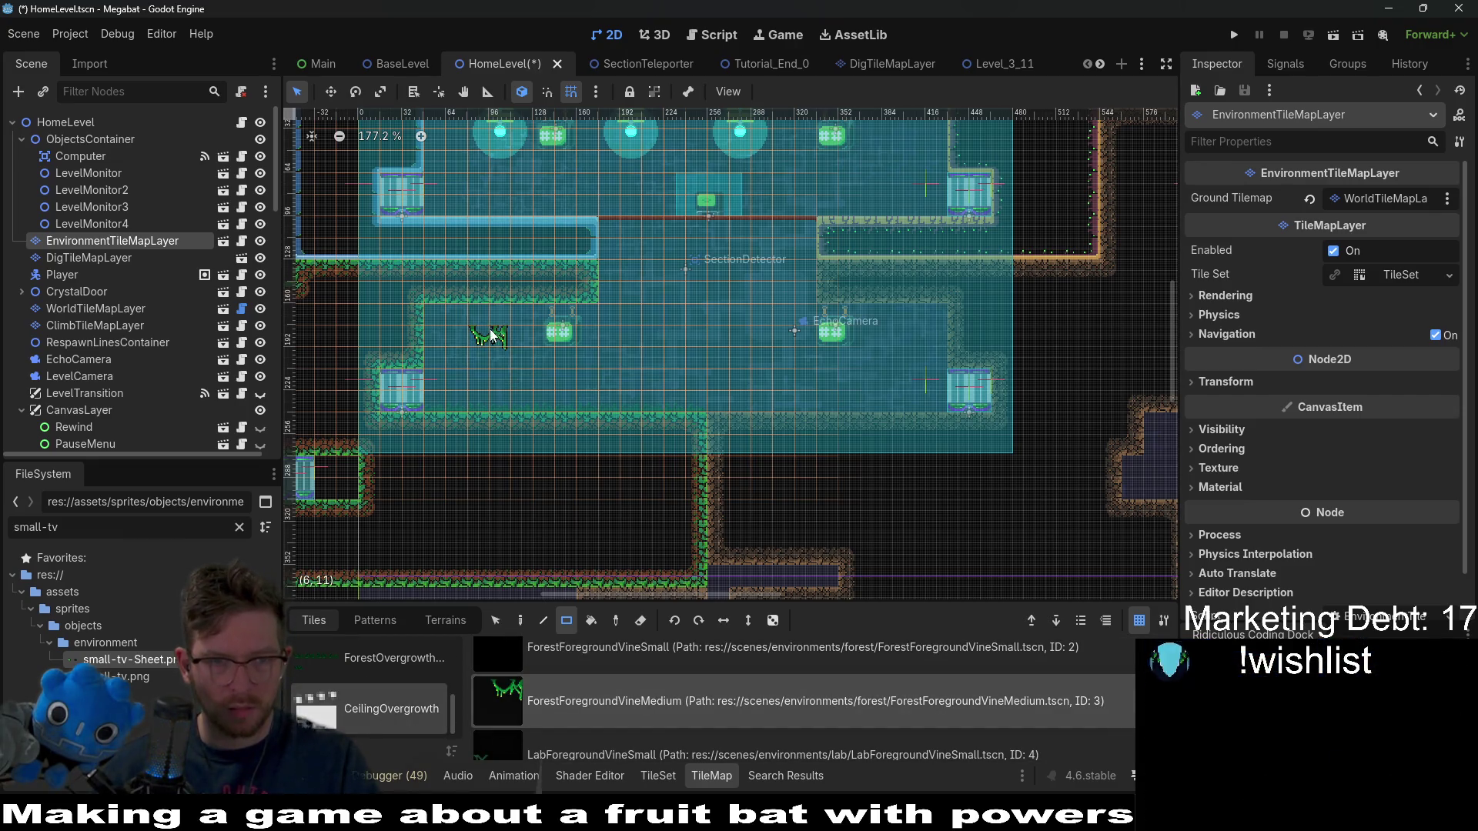
left_click_drag(464, 317, 464, 318)
scroll(464, 317, "up", 8)
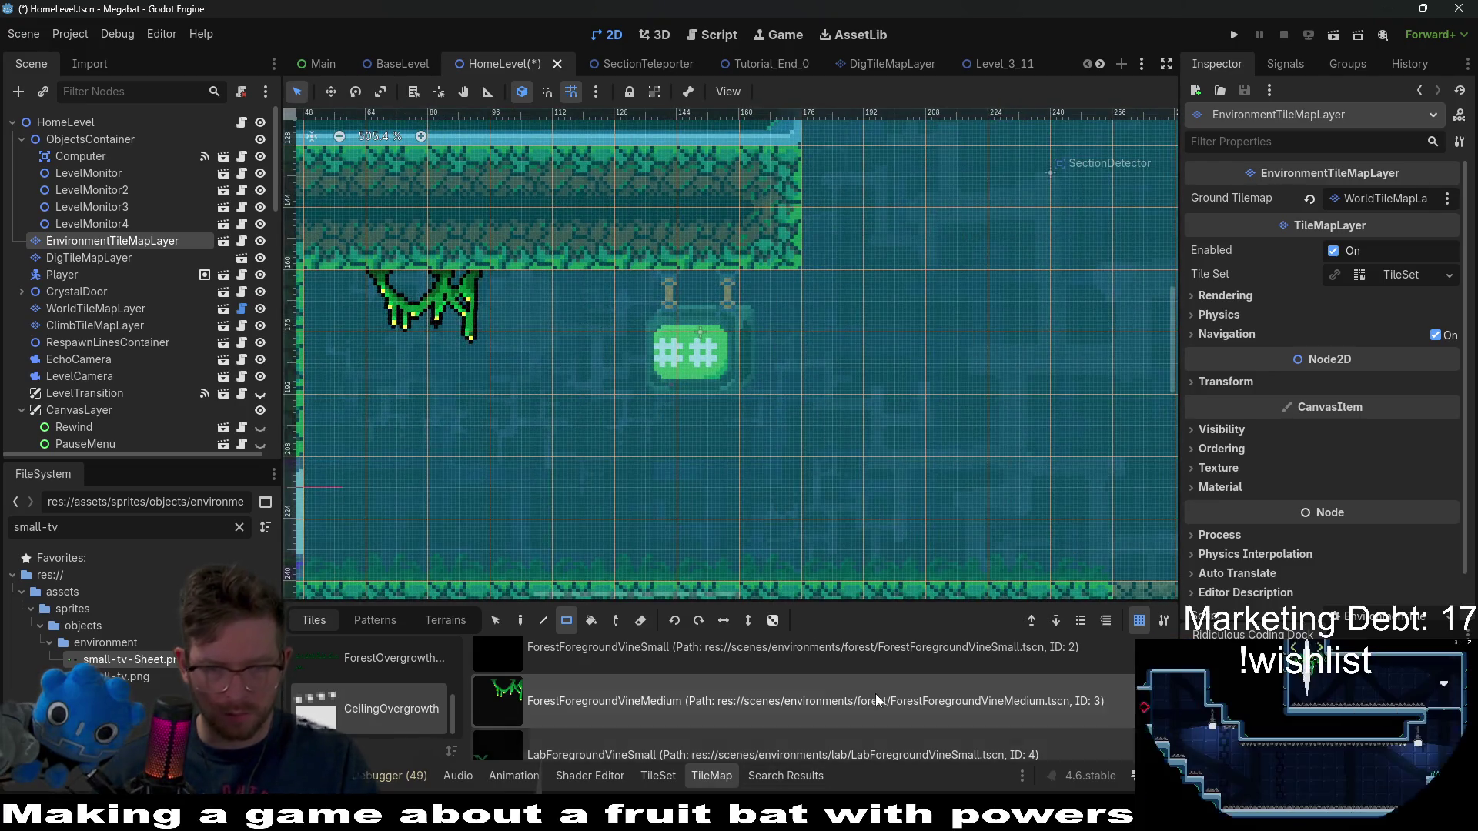
- Quick-open the ForestForegroundVineMedium scene, then return to Aseprite
key("alt+shift+o")
type("forestforegroundvine")
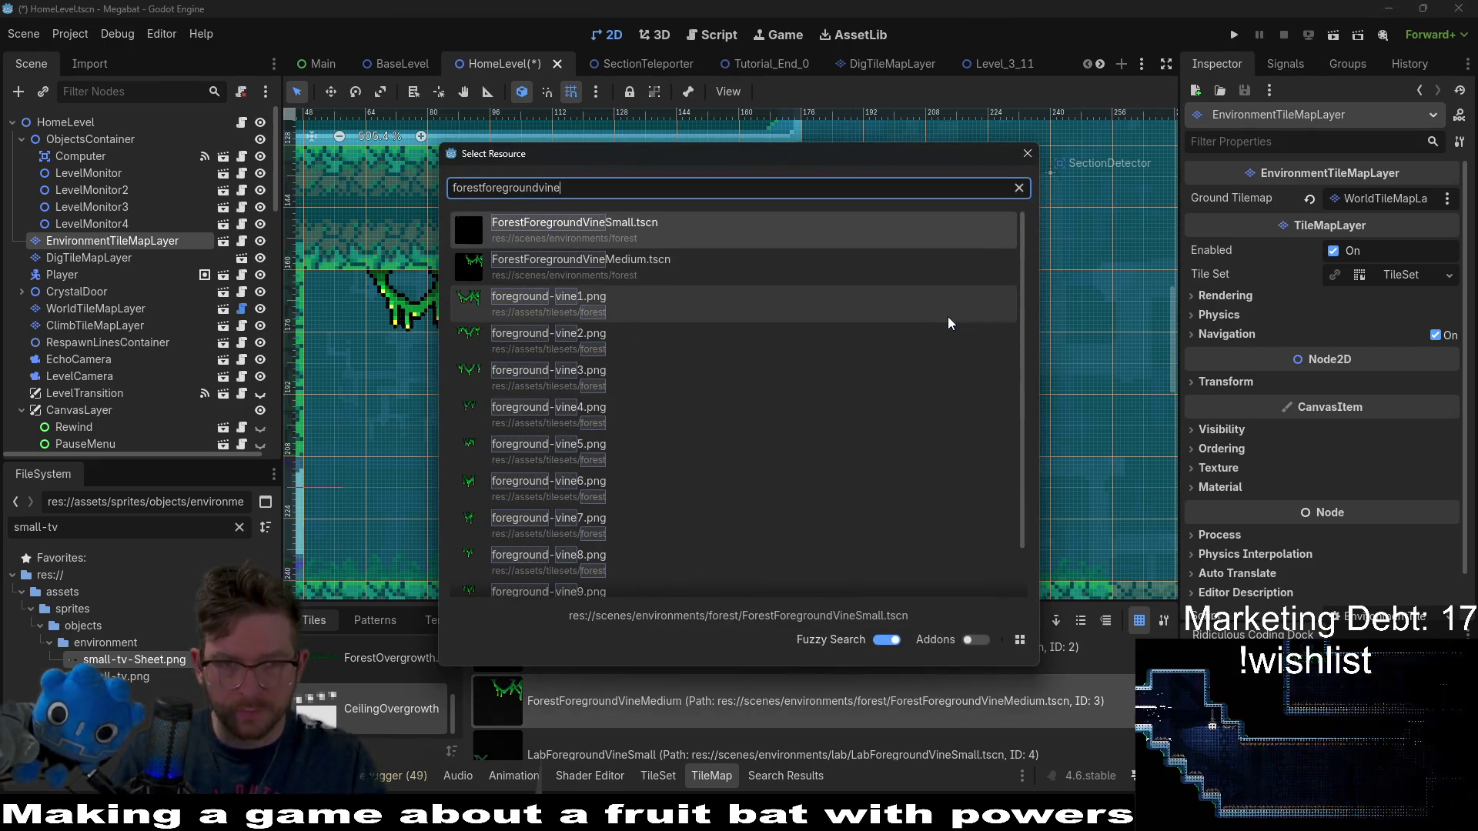
key("Down")
key("Return")
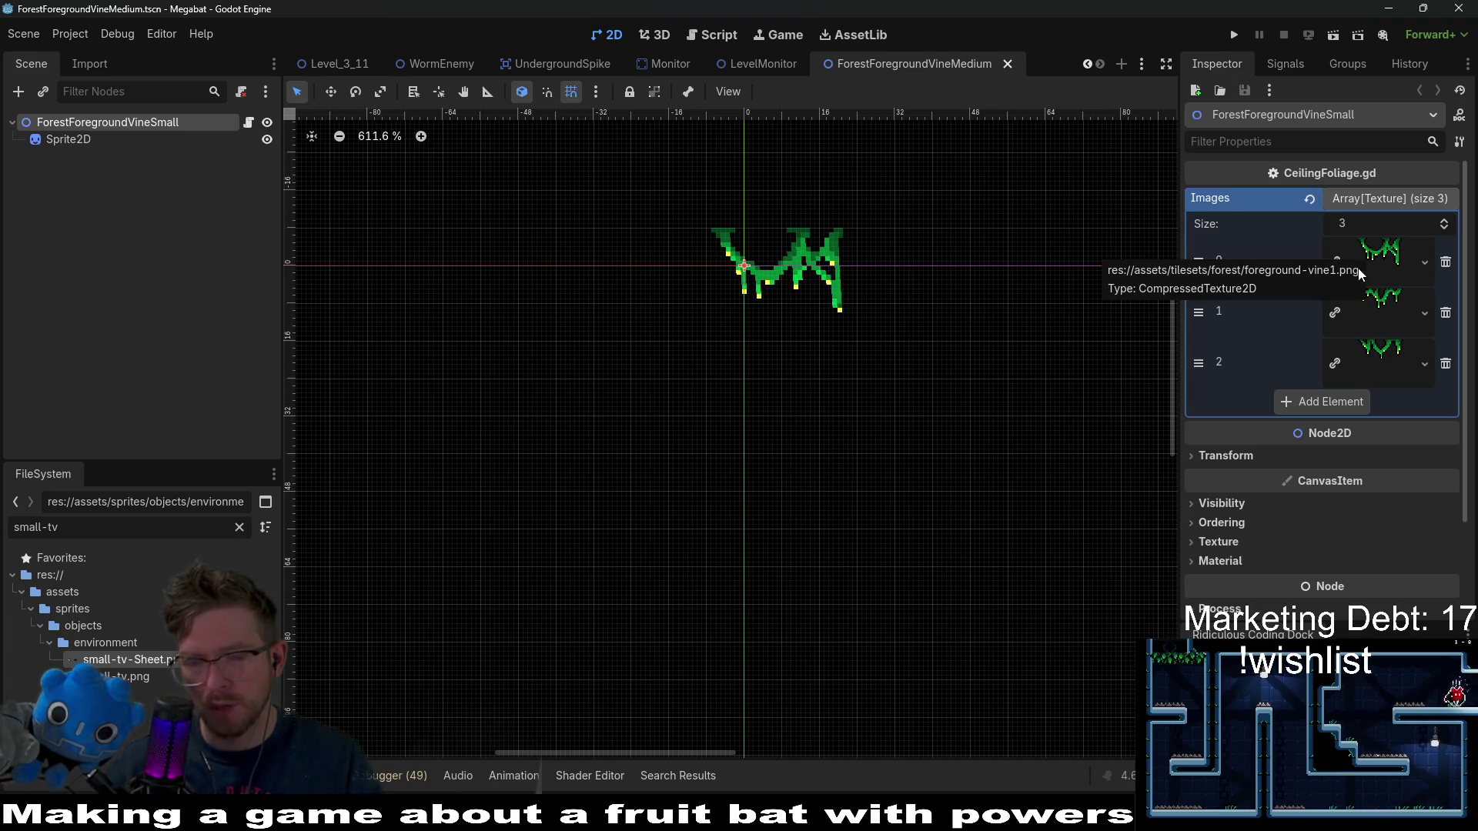
key("alt+Tab")
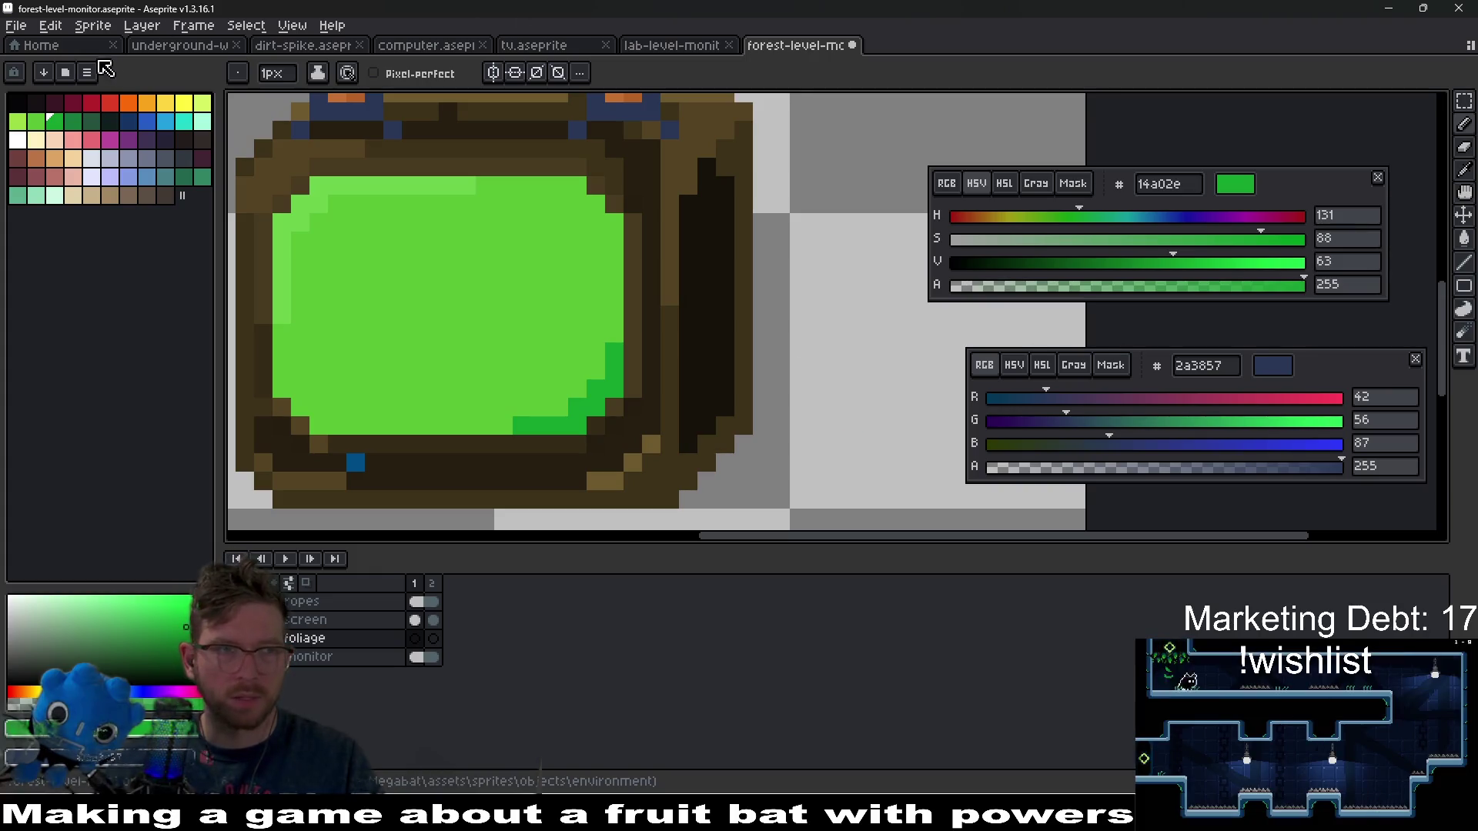
- Open foreground-vine.aseprite from the assets > tilesets > forest folder
left_click(46, 25)
mouse_move(17, 25)
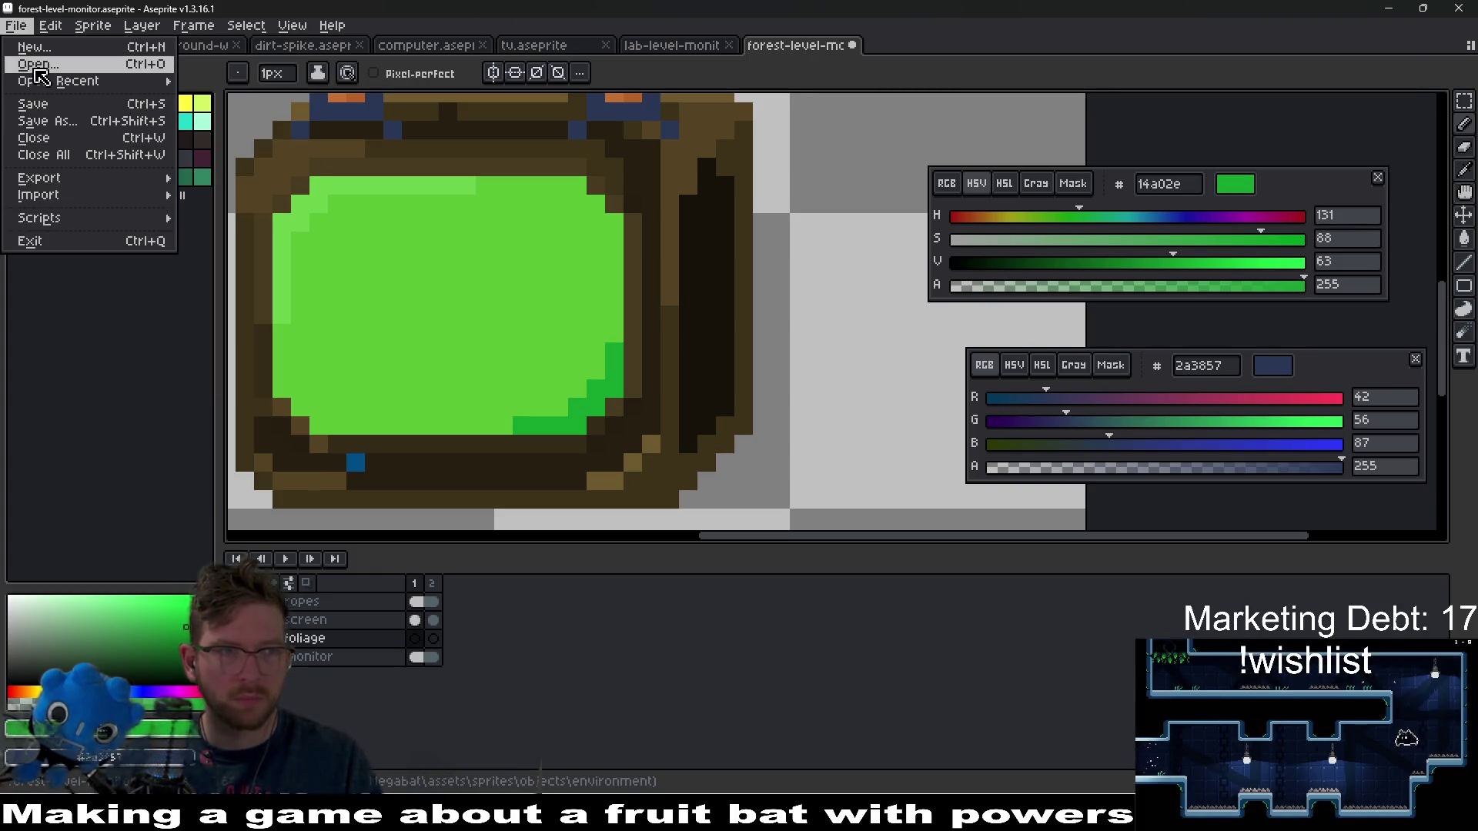
left_click(62, 47)
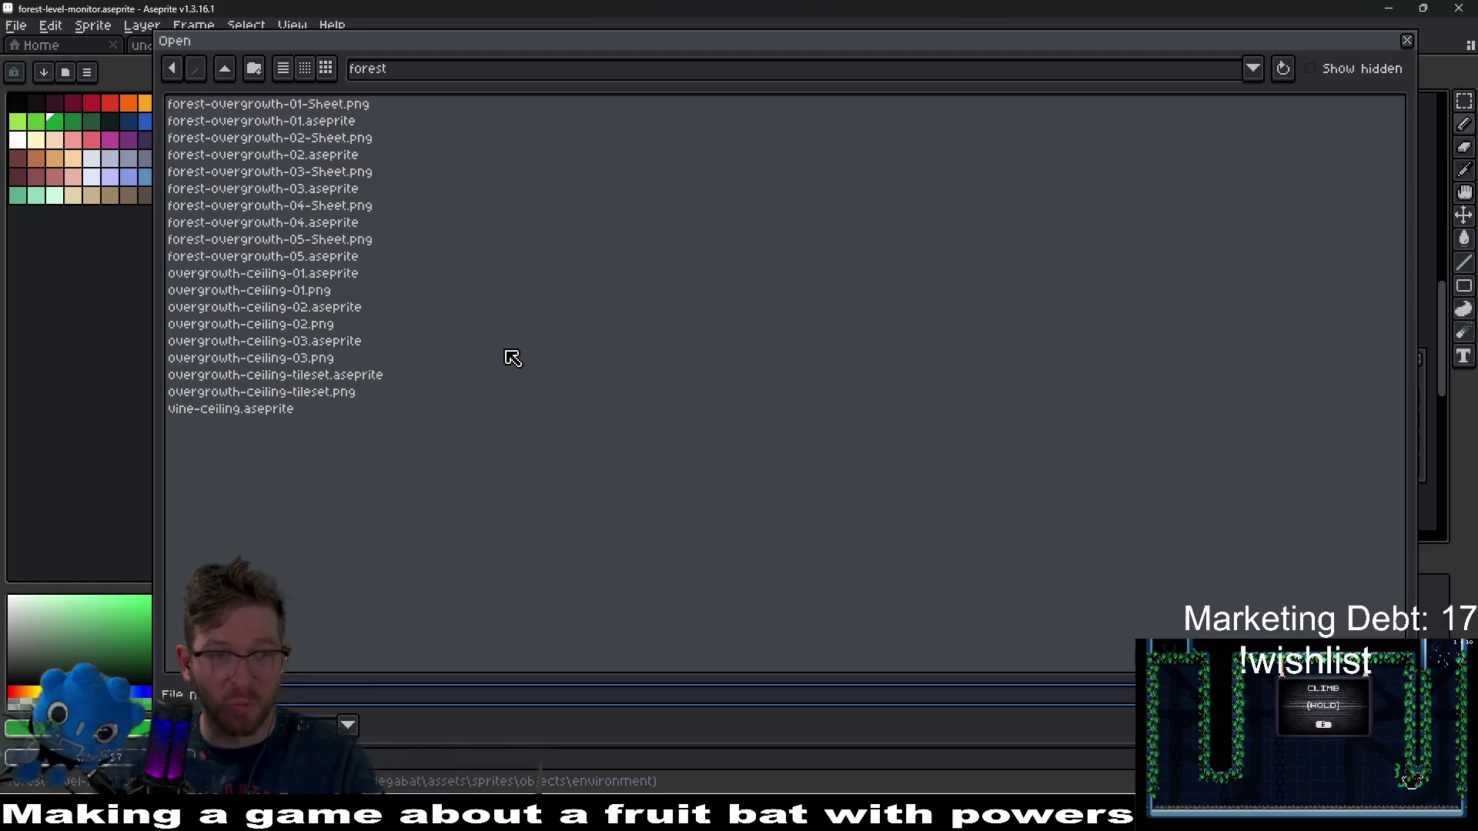
key("alt+Tab")
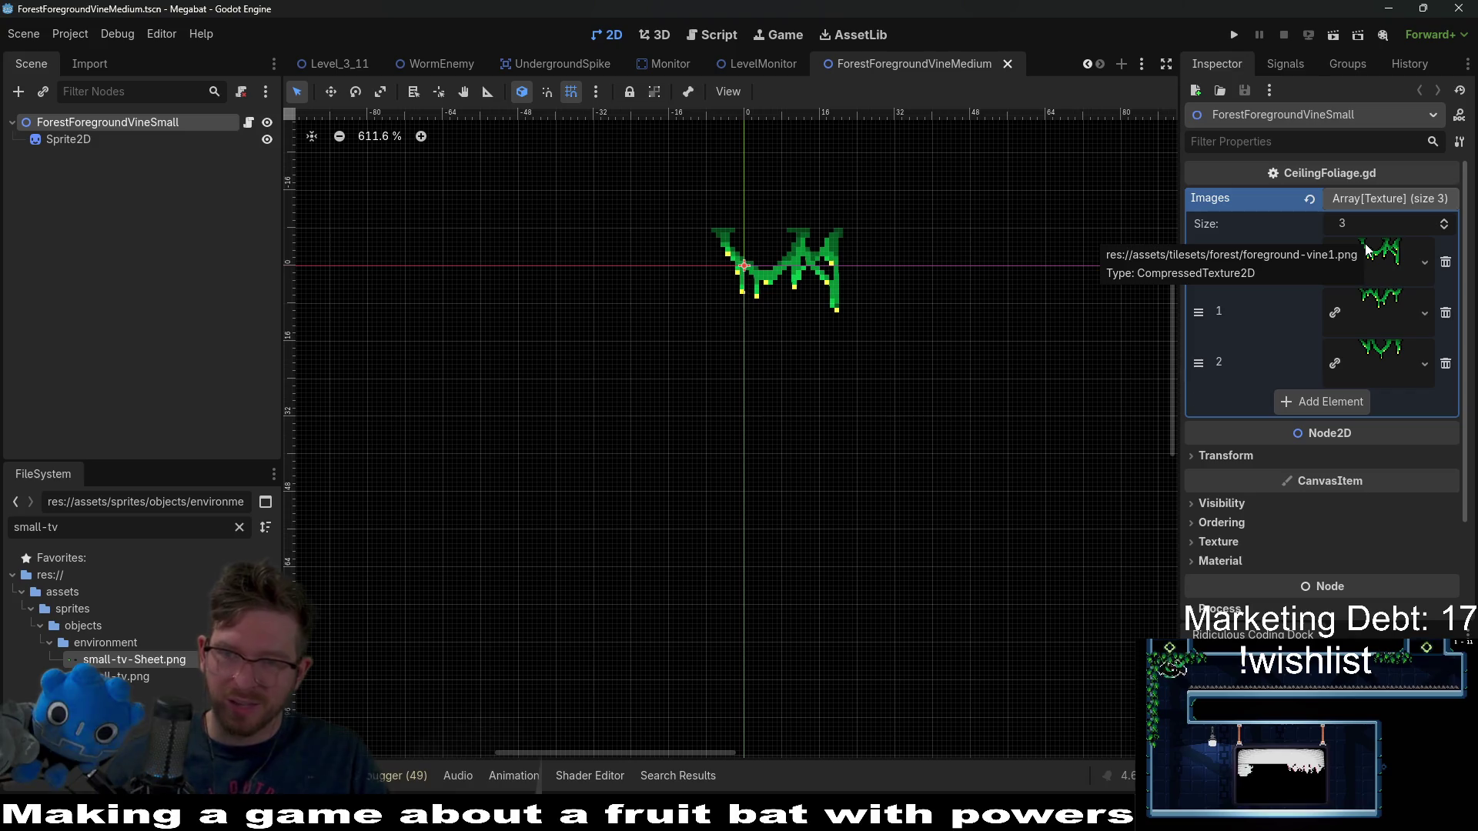
key("alt+Tab")
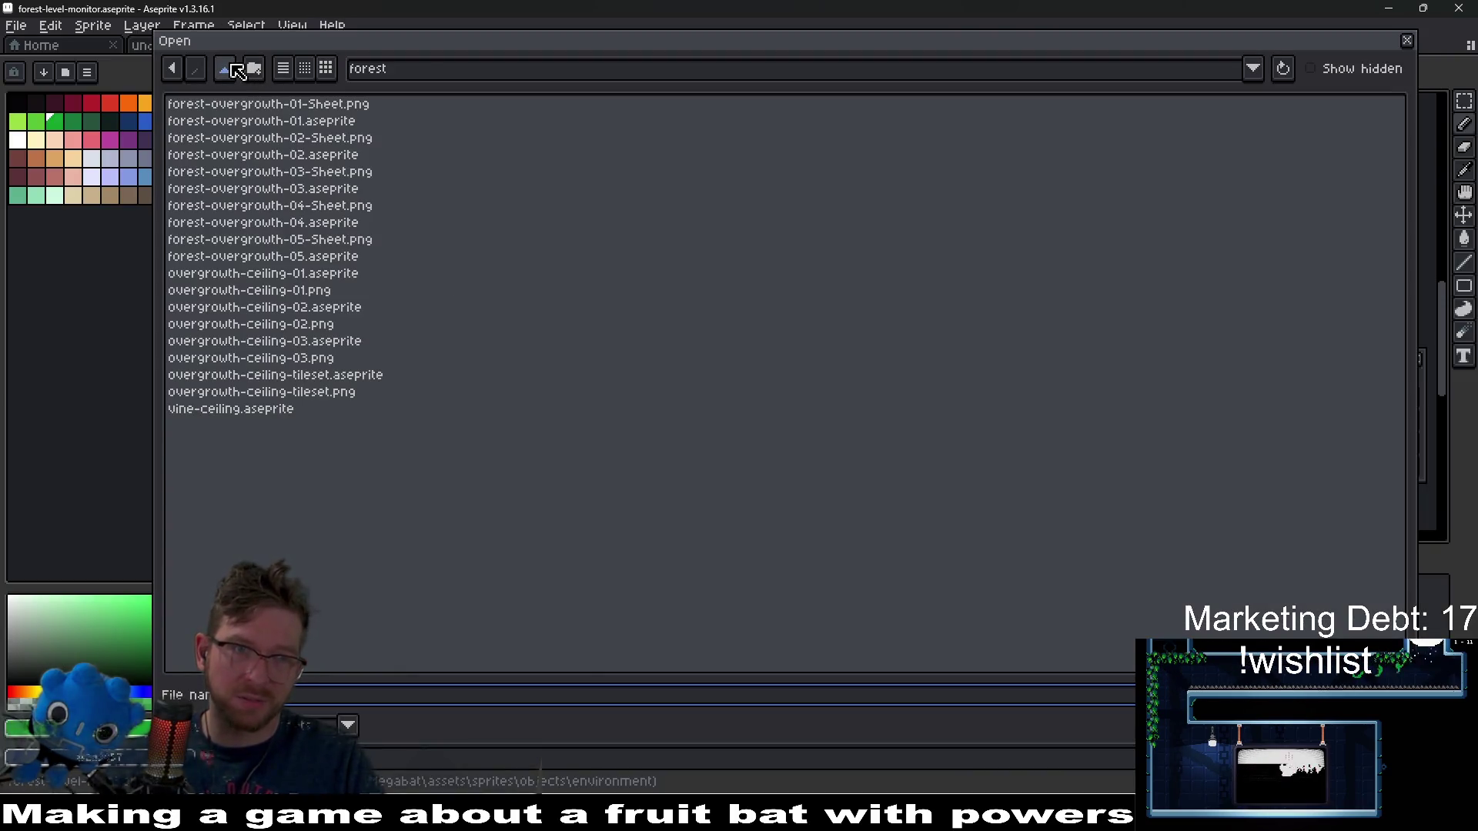
left_click(224, 68)
left_click(224, 68)
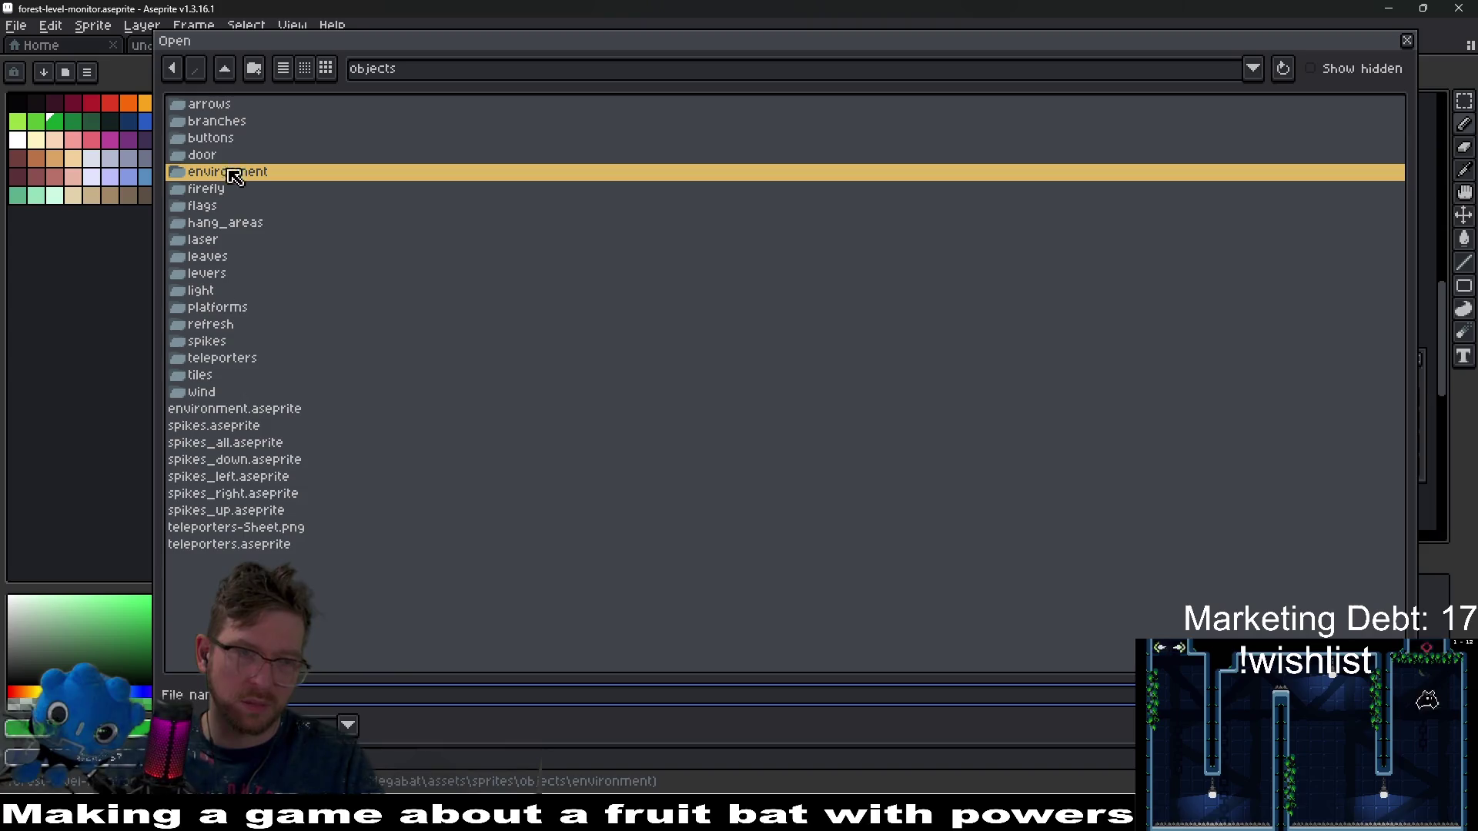
left_click(224, 68)
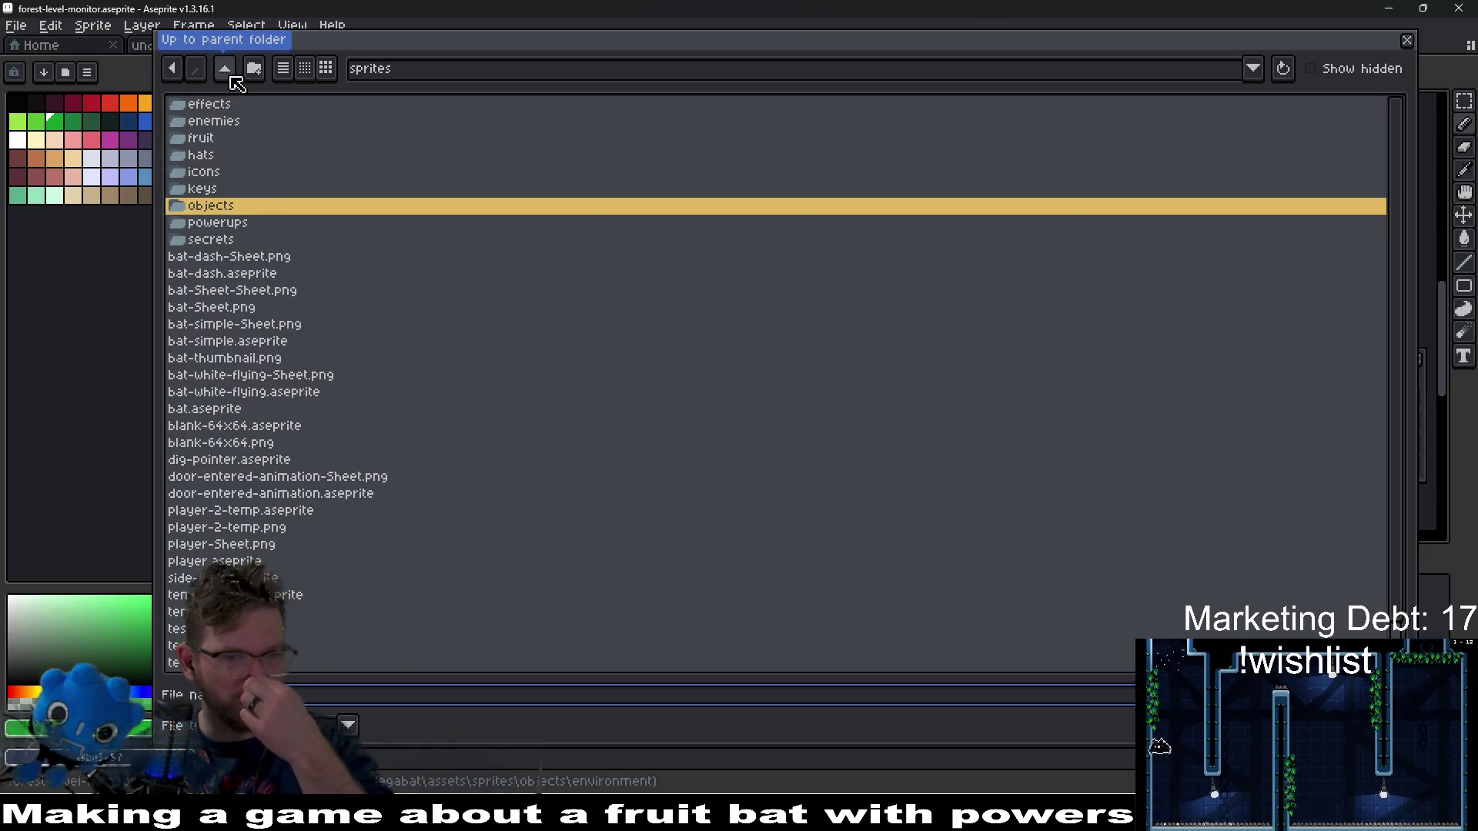
left_click(229, 76)
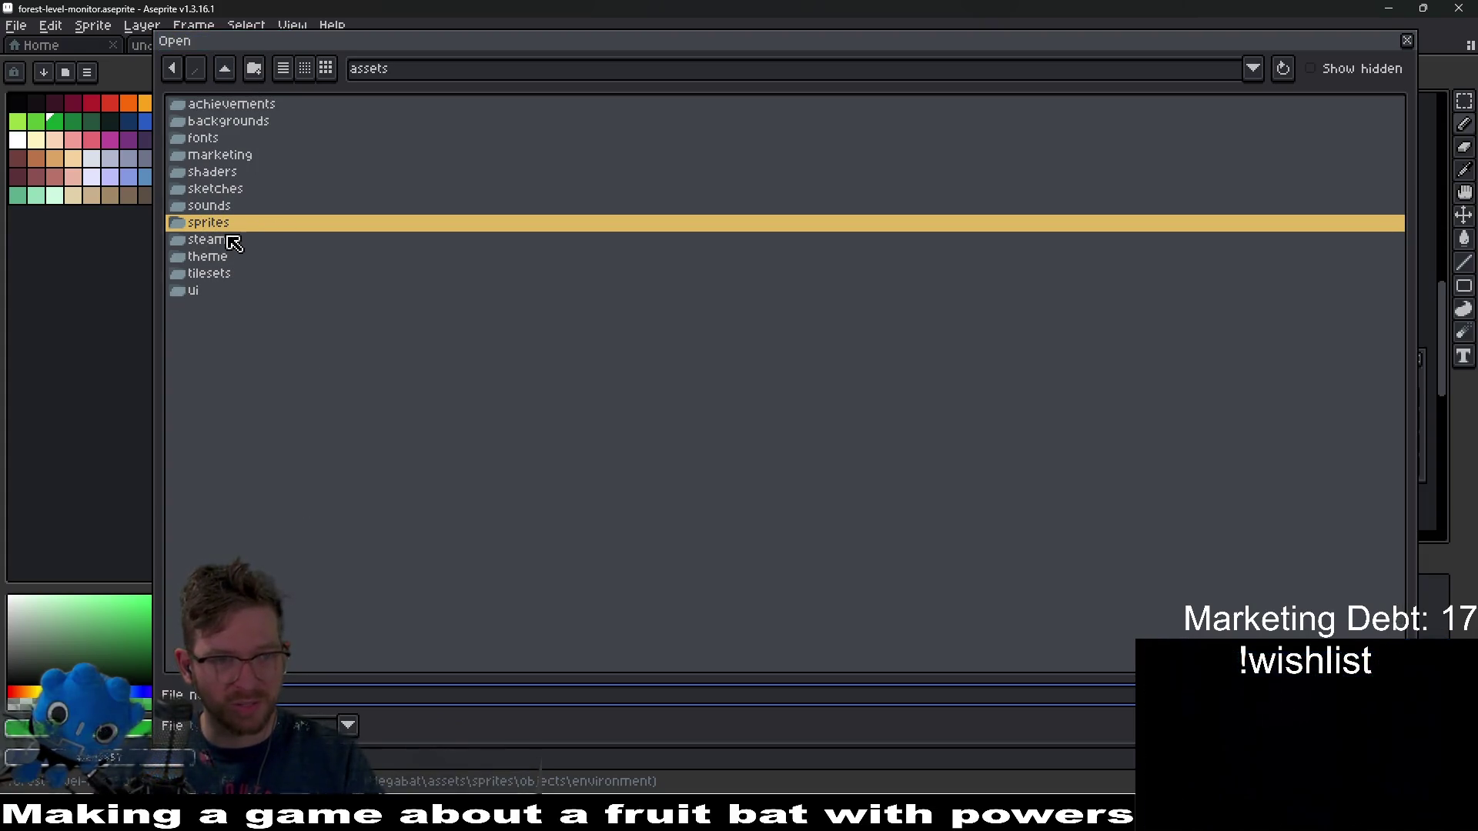
double_click(209, 274)
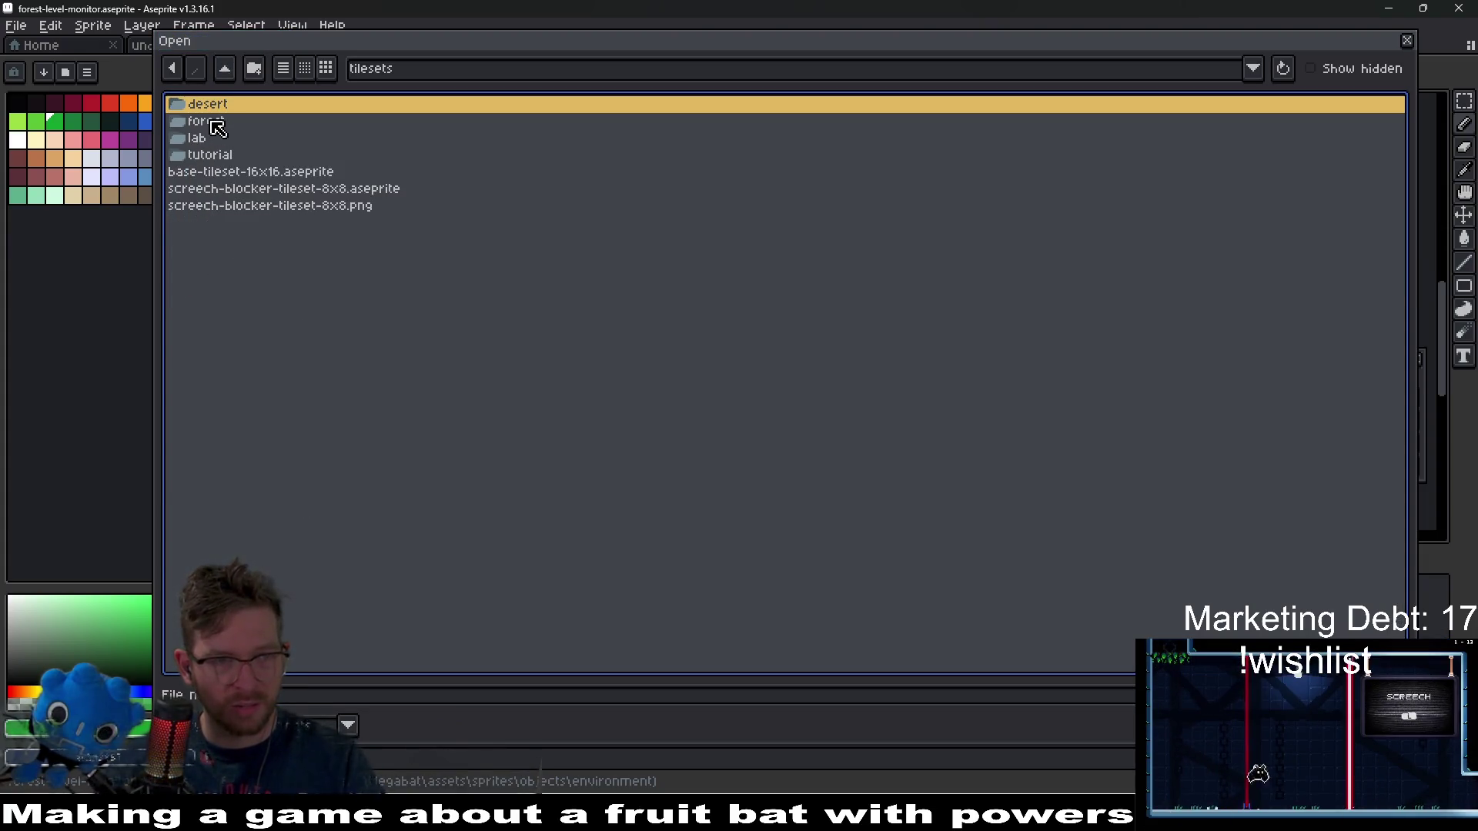
double_click(212, 122)
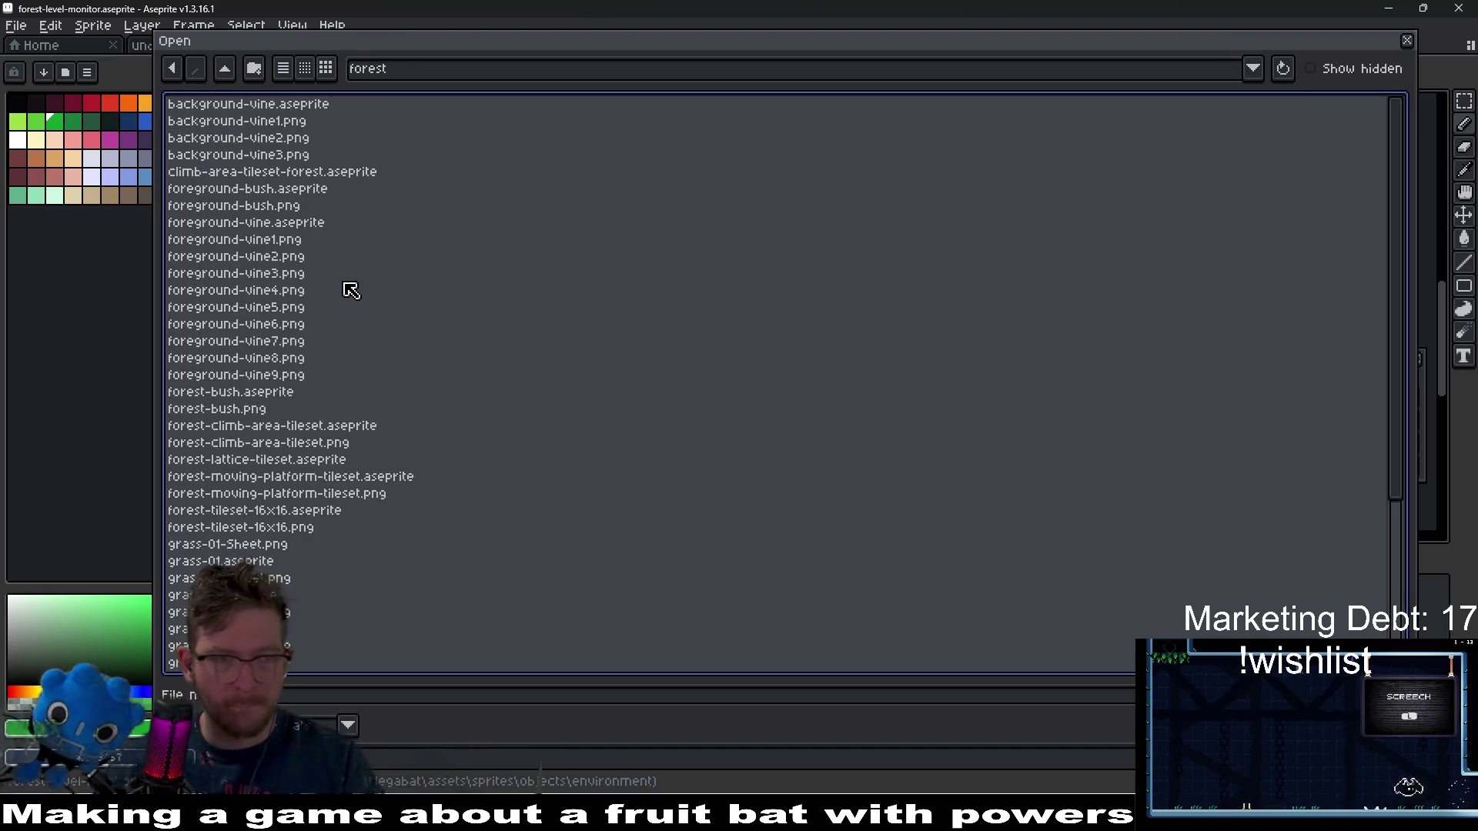
left_click(294, 229)
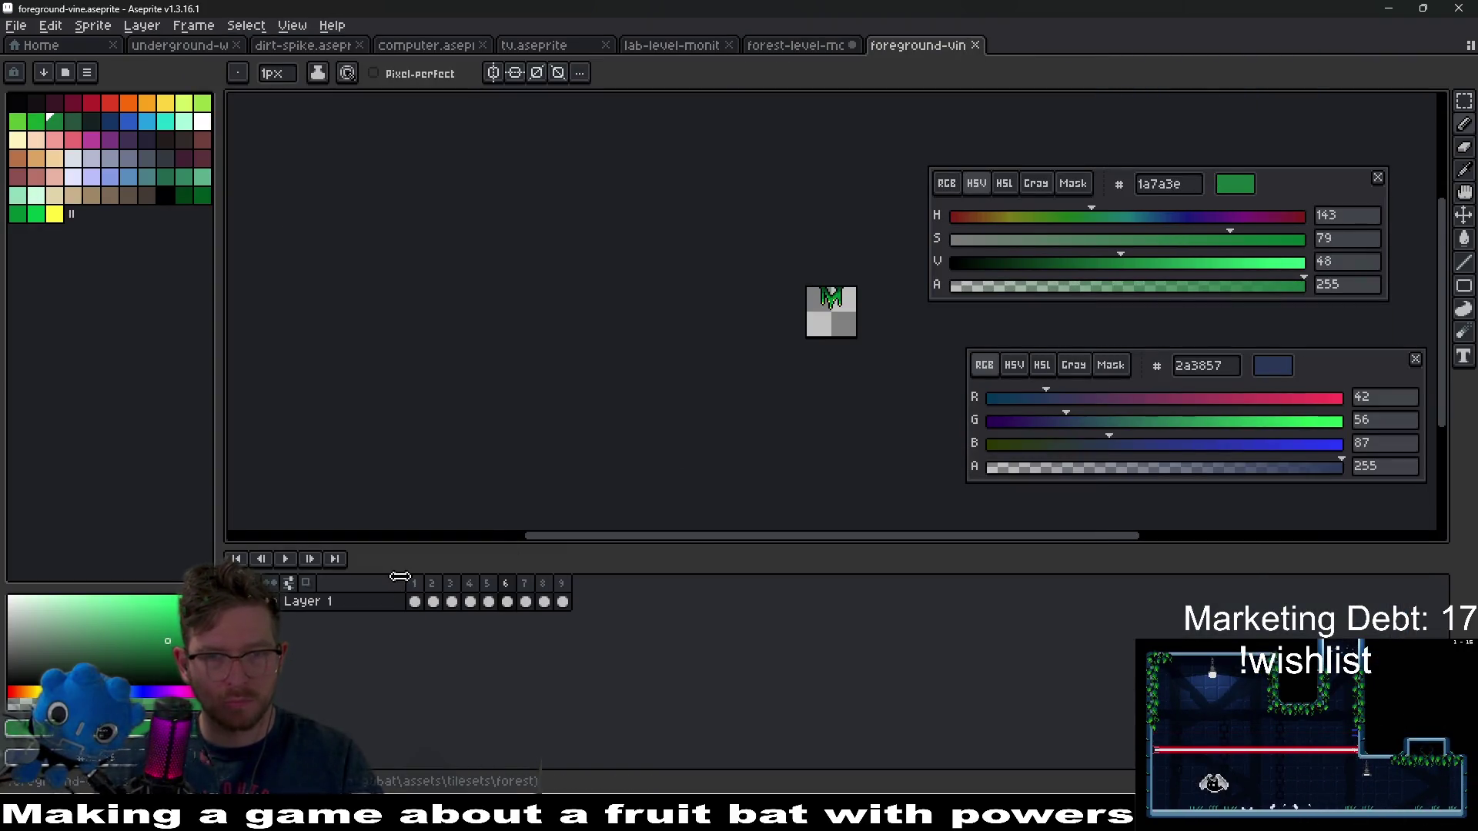
- Eyedrop the vine's greens 003d16, 005620, 008a32 and 00bd45
scroll(850, 285, "up", 4)
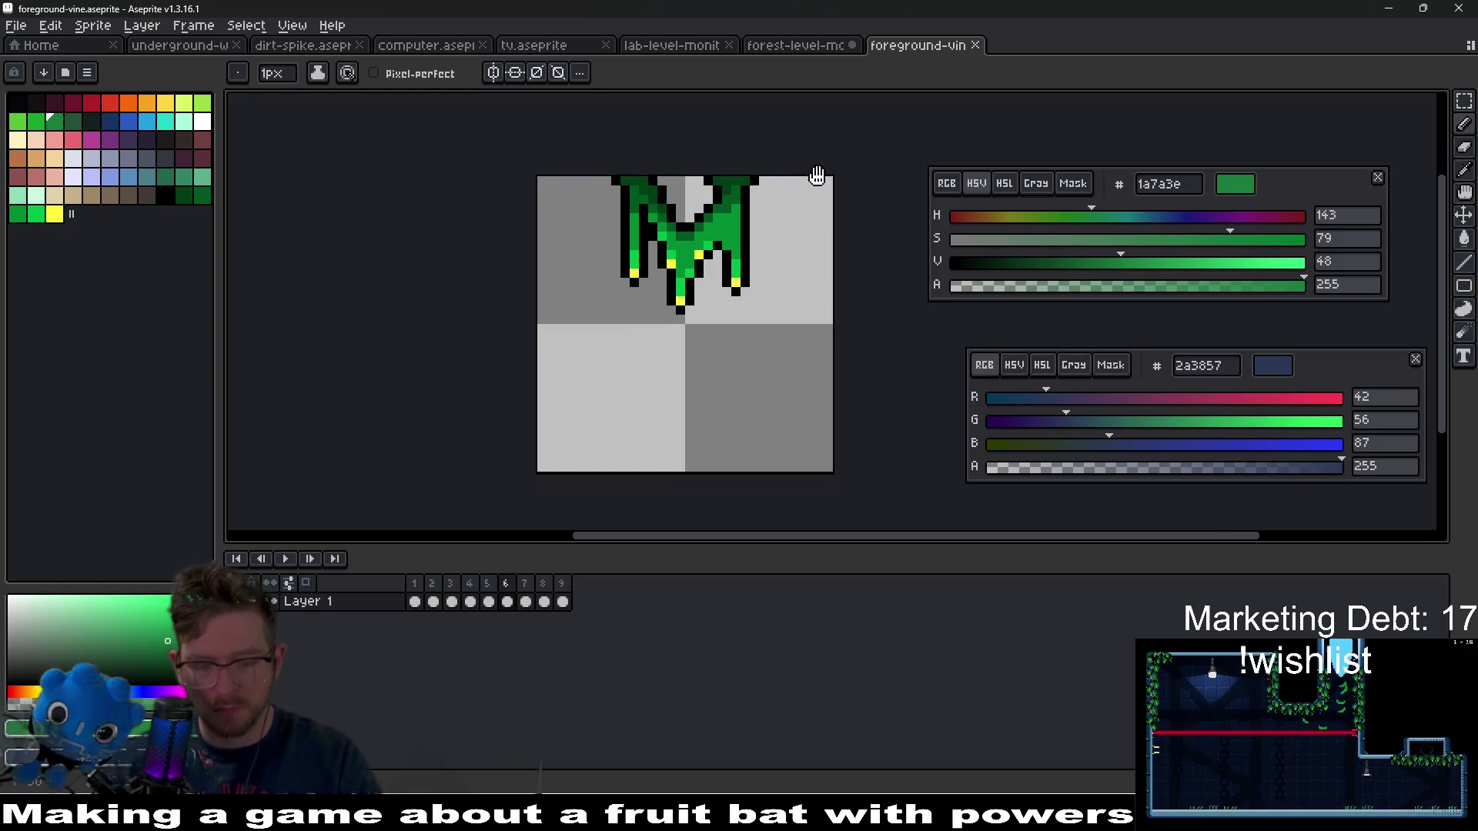
key("i")
scroll(785, 257, "up", 2)
left_click(669, 256)
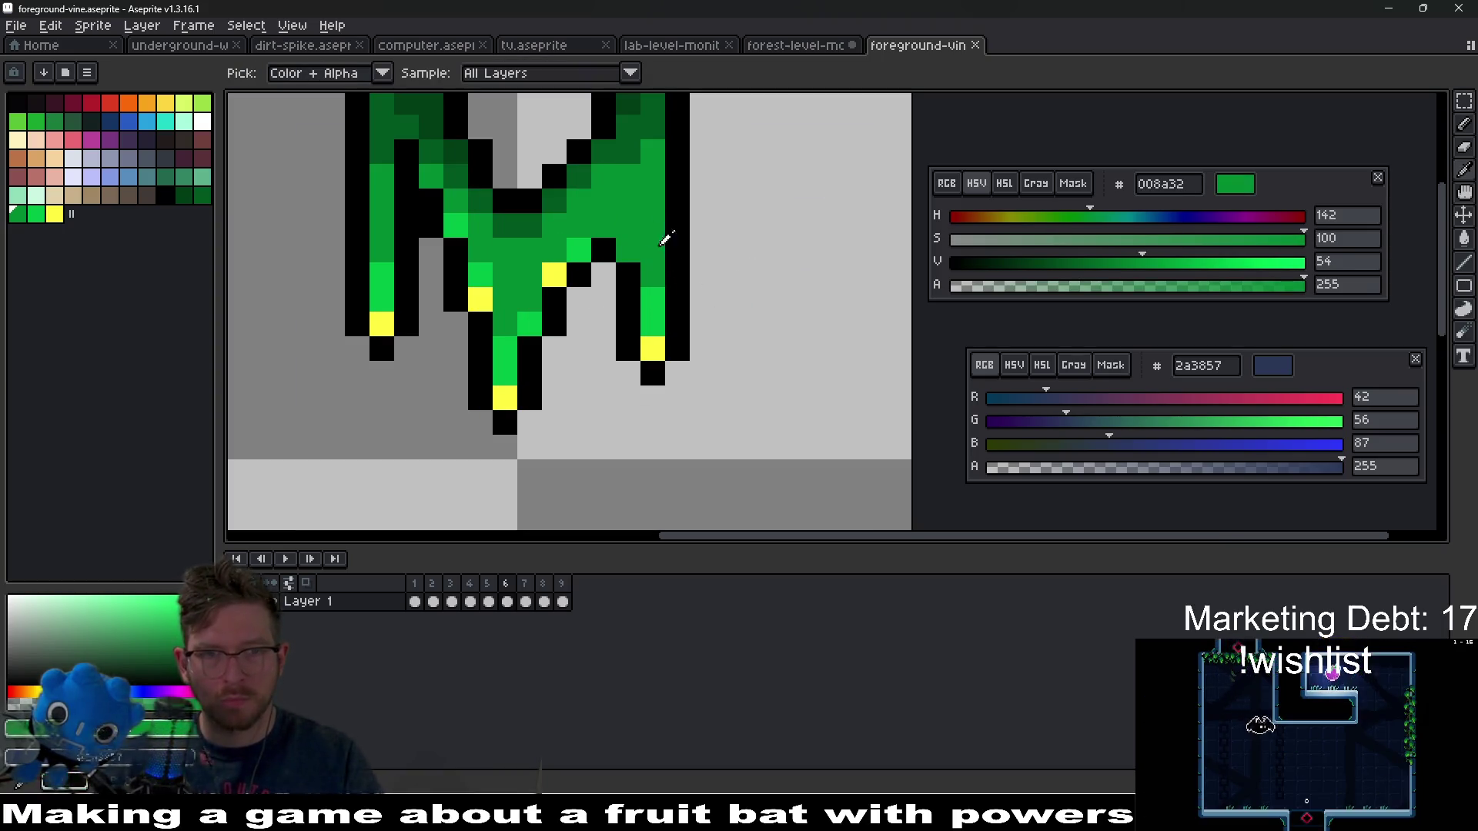
left_click(650, 114)
left_click_drag(650, 116, 643, 221)
left_click(634, 198)
right_click(650, 224)
left_click(793, 46)
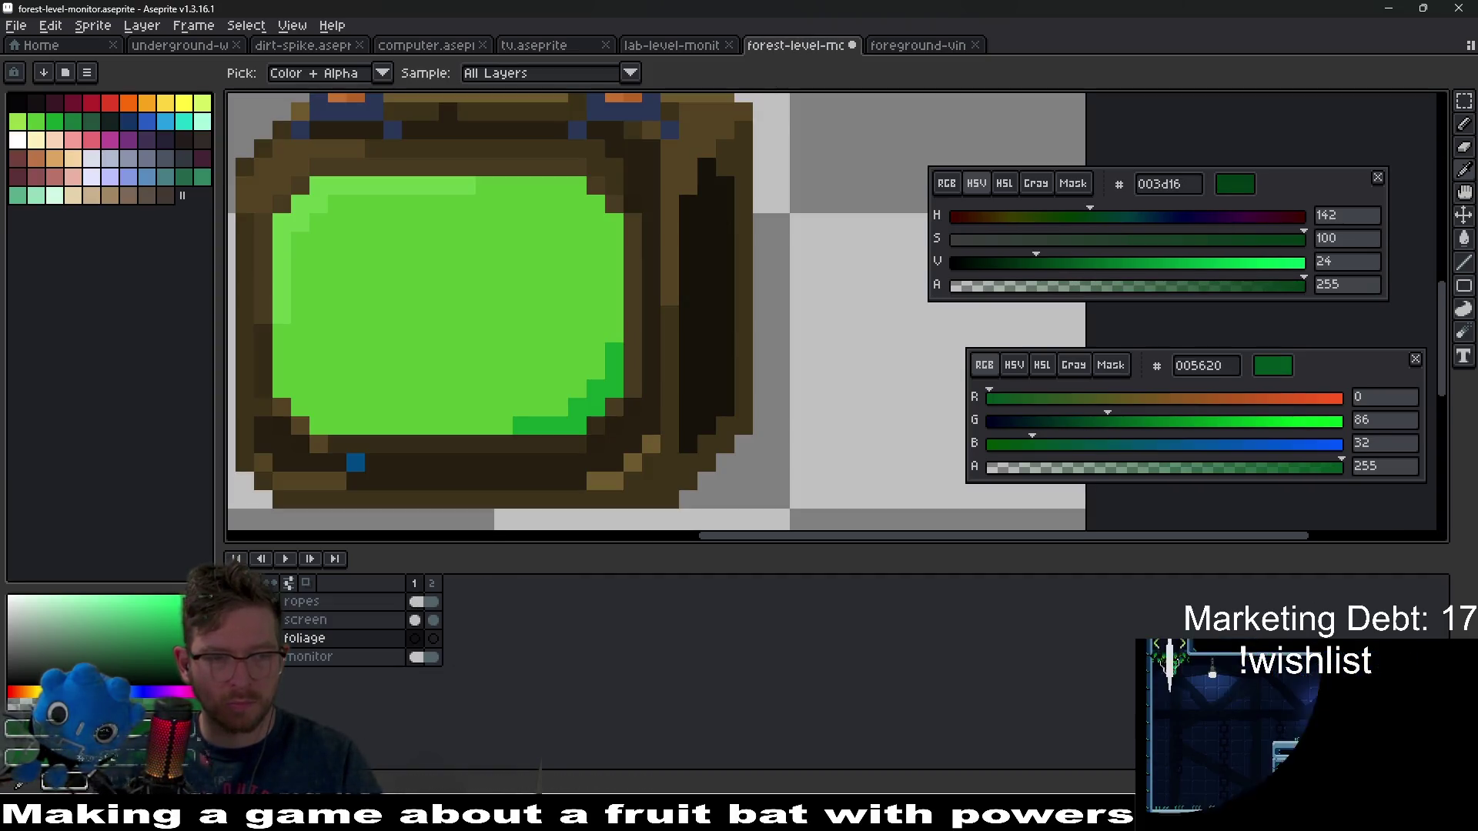
left_click(920, 45)
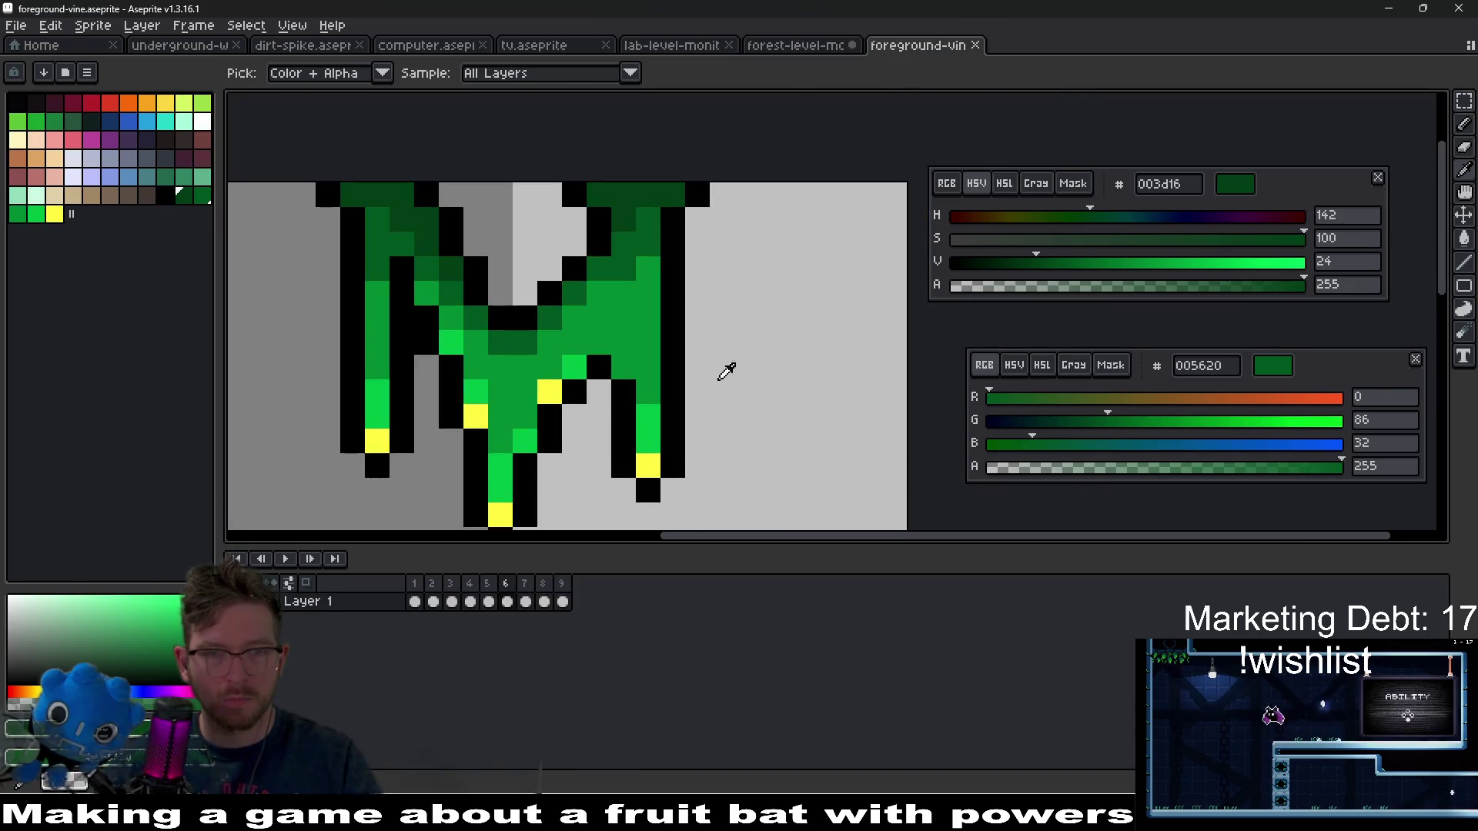
left_click(651, 287)
right_click(648, 420)
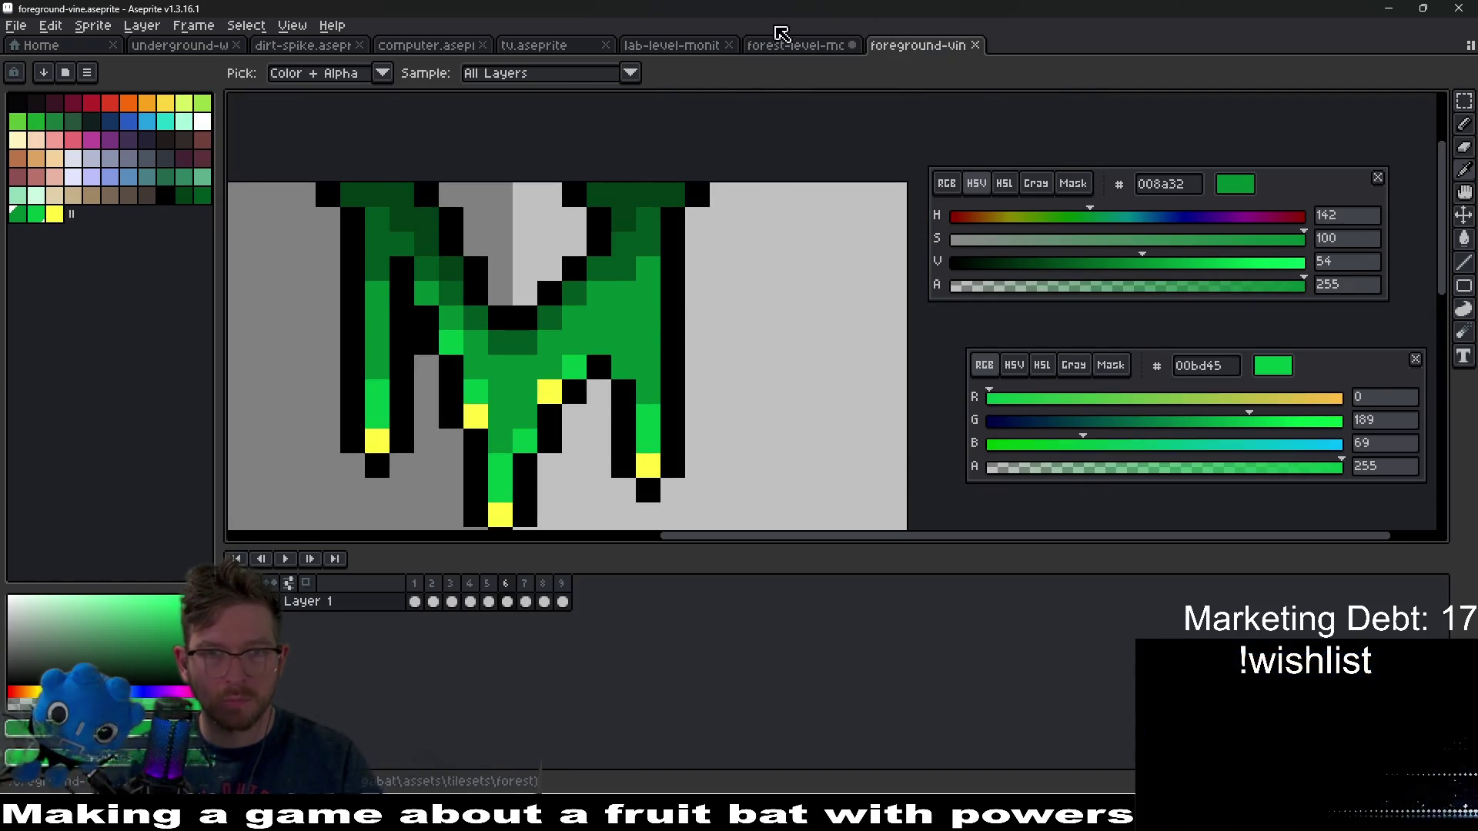
- Sample the vine's yellow tip colour and black outline colour
left_click(793, 45)
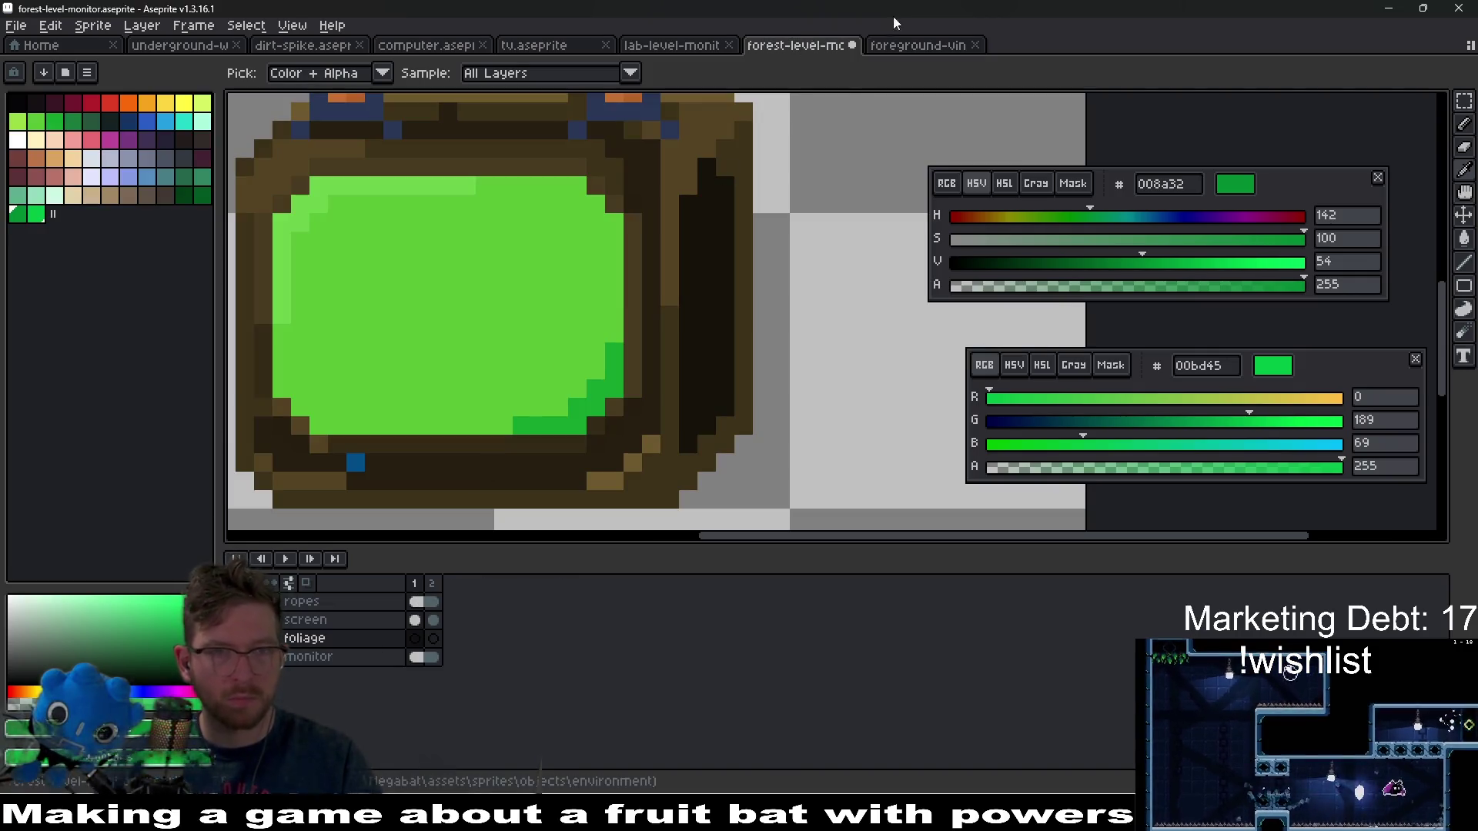
left_click(927, 45)
left_click(648, 465)
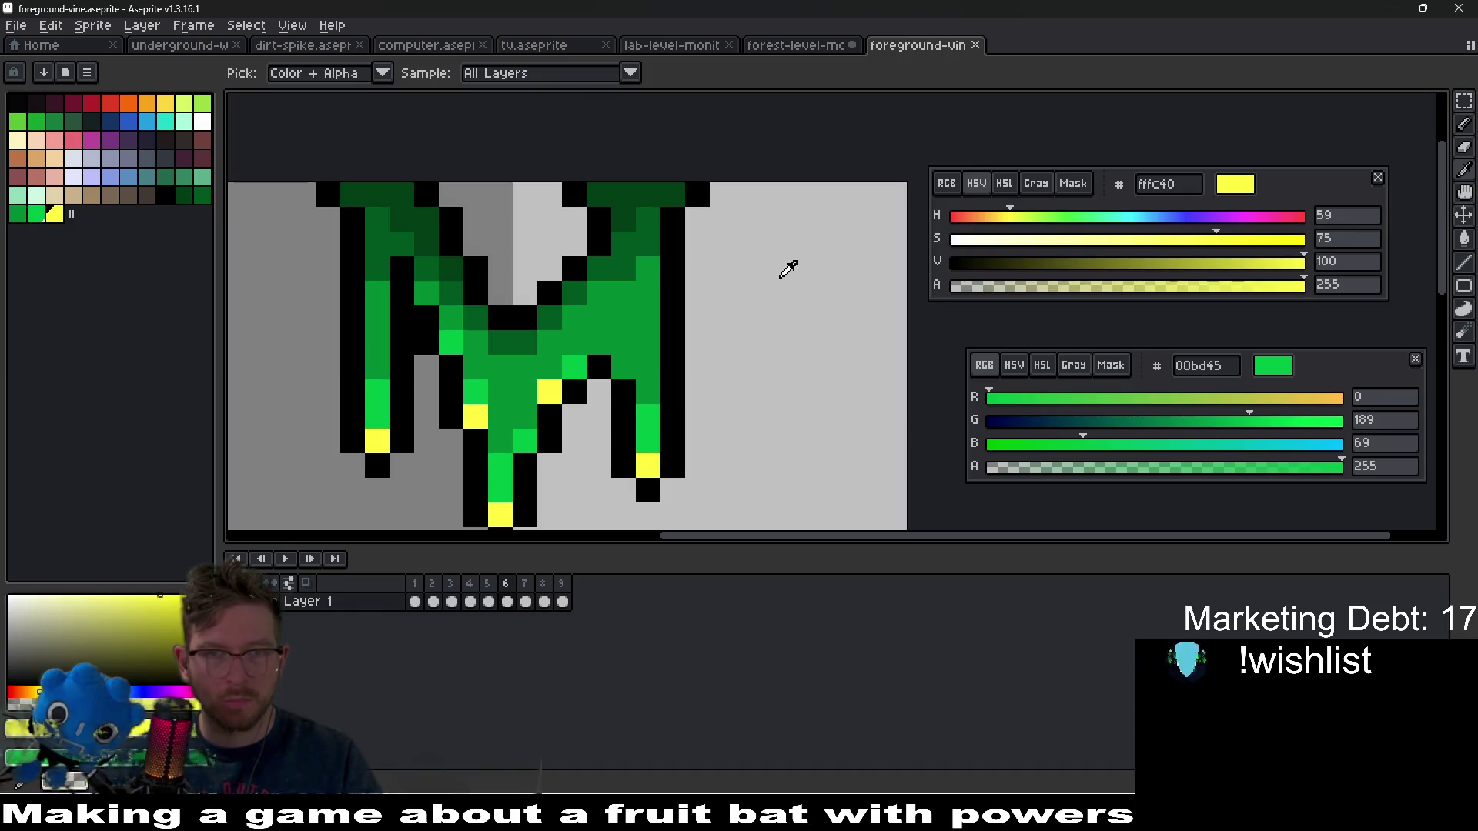
right_click(686, 371)
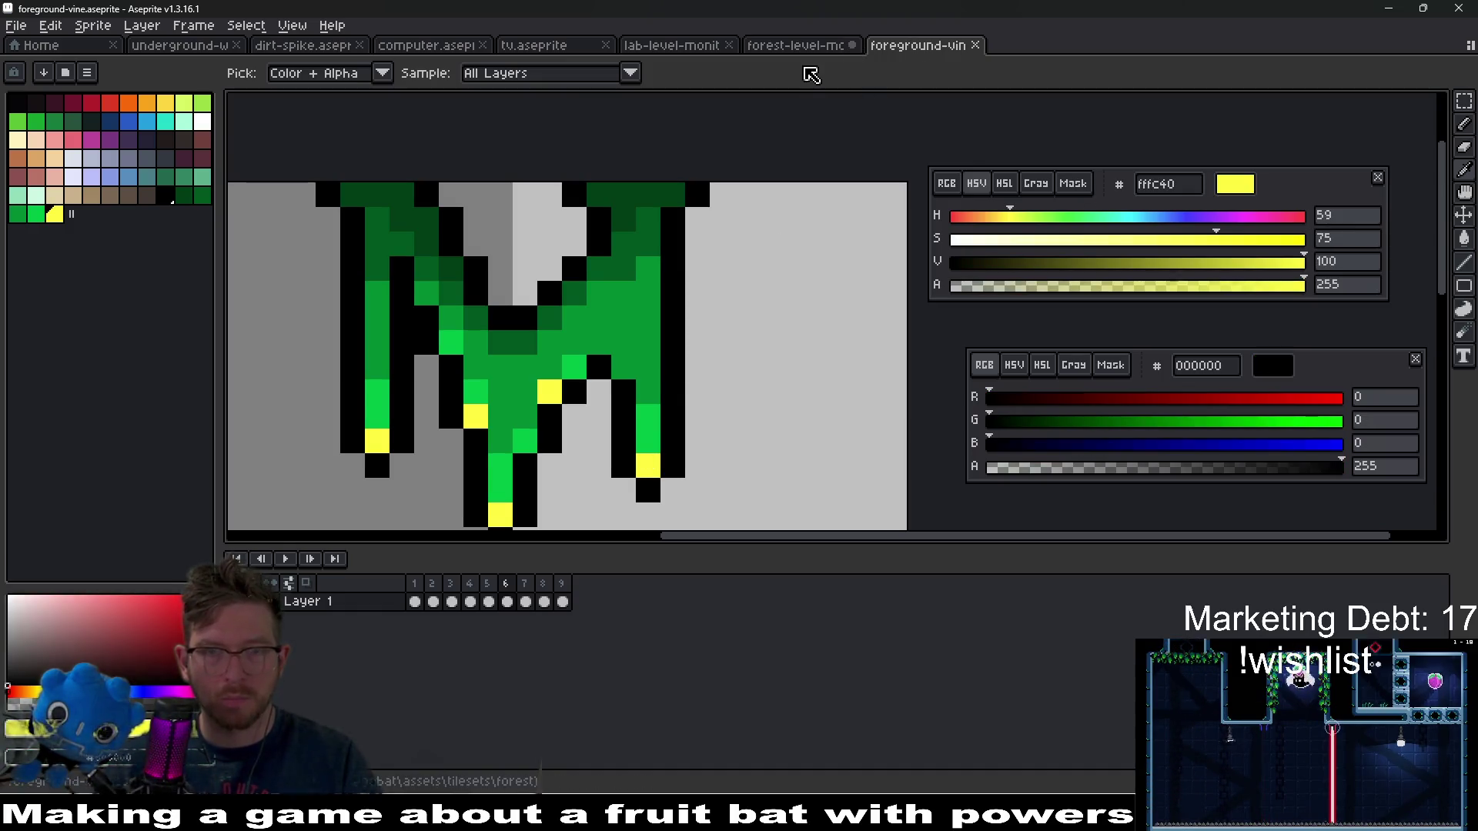
- On the monitor sprite, move the yellow swatch beside the vine greens and pick 003d16
left_click(792, 43)
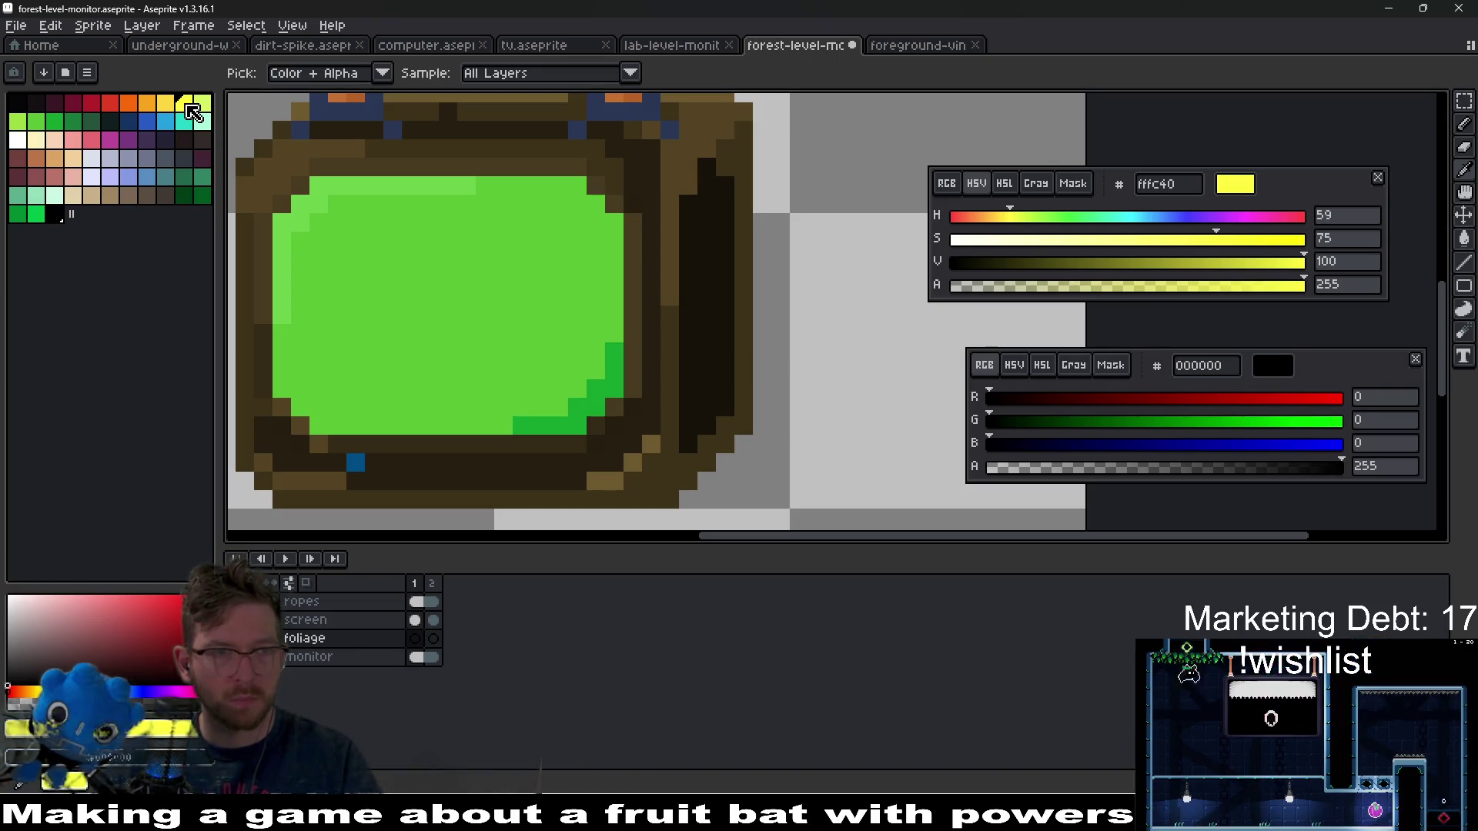
left_click(54, 214)
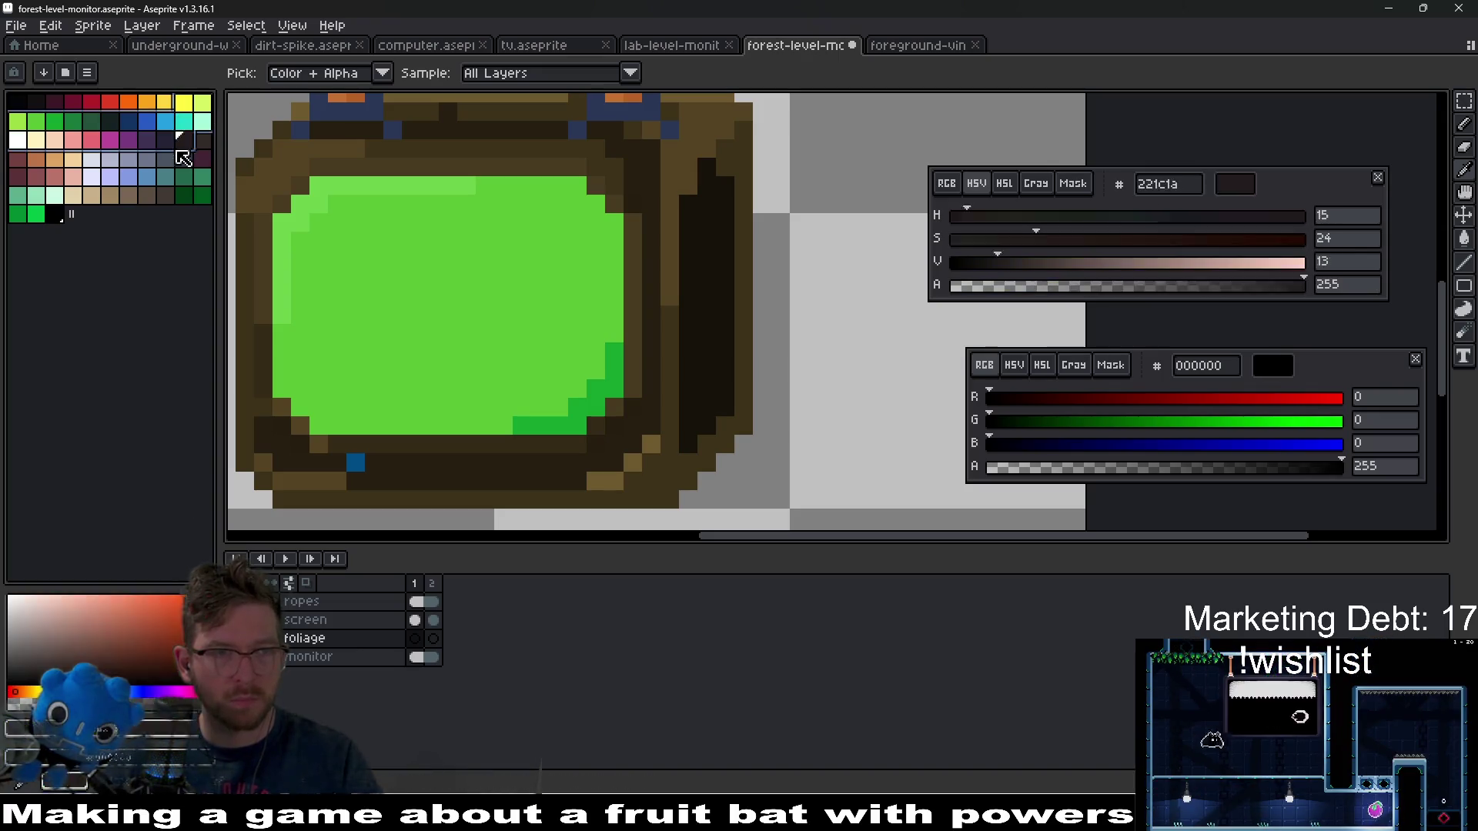
left_click(183, 102)
mouse_move(183, 102)
left_mouse_down()
mouse_move(165, 214)
mouse_move(49, 224)
left_mouse_up()
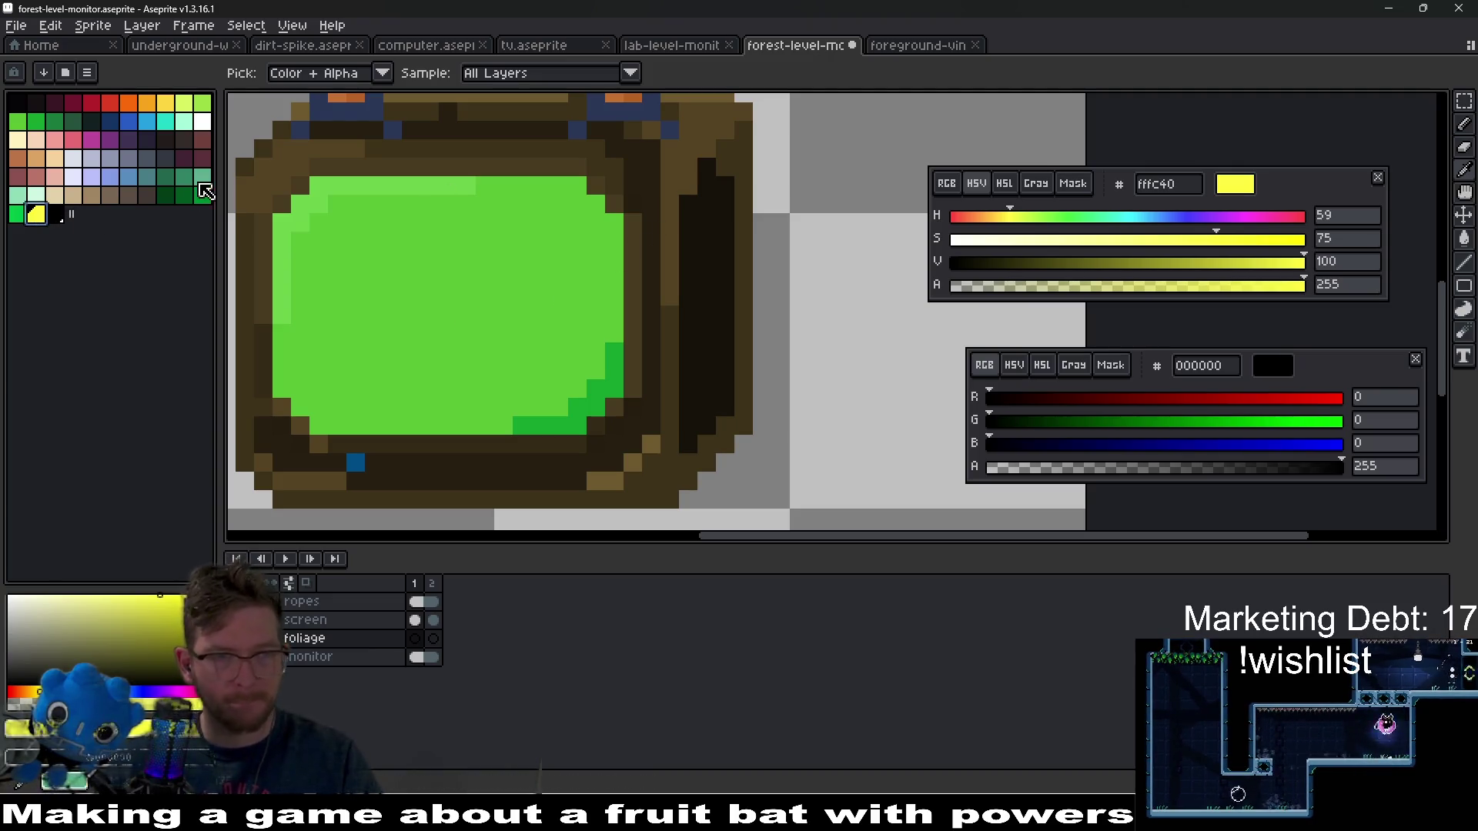
left_click(165, 195)
- Paint dark green 003d16 foliage under the frame's bottom edge, extending a drip downward
key("b")
scroll(731, 315, "up", 2)
left_click(751, 289)
key("ctrl+z")
mouse_move(566, 327)
left_mouse_down()
mouse_move(566, 371)
mouse_move(518, 431)
mouse_move(488, 347)
mouse_move(610, 323)
mouse_move(484, 278)
mouse_move(556, 319)
mouse_move(630, 394)
left_mouse_up()
mouse_move(620, 333)
left_mouse_down()
mouse_move(653, 363)
mouse_move(703, 315)
left_mouse_up()
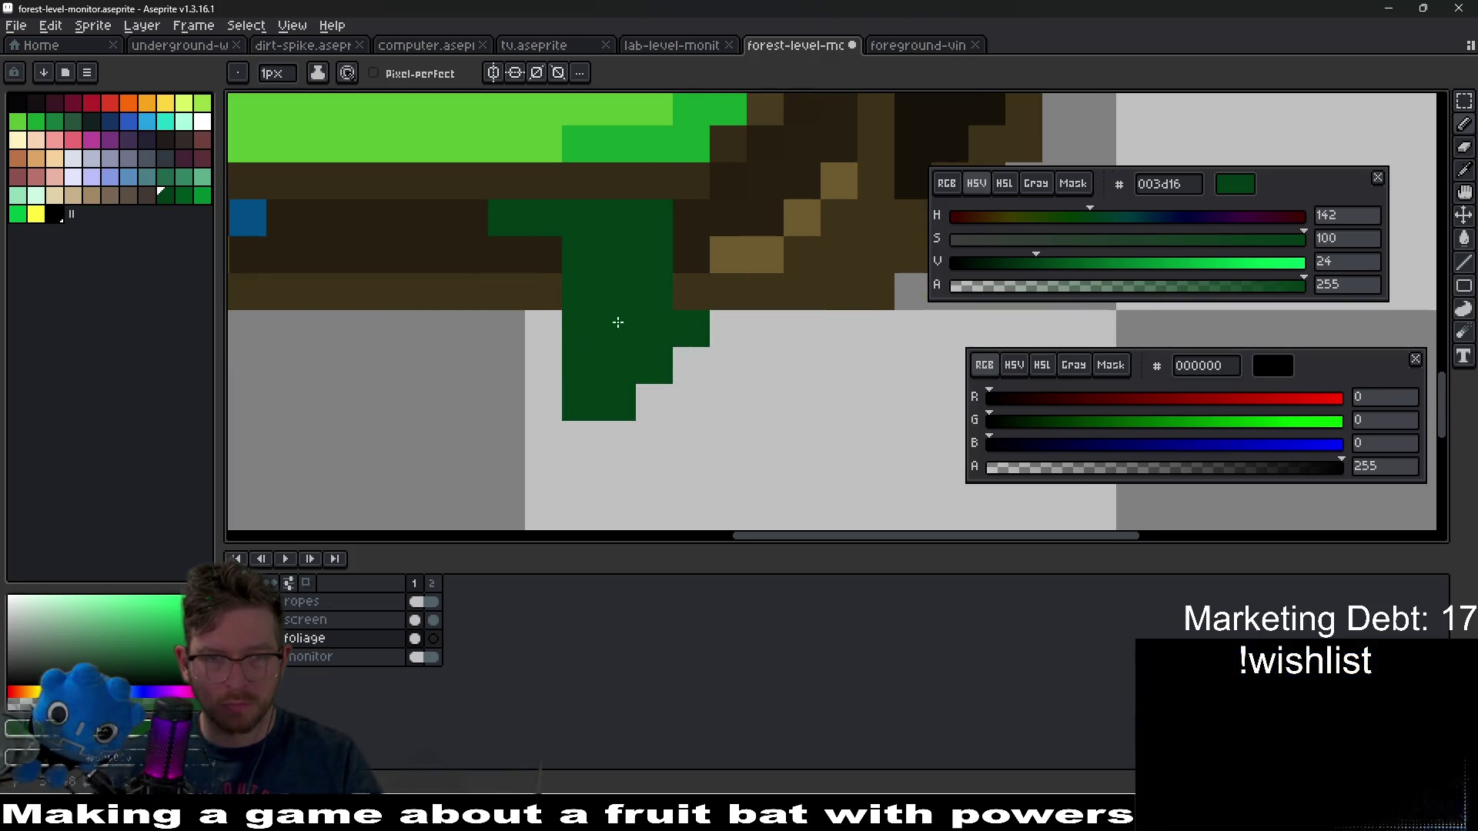
scroll(653, 422, "down", 5)
scroll(652, 422, "up", 3)
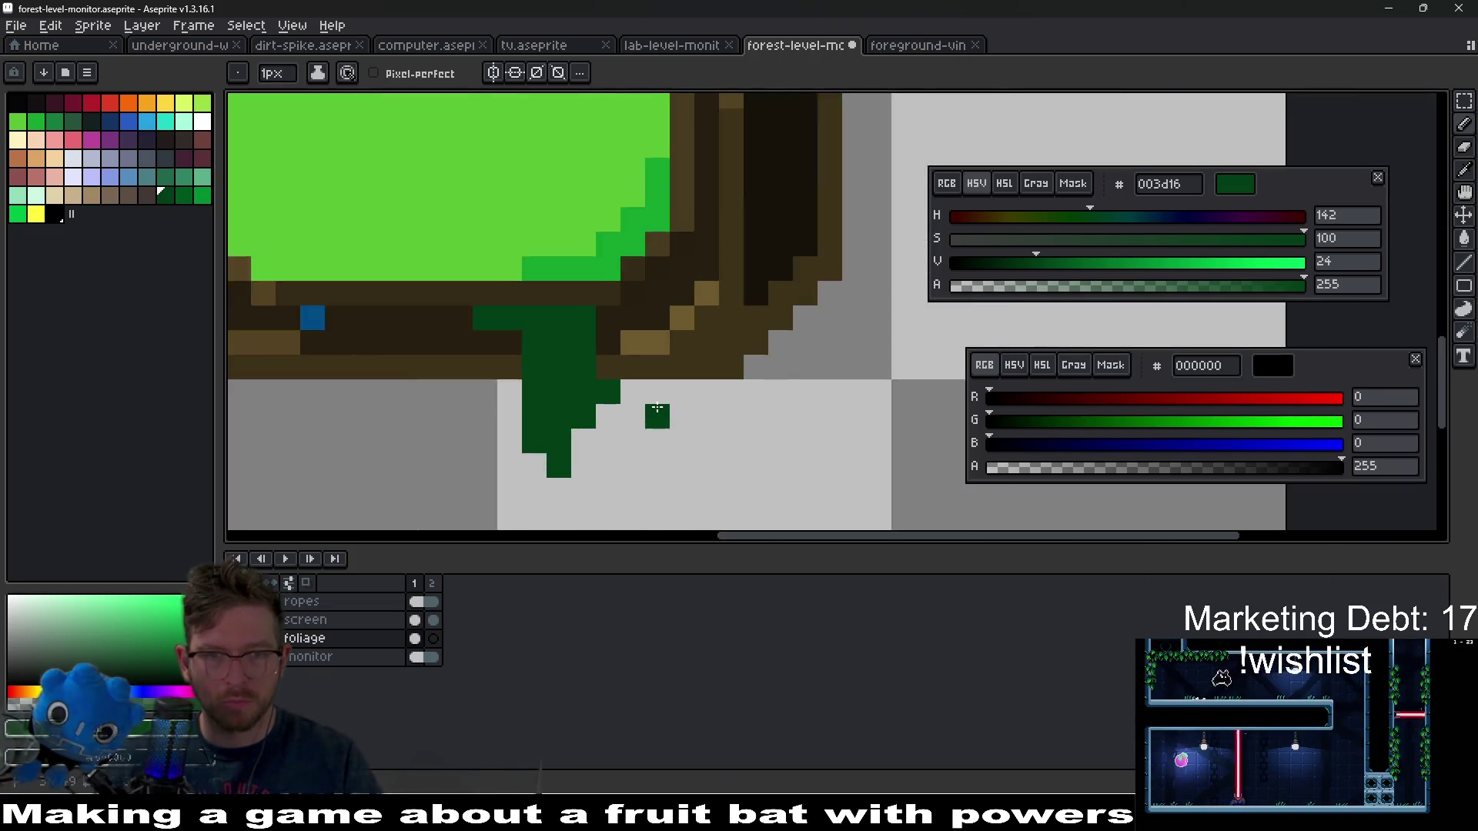
- Shade the drip with 005620, 008a32 and 00bd45 greens and give it a yellow tip
left_click(185, 194)
mouse_move(474, 308)
left_mouse_down()
mouse_move(478, 356)
mouse_move(510, 307)
left_mouse_up()
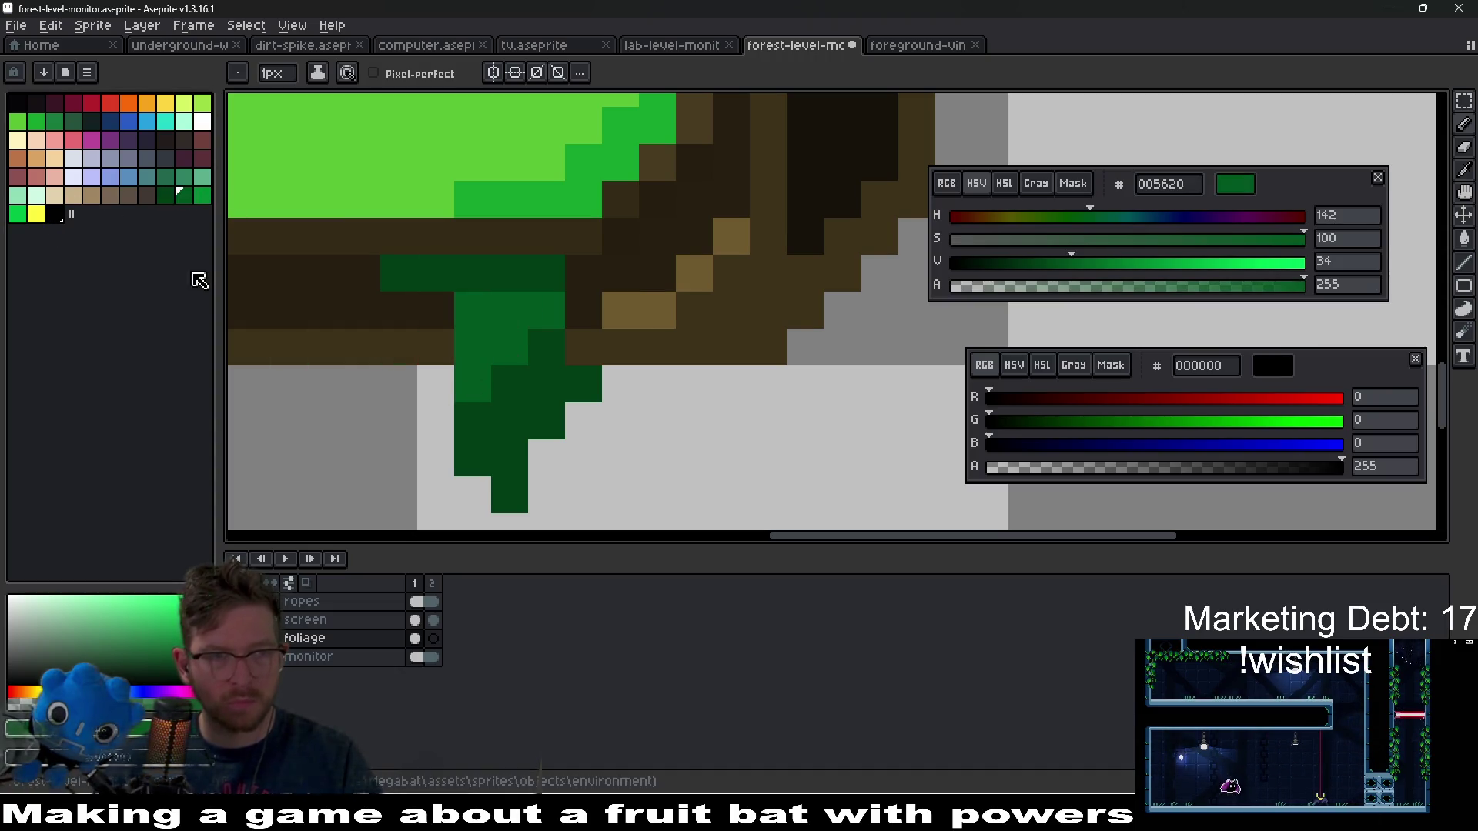
left_click(201, 194)
mouse_move(546, 347)
left_mouse_down()
mouse_move(545, 384)
mouse_move(473, 420)
left_mouse_up()
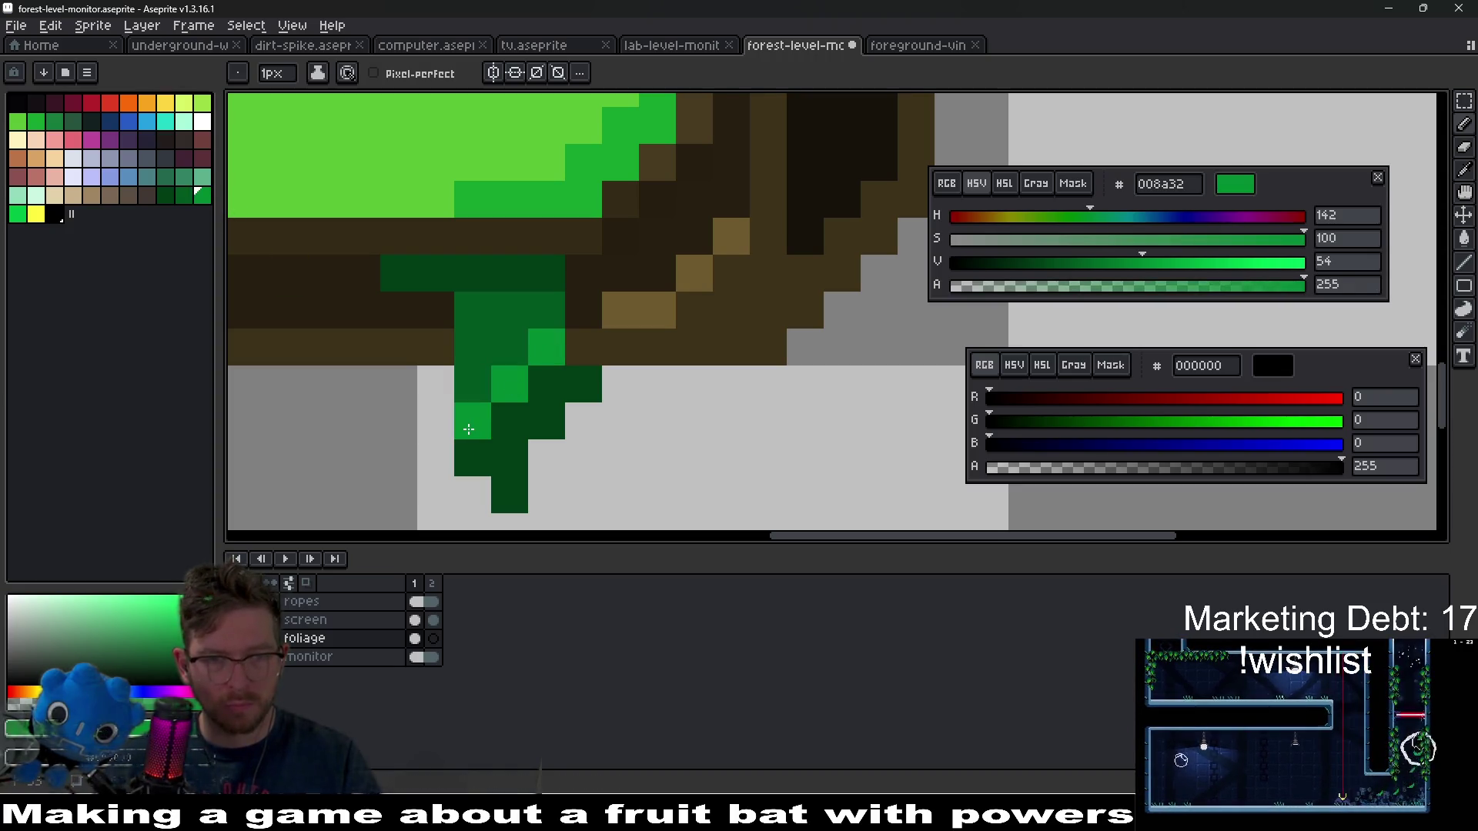
left_click(17, 214)
left_click(509, 420)
left_click(472, 454)
right_click(436, 420)
left_click(35, 213)
left_click(508, 462)
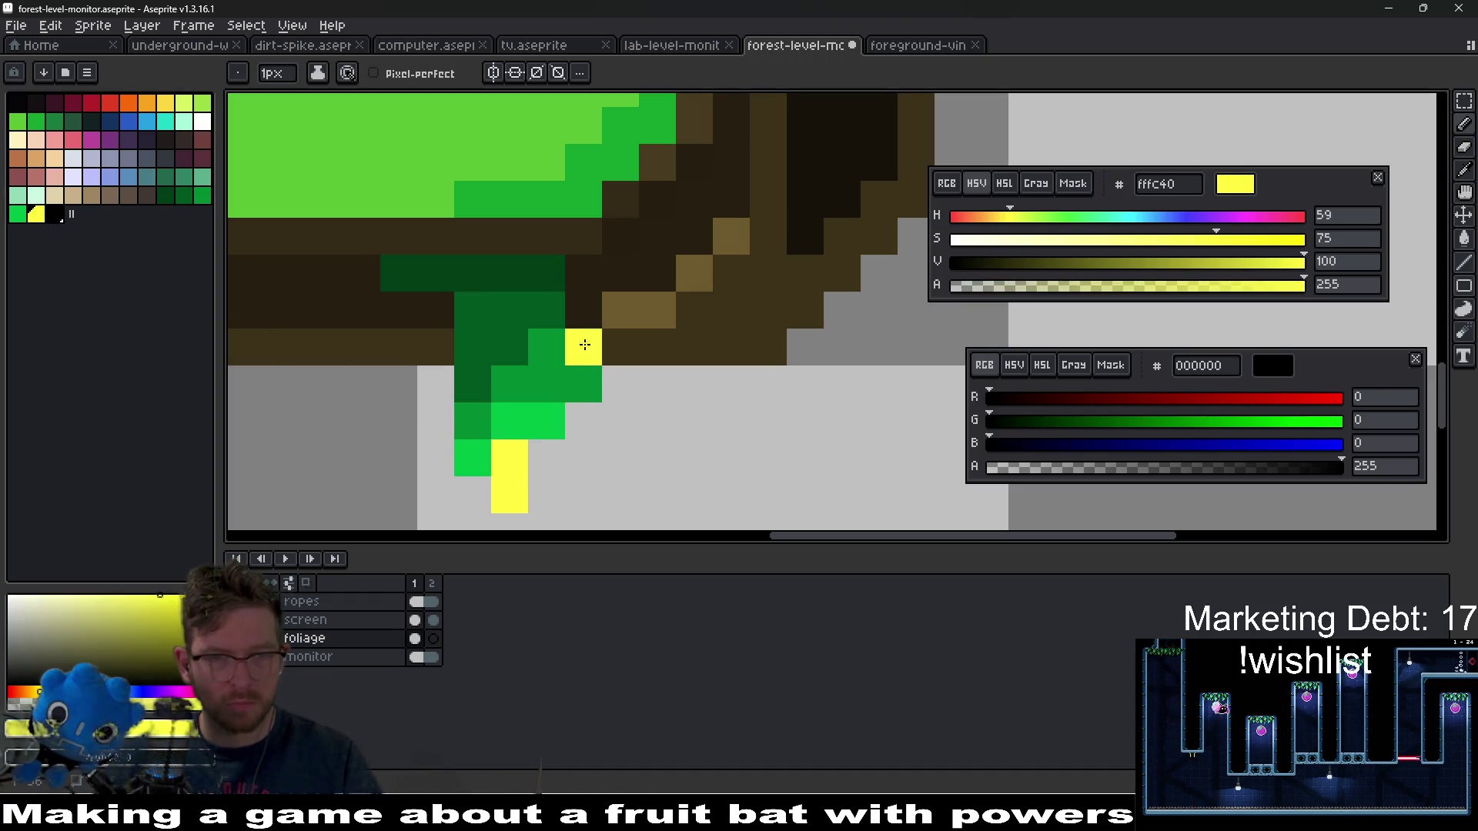
- Extend dark green 003d16 foliage up into the bezel with 005620 accents
left_click(165, 195)
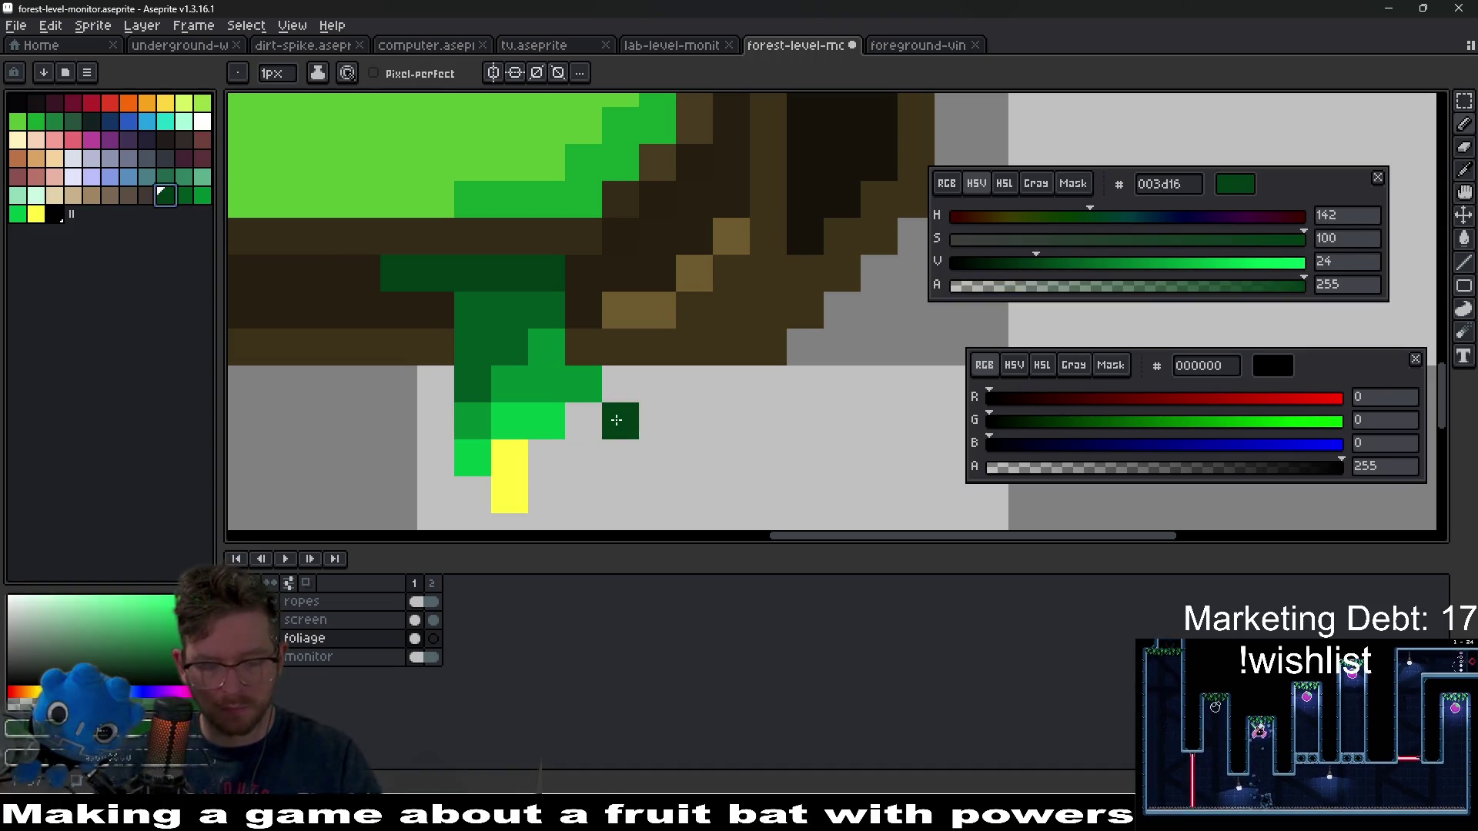
key("alt")
left_click_drag(587, 271, 651, 203)
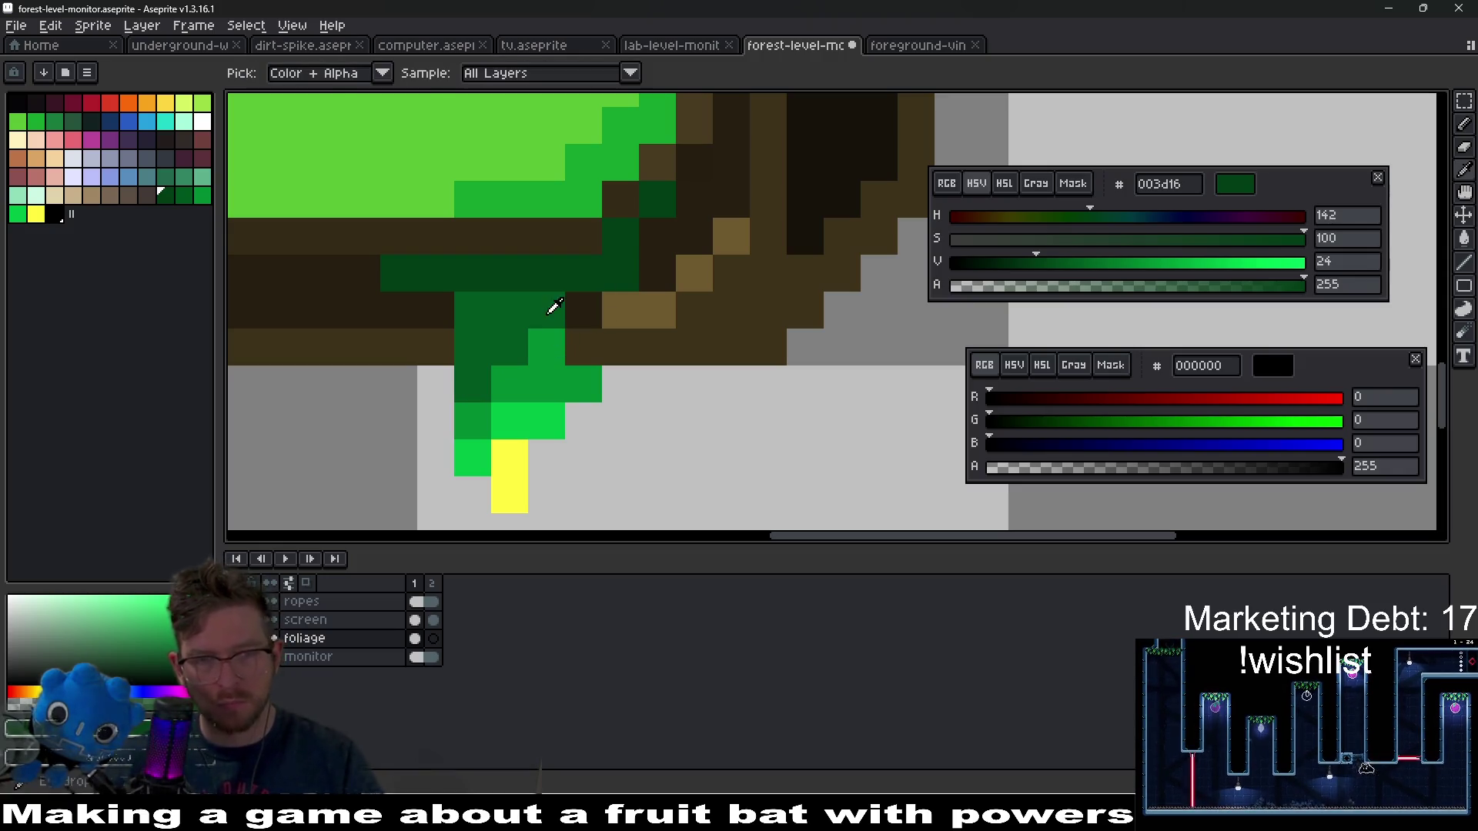
left_click(608, 273, "alt")
left_click(591, 283)
key("ctrl+z")
left_click(584, 311)
left_click(615, 285)
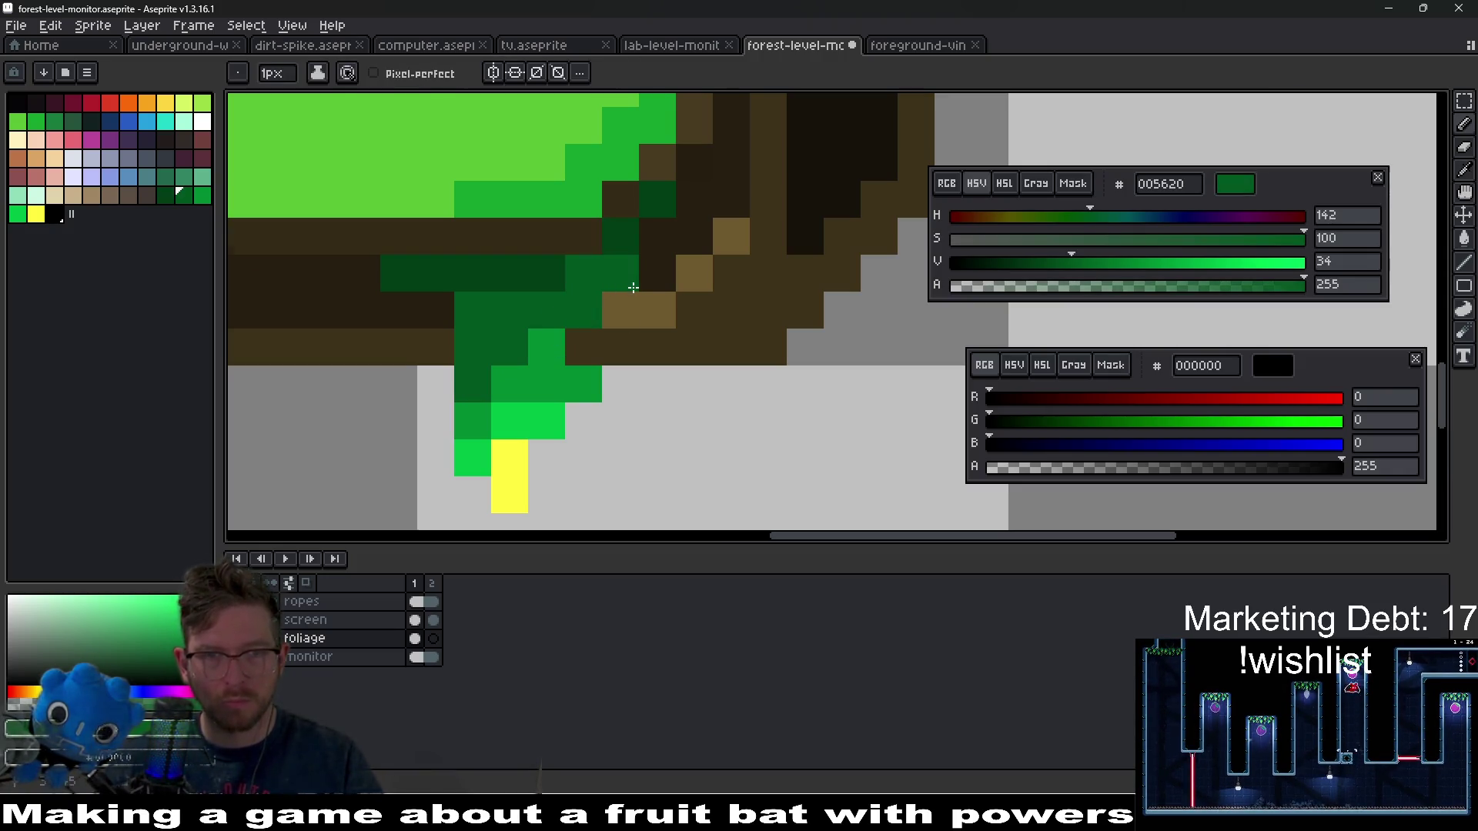
scroll(654, 308, "down", 3)
scroll(670, 311, "up", 2)
left_click(628, 377)
- Remove the pixel beside the tip and start a black outline along the drip
key("ctrl+z")
left_click(56, 215)
left_click(641, 407)
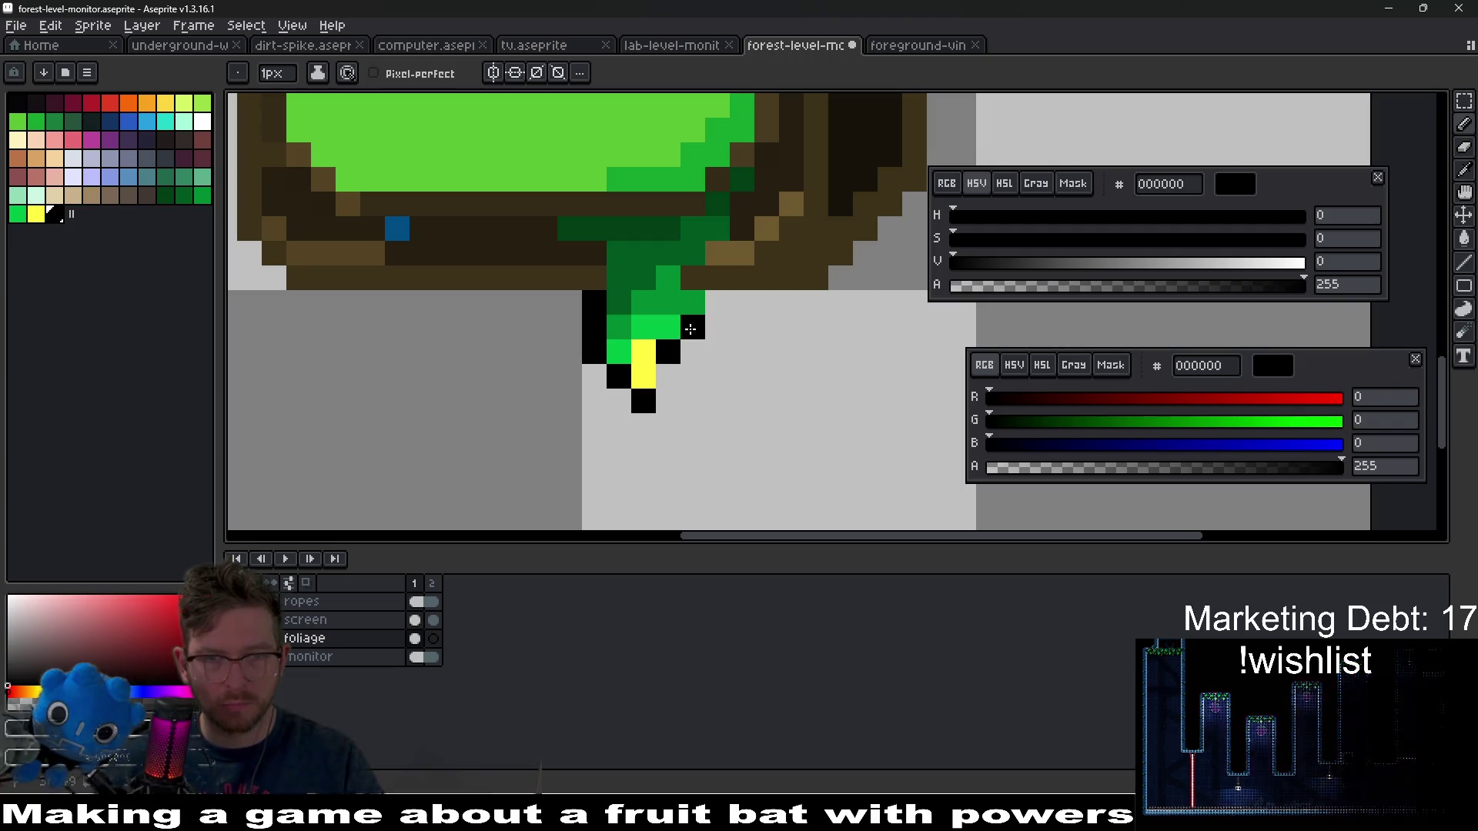
left_click(669, 377)
left_click(637, 296)
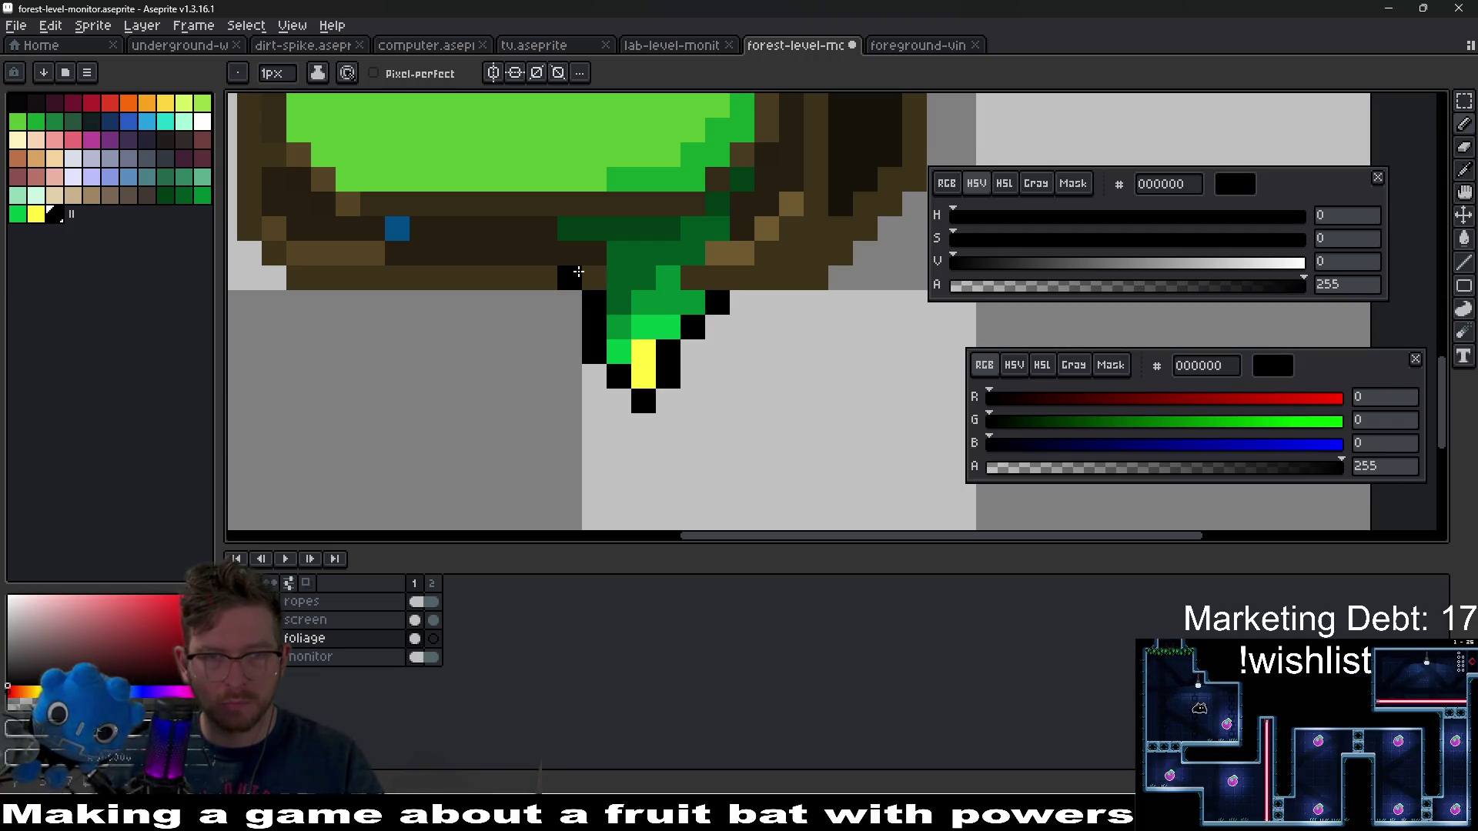
left_click(587, 254)
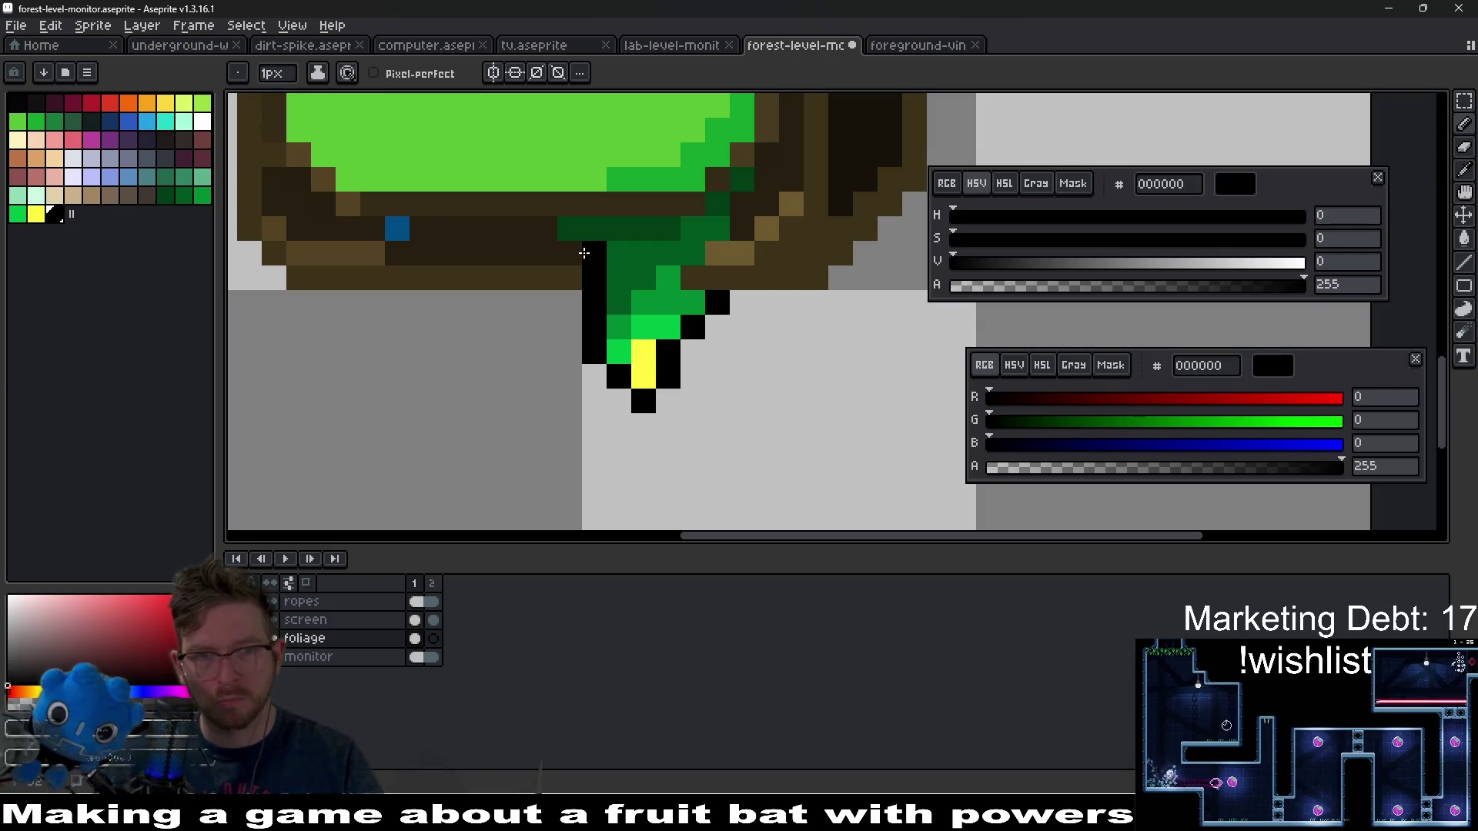
scroll(553, 232, "down", 5)
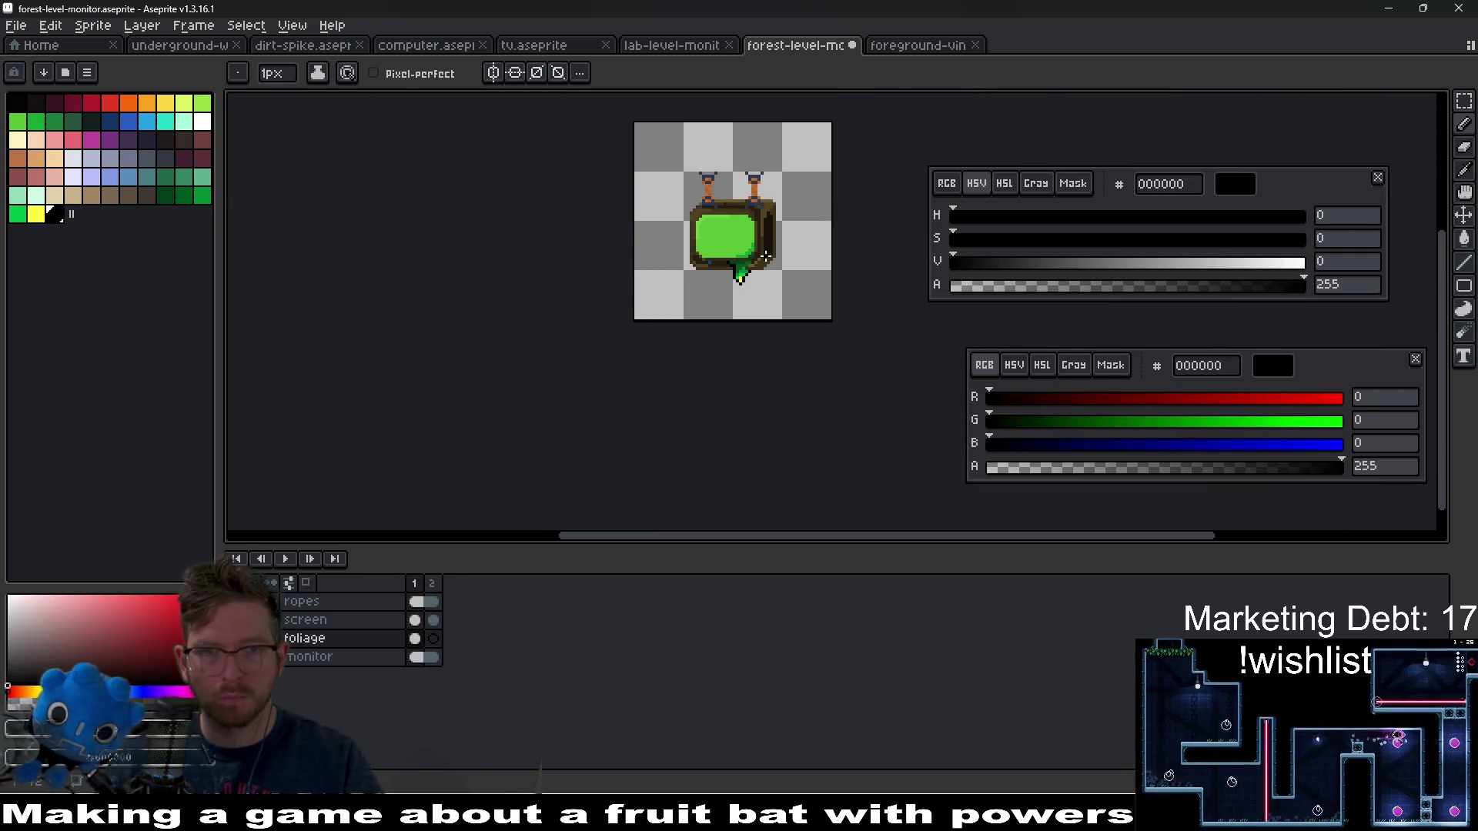
scroll(749, 265, "up", 5)
scroll(750, 265, "up", 2)
- Continue the black outline around the drip and up above it
left_click(598, 364)
left_click(635, 327)
left_click(672, 290)
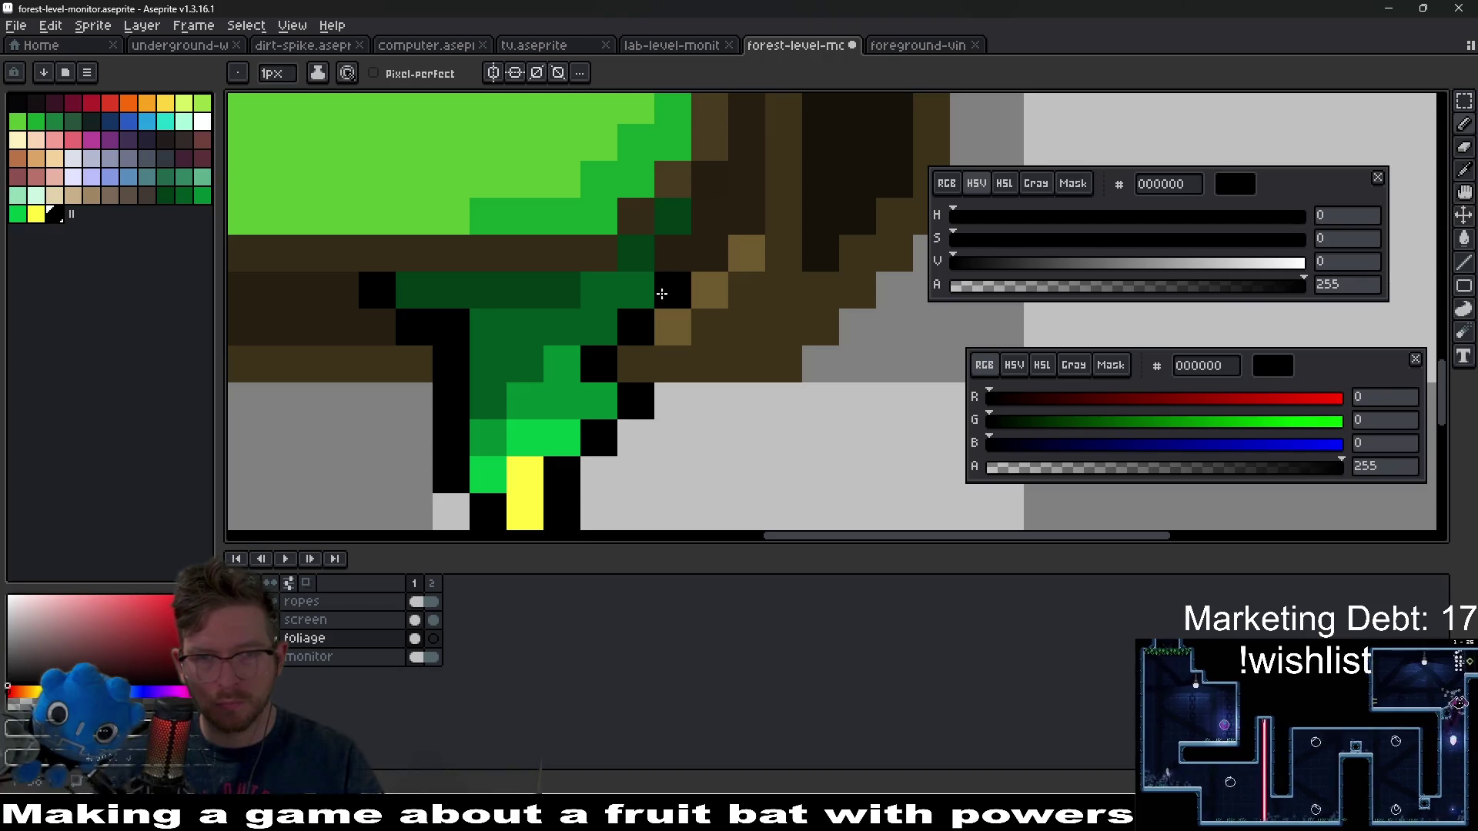
left_click(671, 253)
left_click(709, 216)
left_click(710, 179)
- Shift the foliage layer one pixel right with the Move tool
scroll(724, 223, "down", 5)
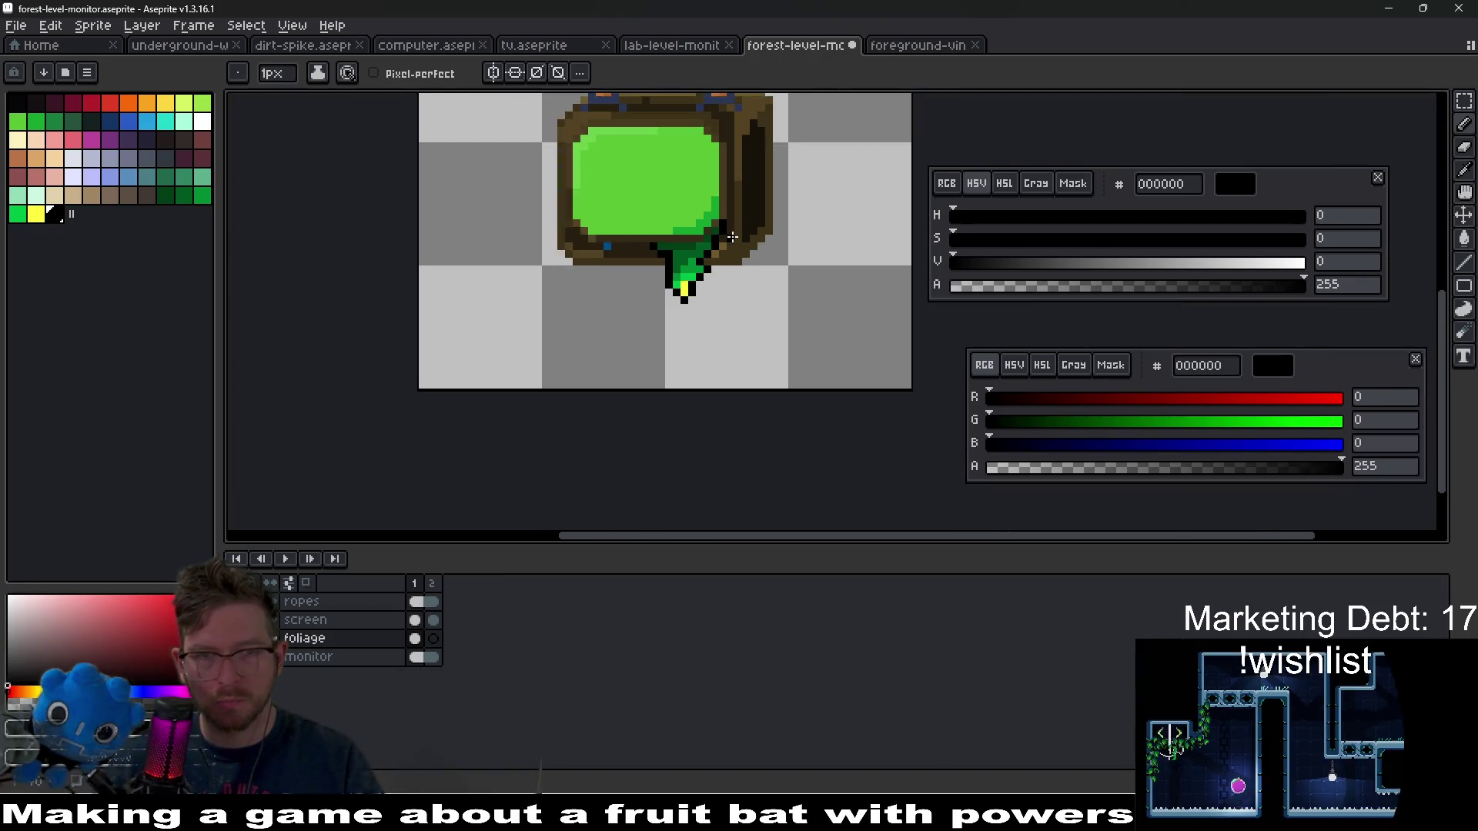
scroll(773, 245, "down", 3)
scroll(773, 245, "up", 4)
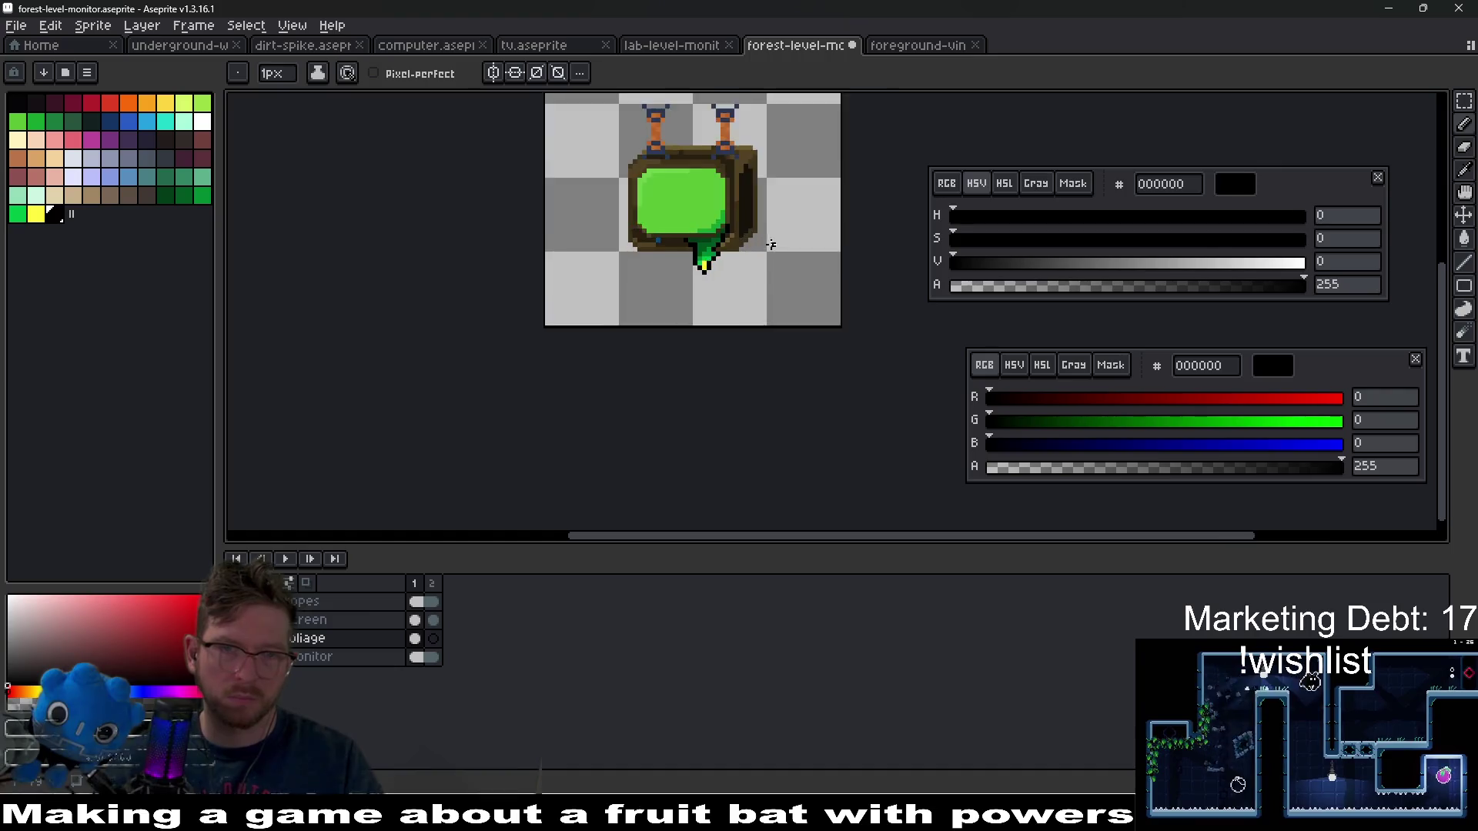
key("ctrl")
left_click_drag(711, 234, 713, 245)
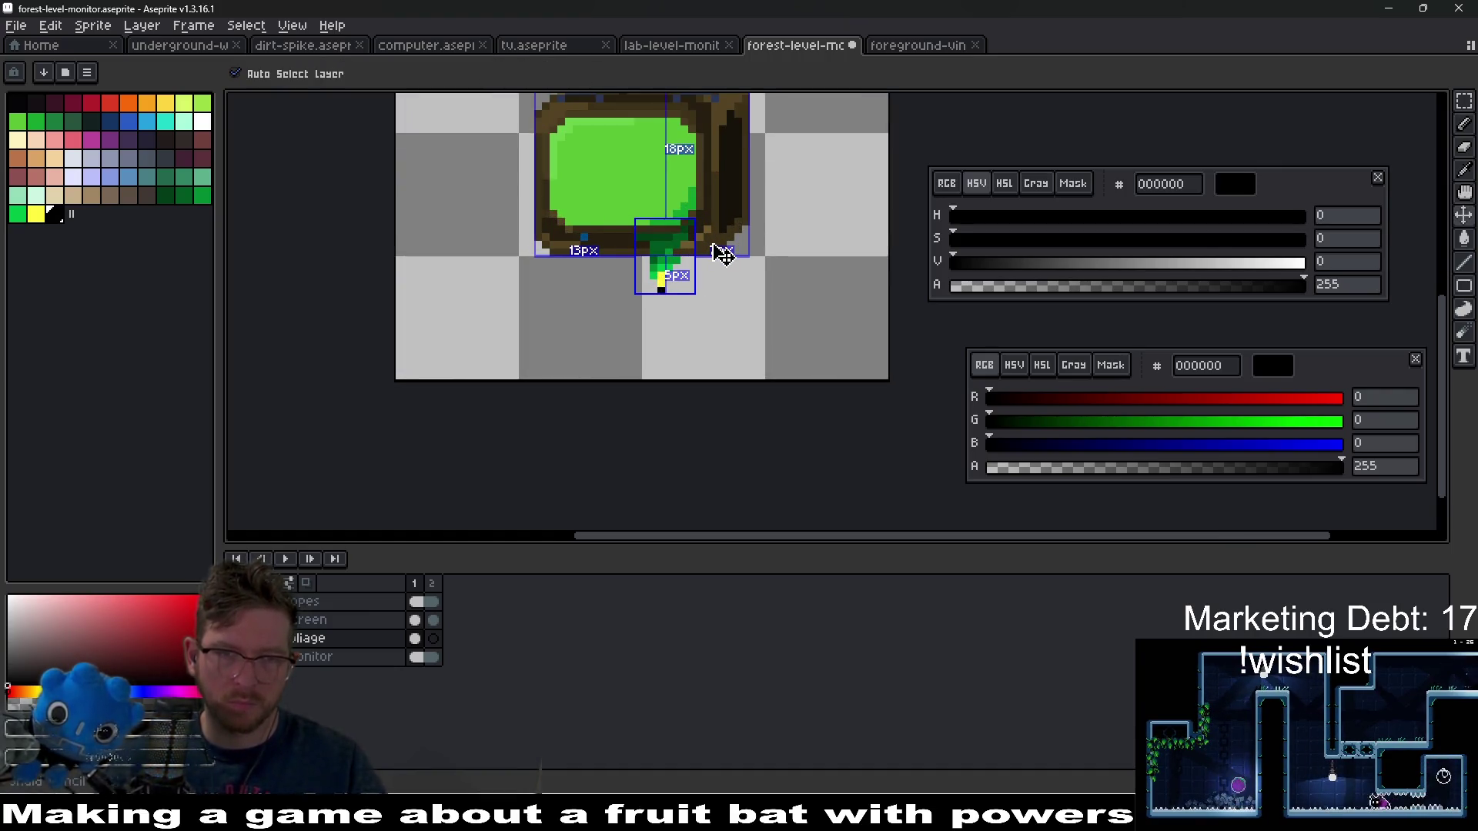
scroll(677, 270, "up", 3)
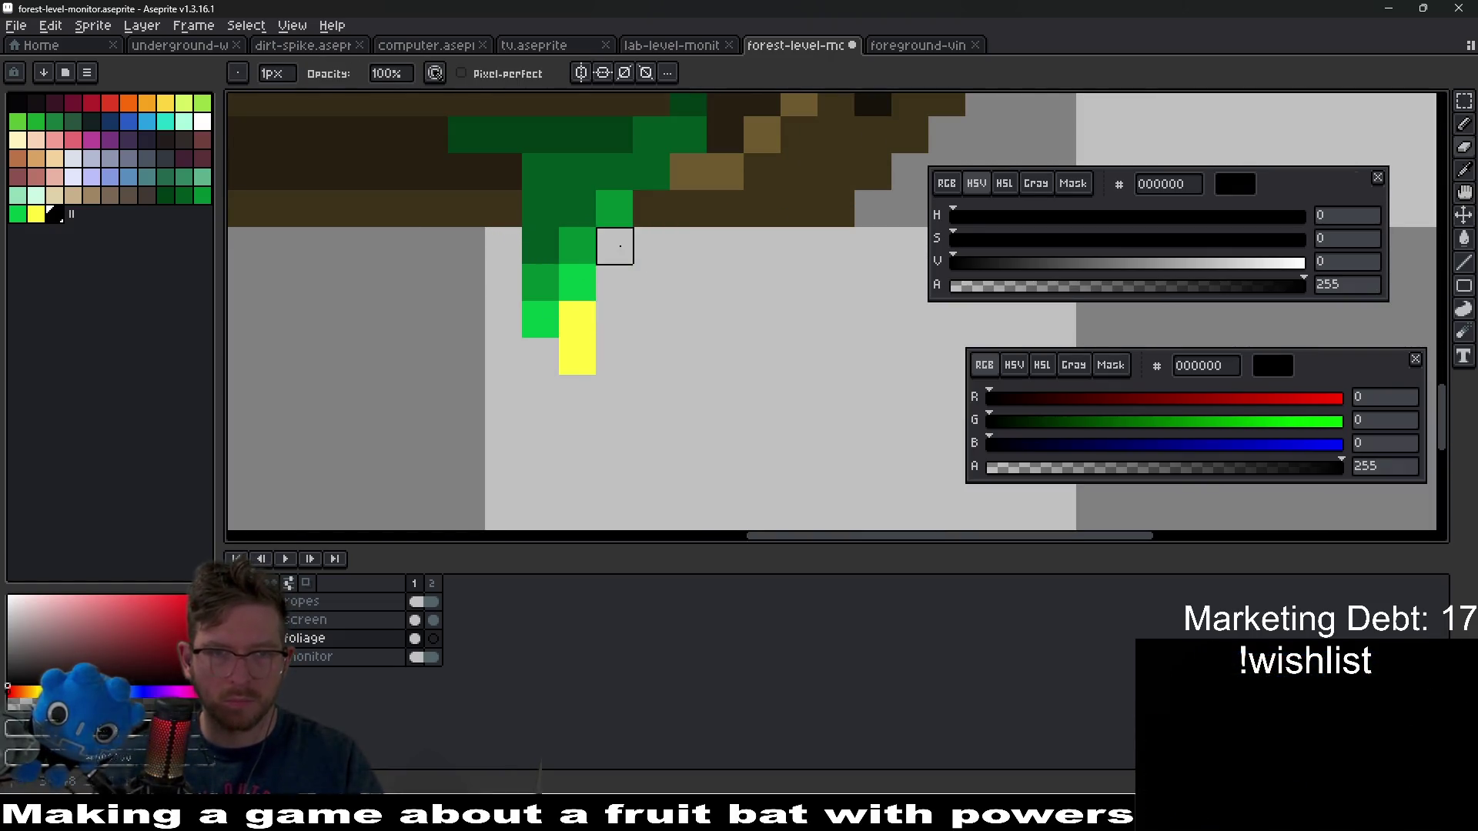
left_click_drag(614, 208, 638, 358)
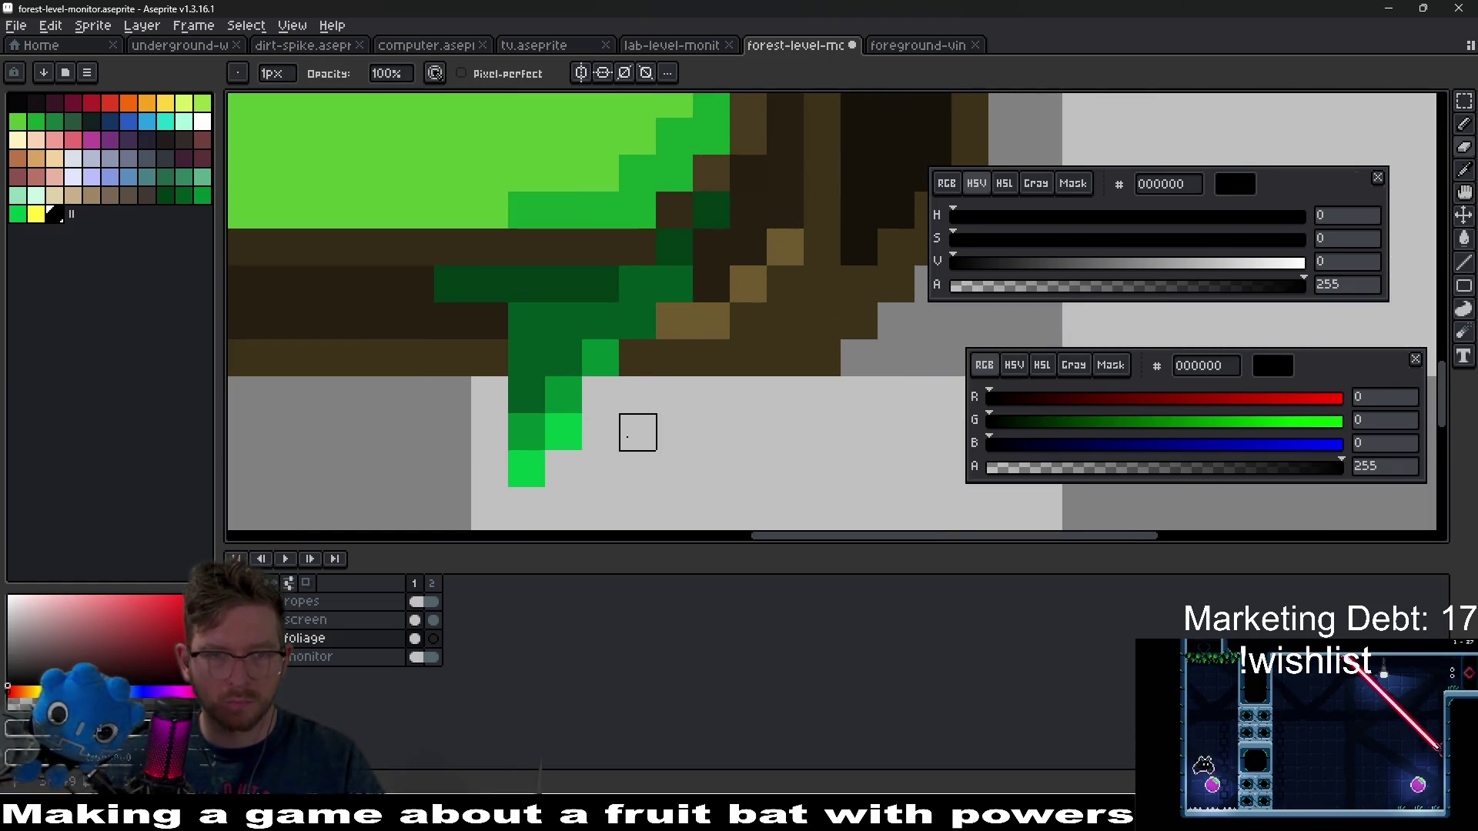
- Add two yellow fffc40 tips to the drip and repaint pixels in 008a32 and 00bd45
left_click_drag(637, 433, 662, 402)
left_click(36, 214)
left_click(543, 424)
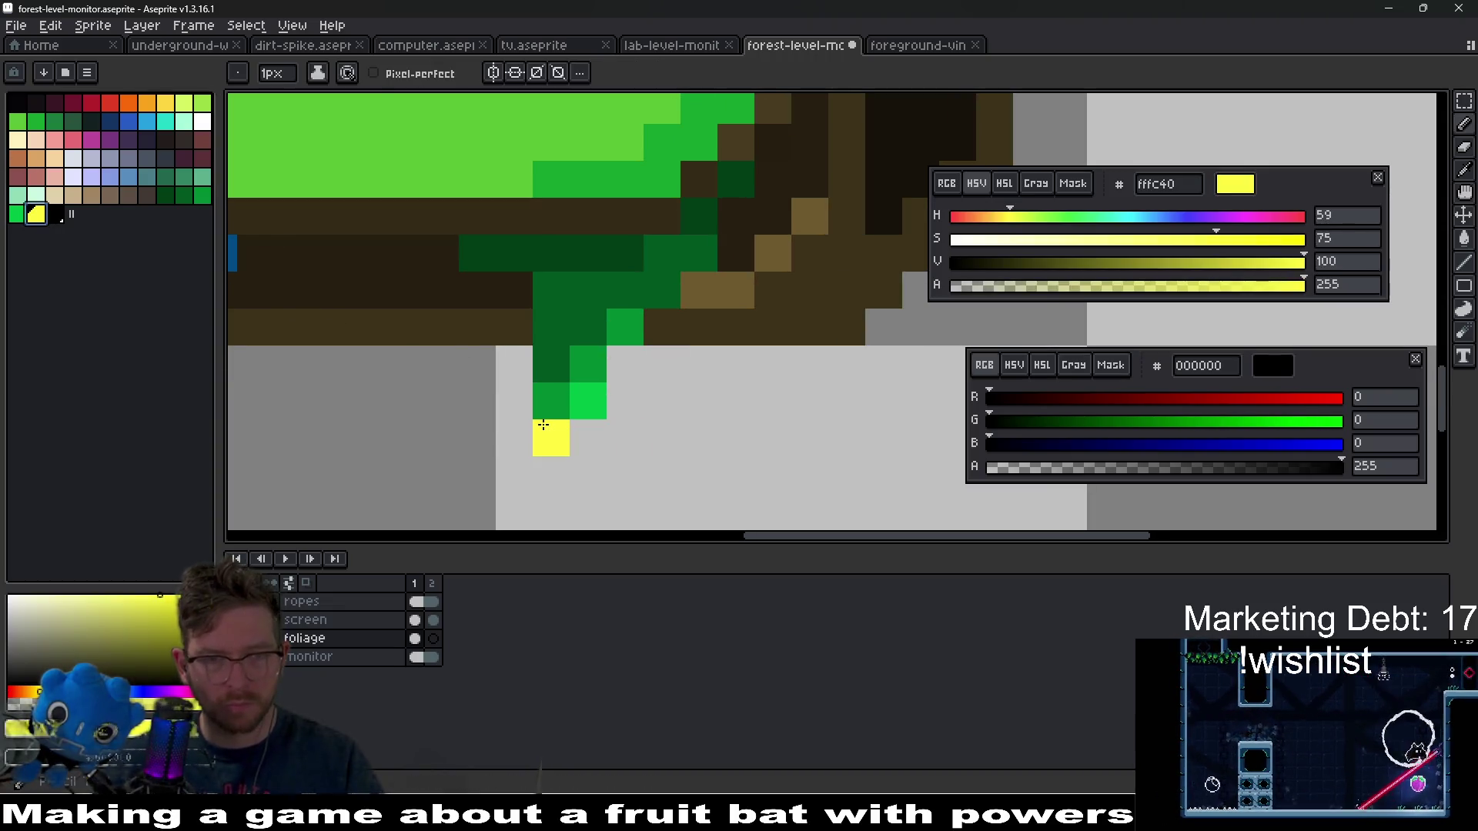
left_click(578, 387)
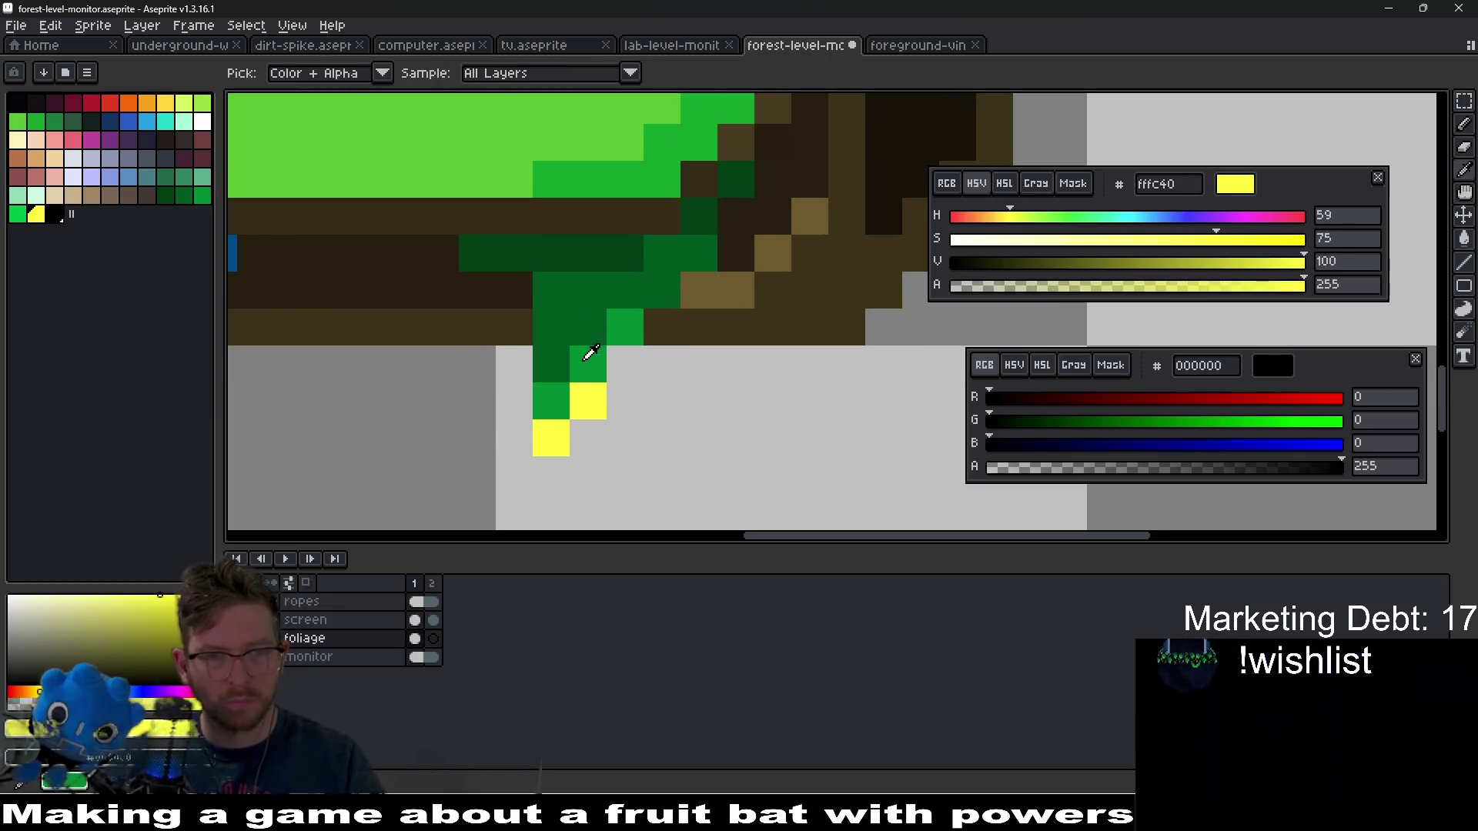
left_click(588, 353, "alt")
left_click(551, 364)
left_click(423, 275)
key("ctrl+z")
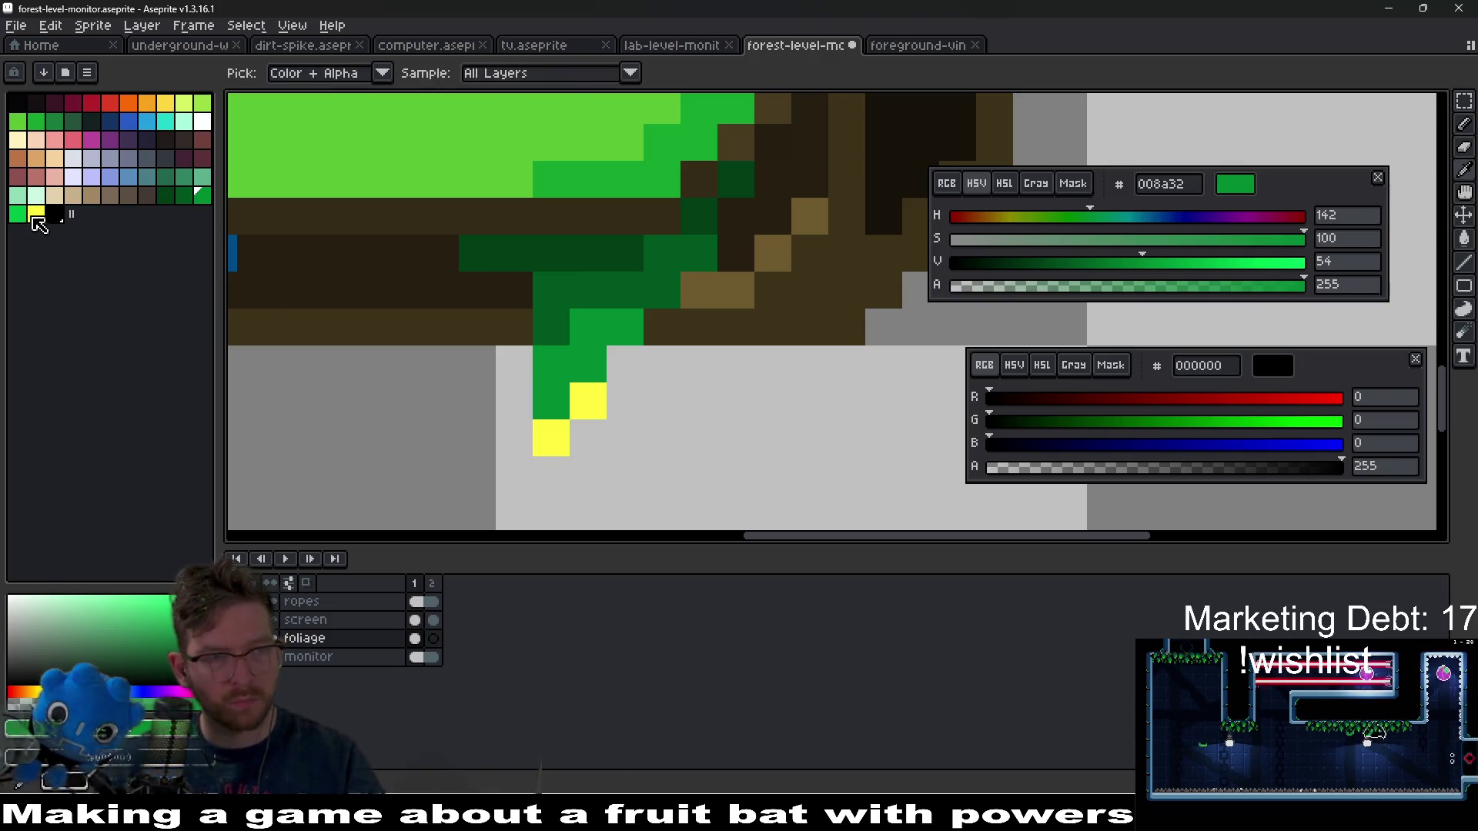
left_click(19, 214)
left_click(589, 364)
- Draw a second dark green 003d16 vine hanging below the lower-left bezel
scroll(699, 364, "down", 4)
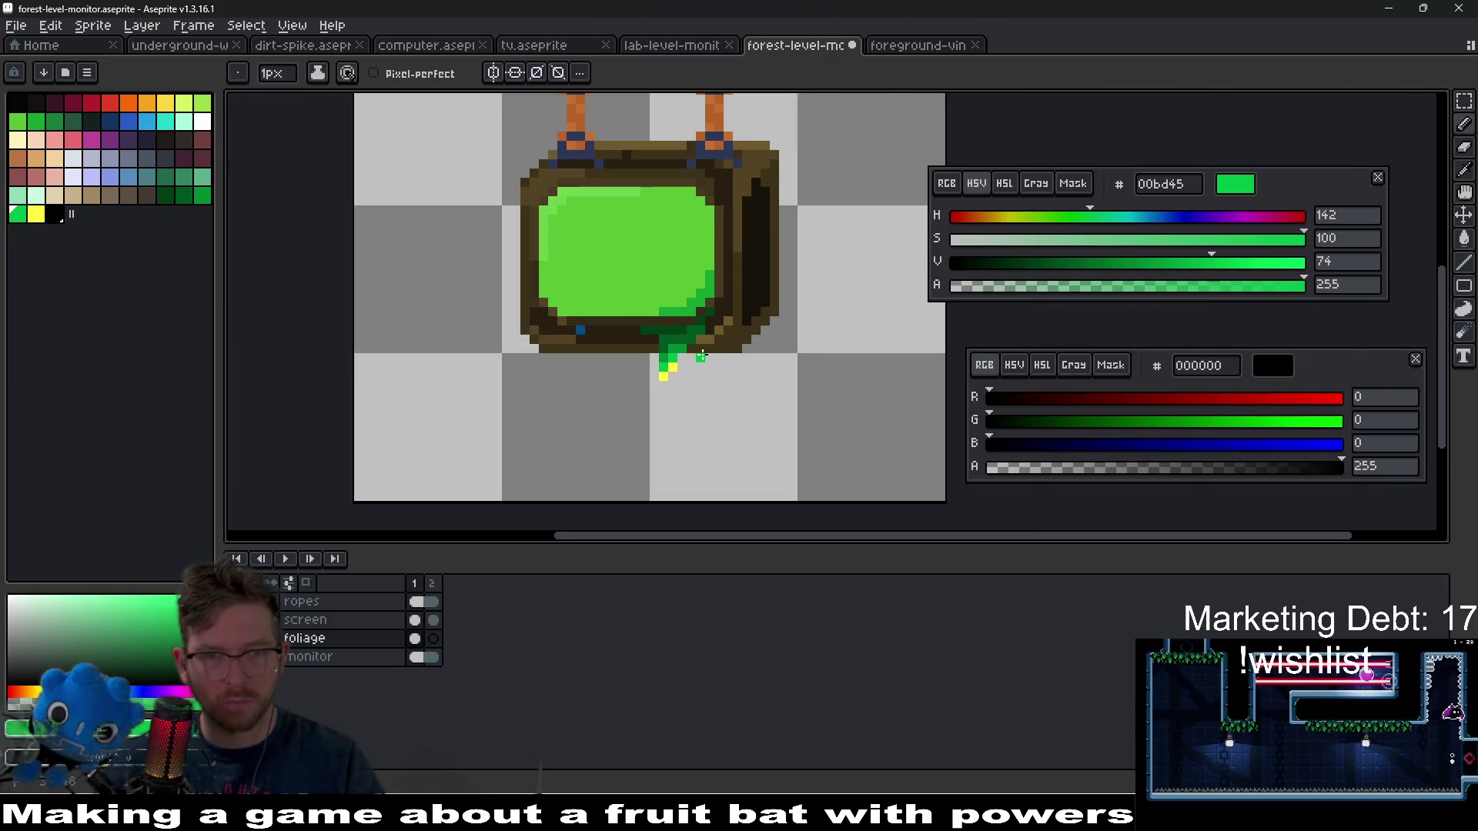
scroll(700, 354, "up", 1)
scroll(696, 327, "up", 2)
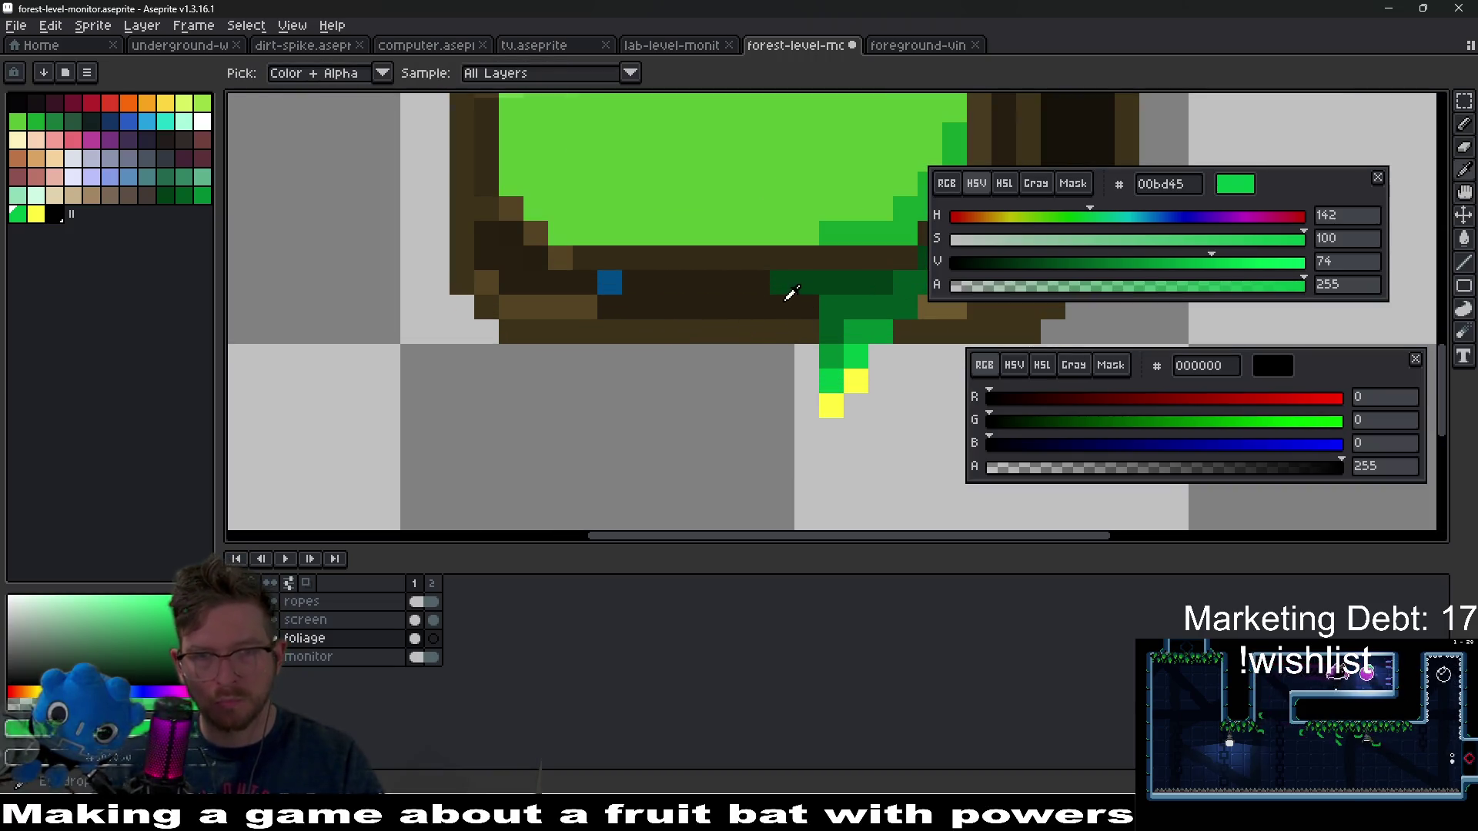
left_click(788, 289, "alt")
left_click(555, 308)
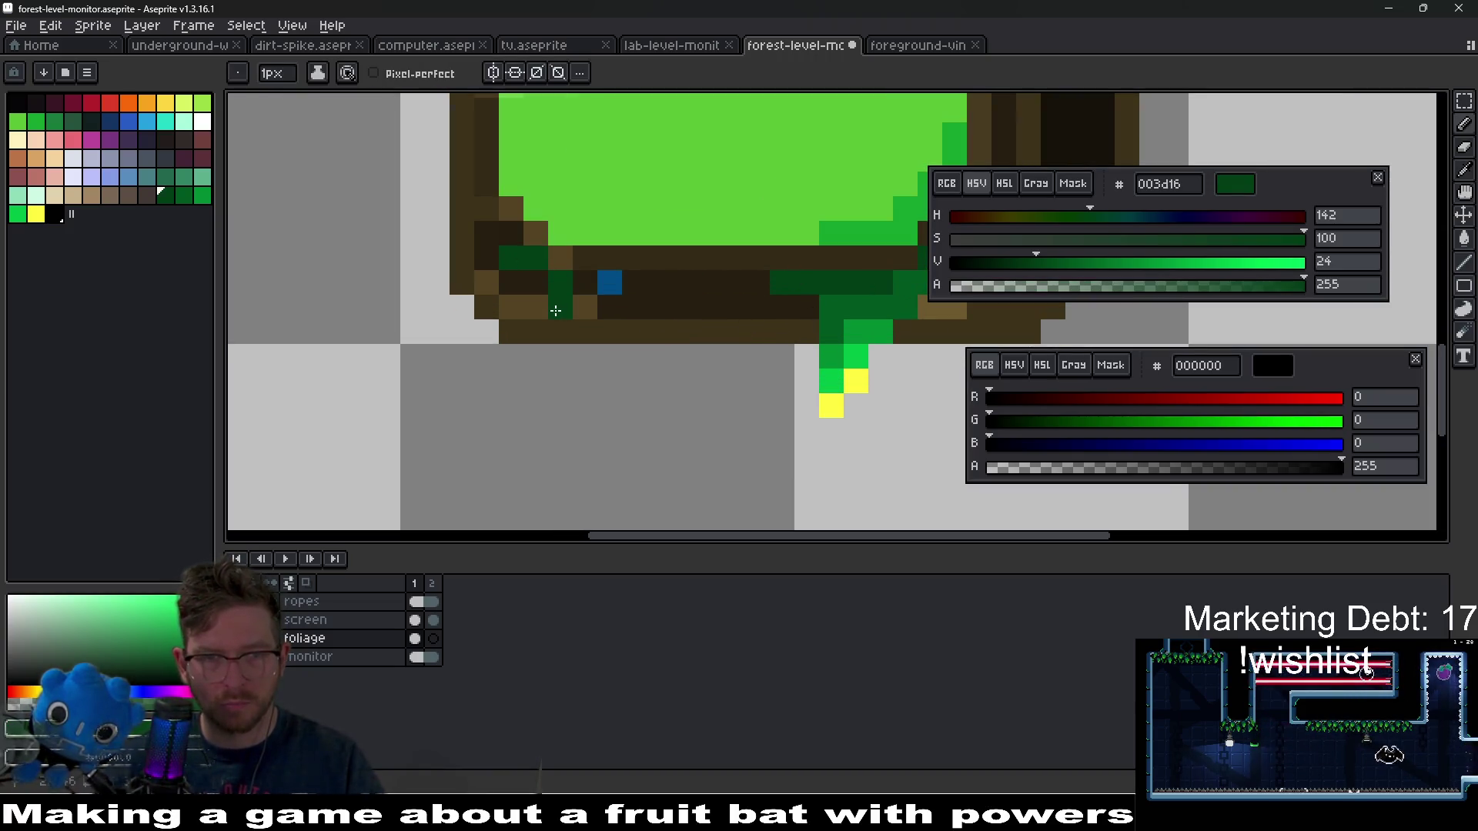
left_click(562, 374)
left_click(569, 321, "shift")
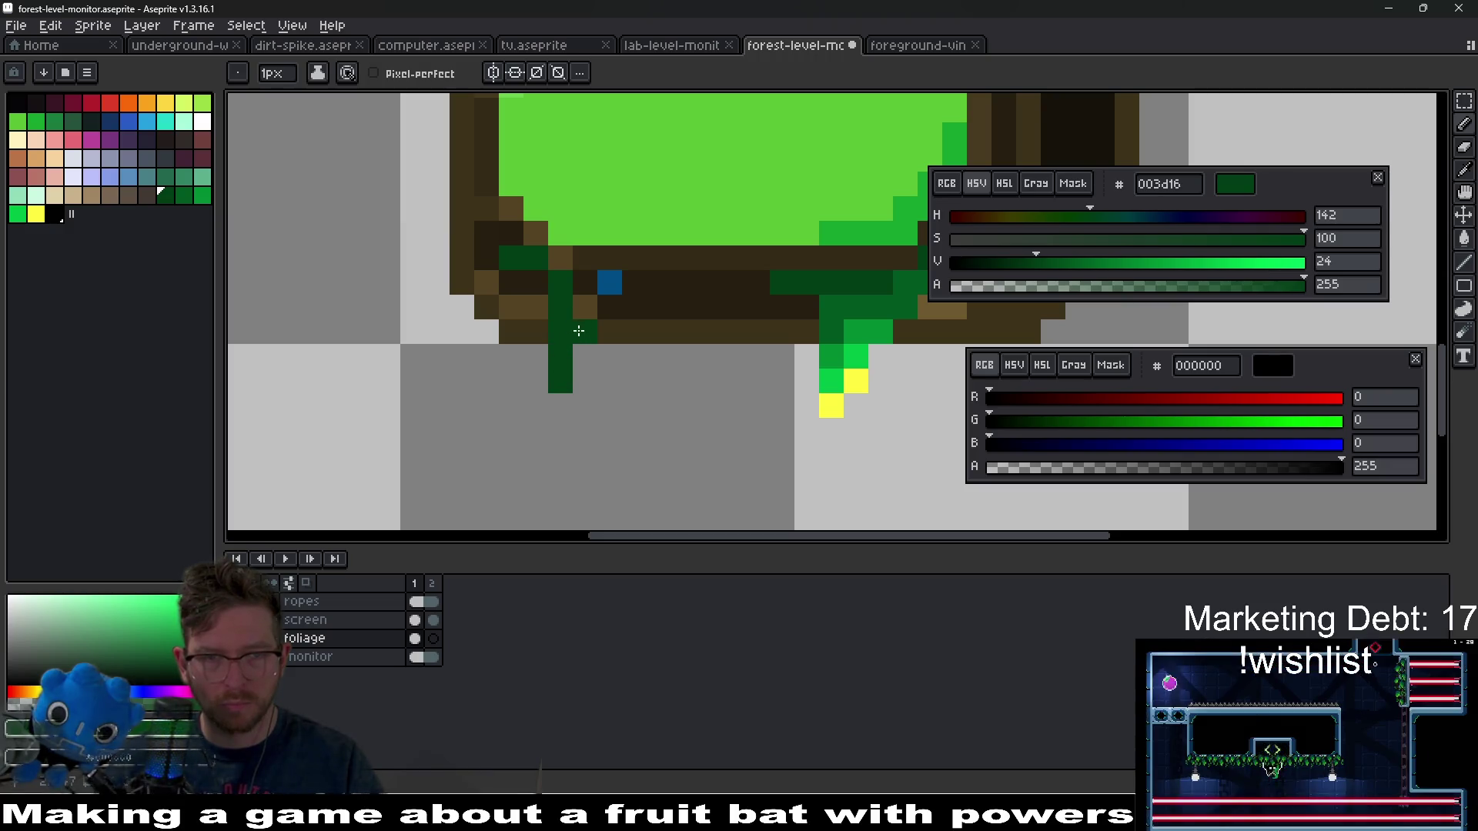
- On the monitor layer, turn the blue bezel pixel red b4202a, then return to foliage
left_click(92, 103)
left_click(591, 289)
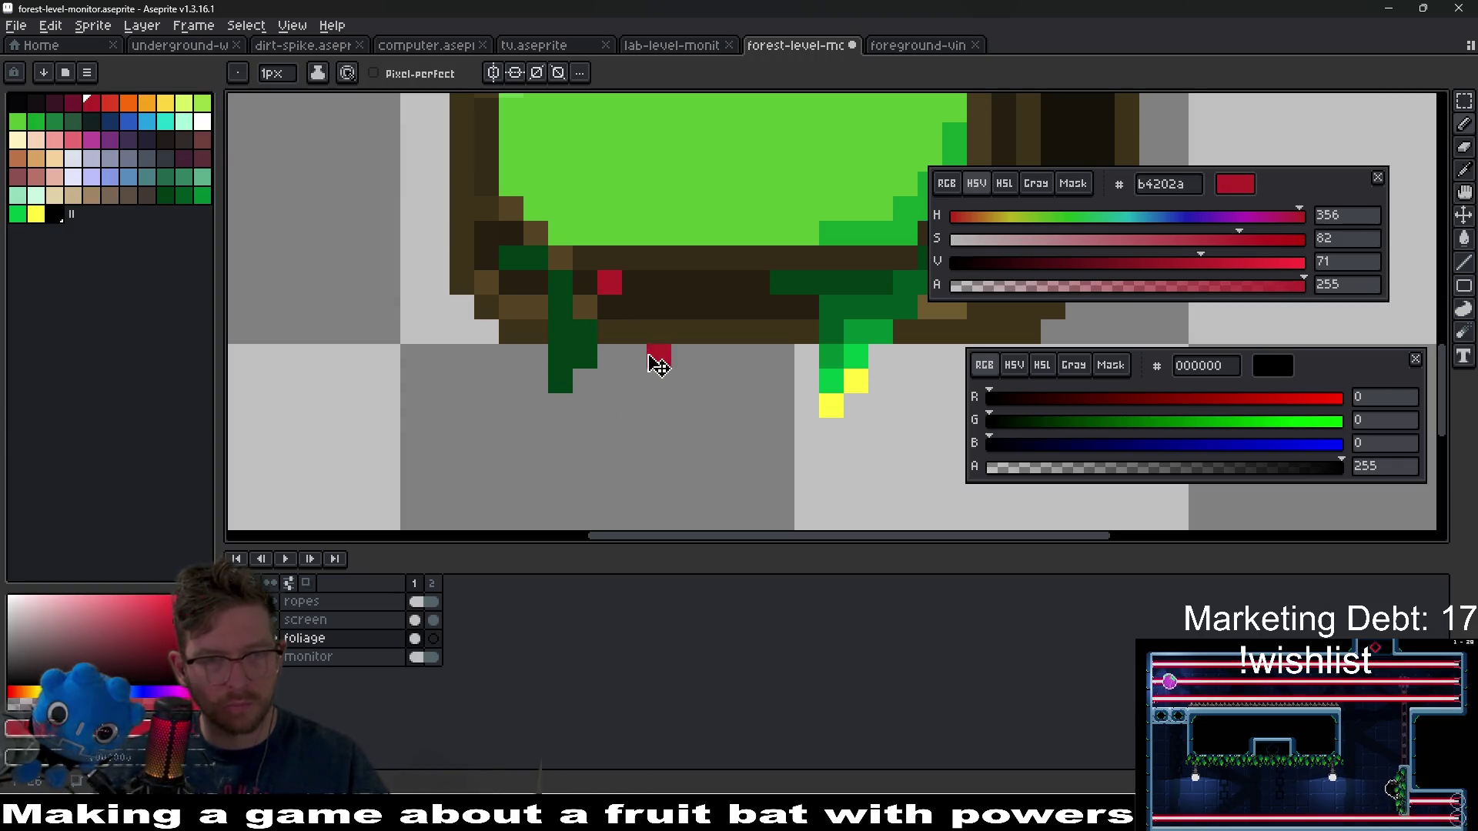
key("ctrl+z")
left_click(383, 658)
left_click(610, 284)
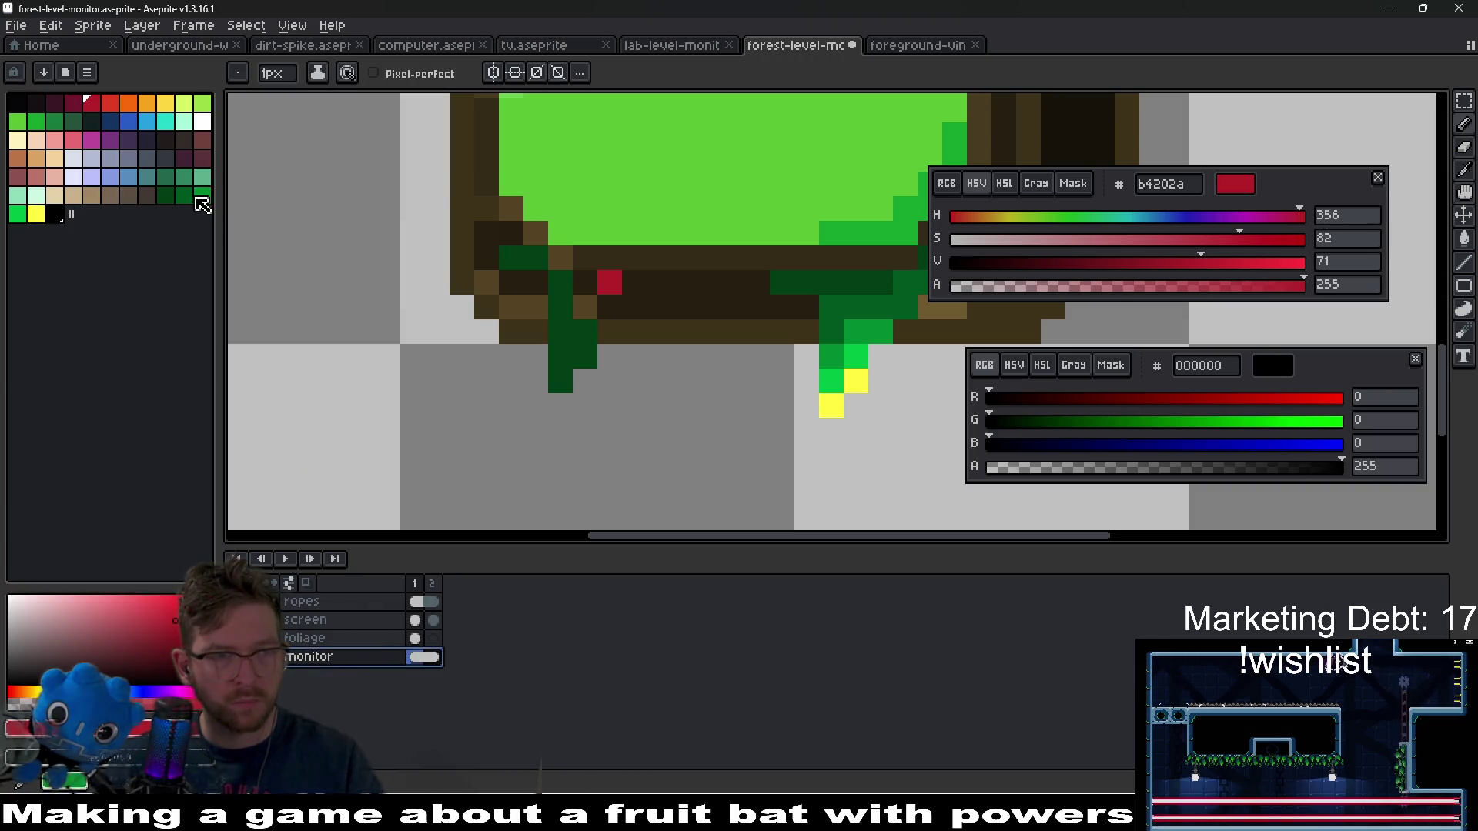
left_click(17, 214)
scroll(577, 320, "up", 2)
key("v")
left_click(481, 224)
scroll(481, 224, "down", 3)
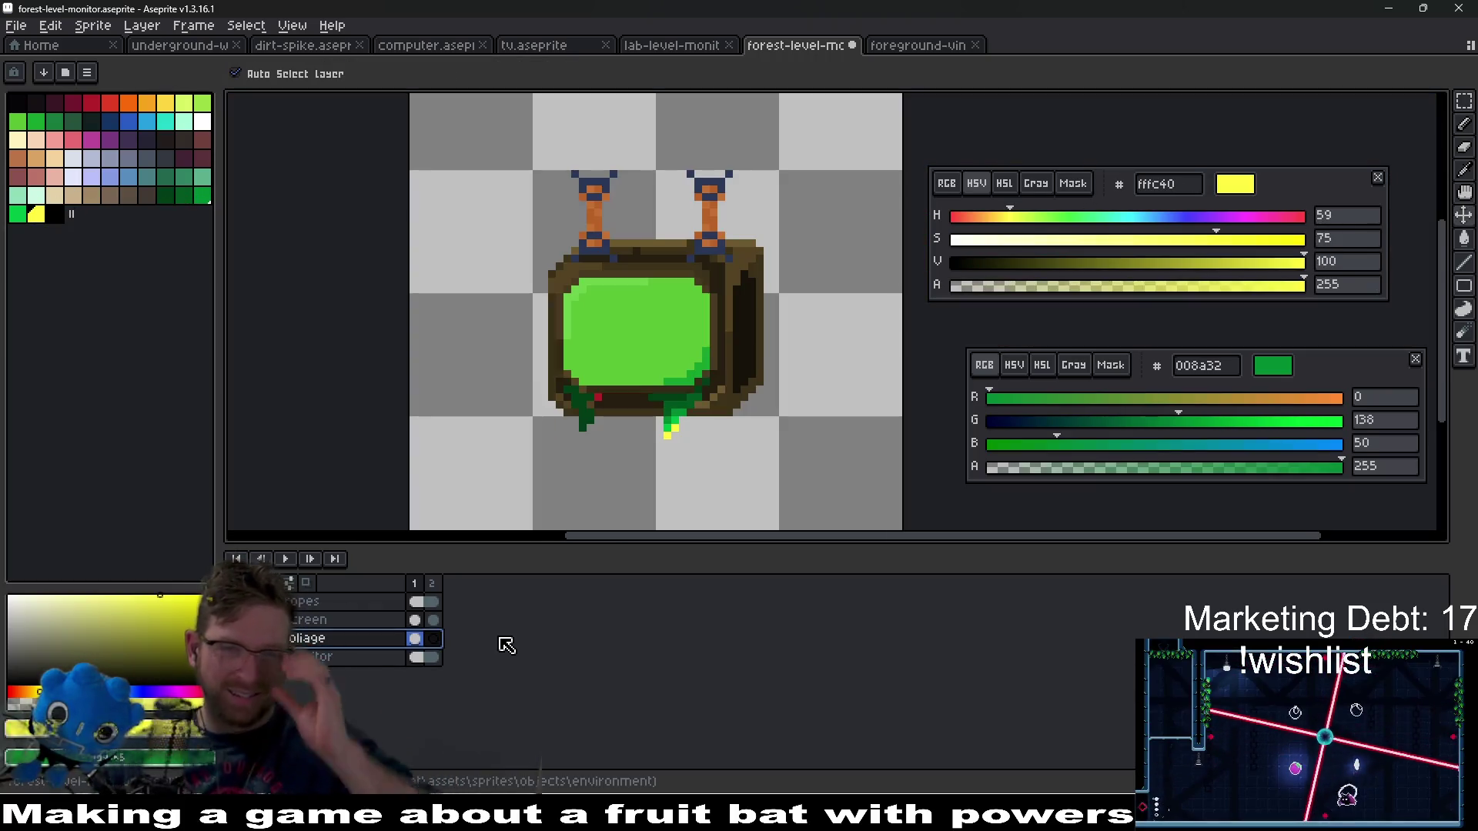
- Sample dark green 003d16 and grow foliage up the left edge and over the top bezel
scroll(504, 381, "up", 3)
key("i")
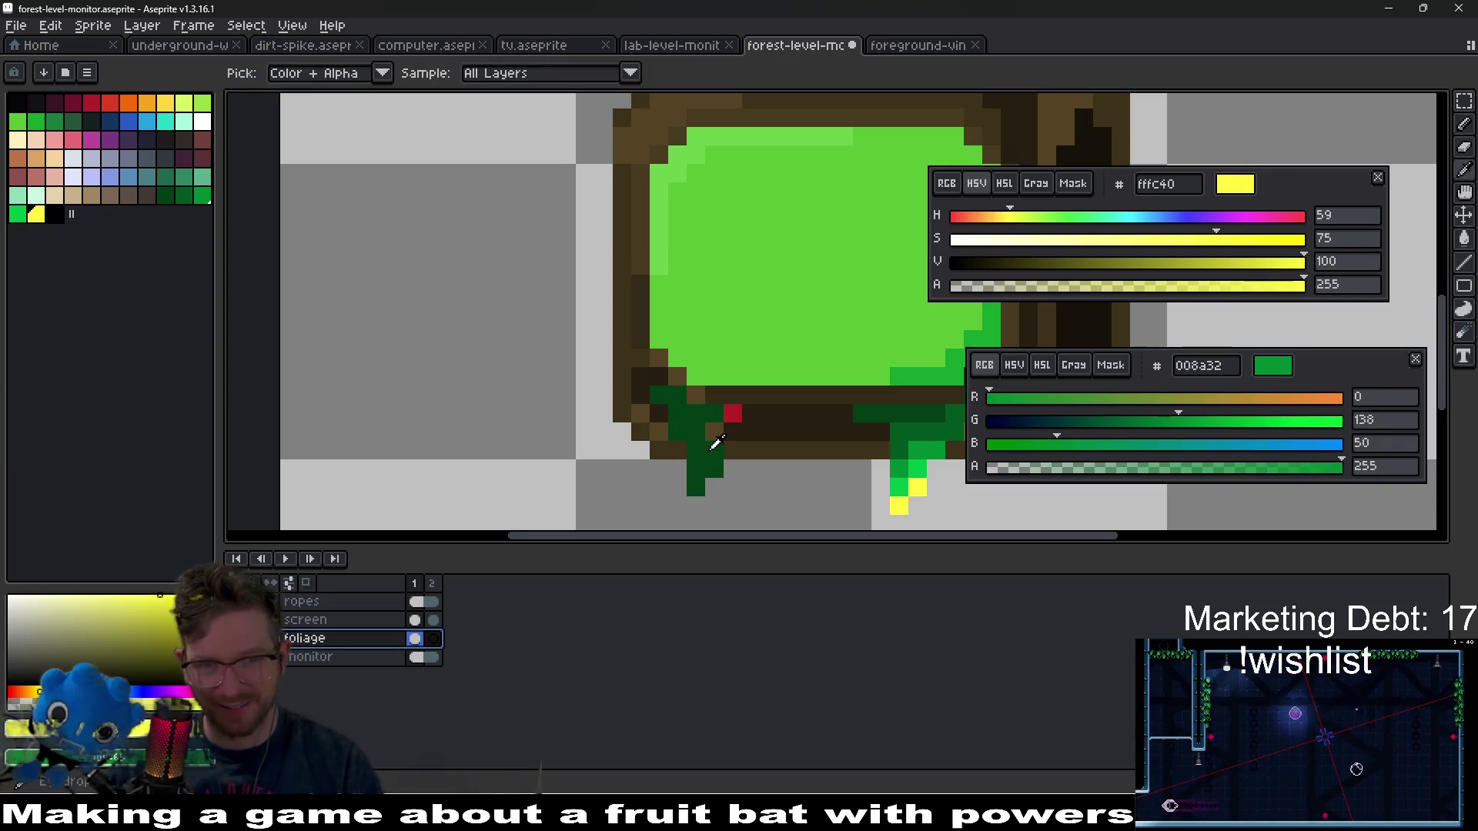
left_click(716, 442)
scroll(692, 418, "up", 2)
key("b")
mouse_move(513, 251)
left_mouse_down()
mouse_move(540, 181)
mouse_move(528, 247)
mouse_move(476, 327)
mouse_move(465, 396)
left_mouse_up()
left_click_drag(533, 233, 533, 339)
left_click_drag(440, 441, 406, 404)
mouse_move(885, 100)
left_mouse_down()
mouse_move(770, 192)
mouse_move(689, 207)
mouse_move(684, 192)
mouse_move(721, 116)
mouse_move(757, 196)
mouse_move(795, 196)
left_mouse_up()
mouse_move(796, 210)
left_mouse_down()
mouse_move(566, 298)
mouse_move(601, 254)
mouse_move(639, 238)
mouse_move(706, 283)
left_mouse_up()
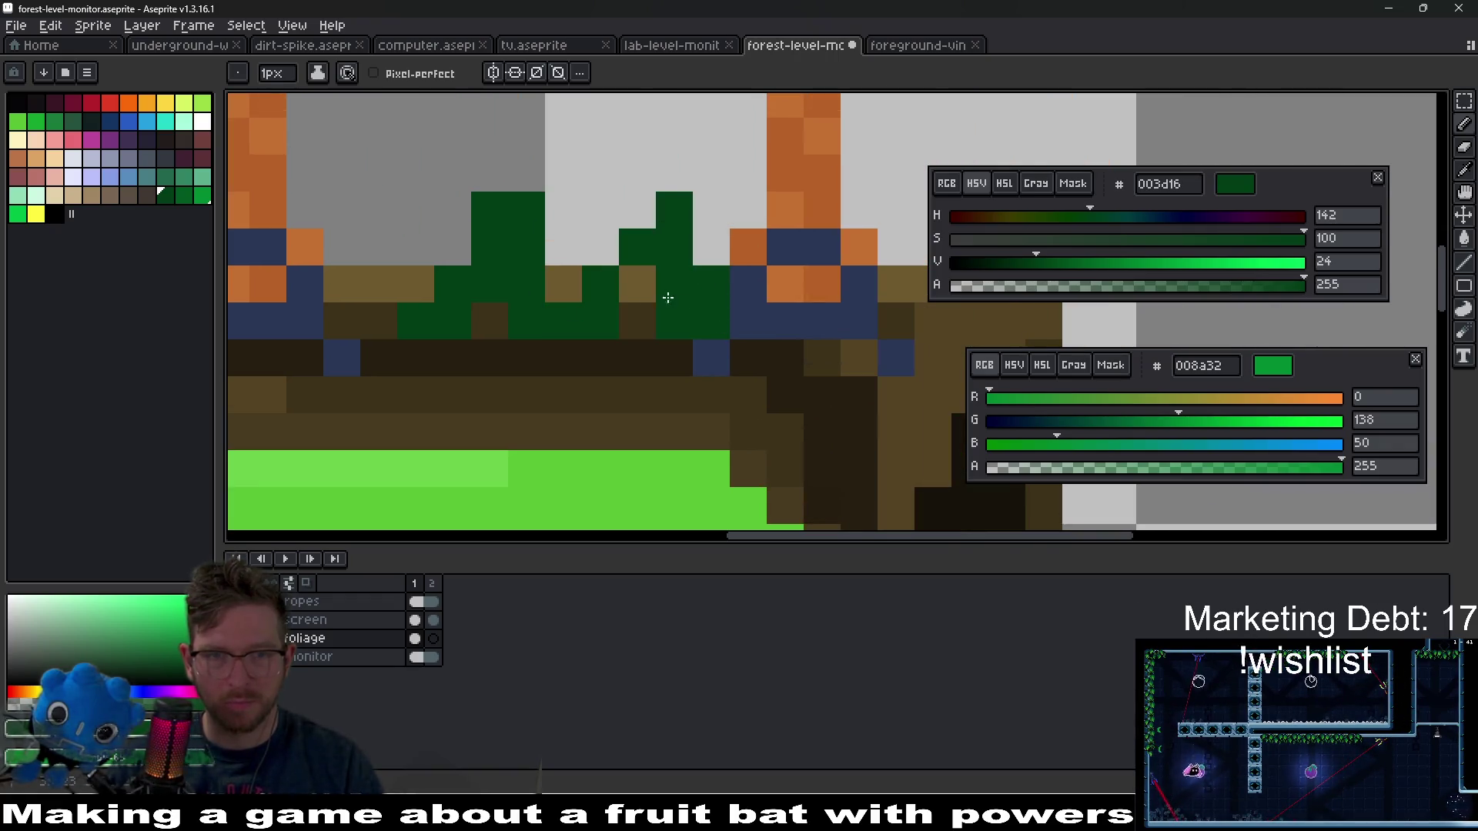
left_click(527, 173)
- Cover the monitor's right edge with dark green foliage and erase the stray excess pixels
scroll(695, 309, "down", 5)
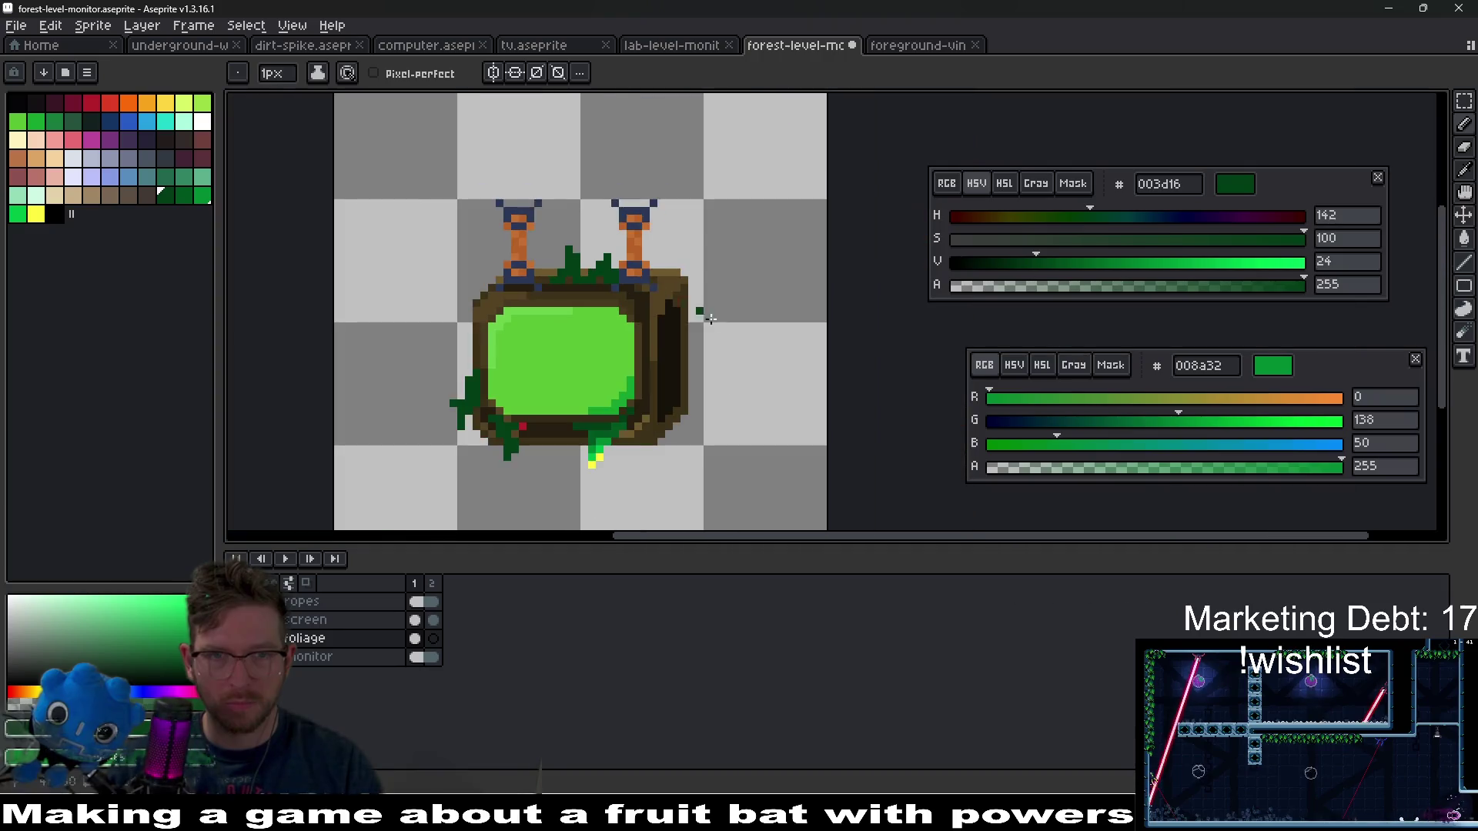
scroll(695, 310, "up", 3)
mouse_move(637, 393)
left_mouse_down()
mouse_move(628, 454)
mouse_move(608, 400)
left_mouse_up()
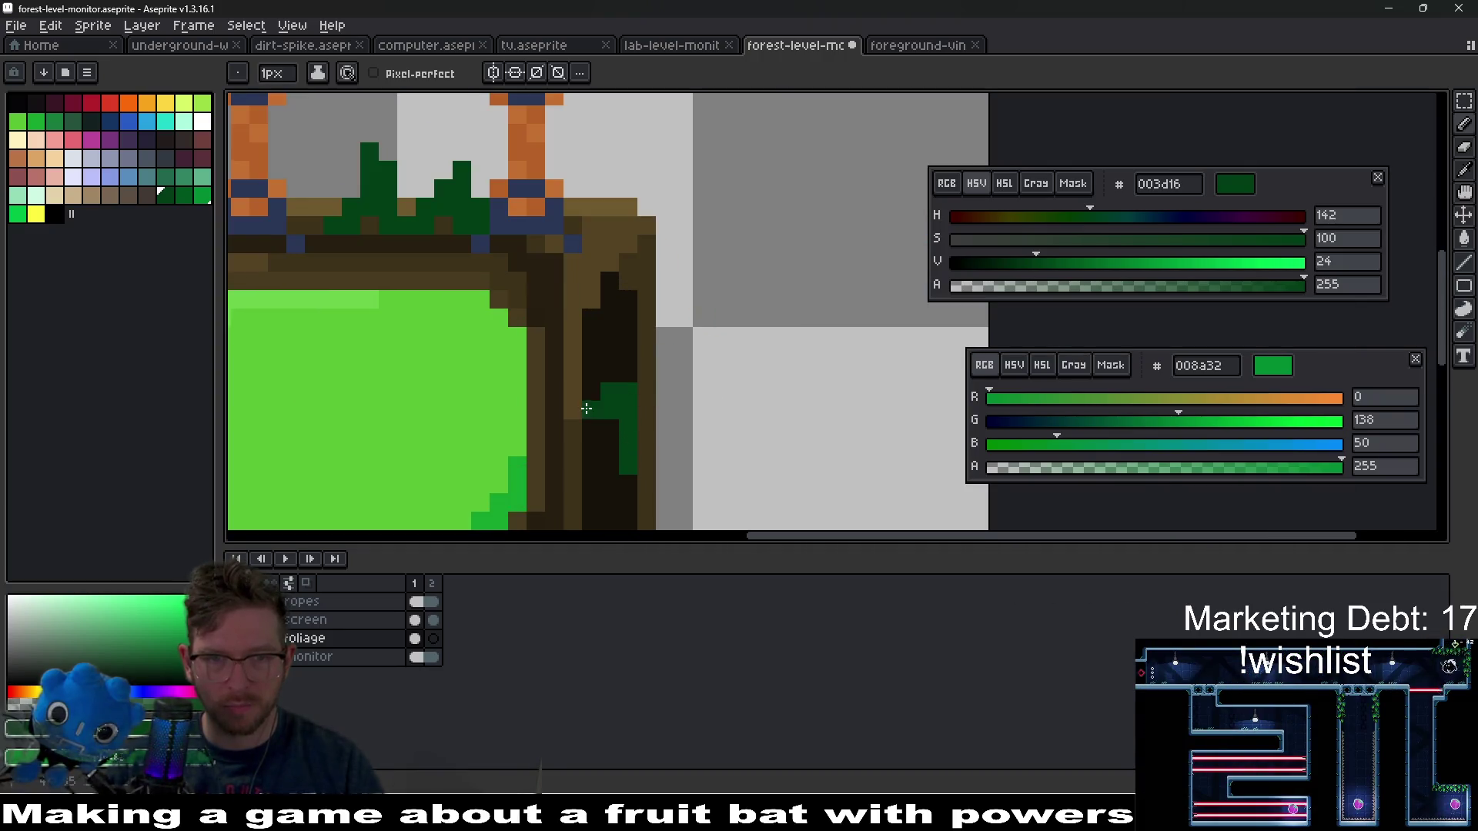
left_click_drag(664, 445, 631, 288)
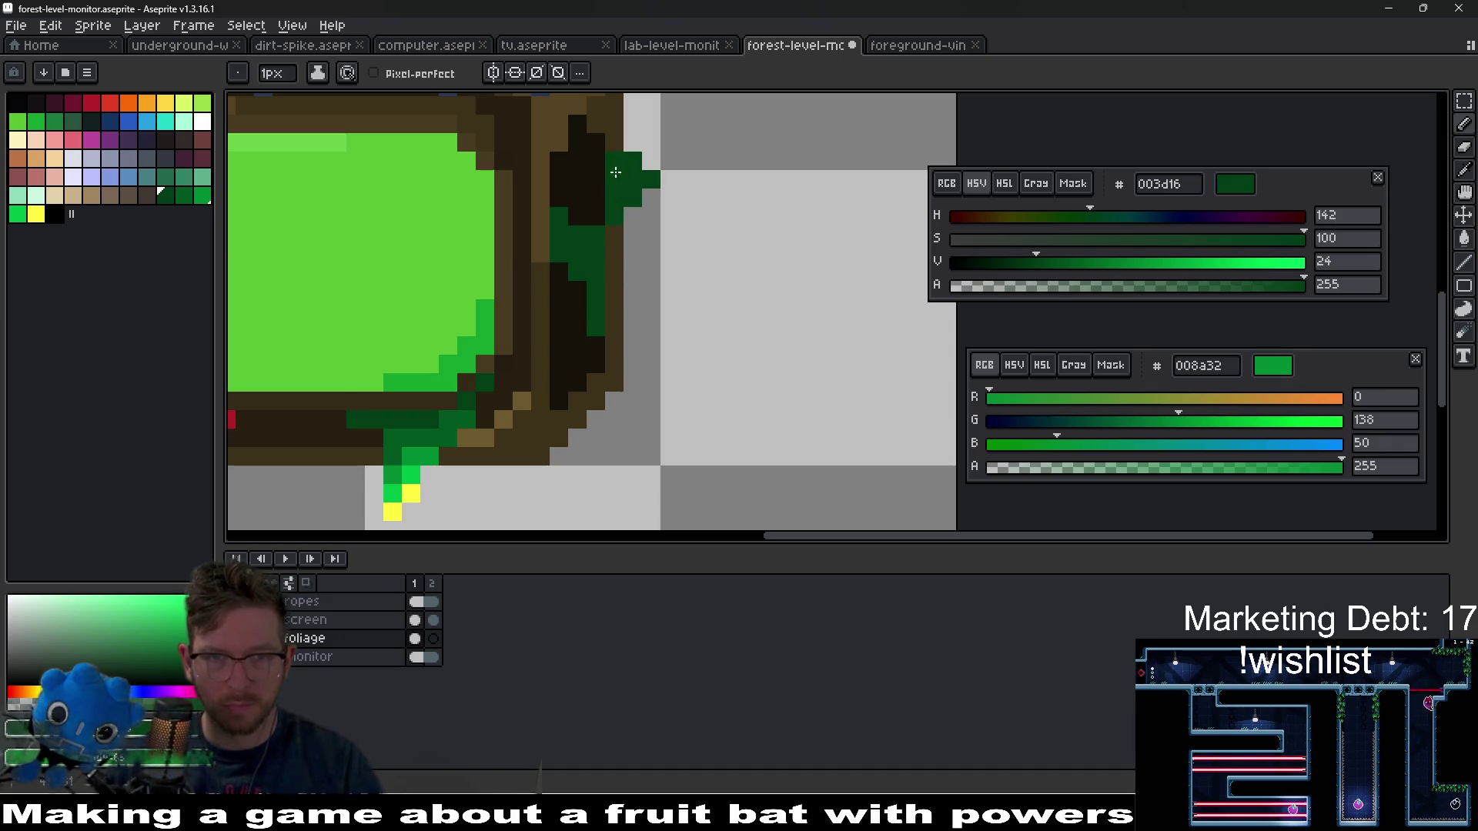
scroll(647, 180, "up", 2)
mouse_move(689, 385)
left_mouse_down()
mouse_move(728, 389)
mouse_move(702, 361)
left_mouse_up()
mouse_move(723, 460)
left_mouse_down()
mouse_move(723, 498)
mouse_move(688, 498)
mouse_move(725, 348)
mouse_move(686, 495)
left_mouse_up()
key("e")
key("b")
left_click(664, 460)
right_click(687, 386)
scroll(687, 386, "down", 3)
scroll(638, 365, "up", 3)
- Fill the bottom-right corner and the remaining top-left gap with dark green foliage
mouse_move(638, 365)
left_mouse_down()
mouse_move(628, 416)
mouse_move(652, 470)
left_mouse_up()
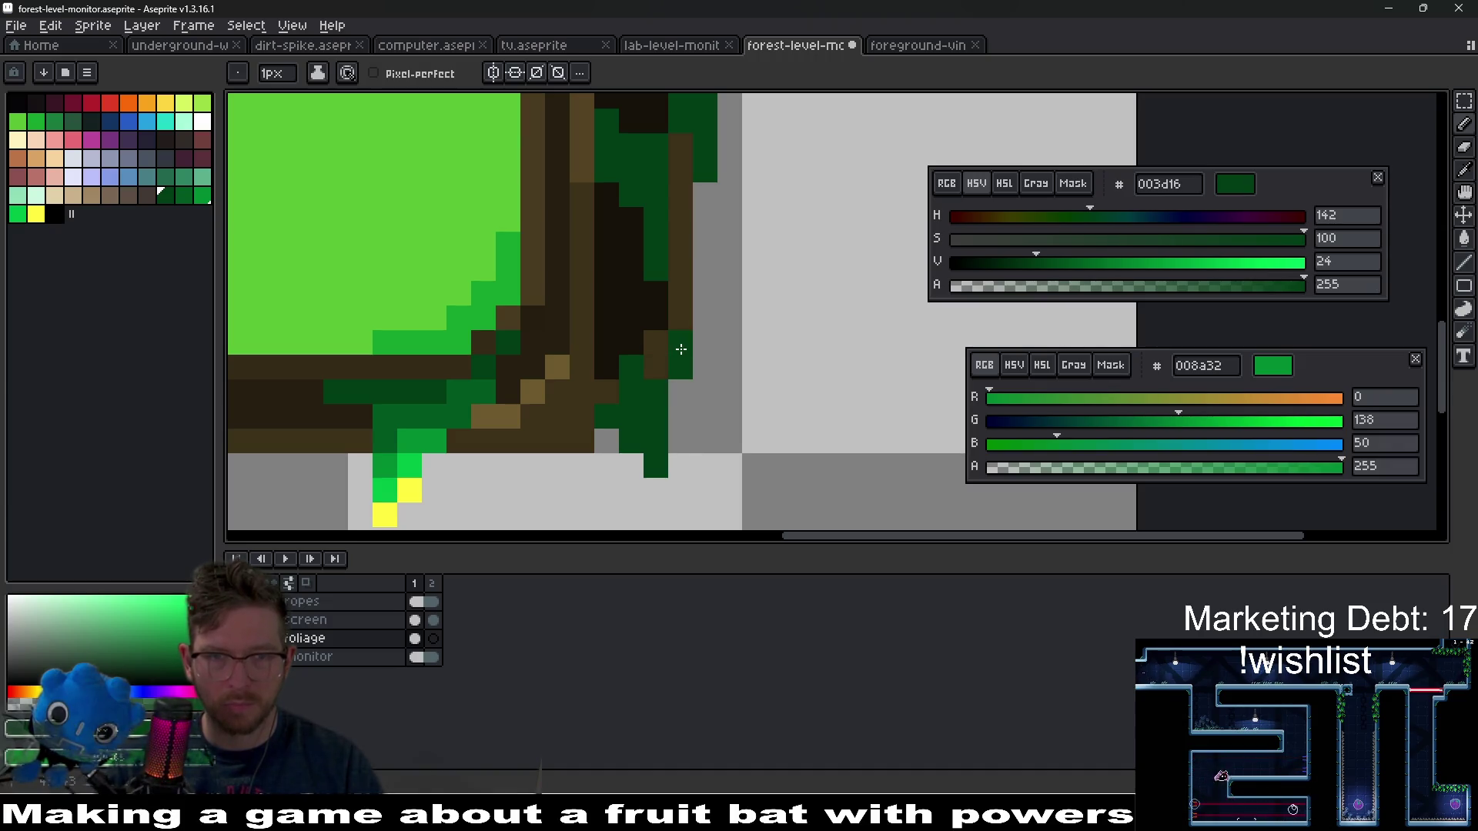
scroll(652, 369, "down", 3)
scroll(559, 248, "up", 3)
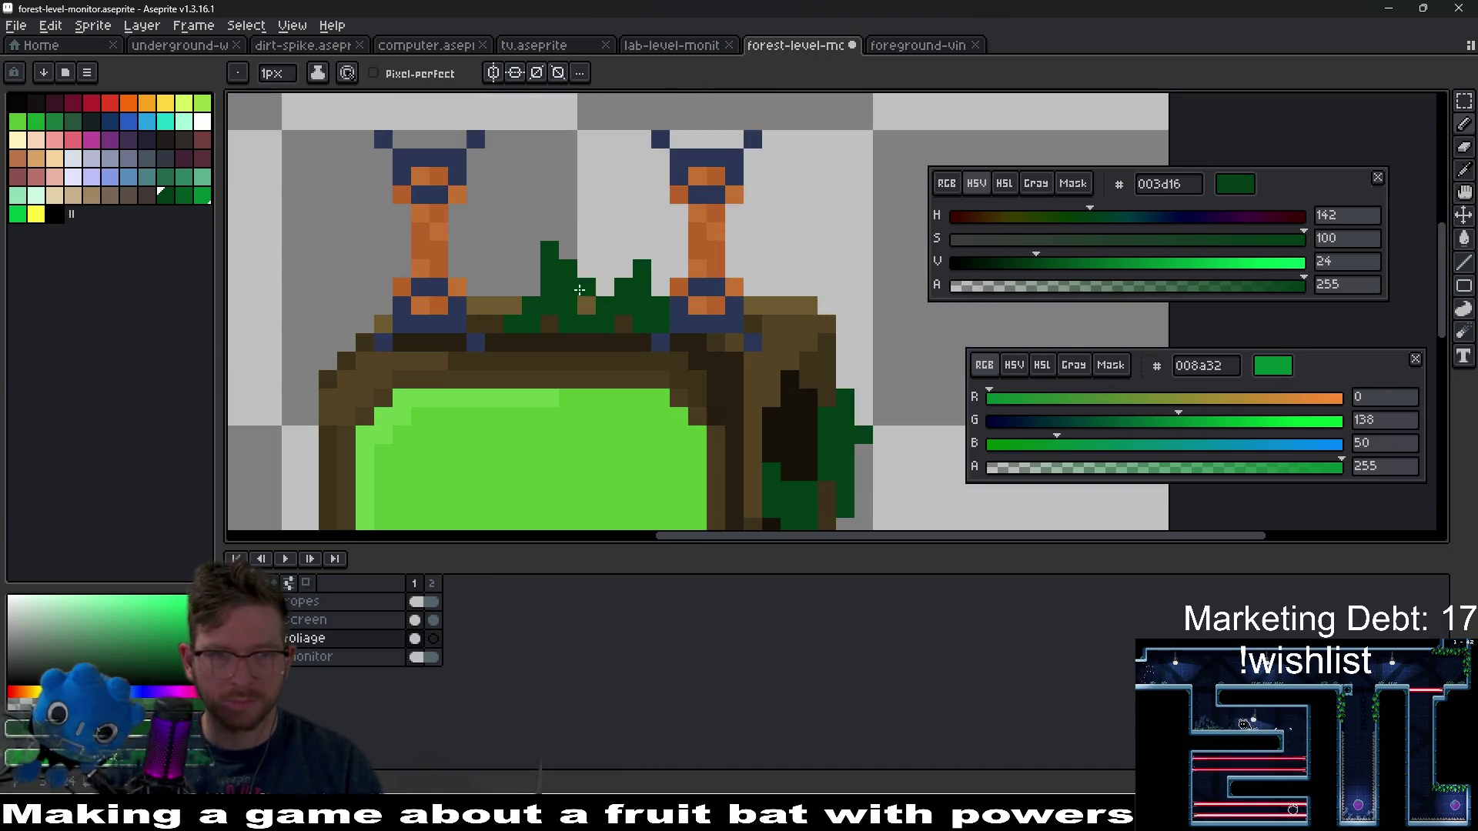
left_click_drag(562, 216, 501, 290)
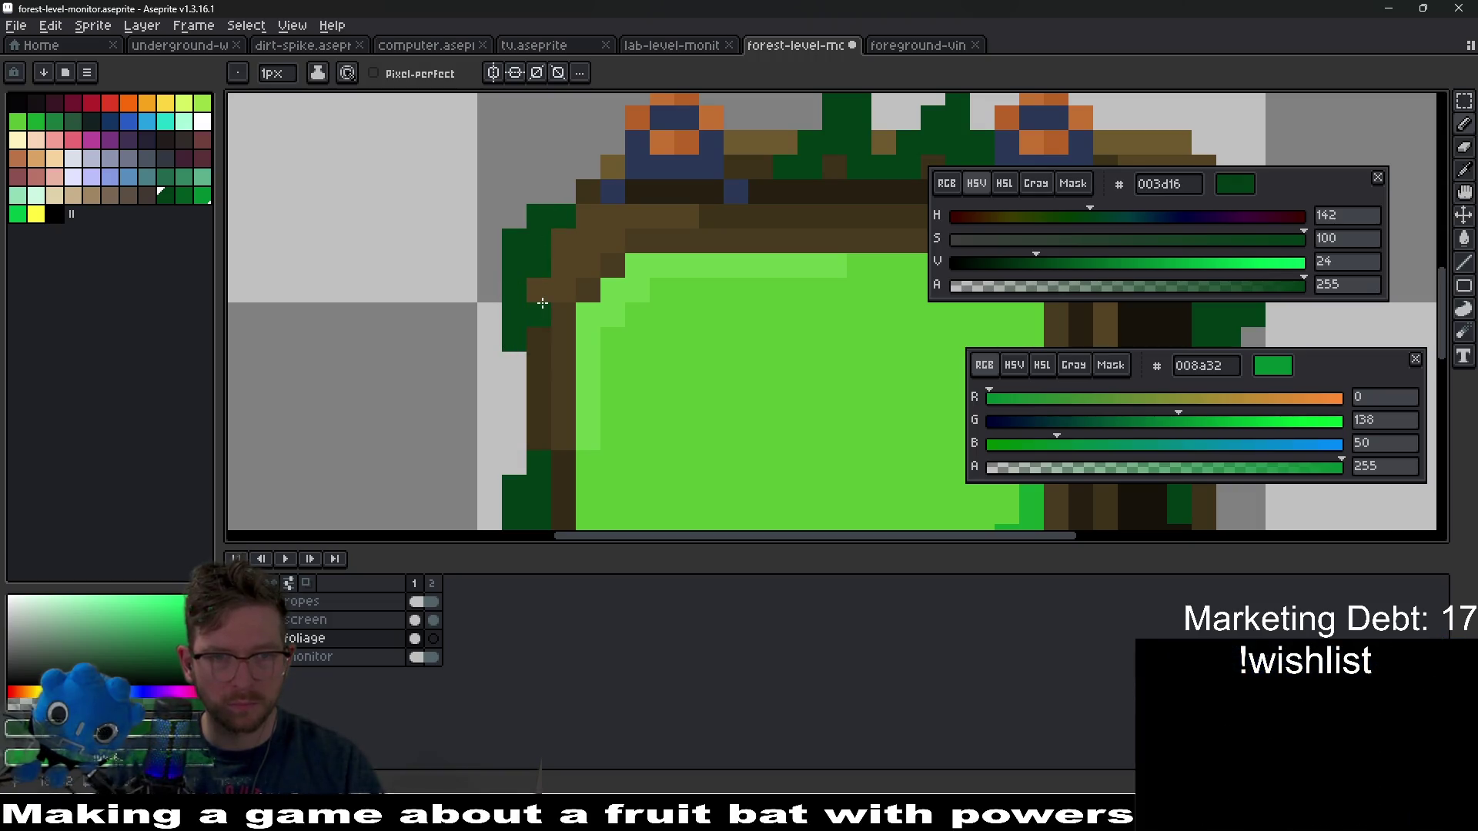
scroll(548, 291, "down", 5)
scroll(548, 290, "up", 1)
scroll(576, 286, "up", 2)
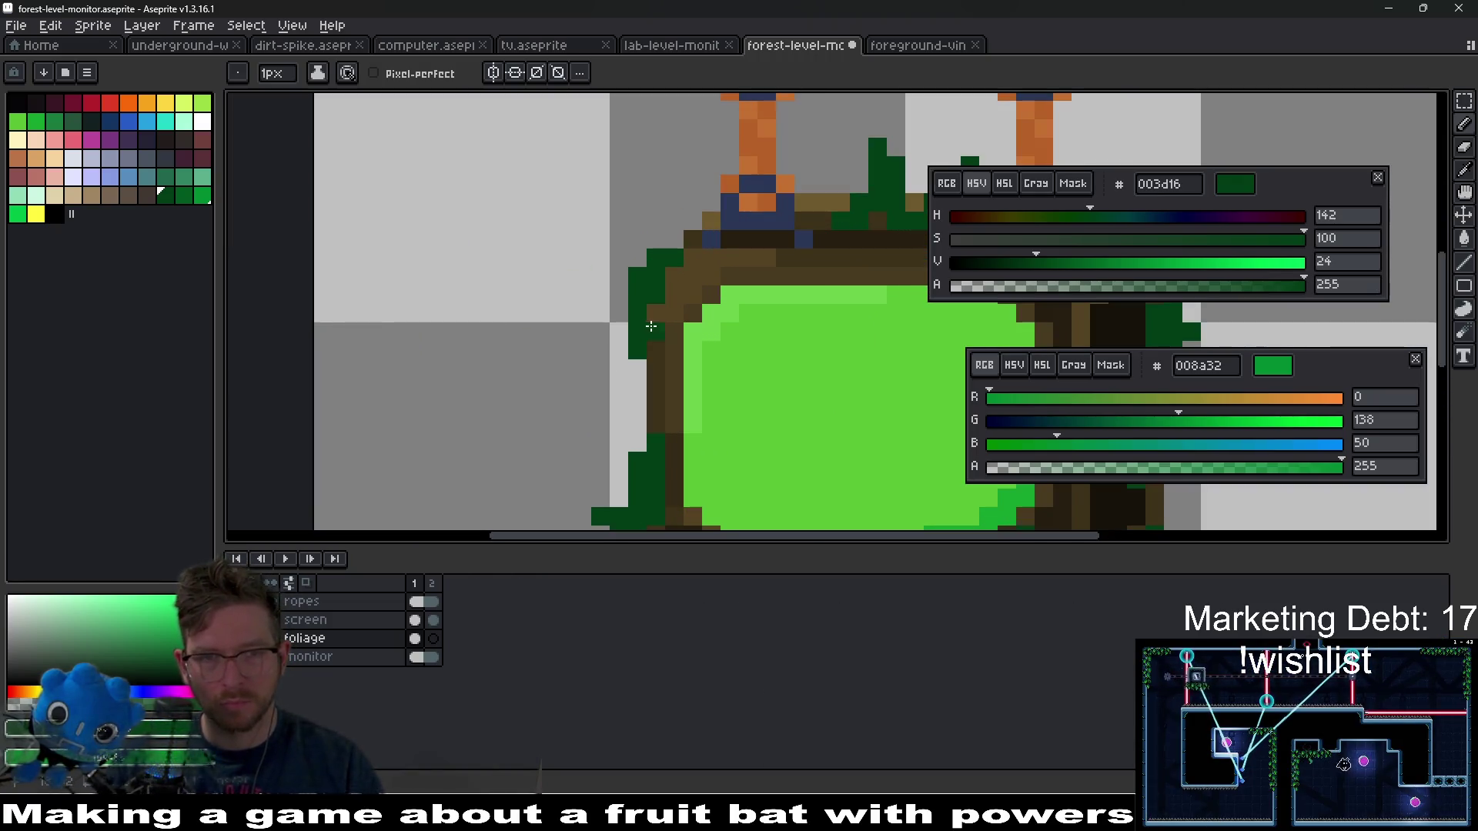
left_click_drag(623, 299, 616, 273)
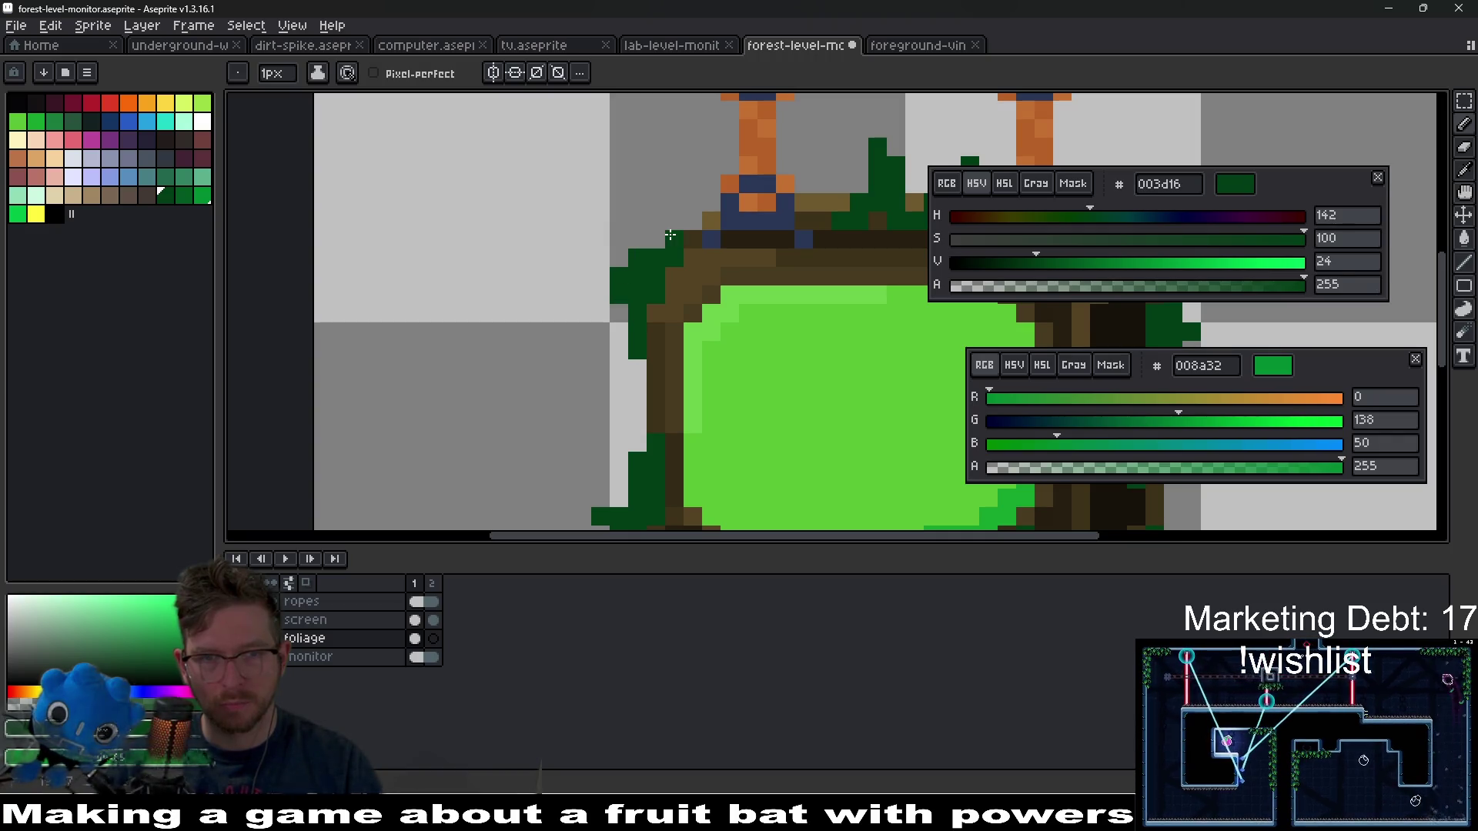
scroll(669, 351, "down", 3)
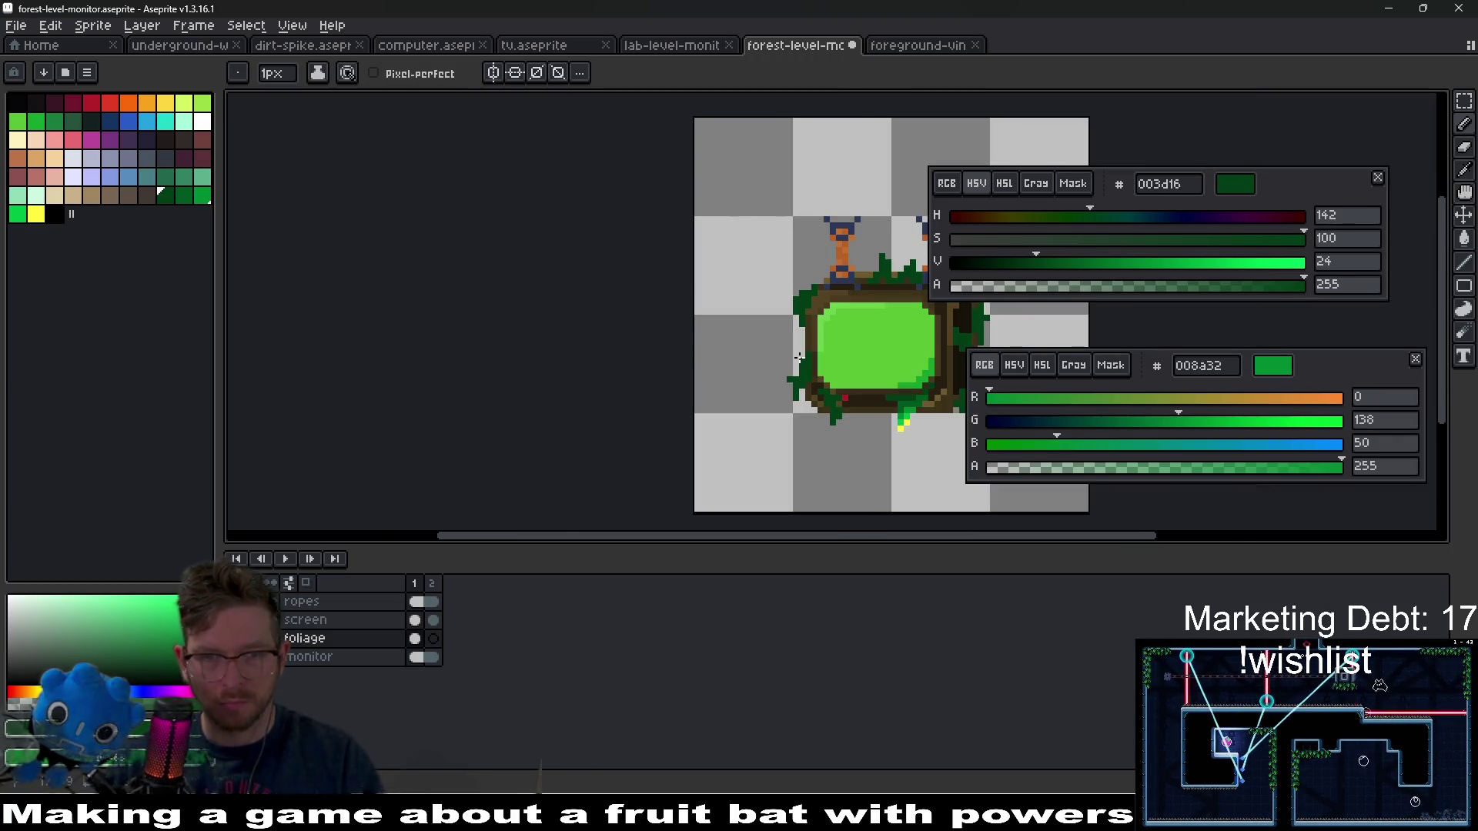
- Sample the vine yellow and paint yellow drip tips under the bottom foliage, undoing a stray pixel
scroll(616, 261, "right", 3)
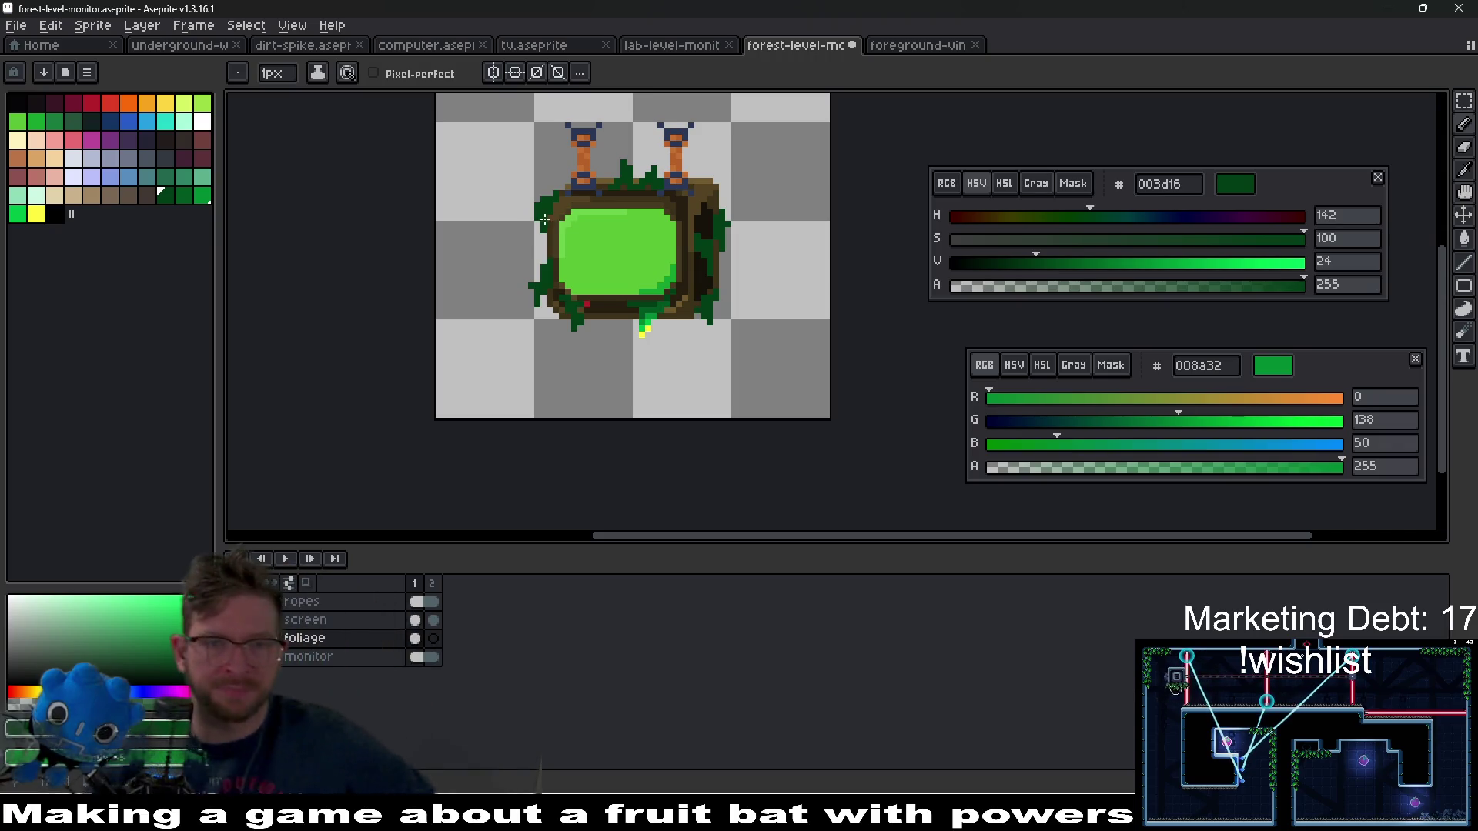
scroll(688, 314, "up", 2)
scroll(688, 314, "up", 2)
key("alt")
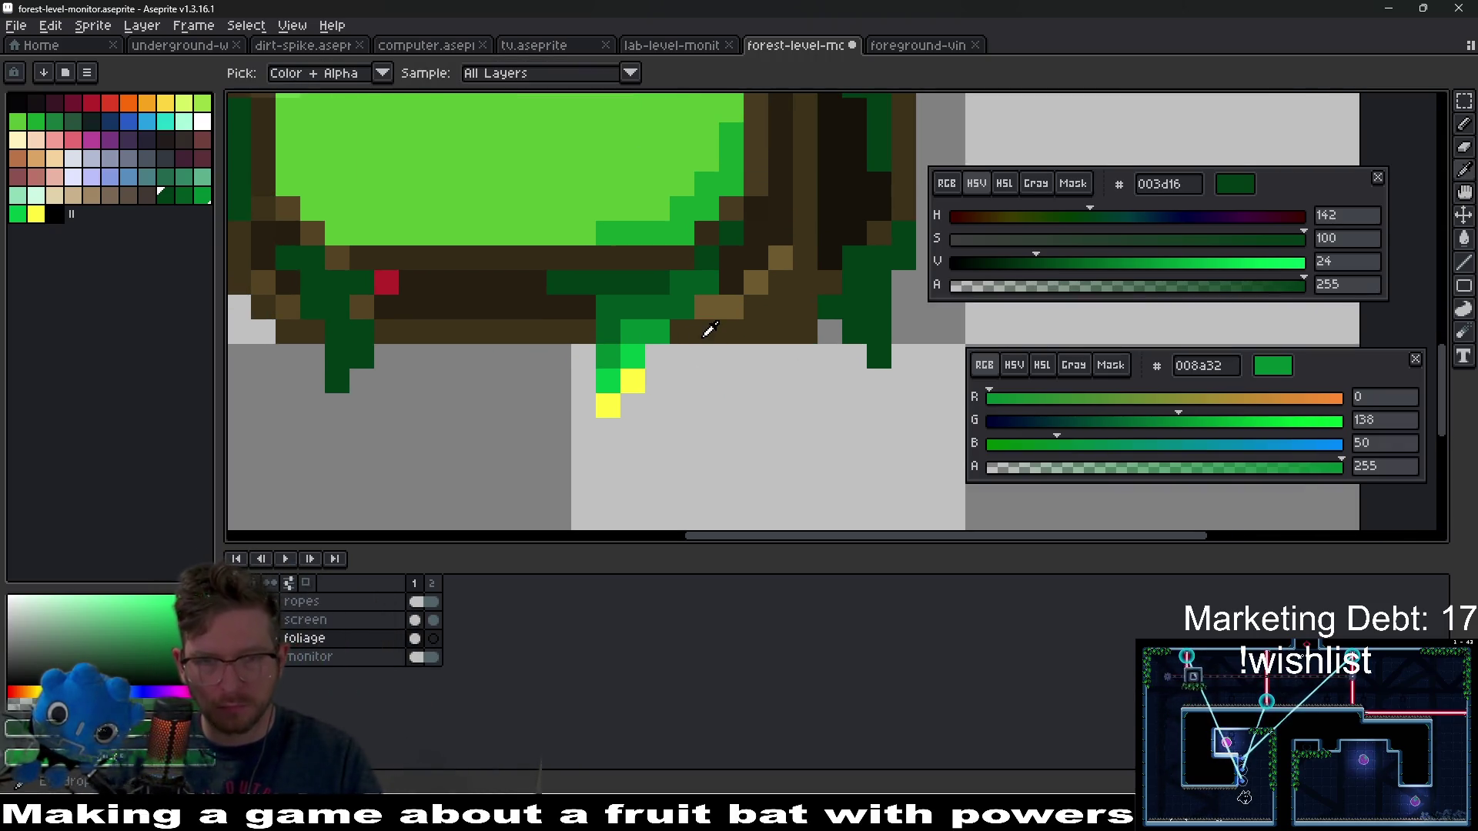
left_click(667, 302, "alt")
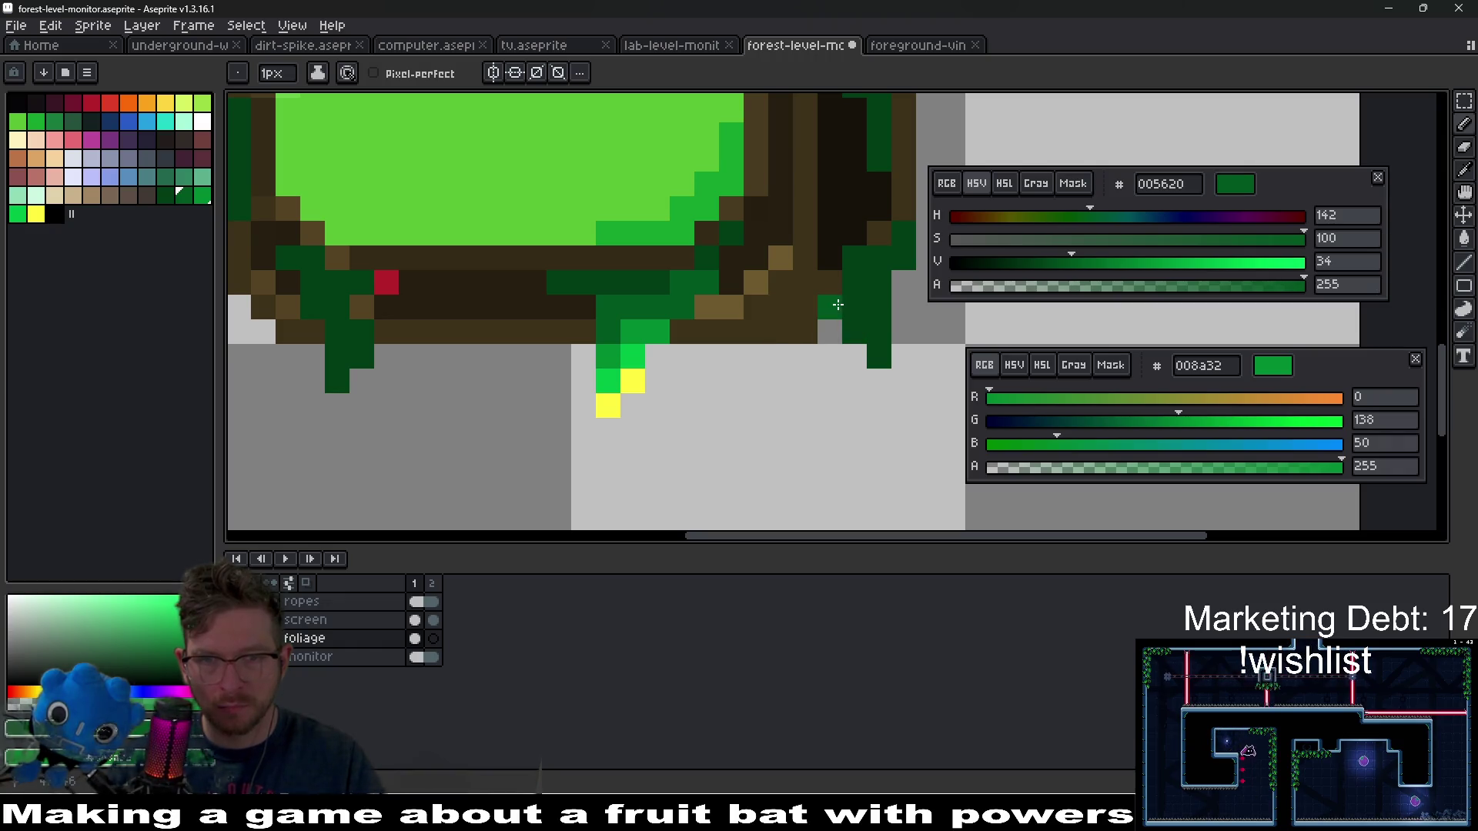
left_click(608, 403, "alt")
left_click(633, 379)
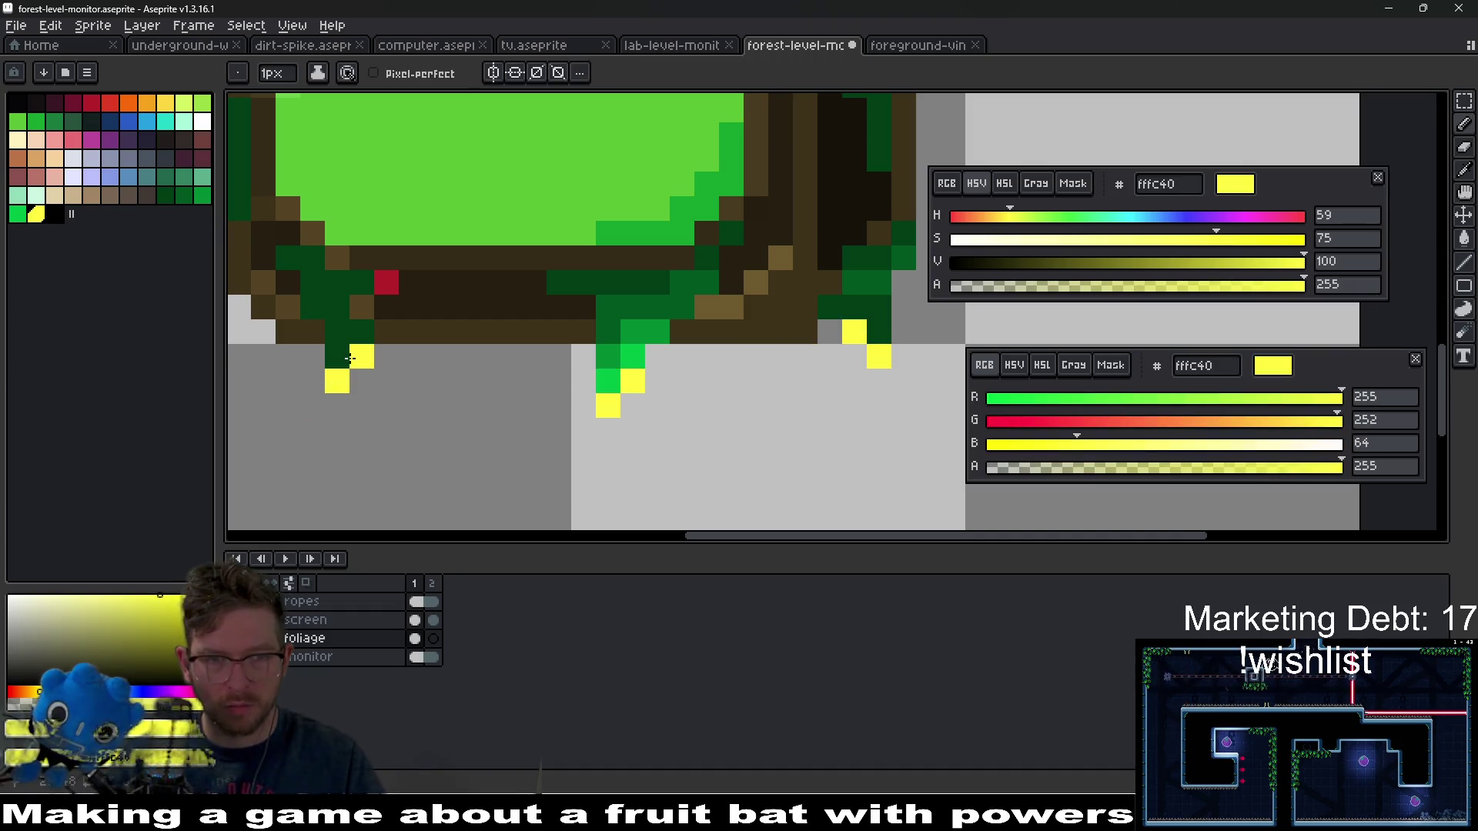
left_click(360, 332)
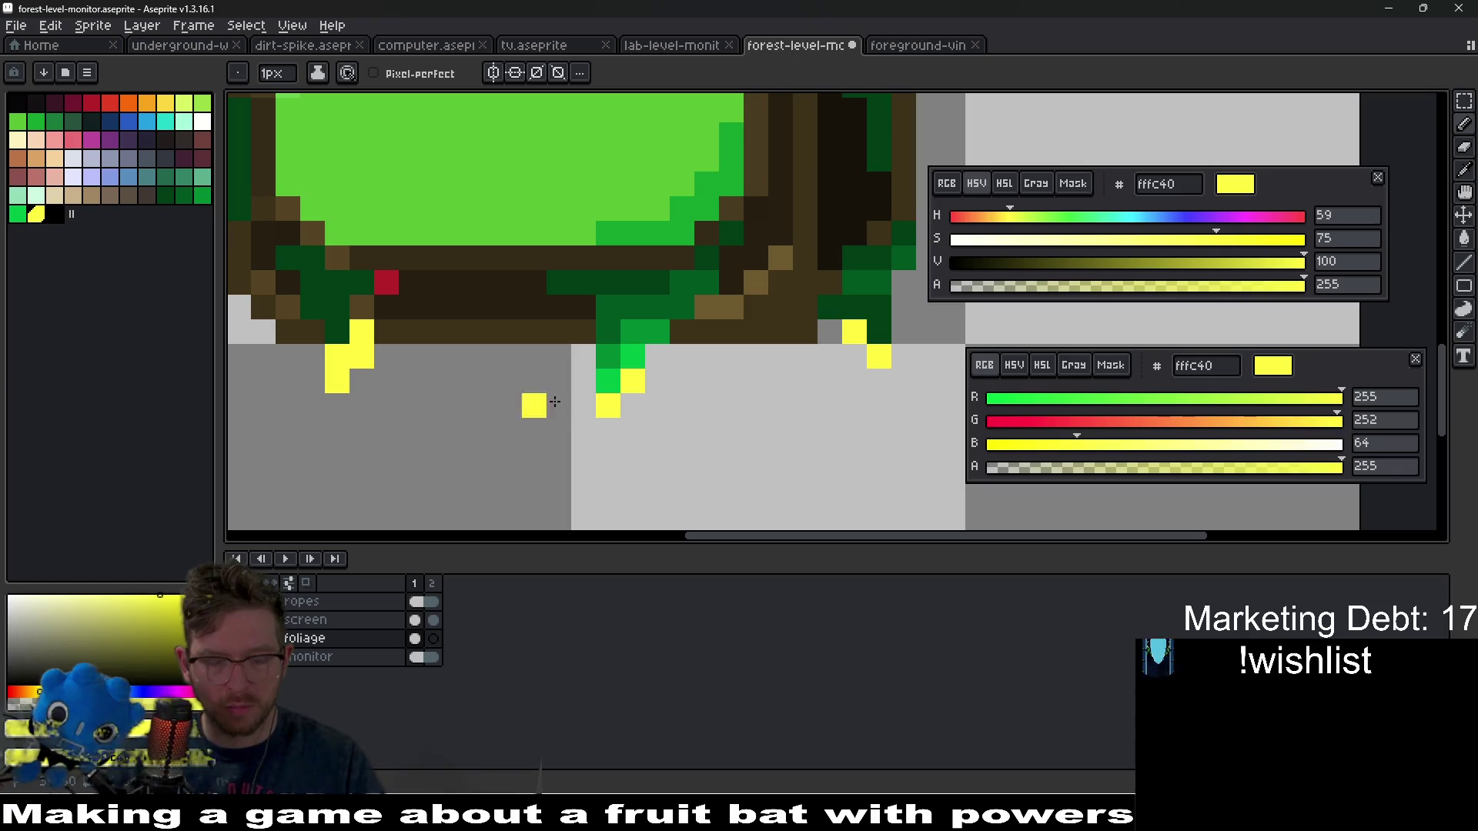
key("ctrl+z")
- Turn the top of the left drip bright green, then pick a darker foliage green
left_click(637, 351, "alt")
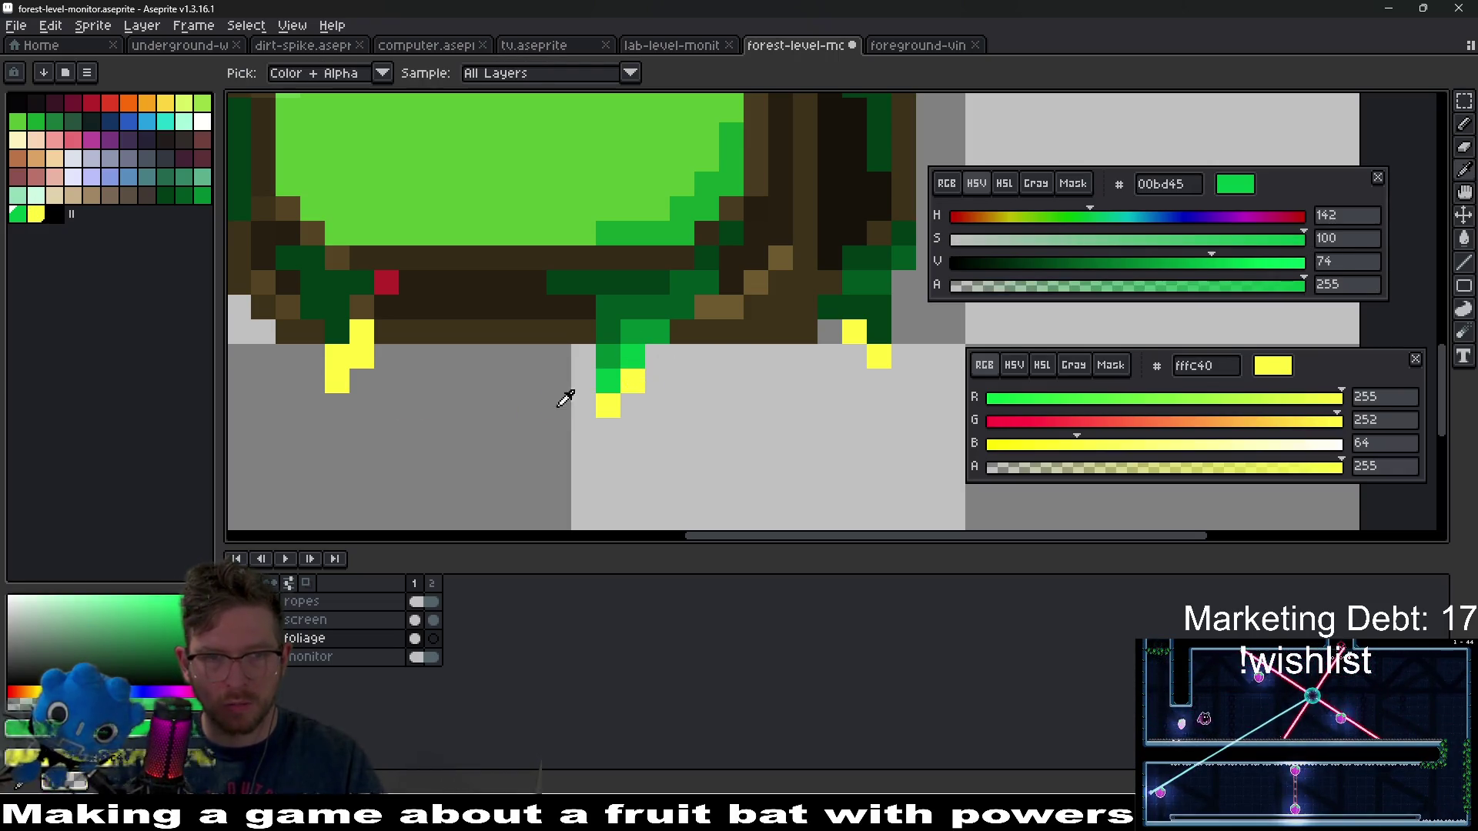
left_click(329, 358)
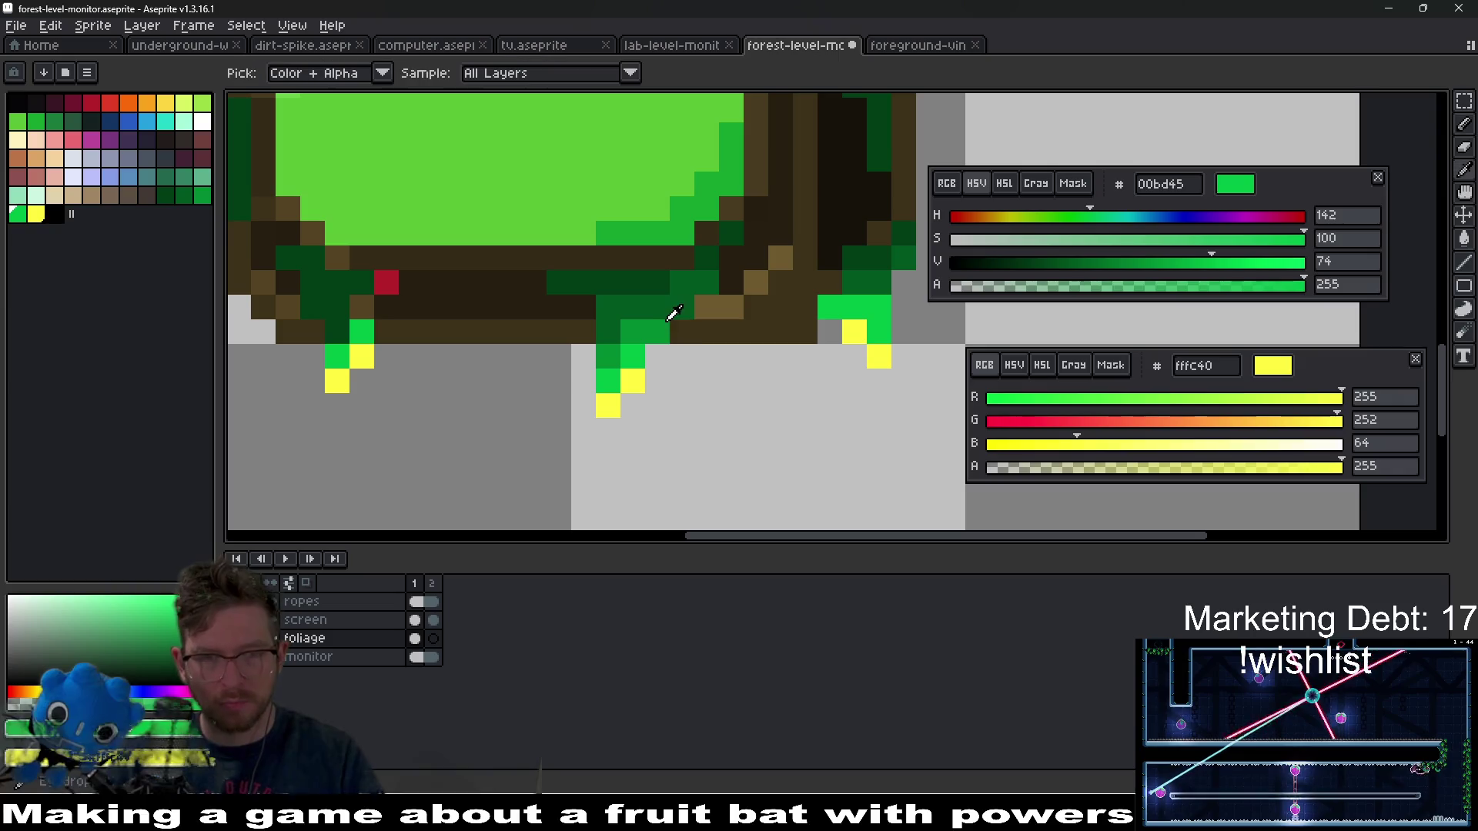
left_click(637, 326, "alt")
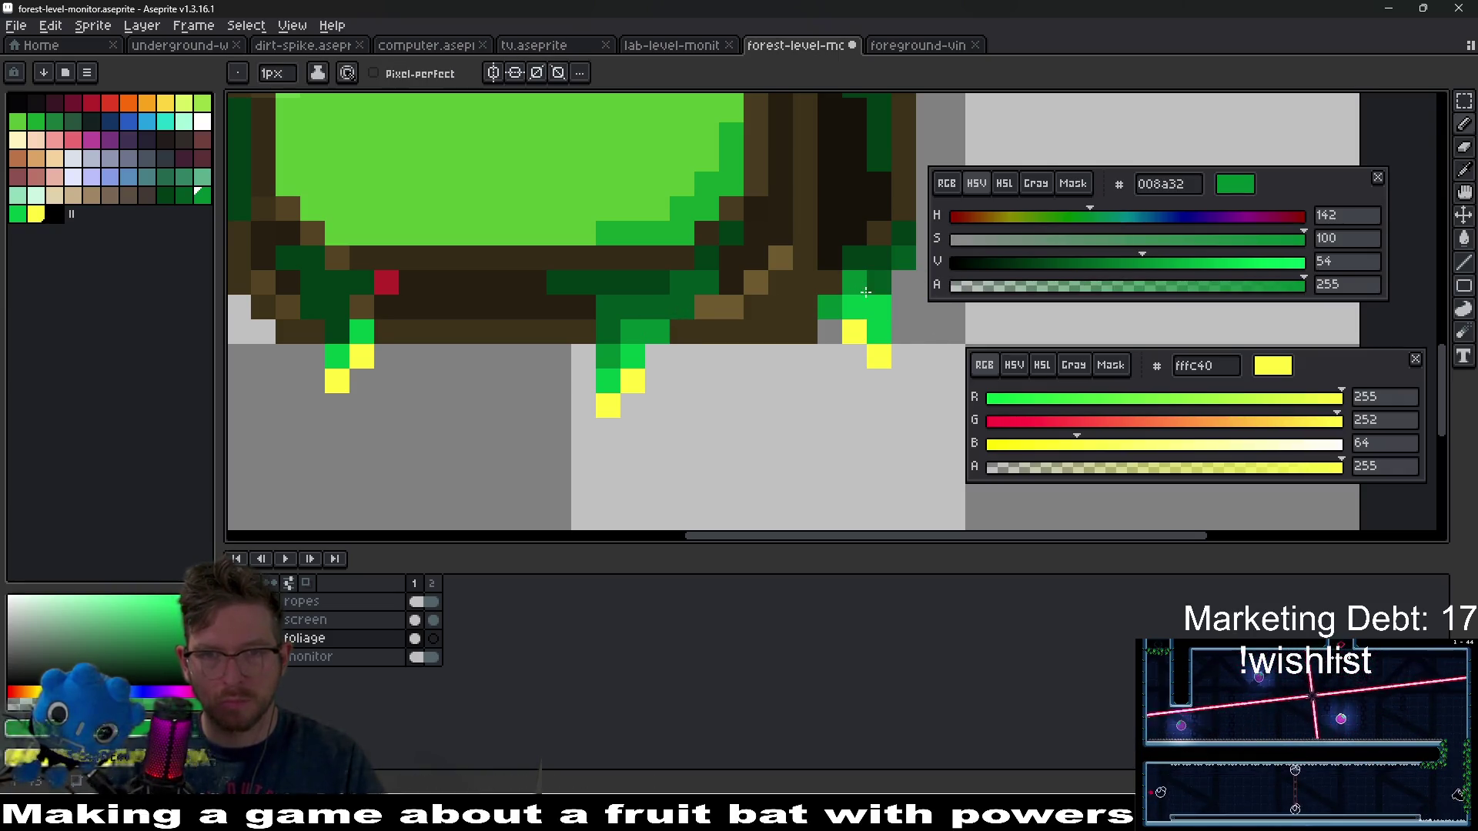
scroll(865, 300, "down", 4)
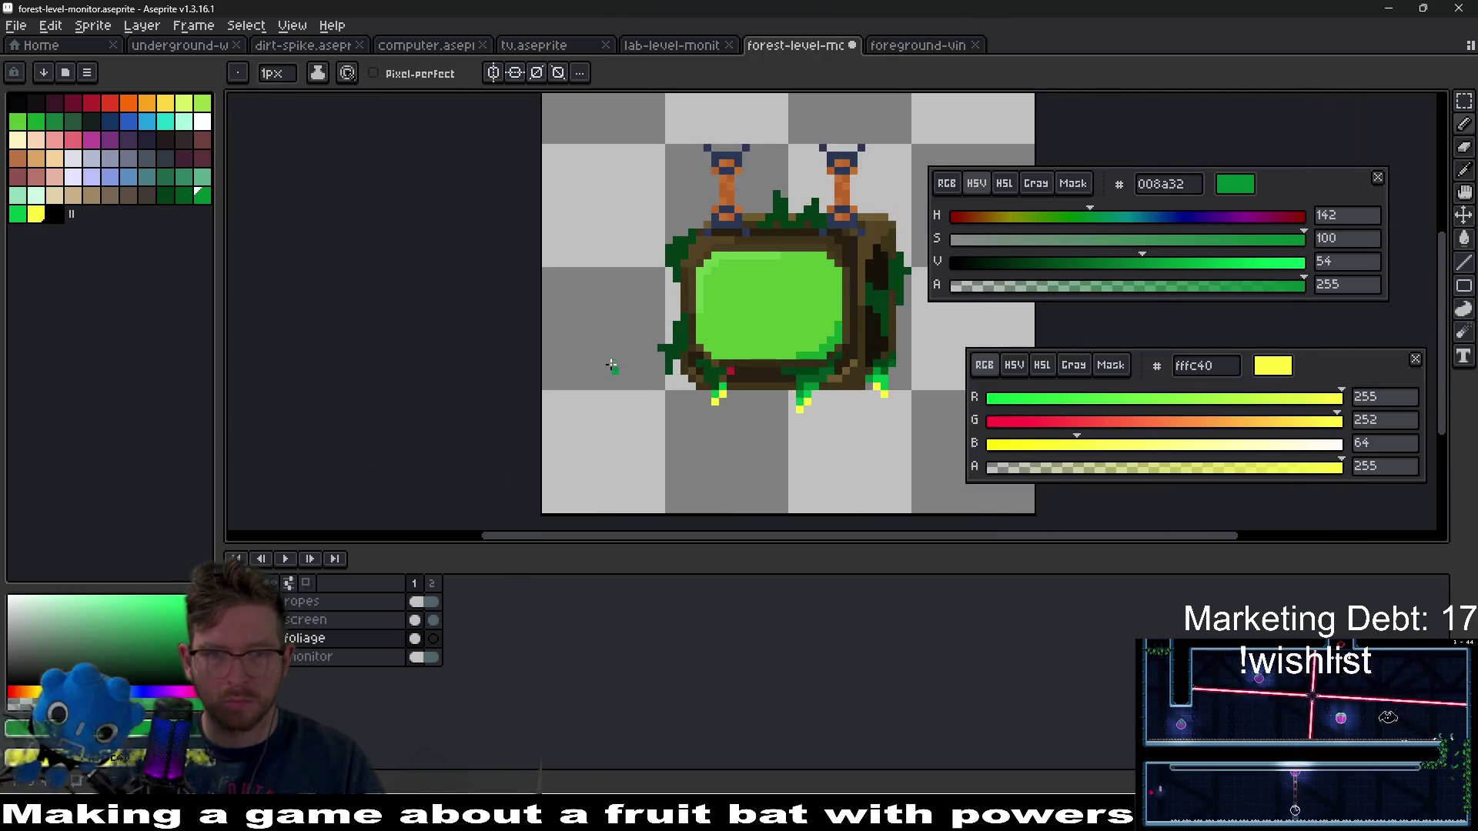
- Sample the darkest and medium-dark foliage greens as primary and secondary colours
scroll(616, 368, "up", 4)
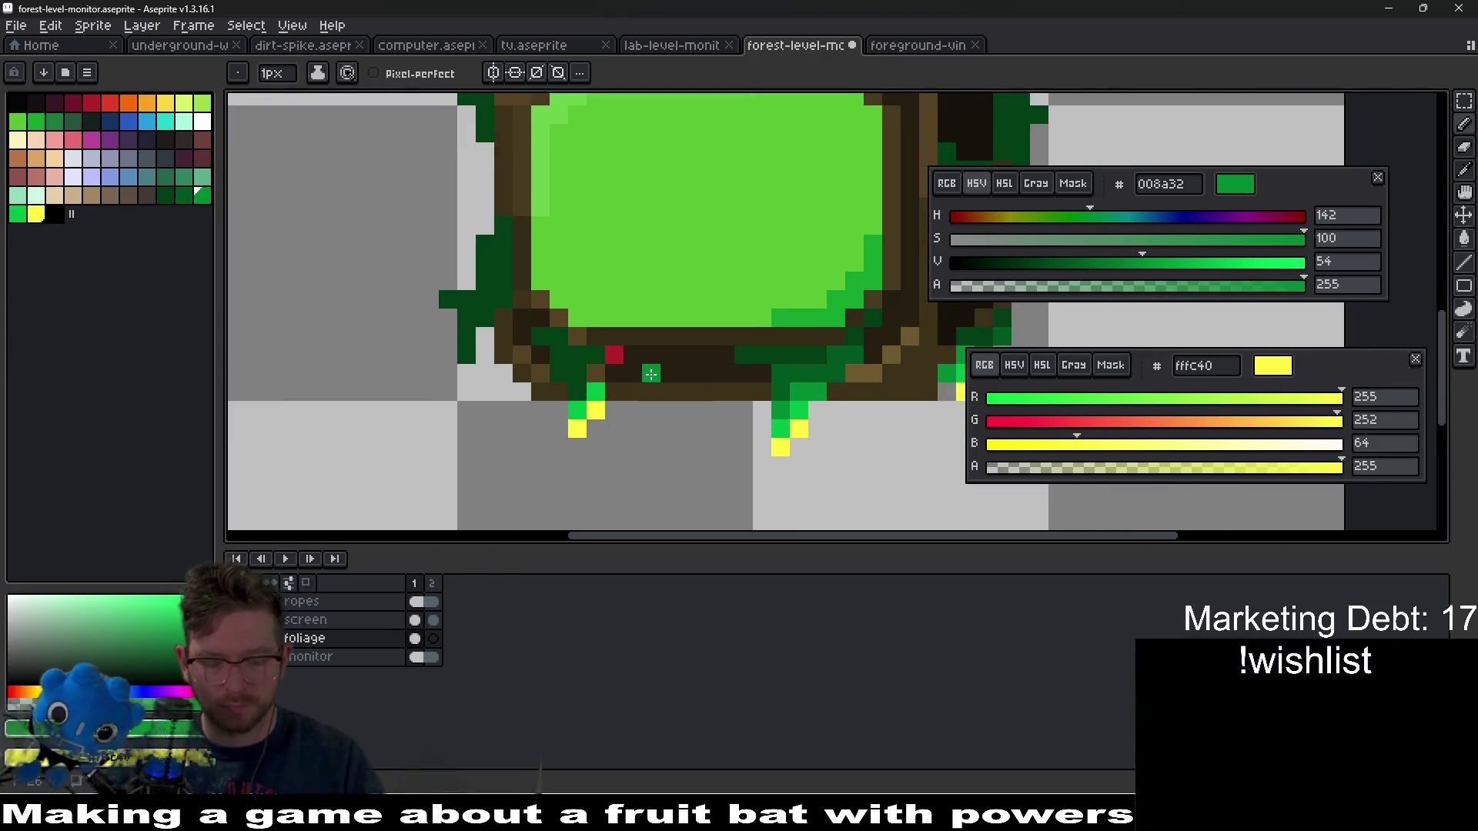
key("alt")
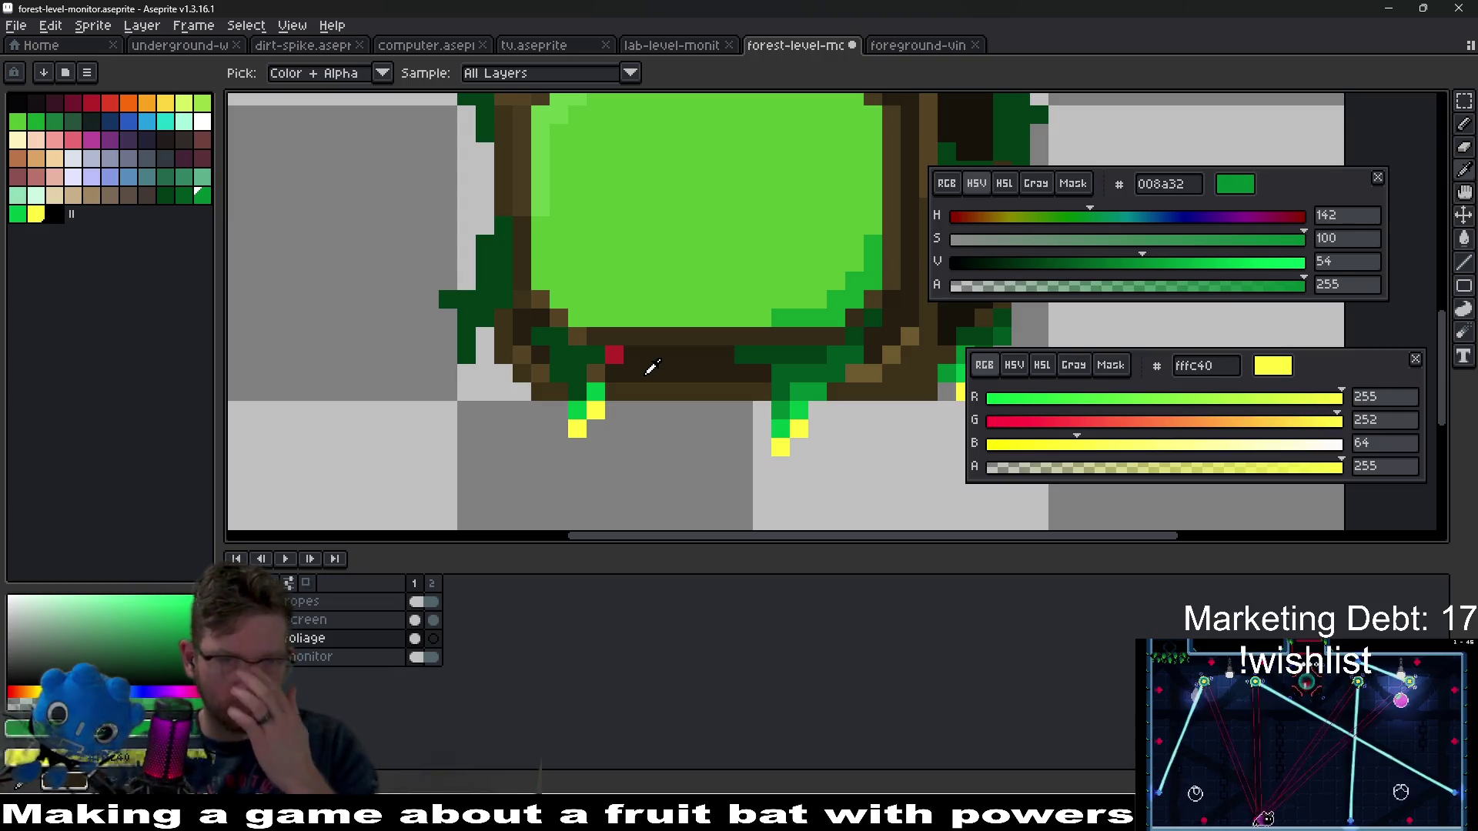
left_click(482, 308)
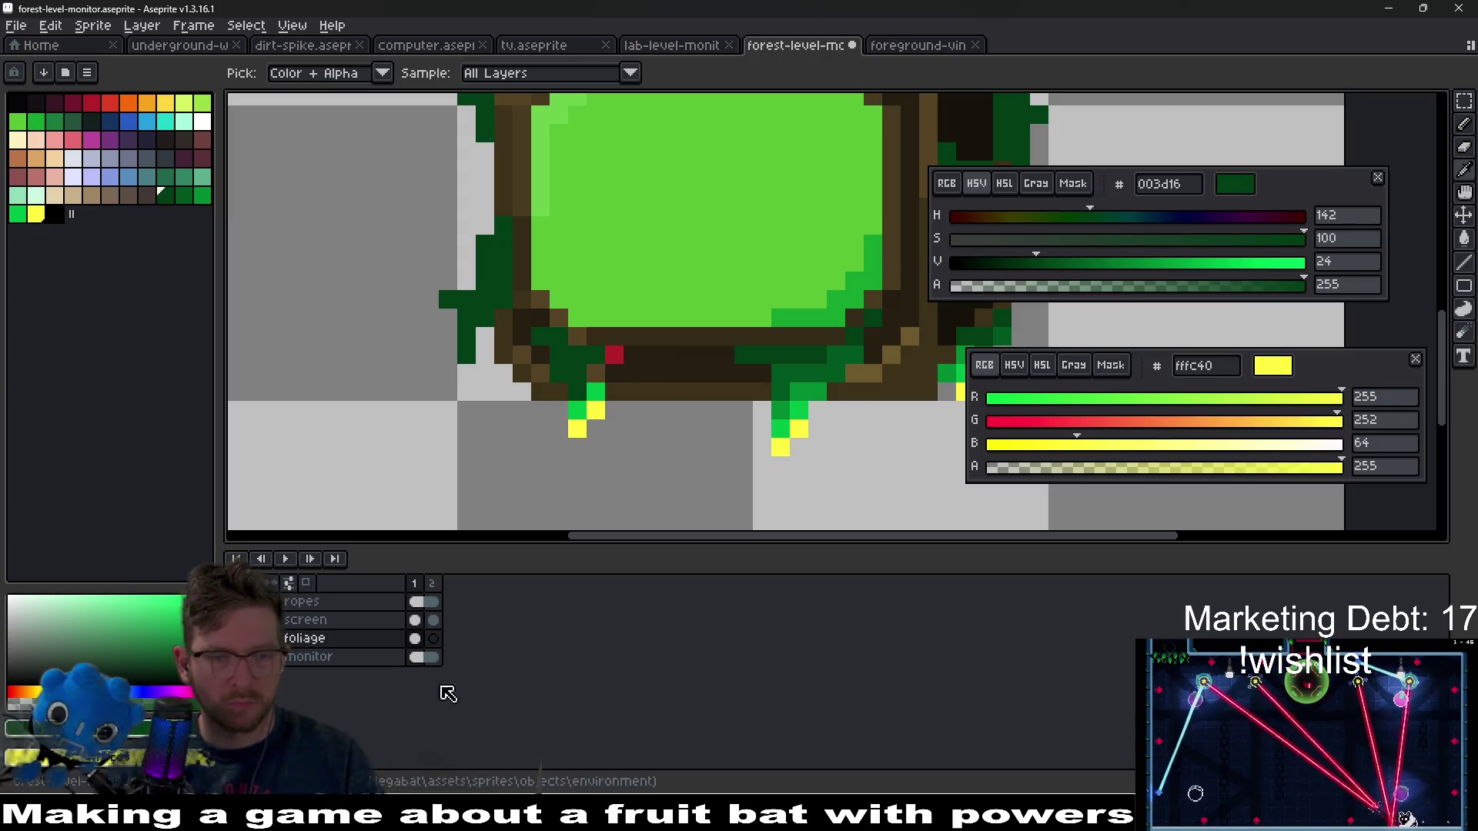
scroll(721, 236, "down", 1)
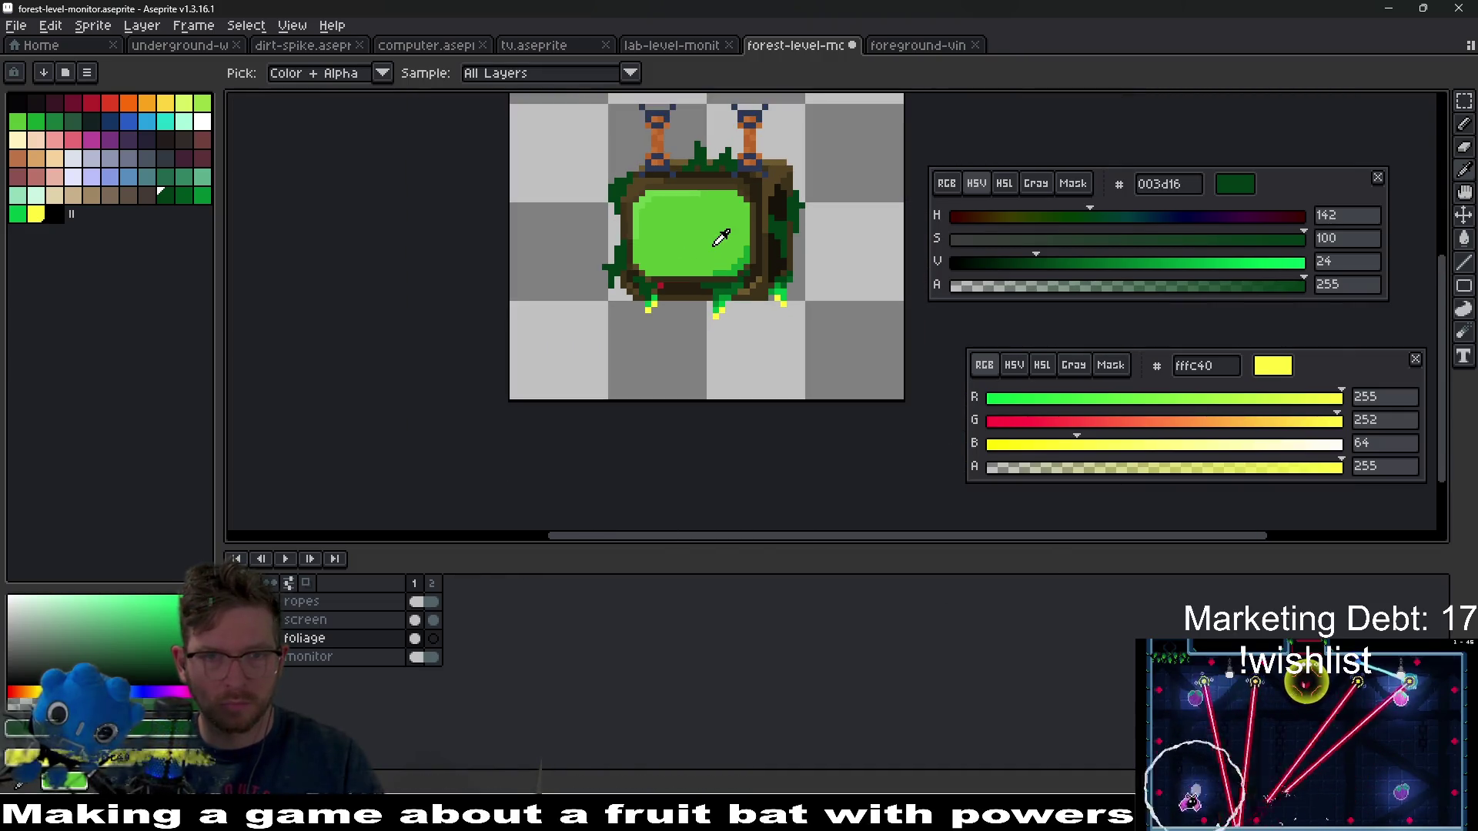
scroll(723, 233, "up", 3)
scroll(587, 372, "up", 1)
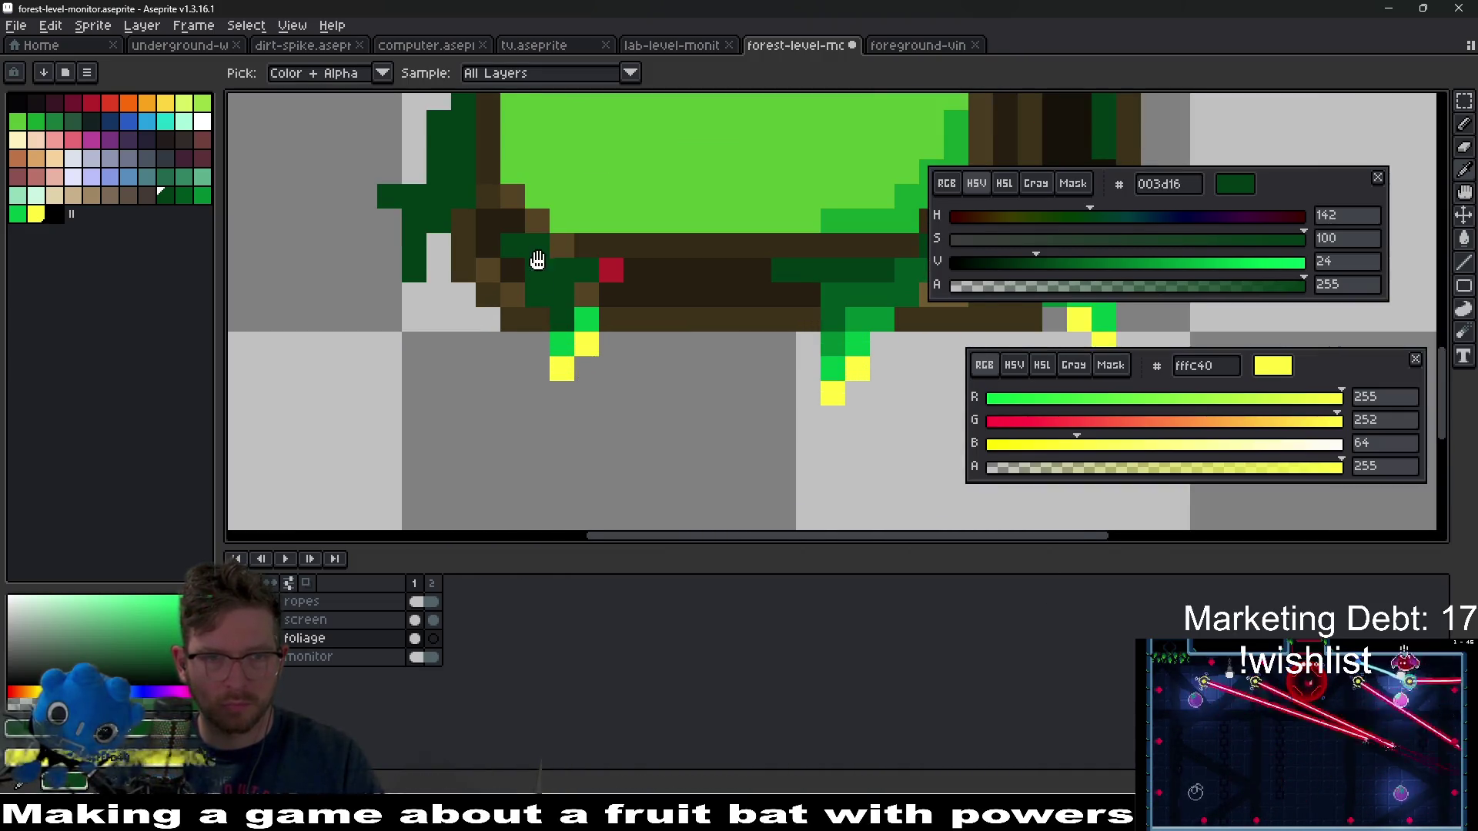
scroll(616, 398, "up", 1)
left_click(906, 440)
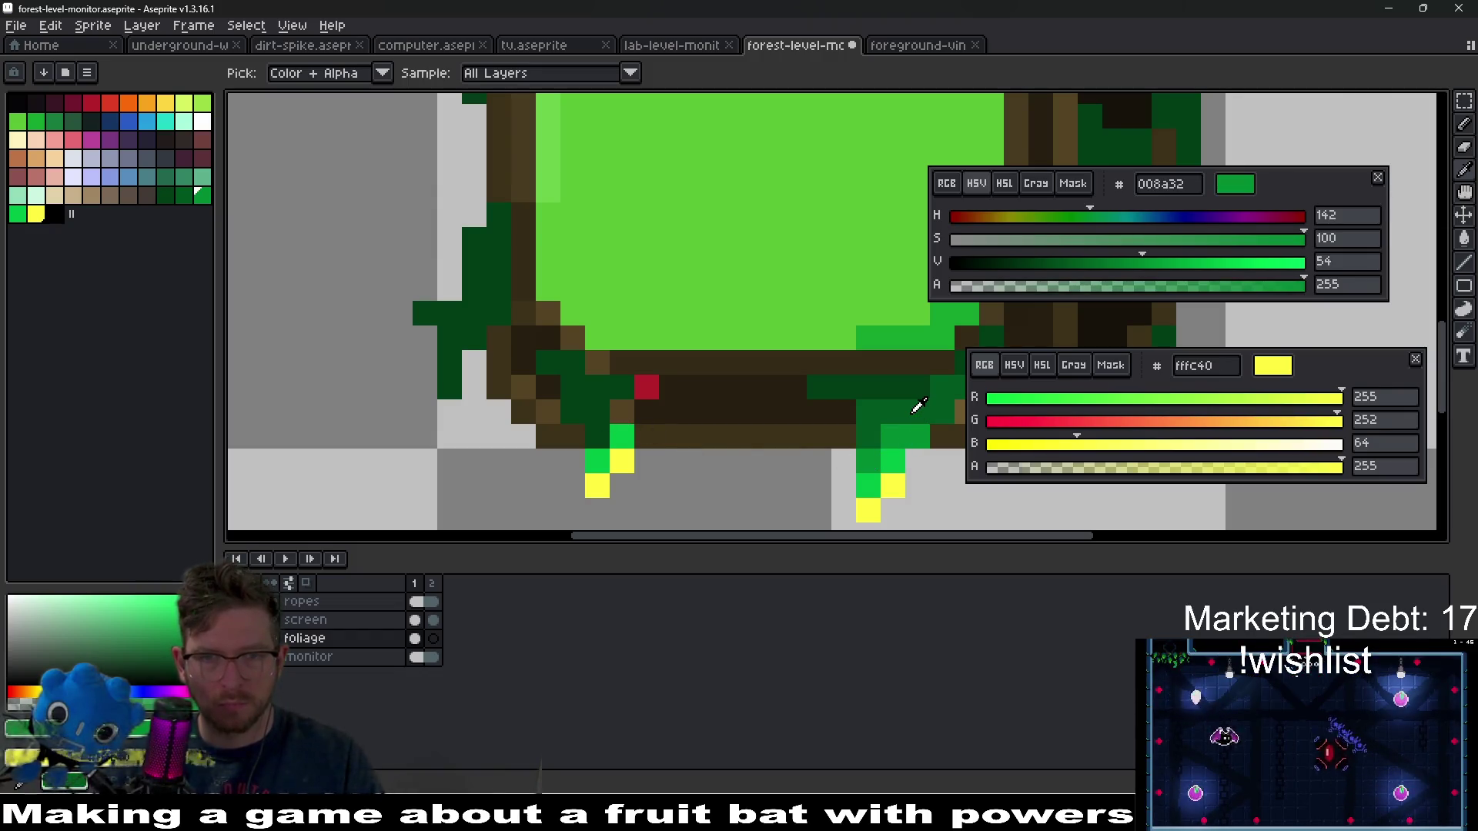
right_click(917, 406, "alt")
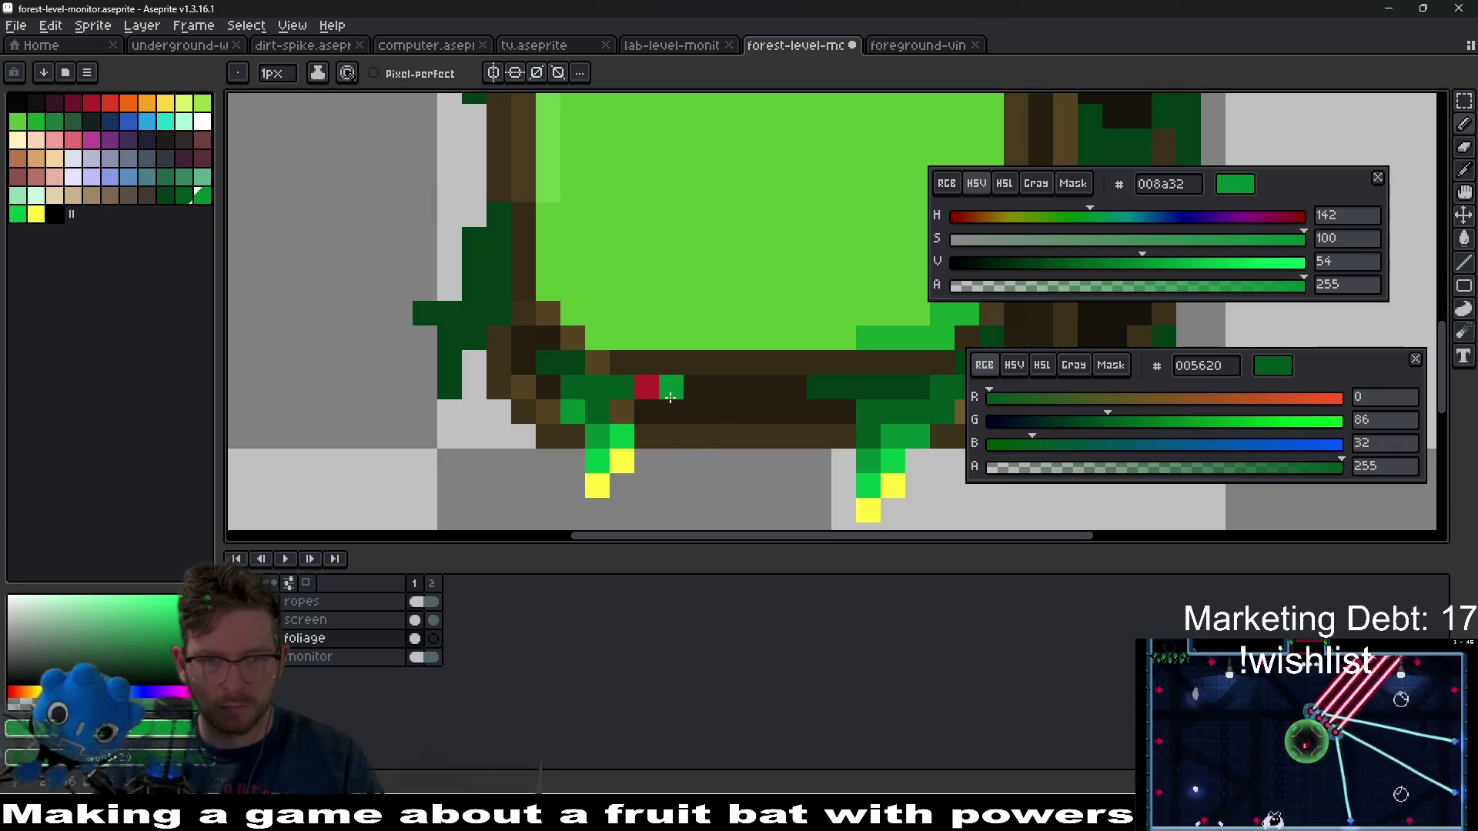
scroll(720, 421, "down", 5)
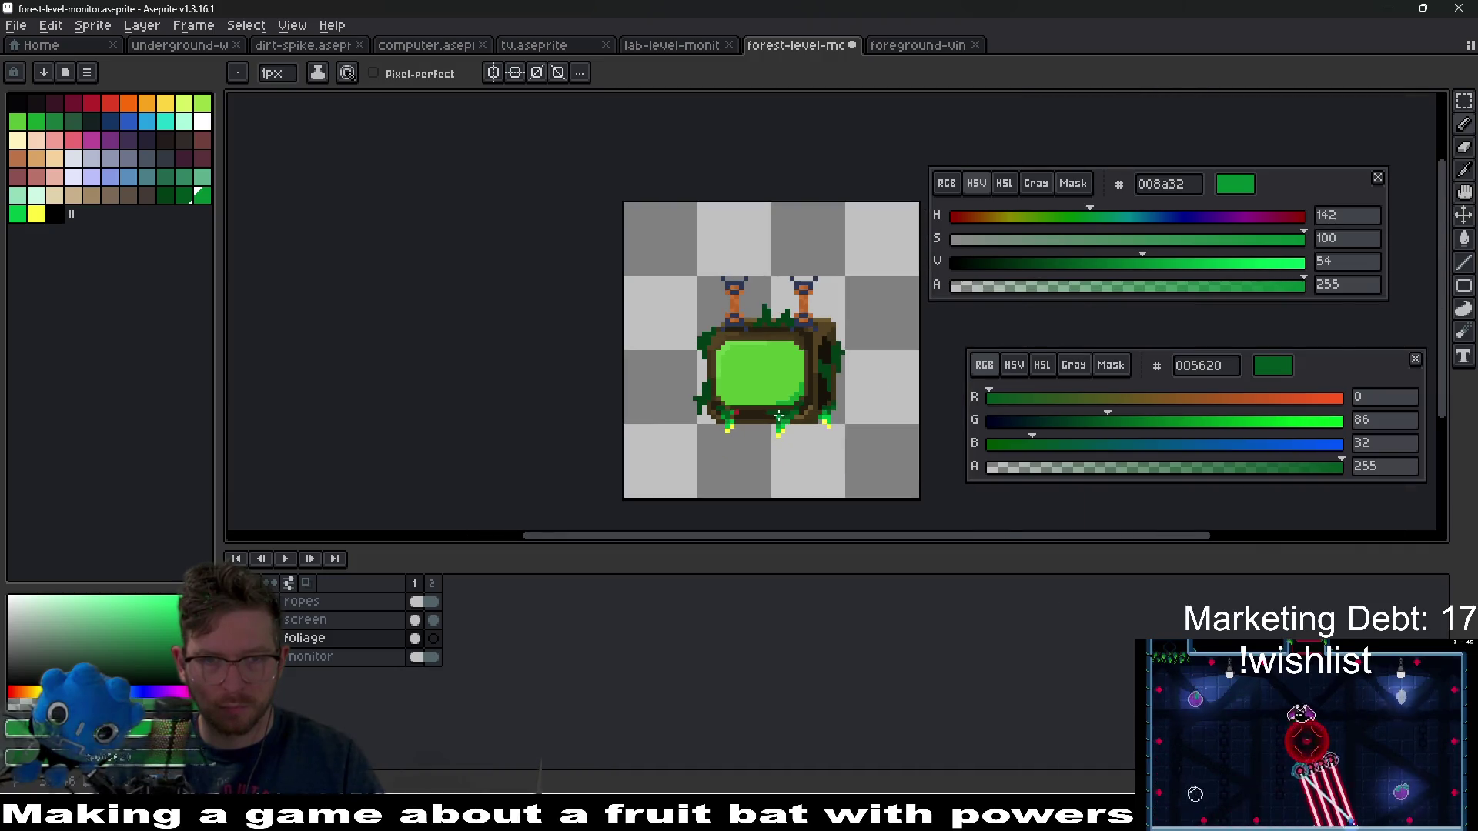
scroll(774, 417, "up", 5)
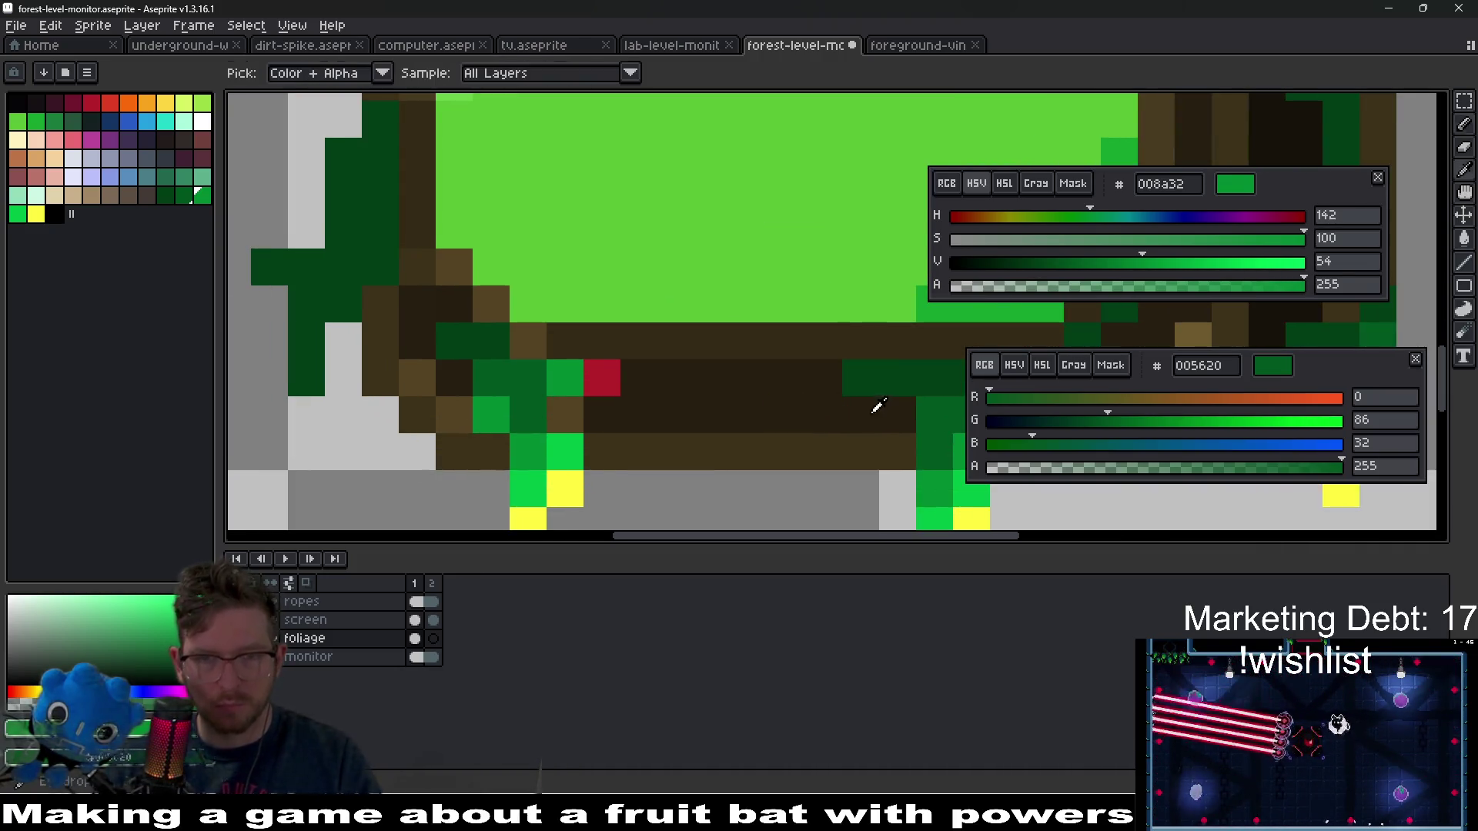
left_click(900, 381, "alt")
- Paint dark green pixels along and just below the monitor's bottom border
left_click(565, 377)
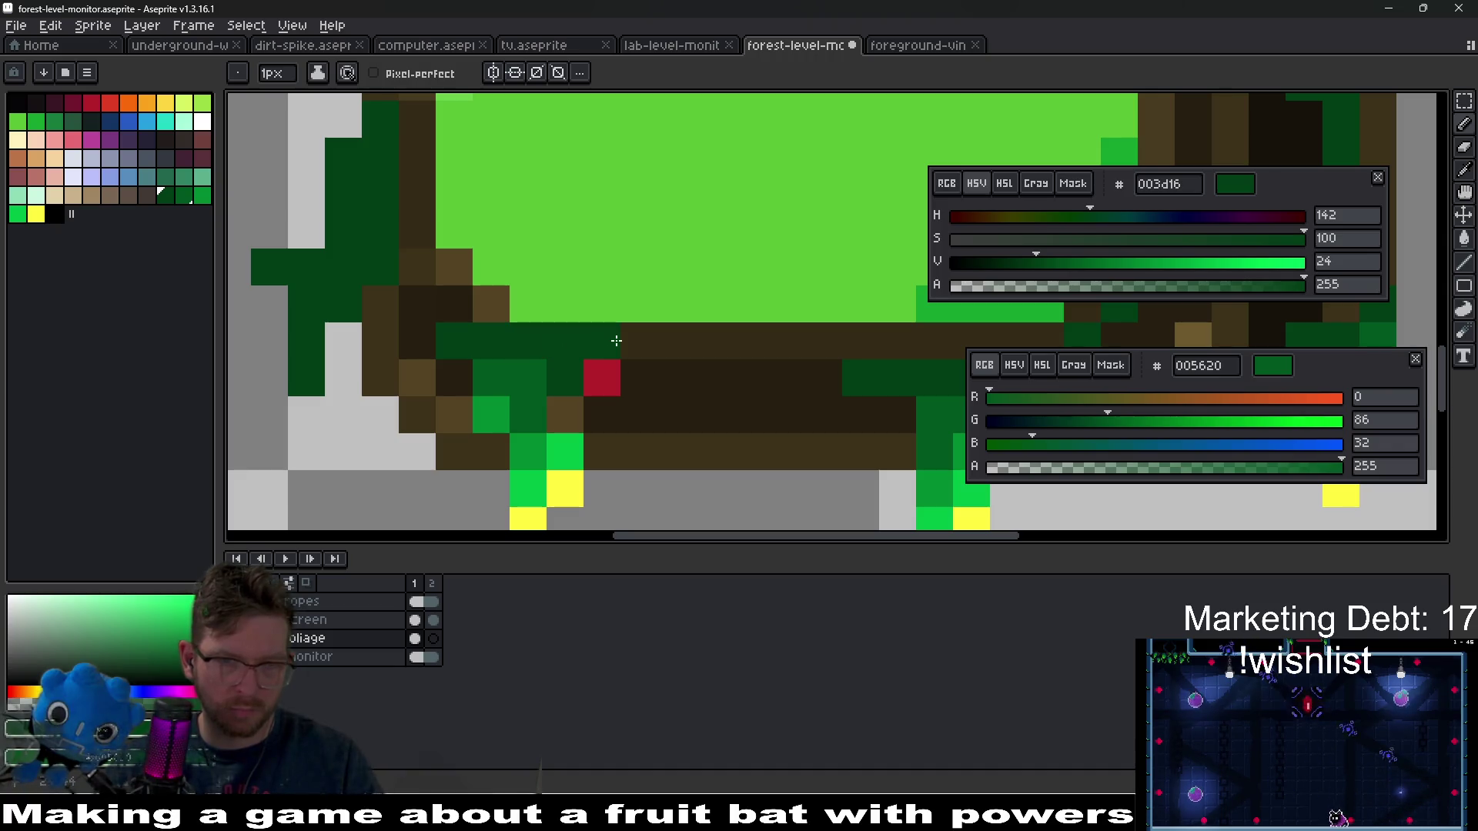
scroll(666, 344, "down", 4)
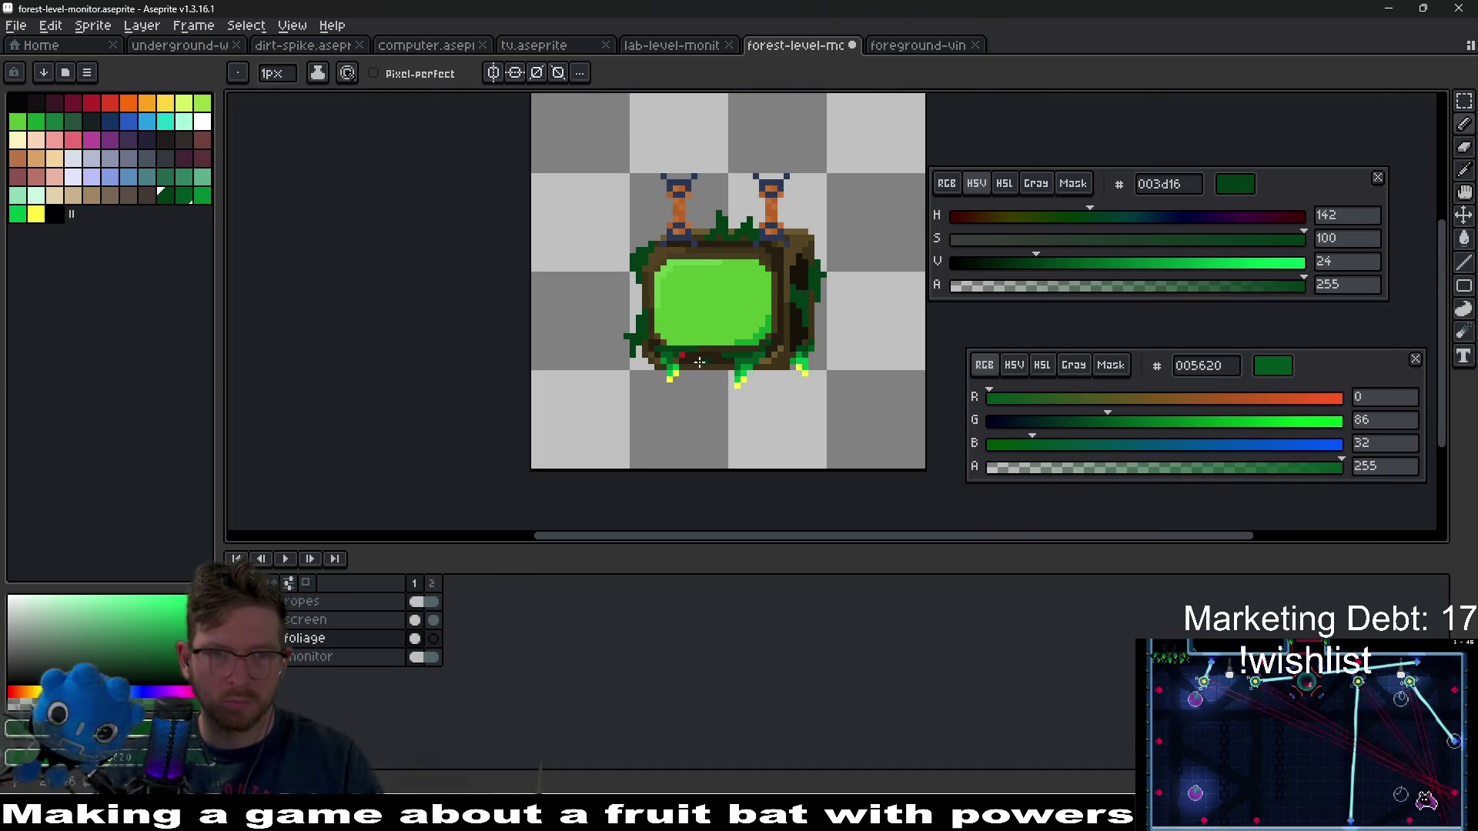
scroll(714, 326, "up", 3)
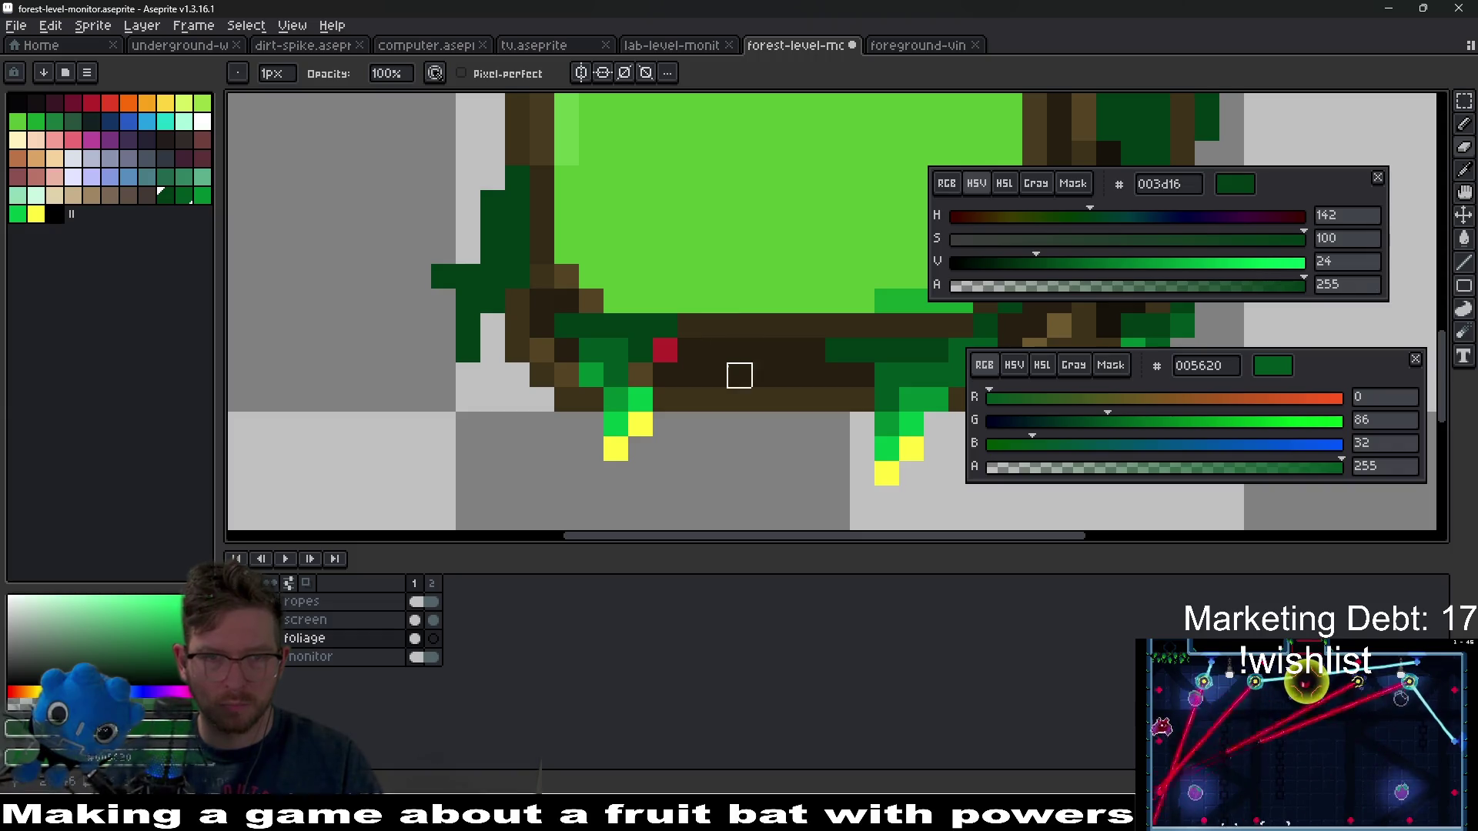
left_click(788, 424)
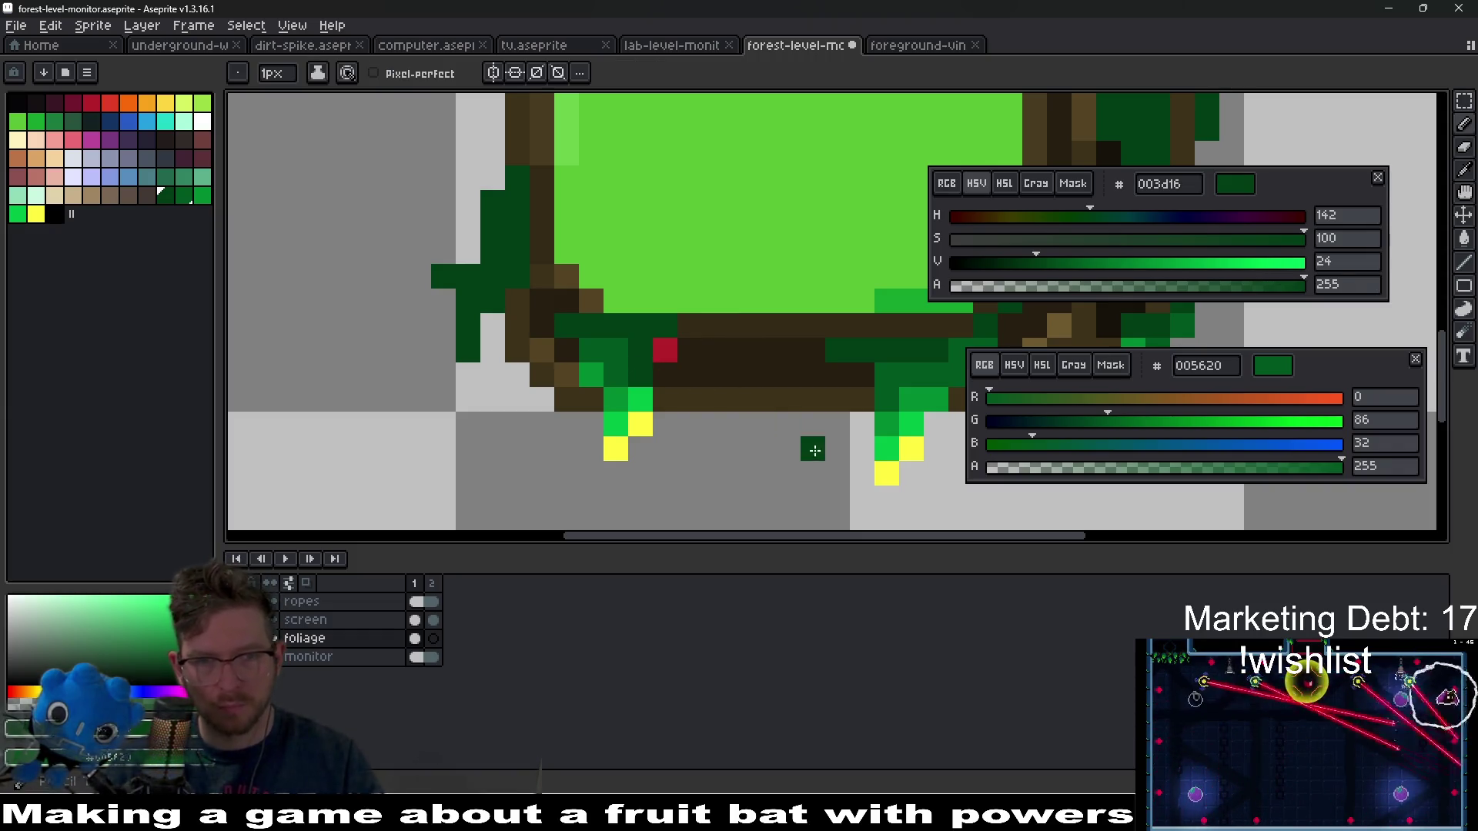
scroll(630, 347, "up", 1)
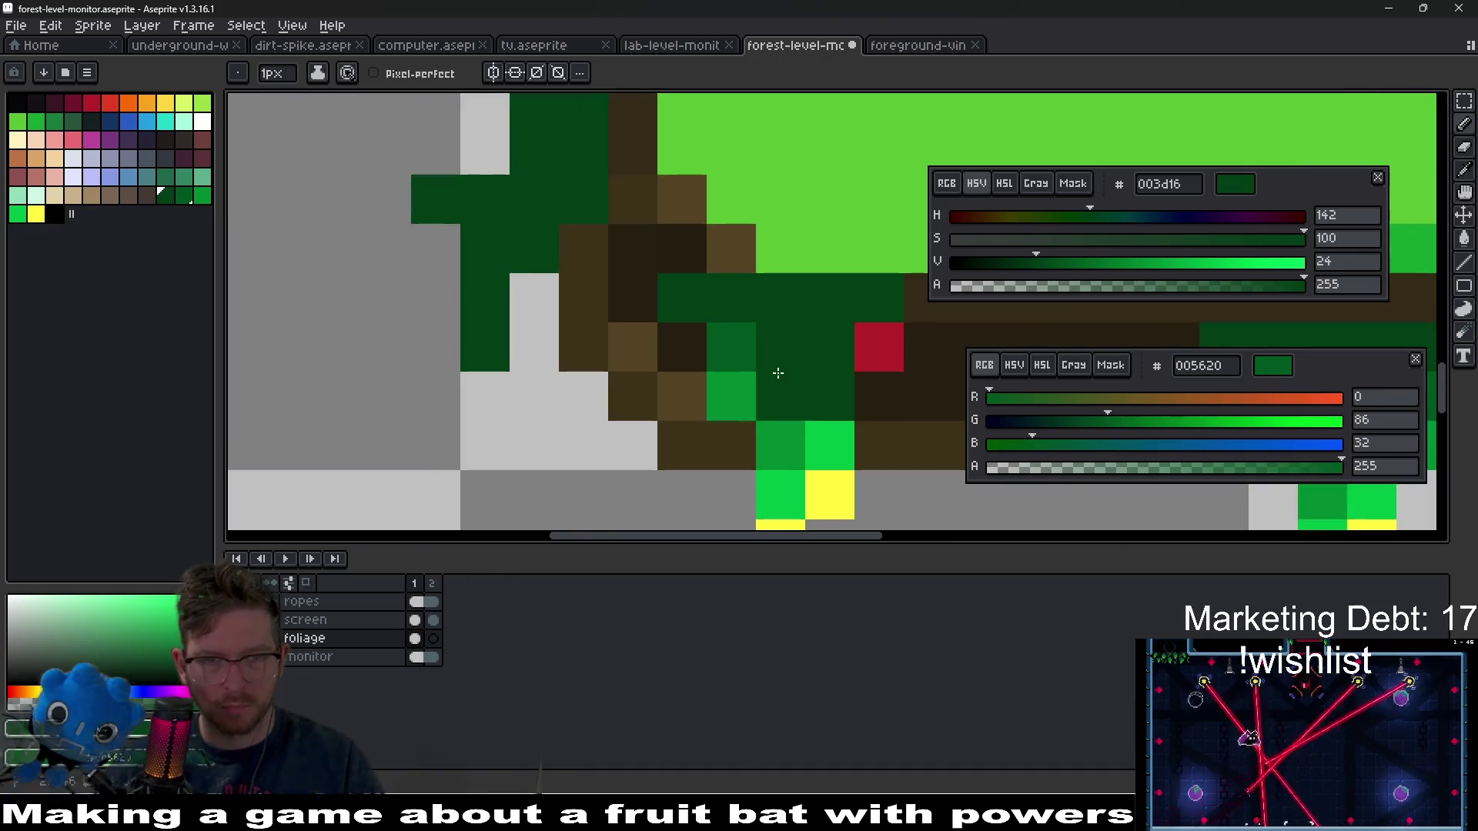
scroll(825, 395, "down", 4)
scroll(824, 394, "up", 3)
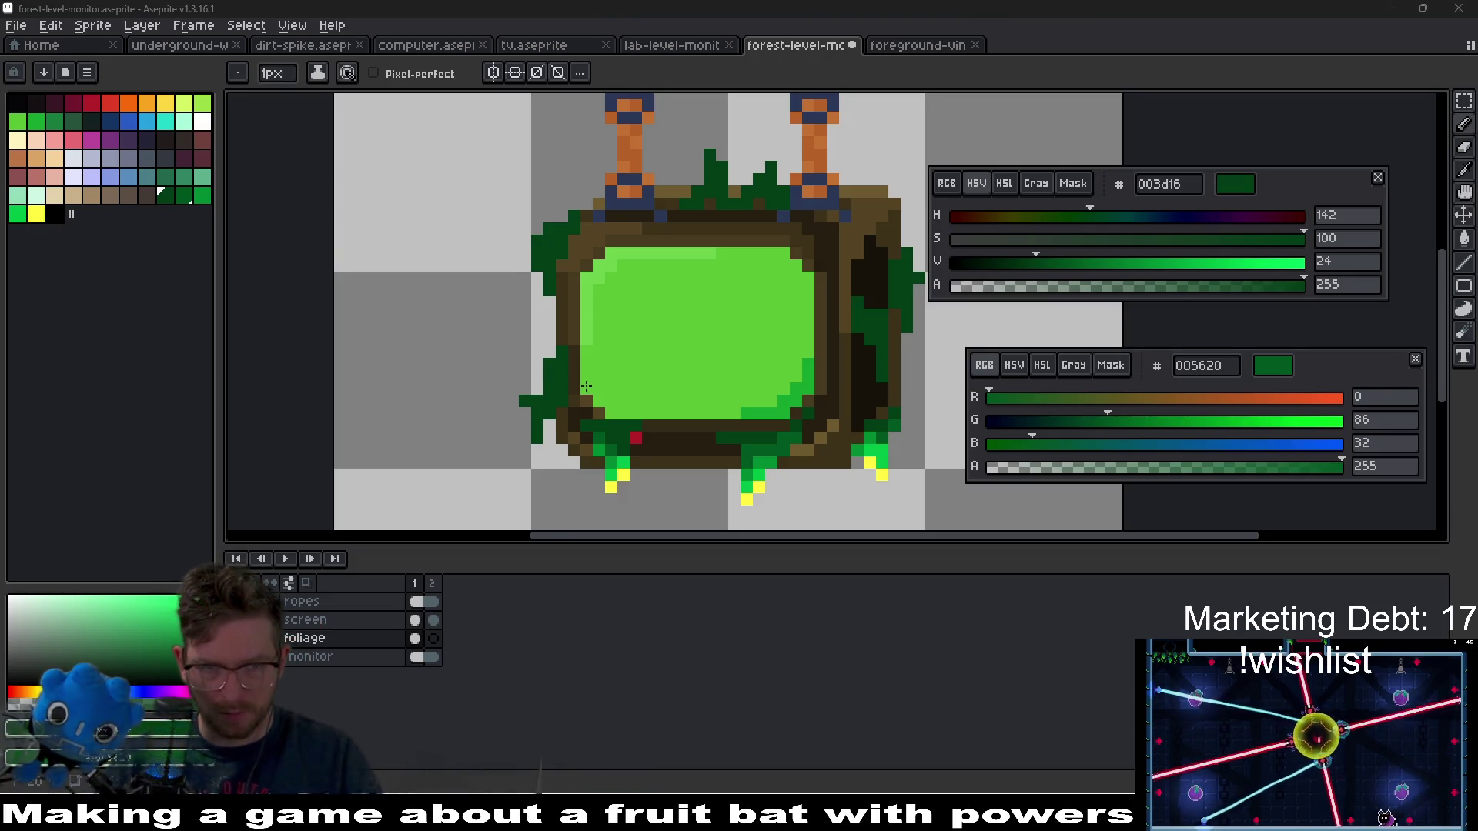
scroll(586, 386, "up", 2)
scroll(487, 392, "up", 1)
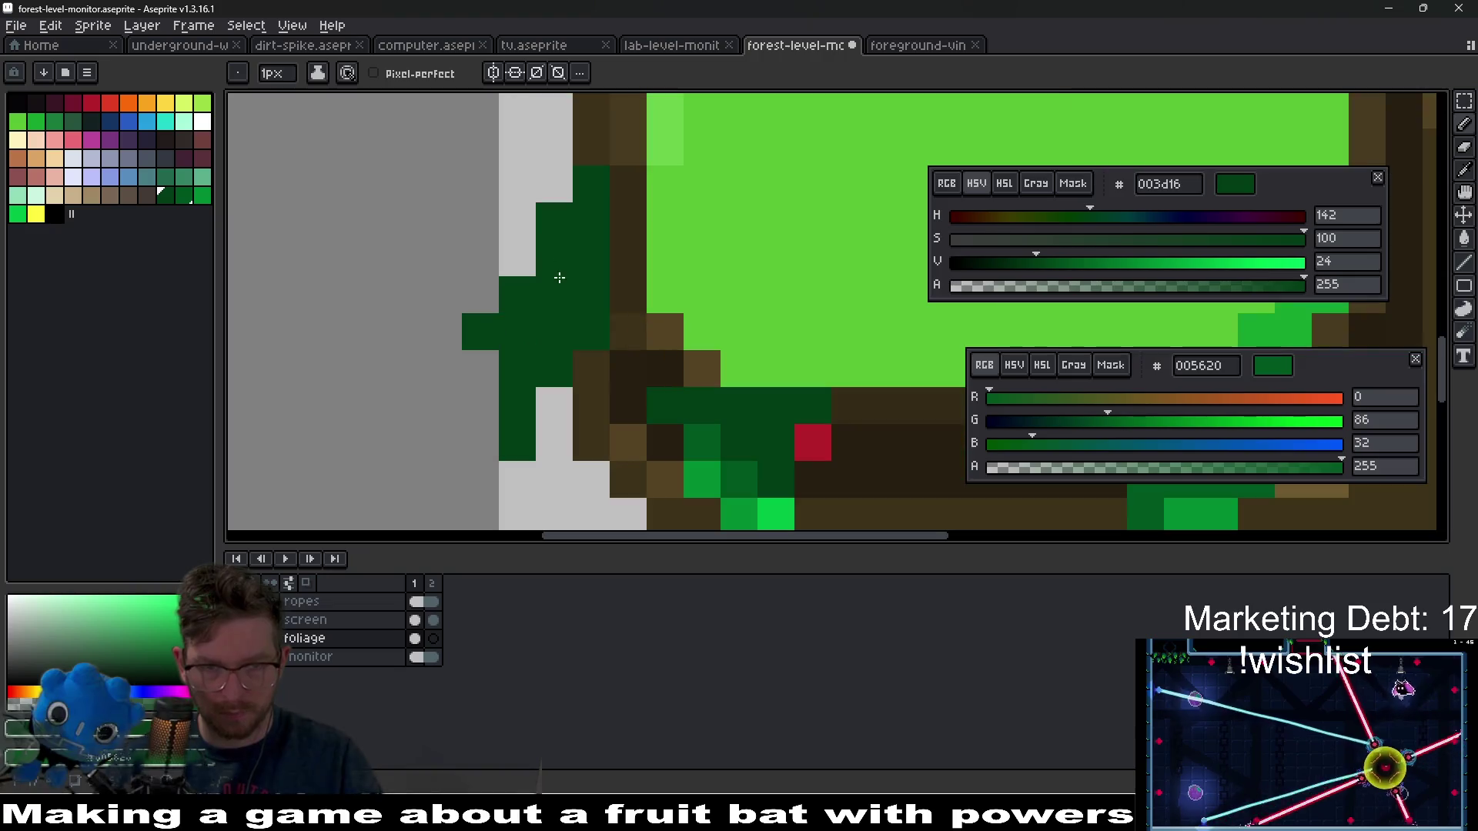
scroll(655, 361, "down", 2)
- Add a yellow tip and bright green pixels to the lower-left foliage
left_click(768, 461, "alt")
right_click(737, 465, "alt")
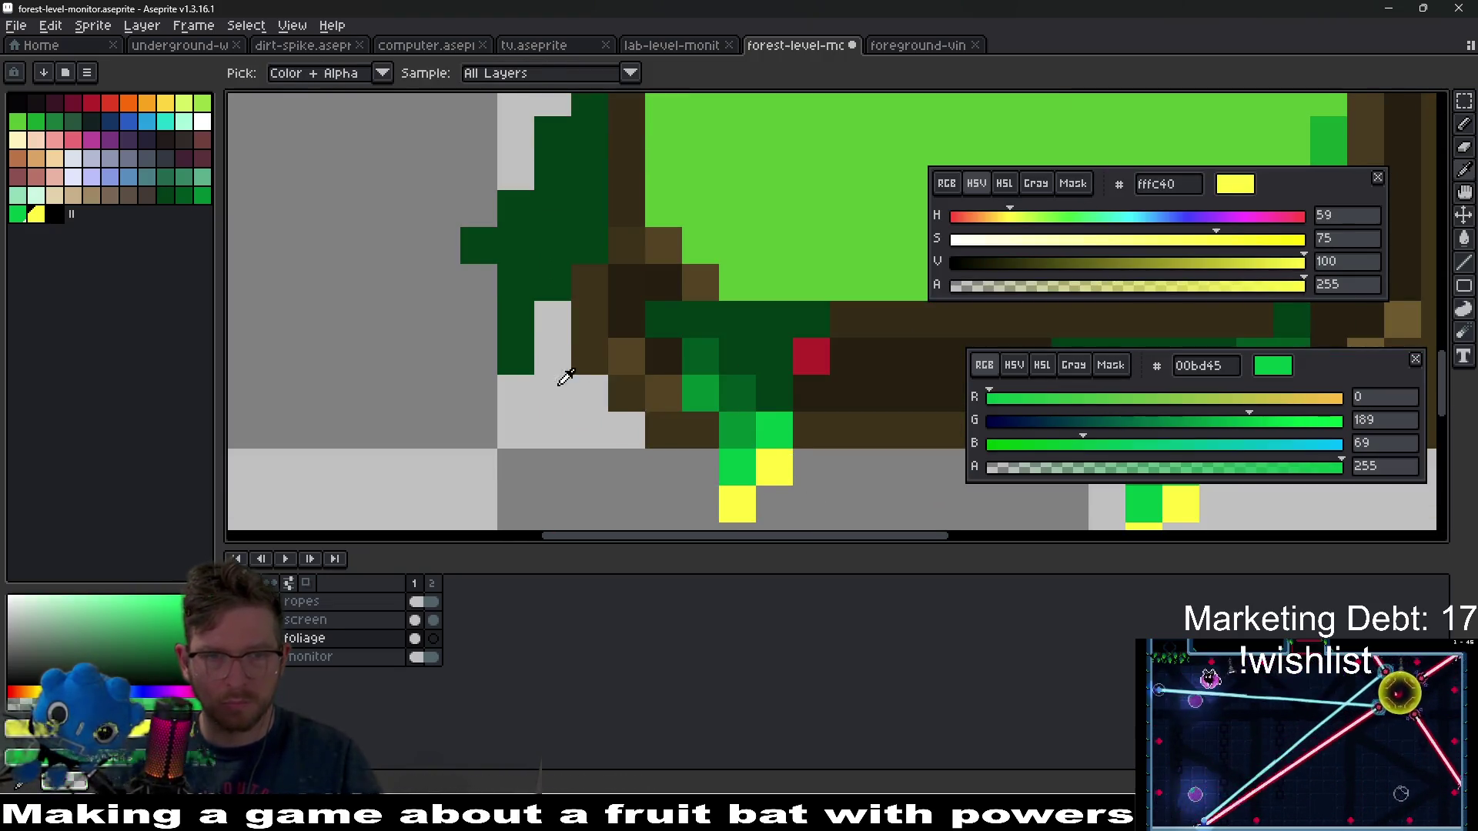
left_click(510, 341)
left_click(514, 318)
right_click(552, 282)
right_click(515, 282)
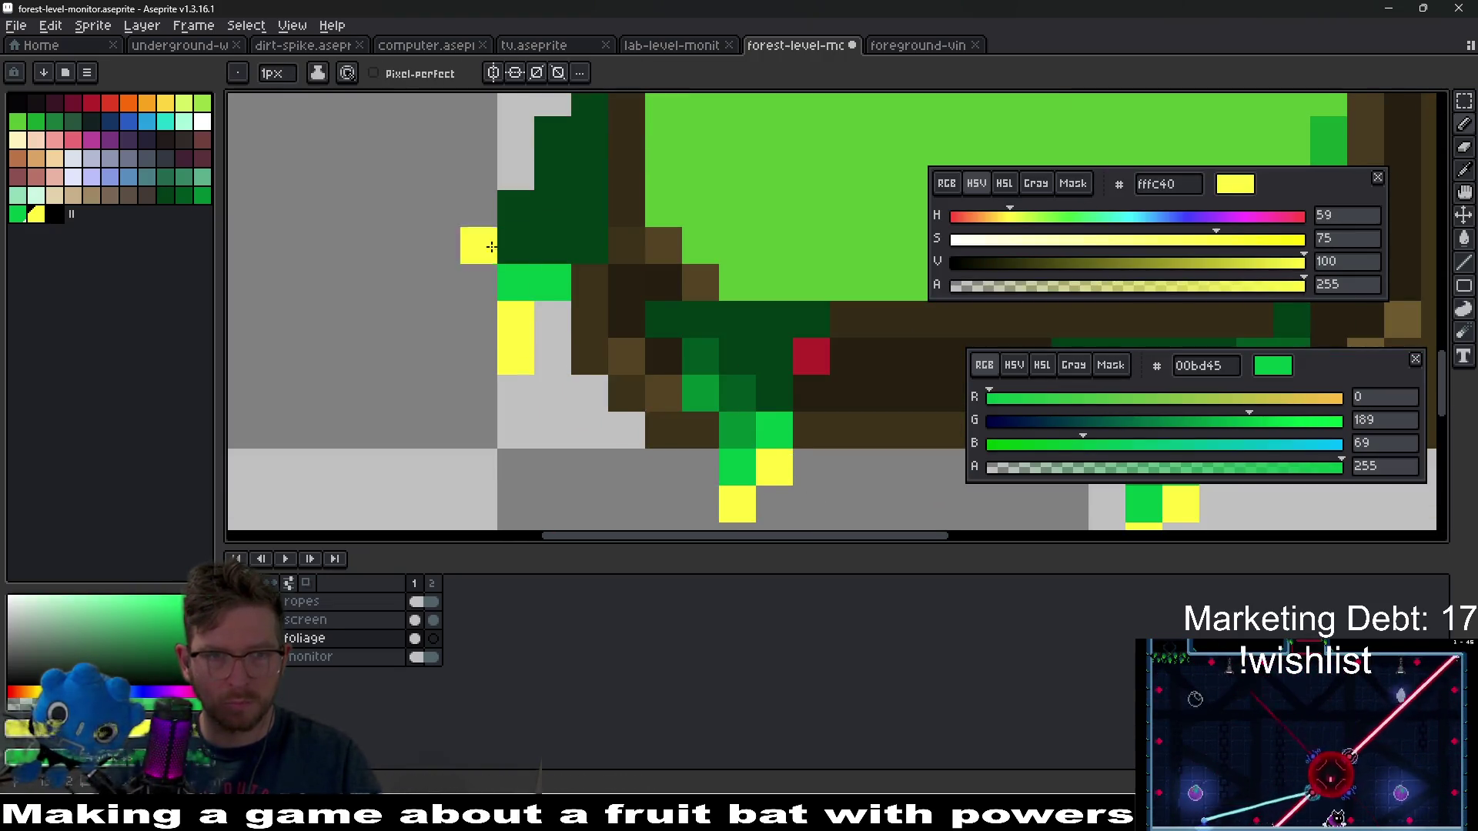
right_click(509, 237)
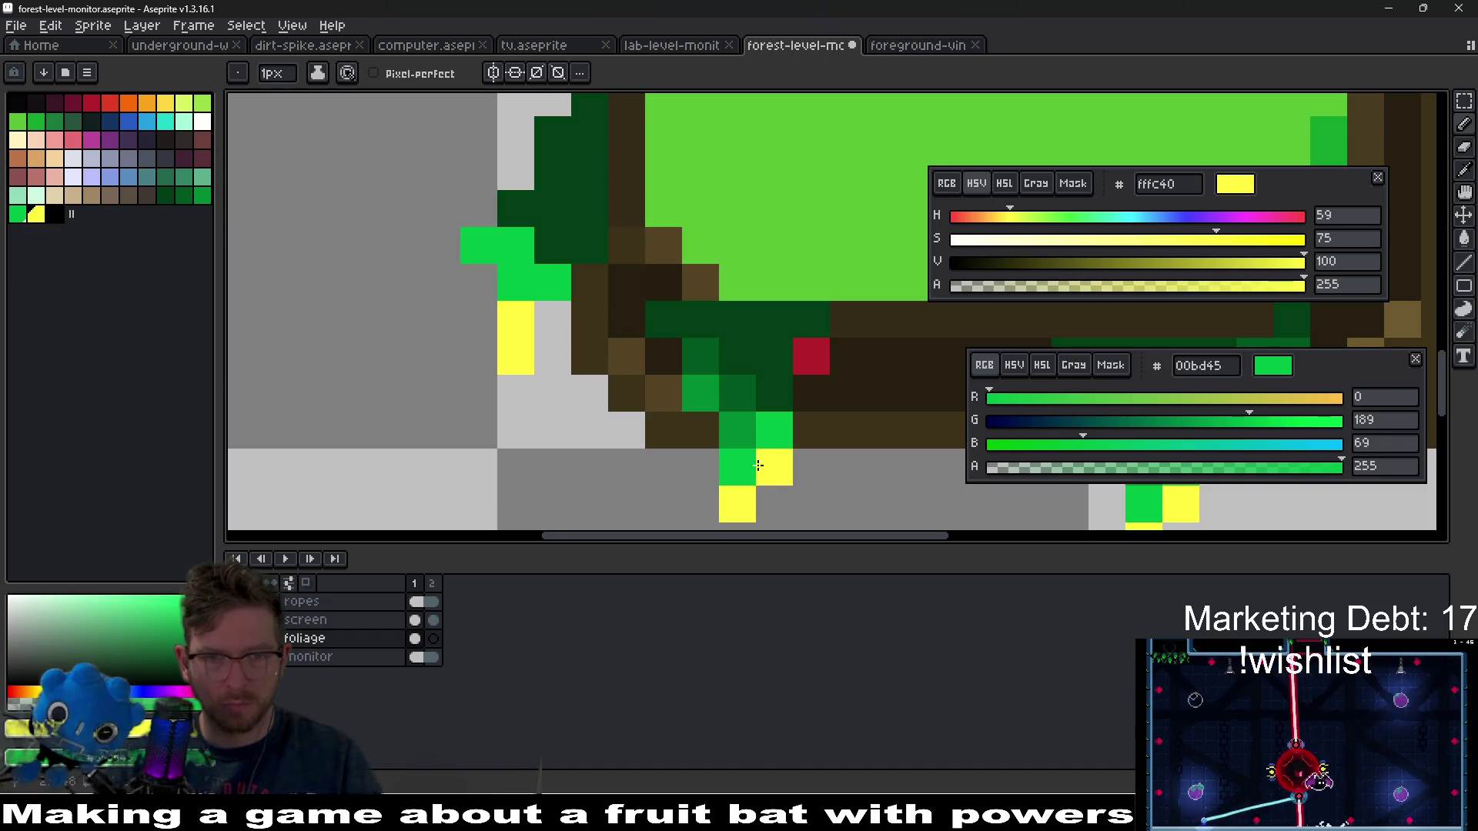
- Shade four dark foliage pixels on the left edge with medium green 008a32
left_click(740, 415, "alt")
right_click(739, 393, "alt")
left_click(552, 245)
left_click(589, 245)
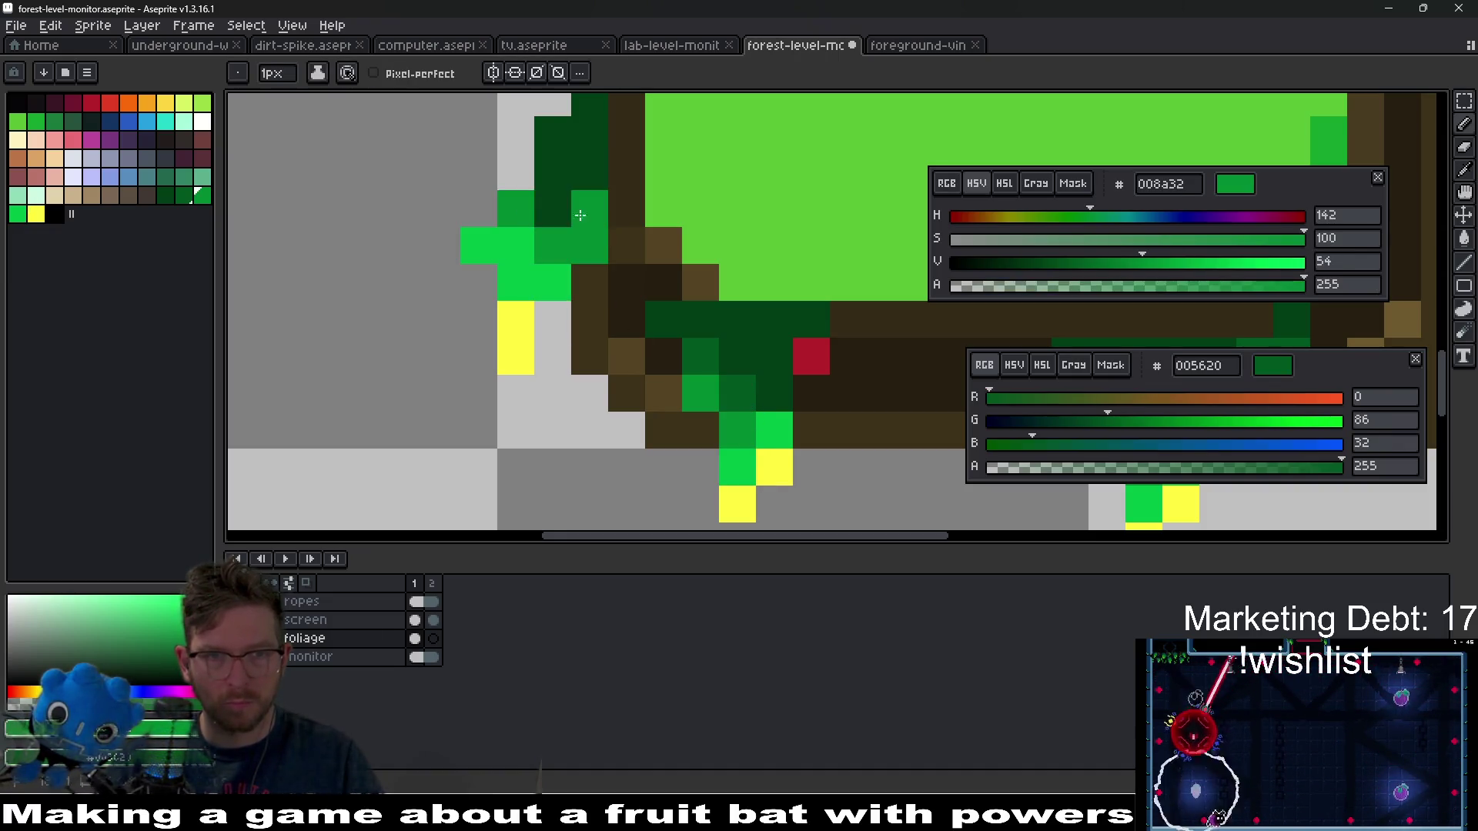
left_click(553, 208)
left_click(562, 137)
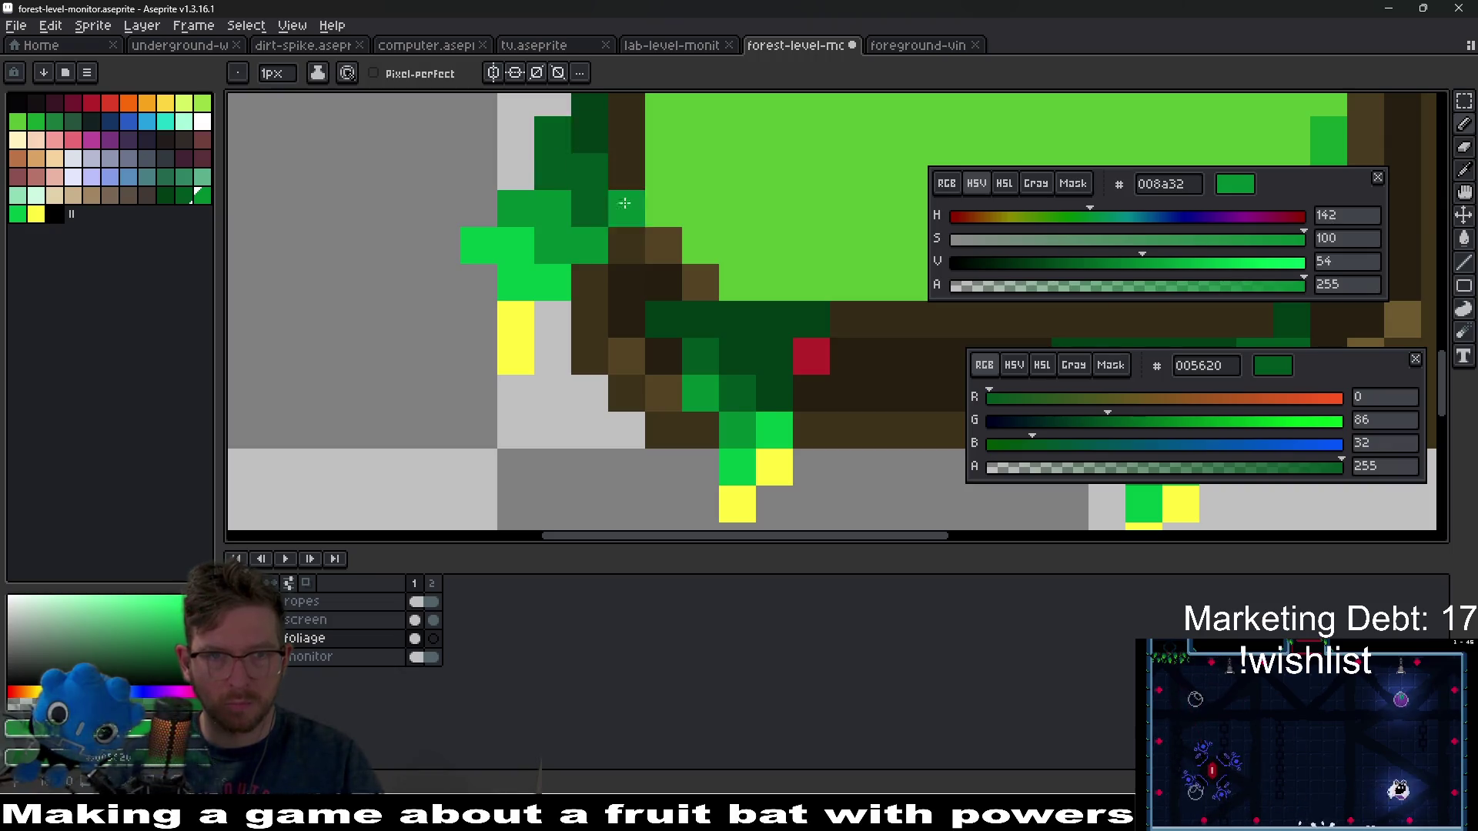
scroll(570, 143, "down", 3)
scroll(603, 403, "up", 2)
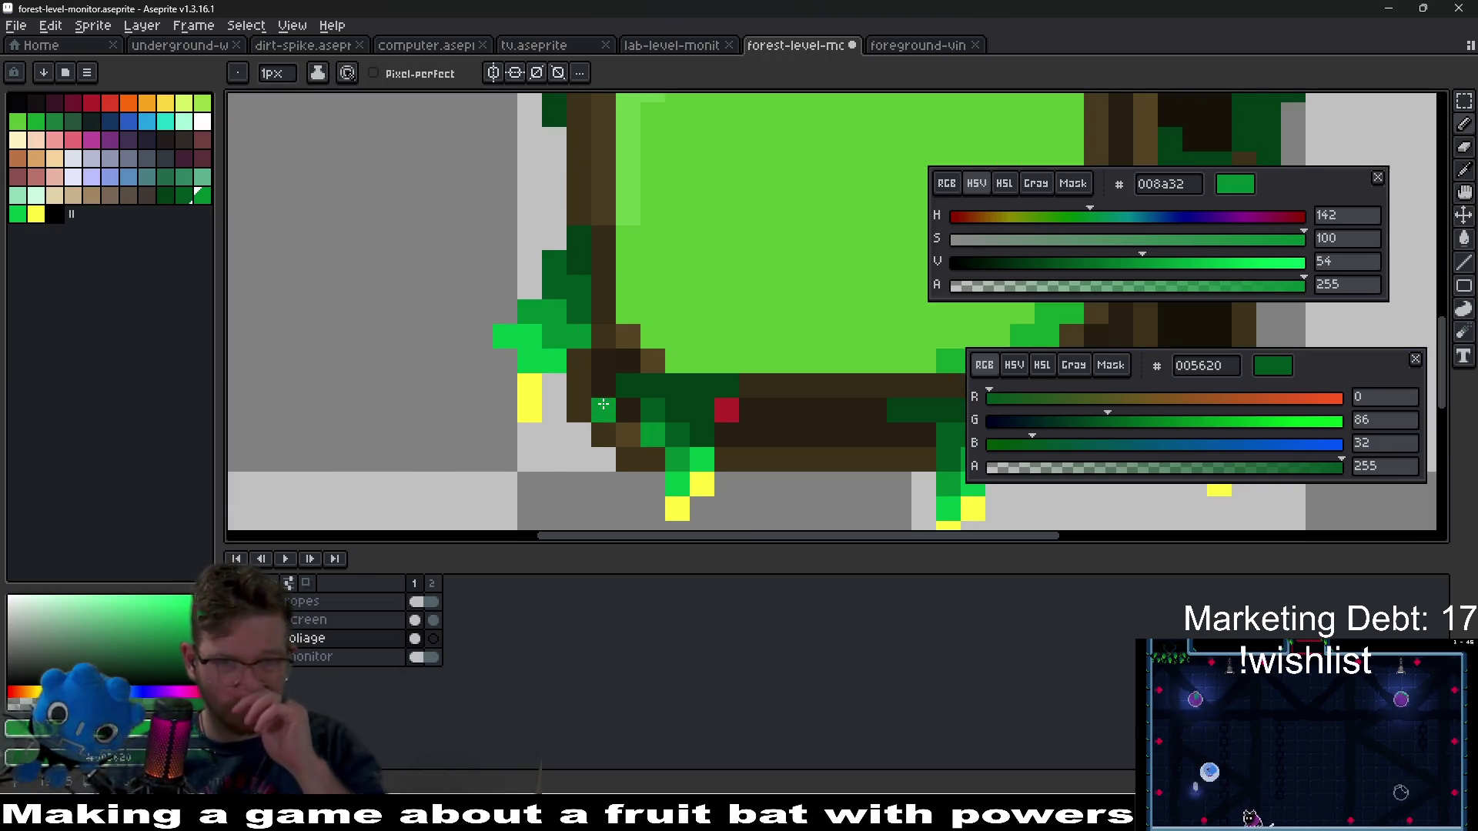
scroll(603, 403, "down", 1)
scroll(616, 340, "up", 1)
- Bring the monitor's left edge into view and sample the darkest foliage green
key("e")
scroll(586, 449, "down", 3)
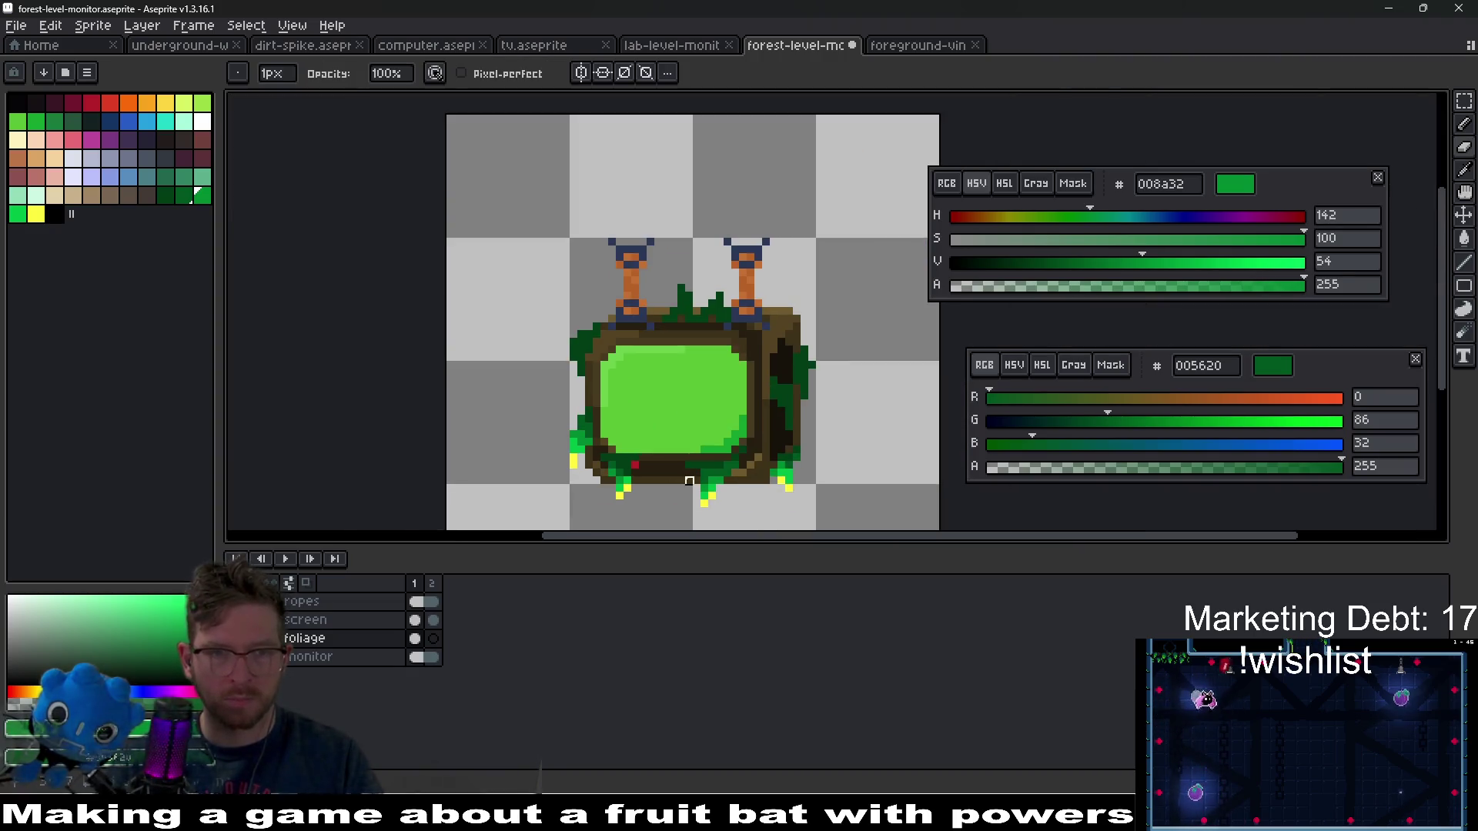
scroll(605, 419, "up", 3)
left_click_drag(604, 423, 650, 347)
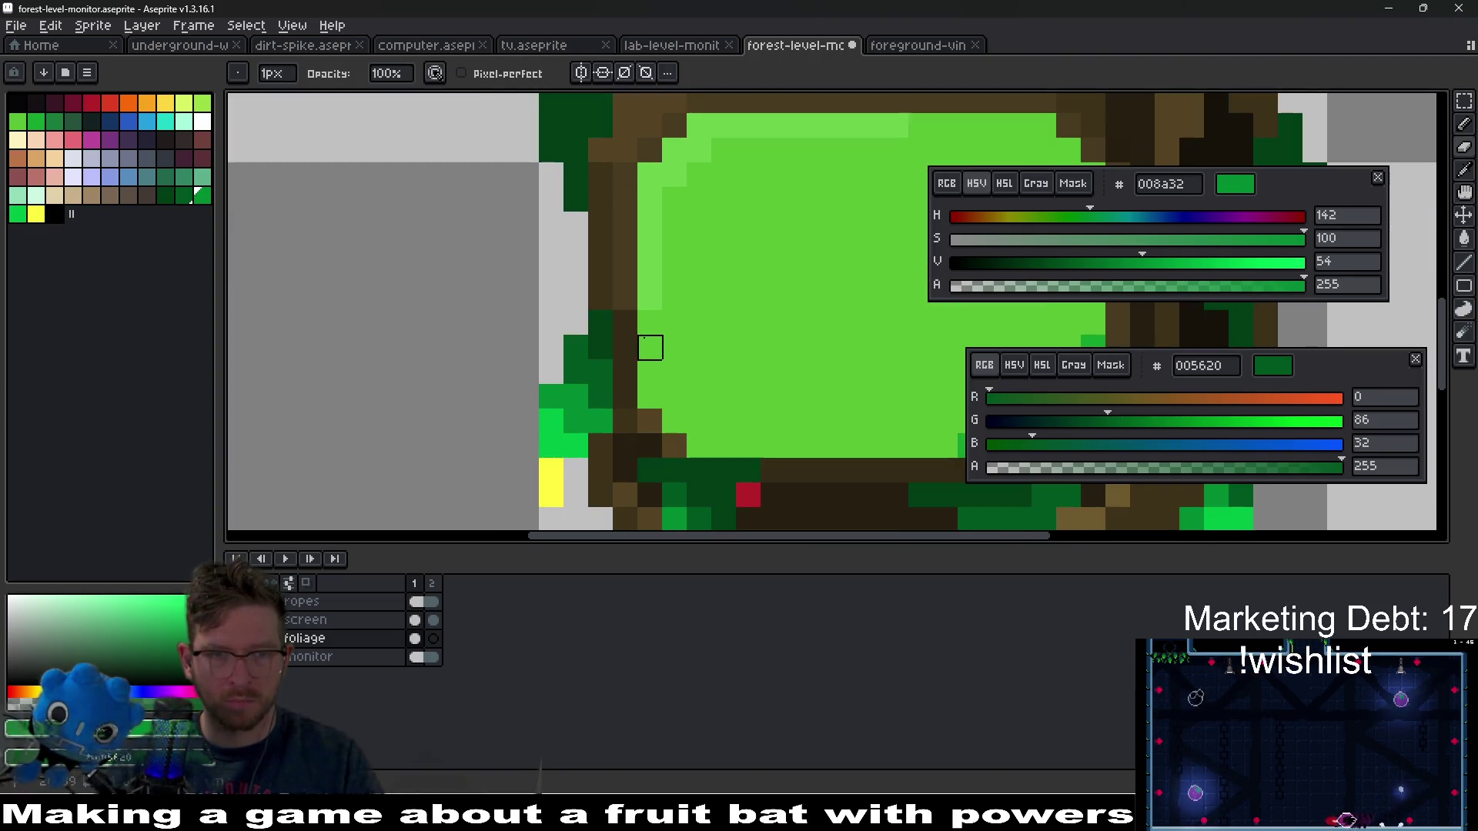
left_click(613, 340, "alt")
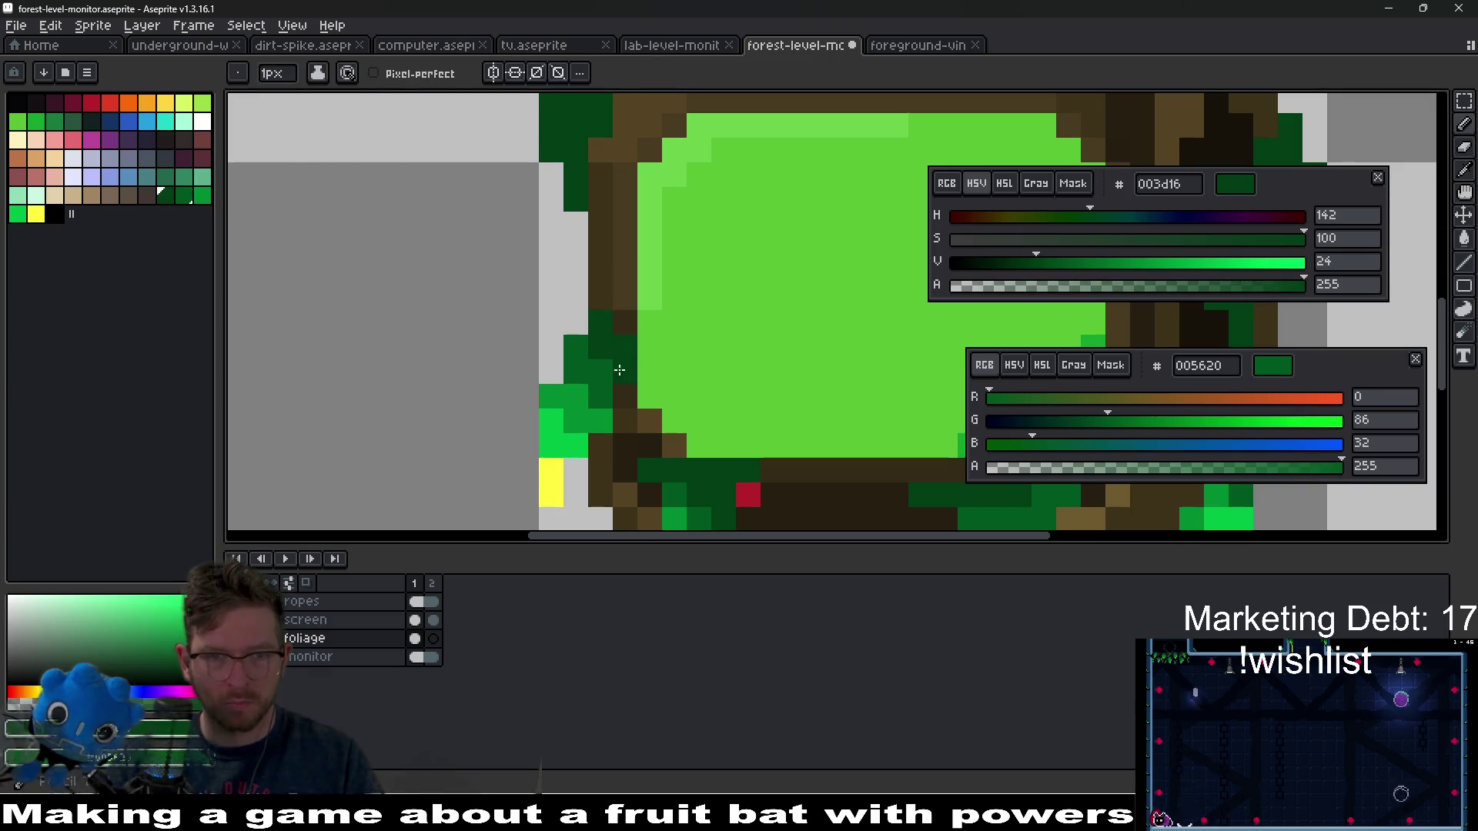
scroll(643, 329, "down", 3)
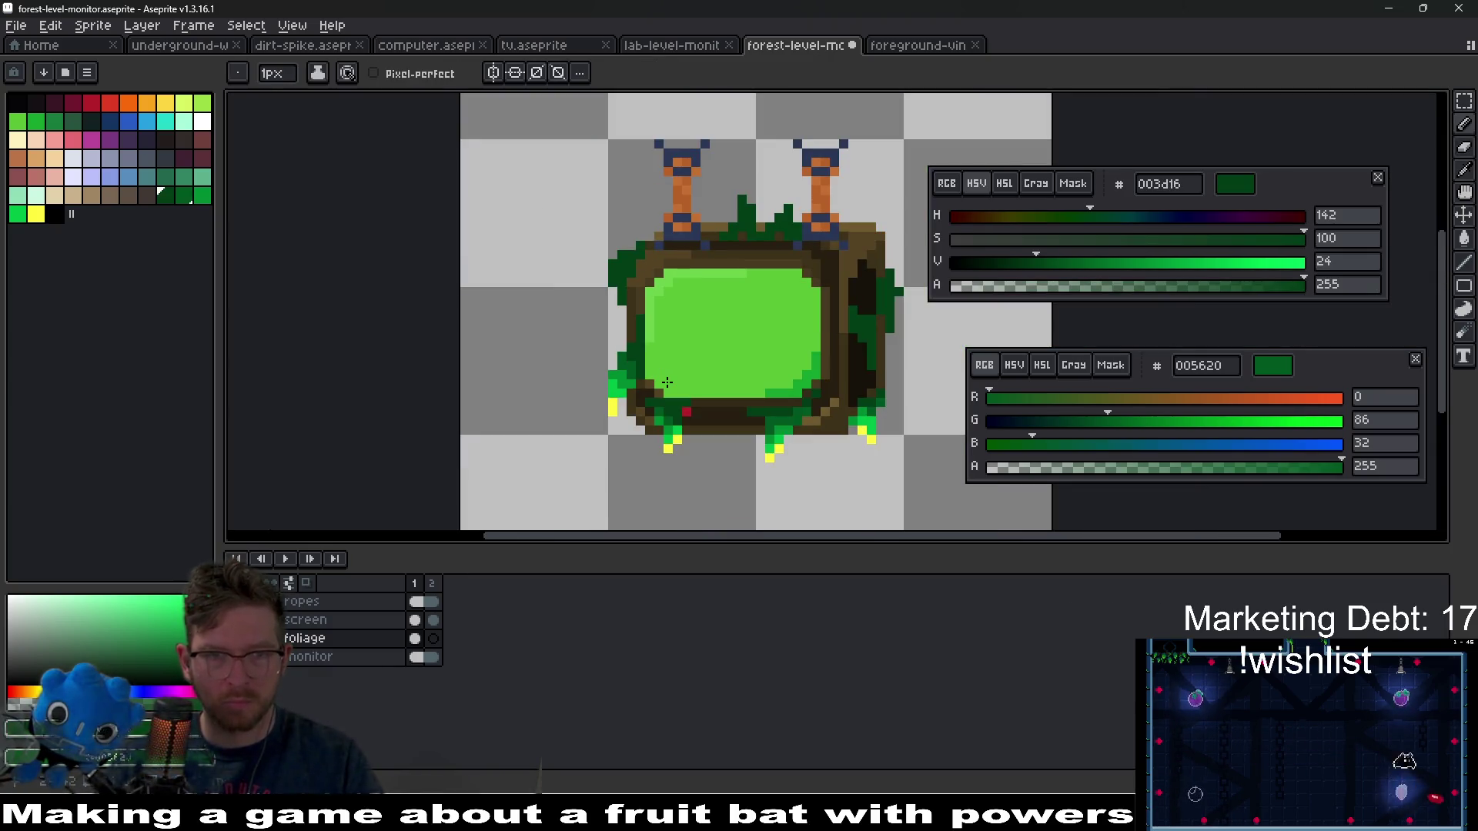
scroll(647, 353, "up", 5)
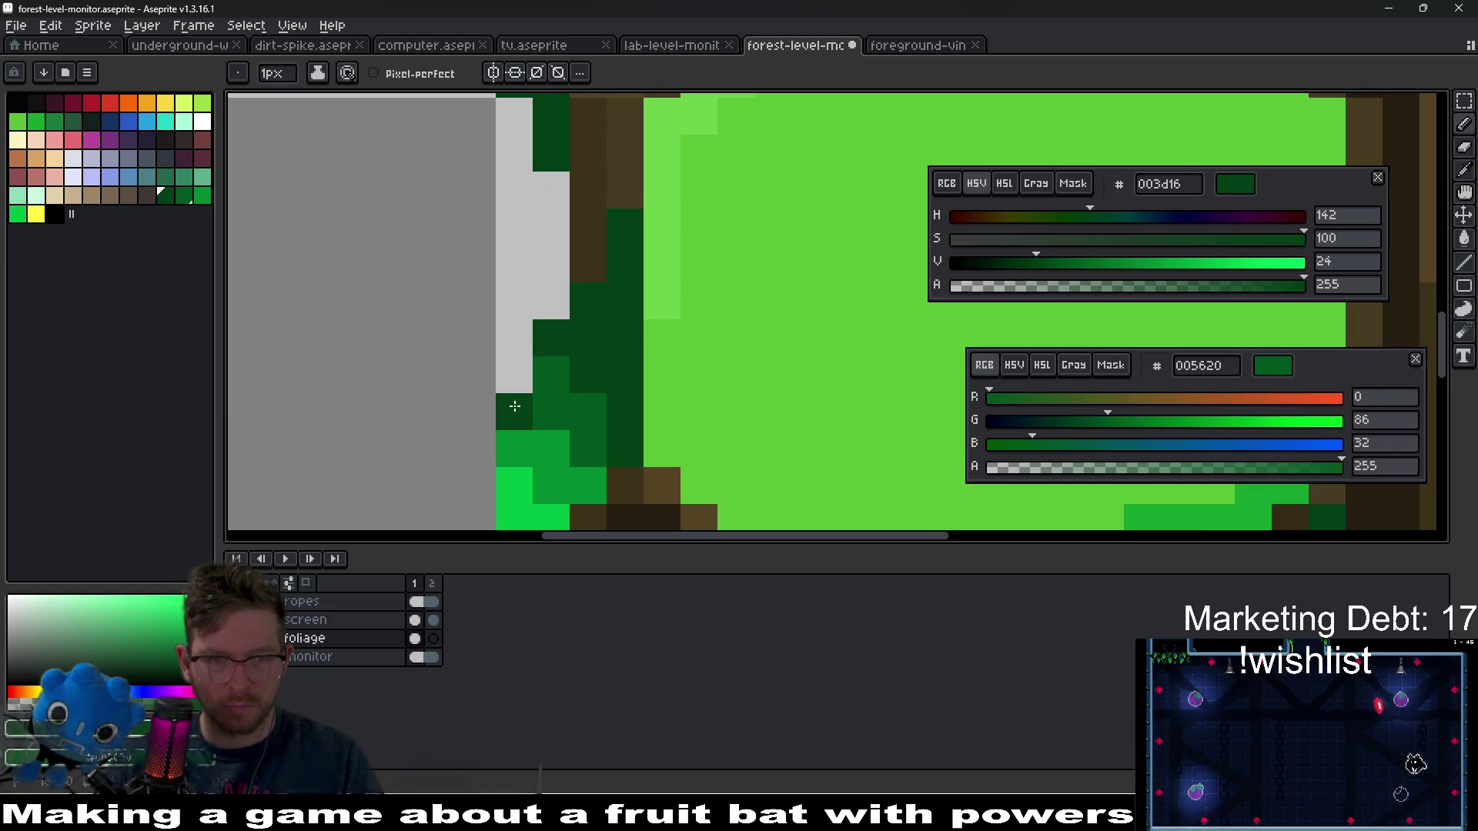
scroll(556, 372, "down", 5)
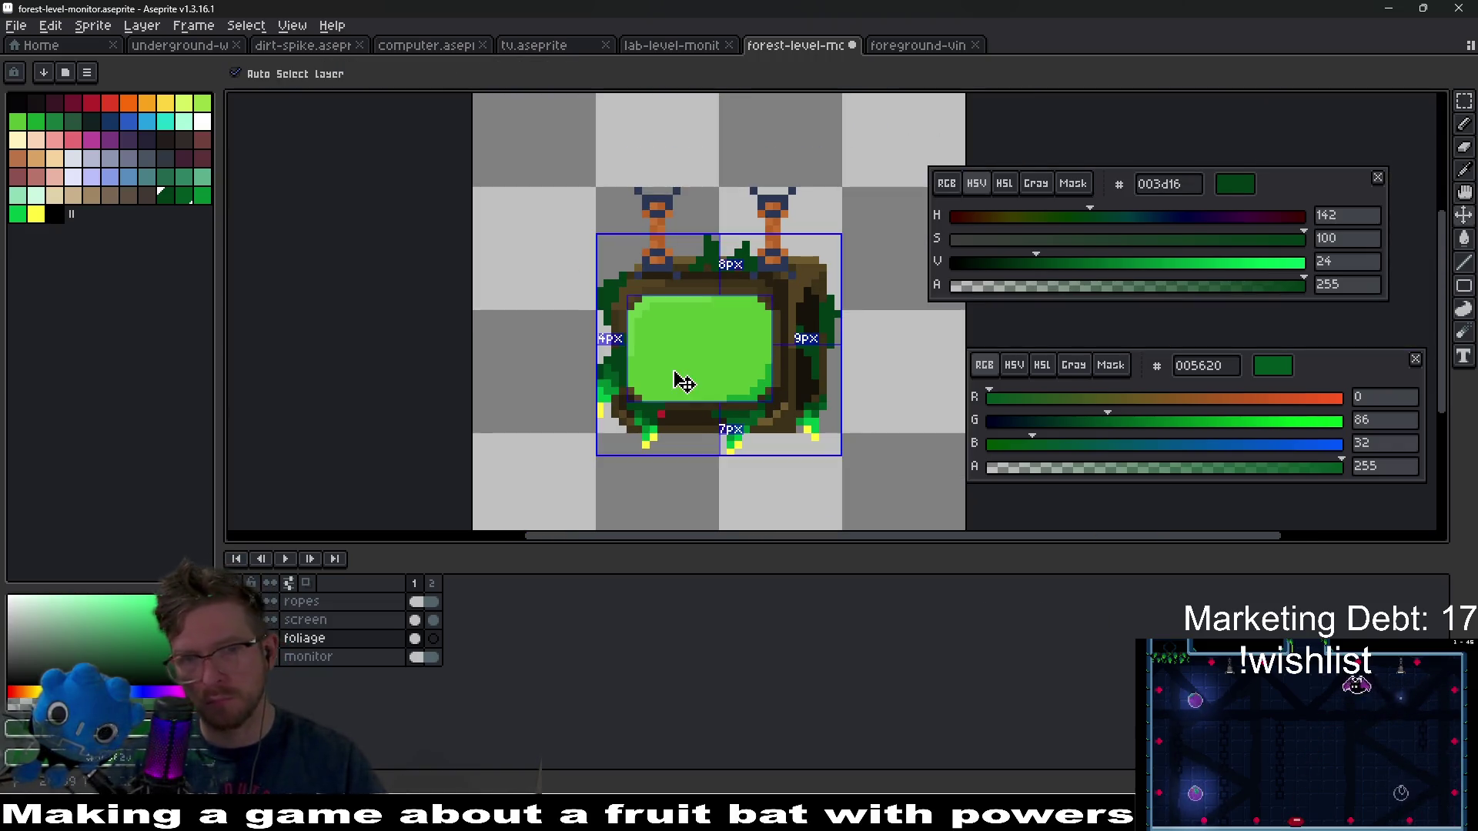
- Move a 2x2 pixel block at the lower-left corner and commit the transform
key("ctrl")
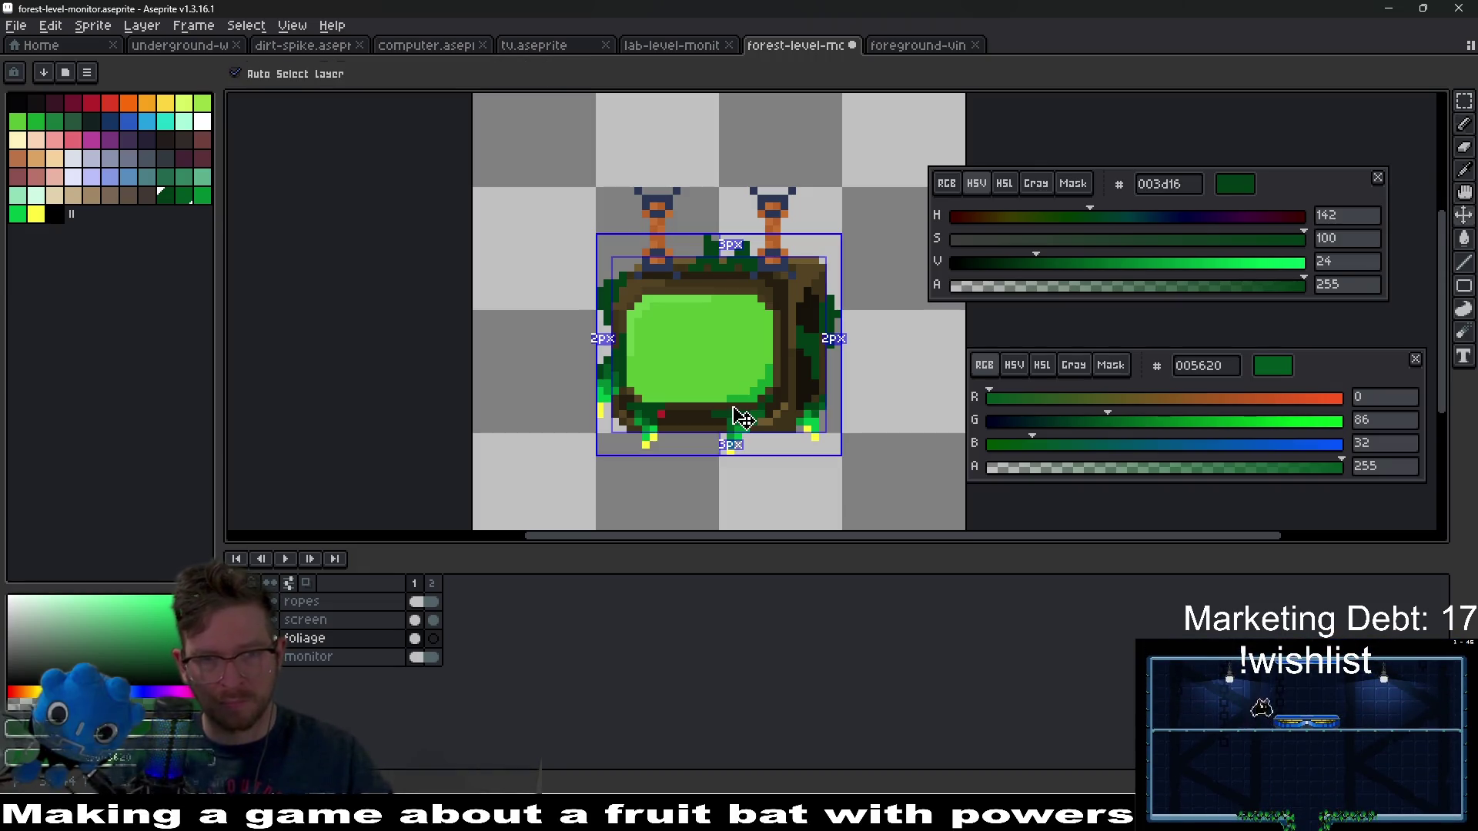
scroll(650, 443, "up", 5)
left_click_drag(578, 340, 627, 391)
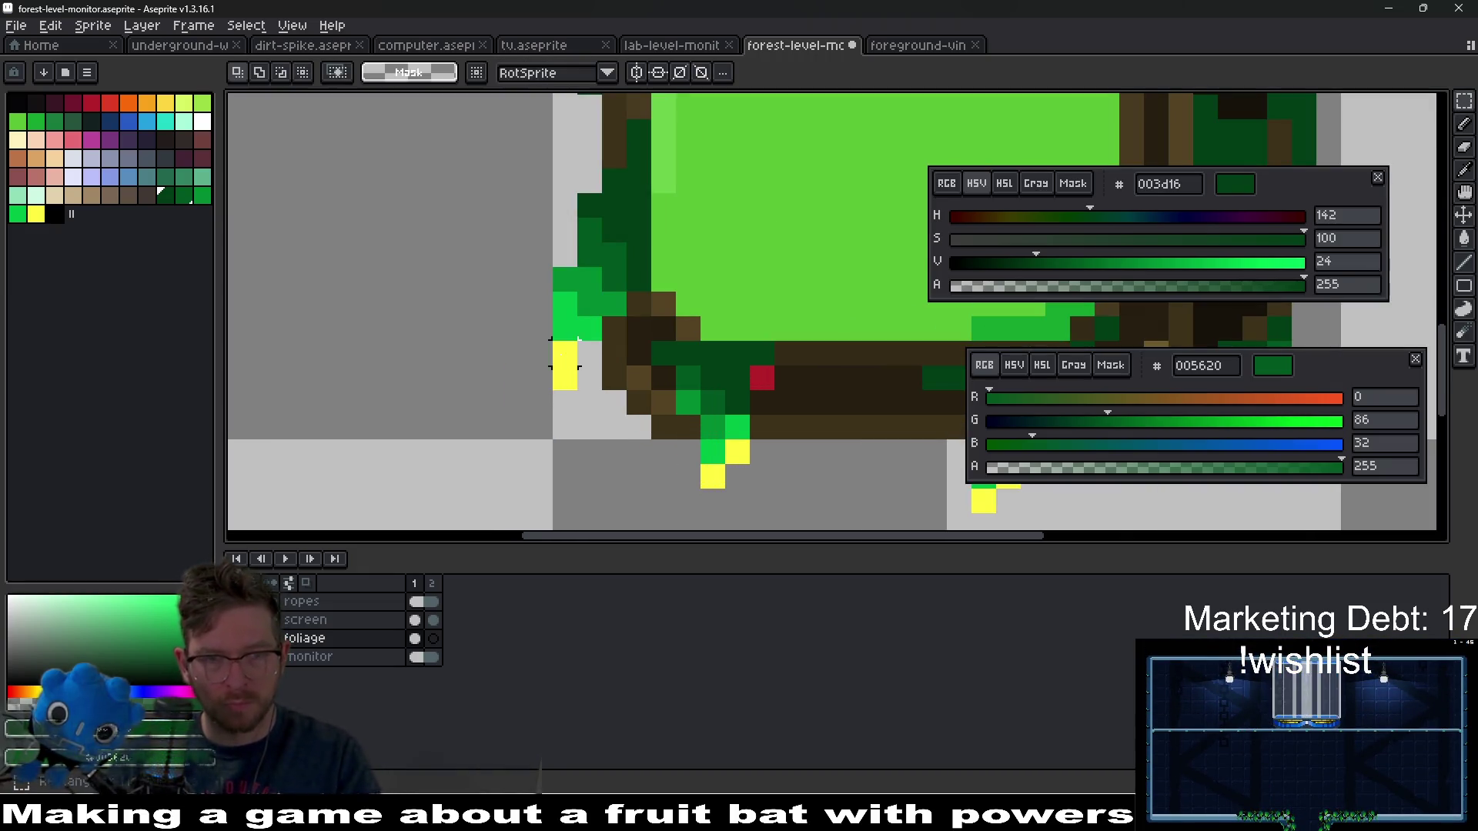
key("Return")
scroll(654, 346, "down", 6)
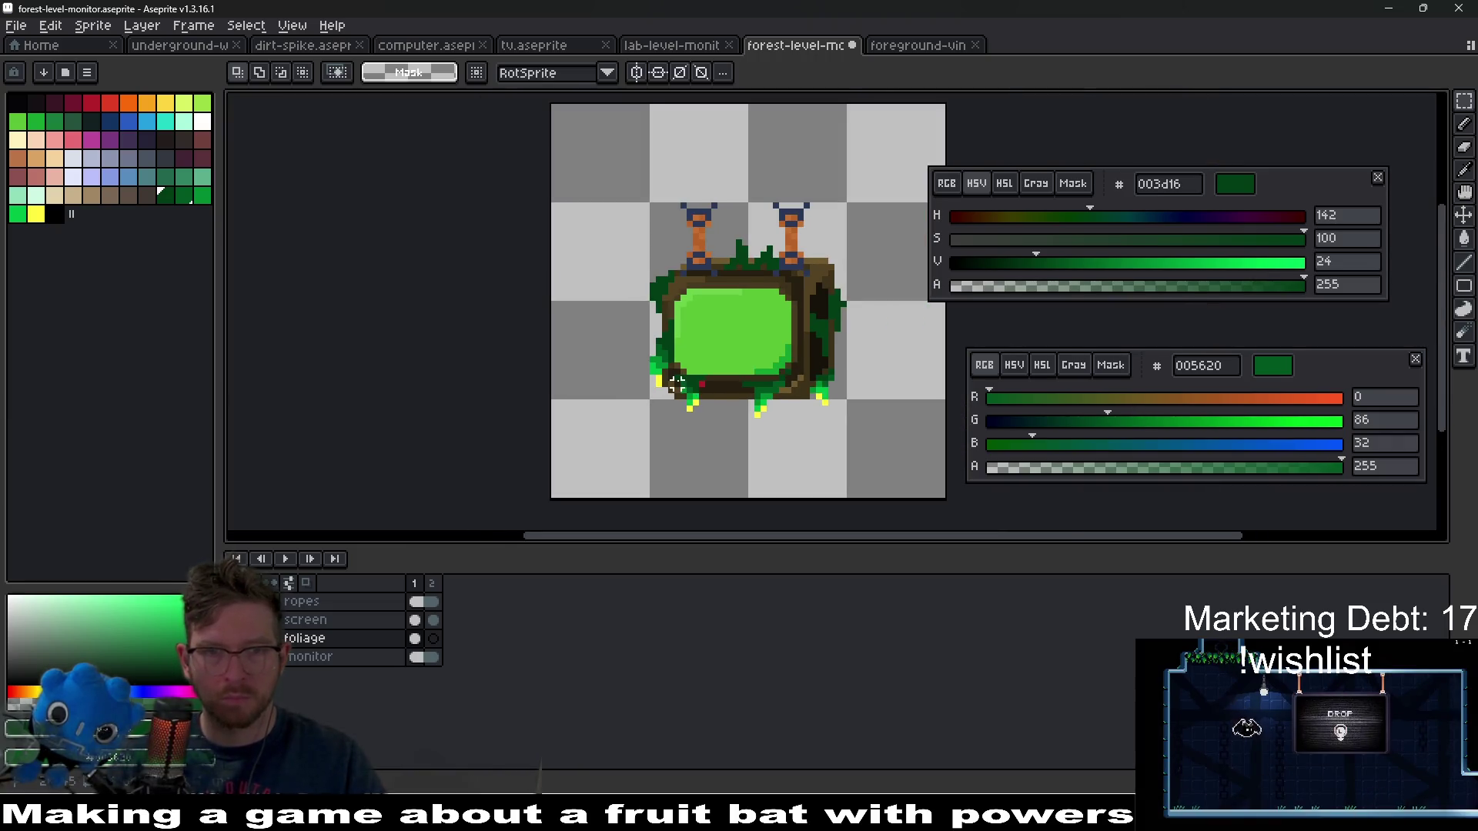
scroll(660, 283, "up", 2)
scroll(659, 282, "up", 2)
- Paint a yellow fffc40 drip with bright green 00bd45 stem pixels on the upper-left foliage
key("alt")
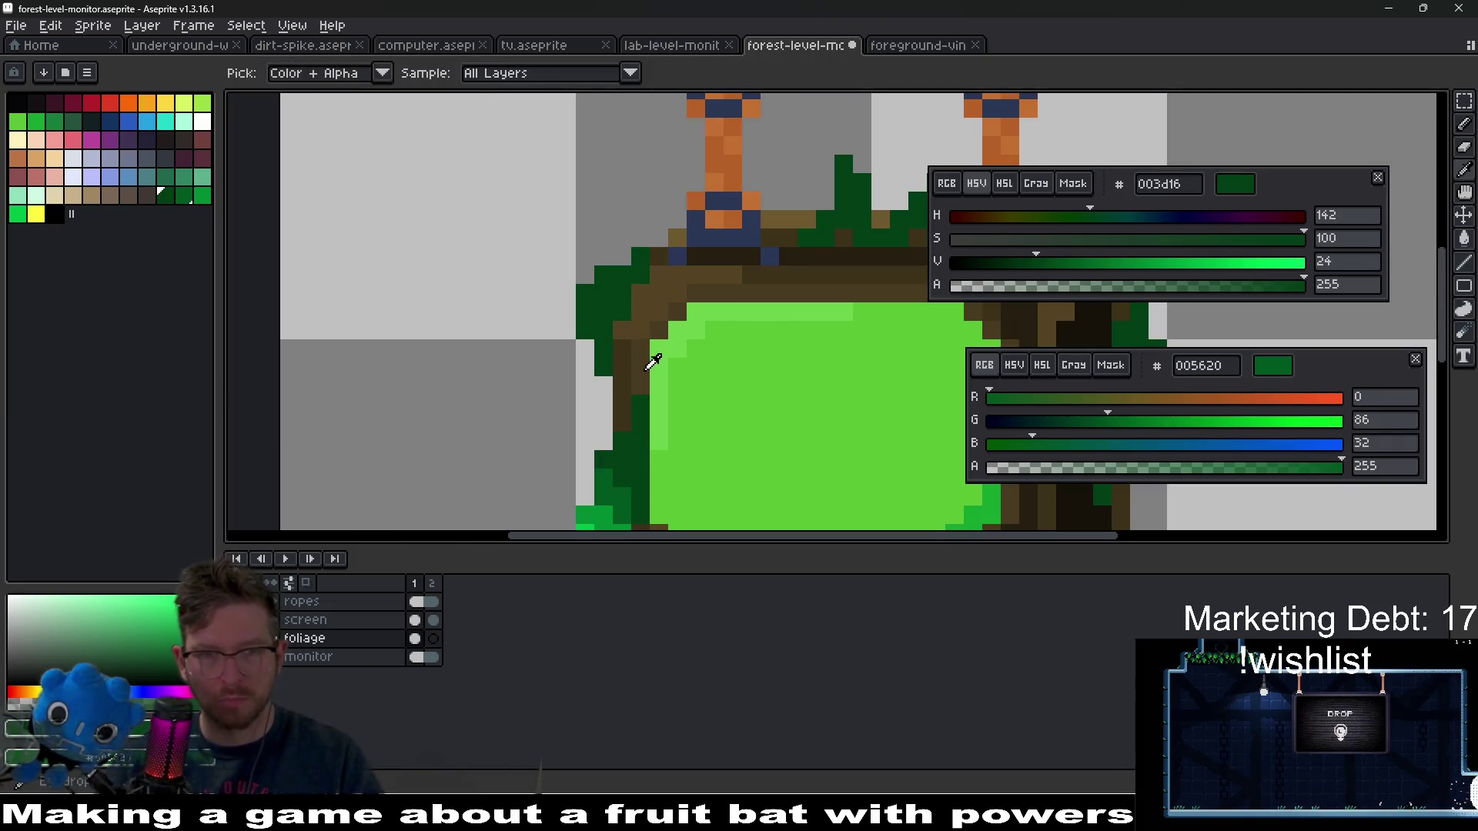
scroll(627, 431, "up", 2)
left_click(608, 514)
right_click(573, 492)
left_click_drag(534, 264, 643, 400)
right_click(605, 327)
right_click(642, 327)
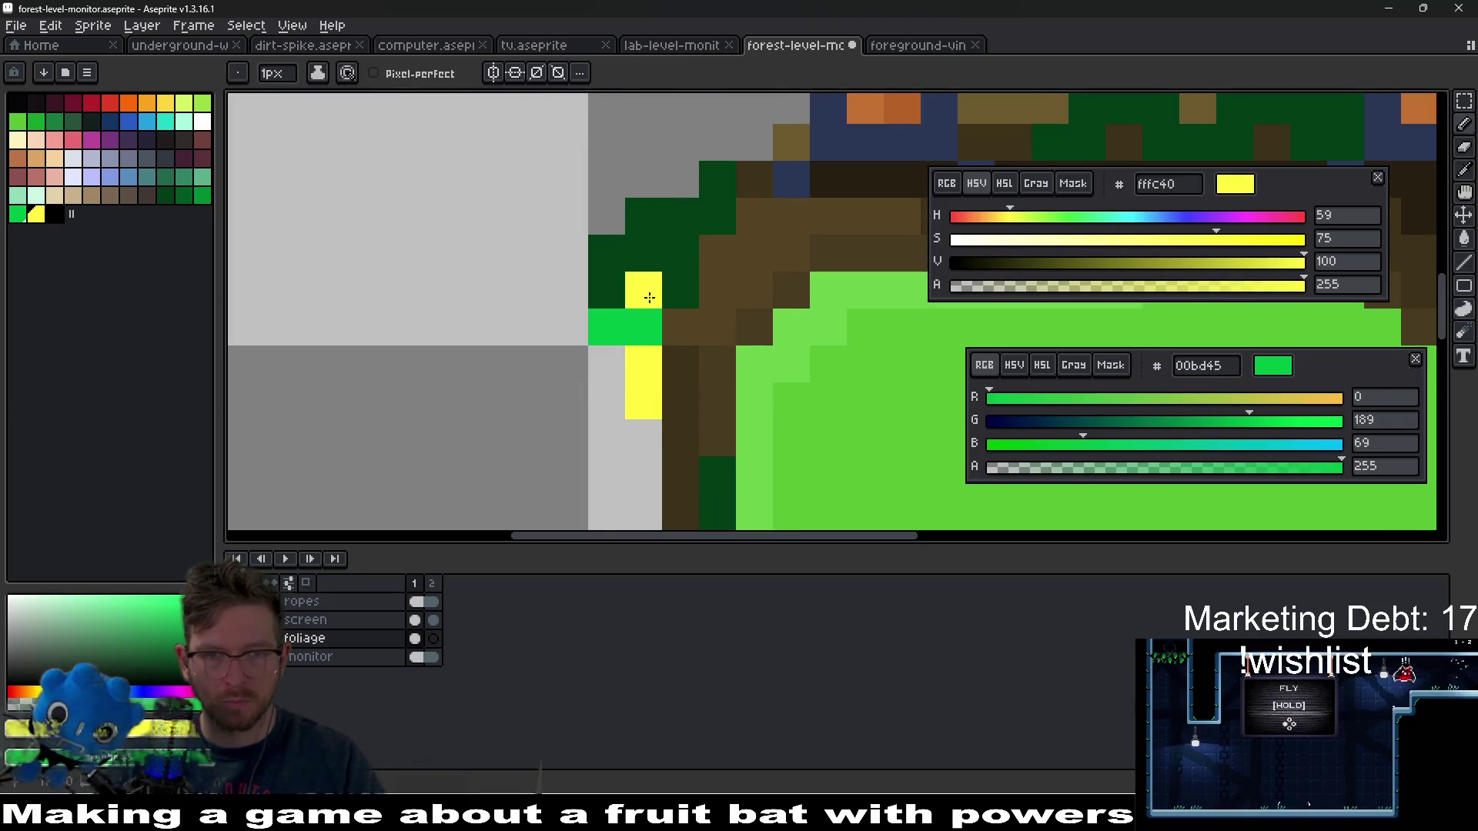
right_click(681, 289)
right_click(644, 290)
scroll(654, 308, "down", 3)
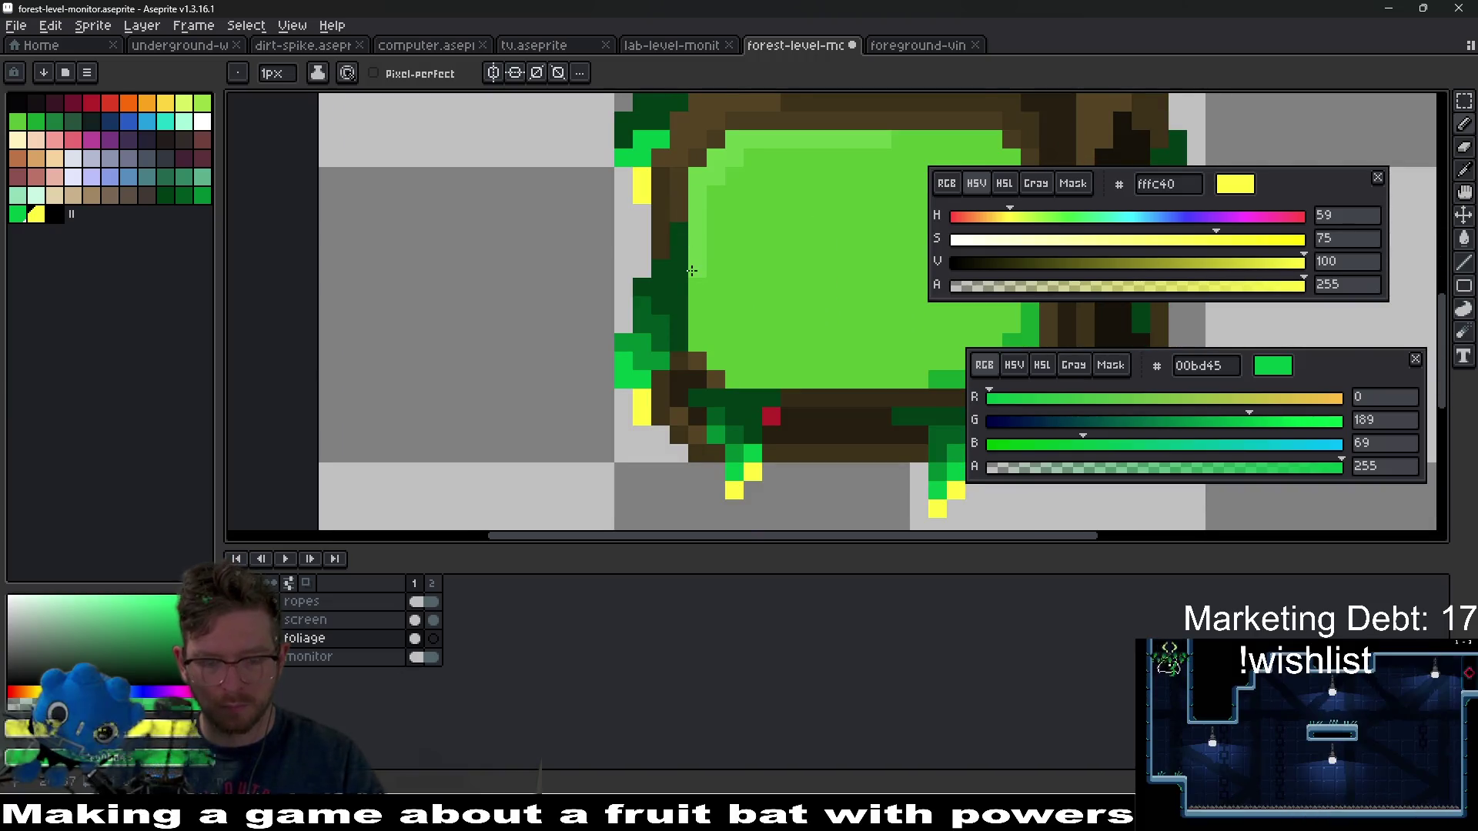
- Shade the upper-left foliage pixels with medium green 008a32 and dark green 005620
key("alt")
left_click(674, 325)
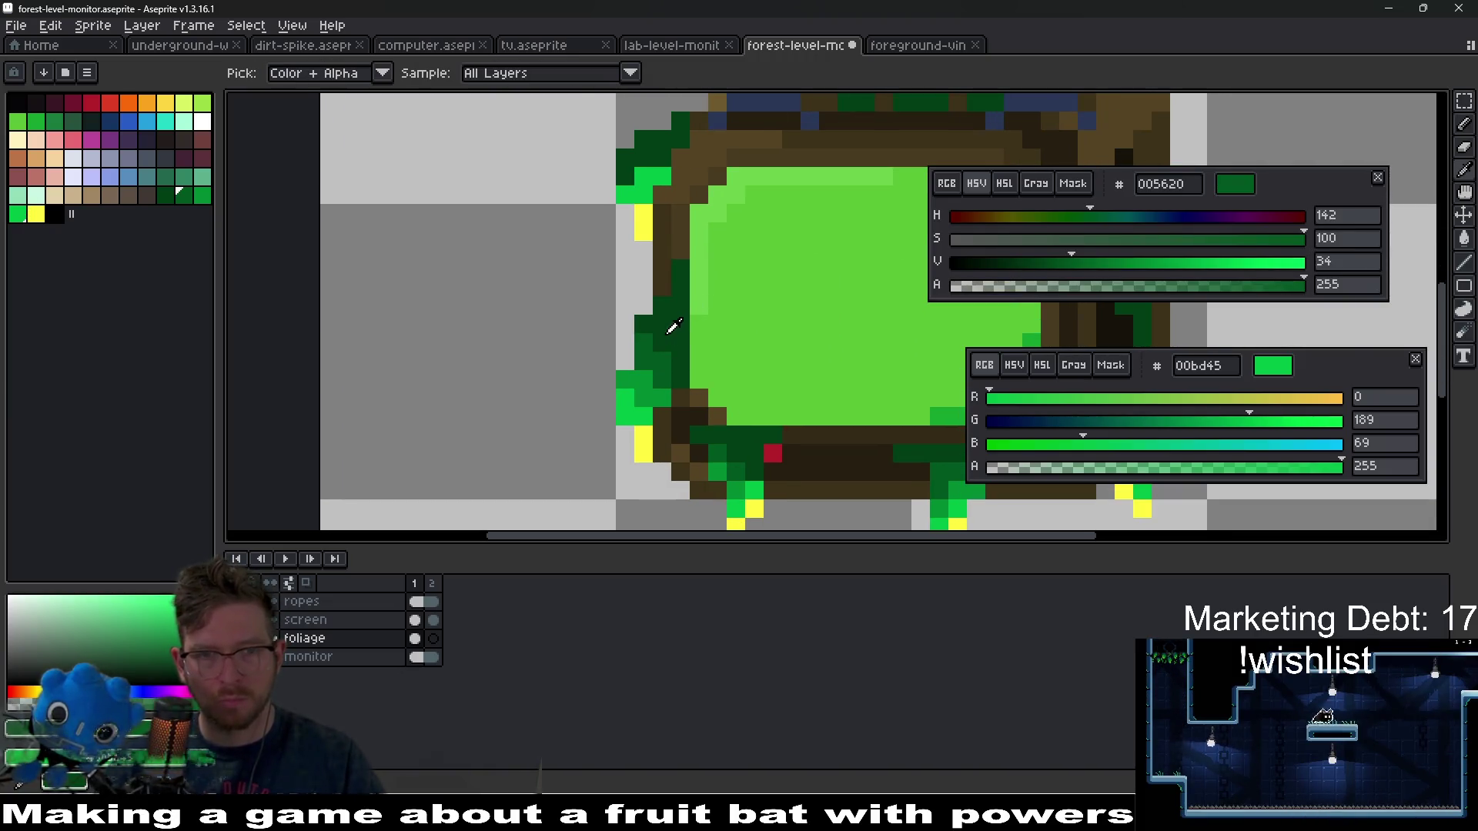
right_click(655, 380)
scroll(611, 291, "up", 2)
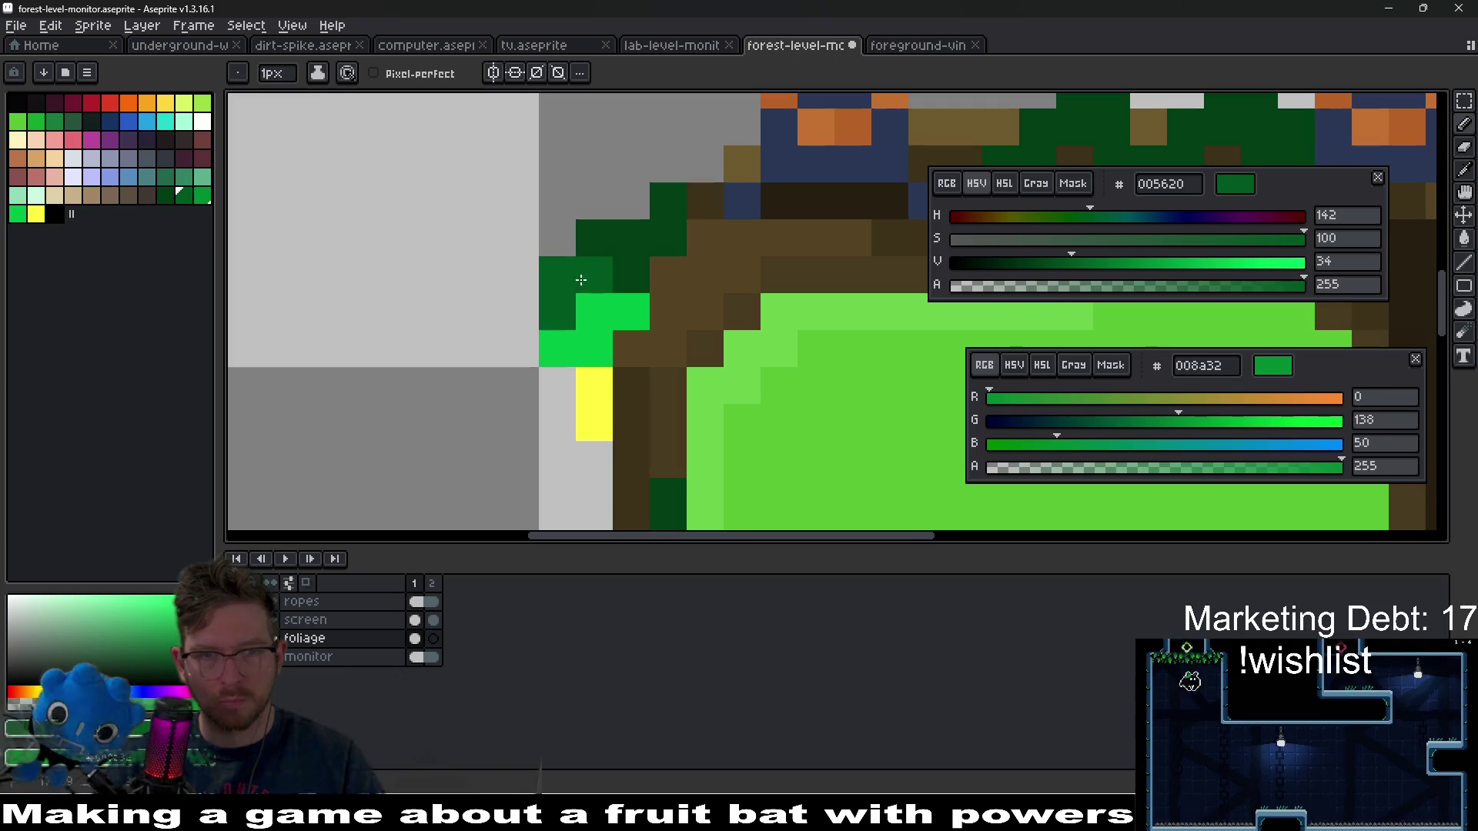
right_click(616, 260)
right_click(620, 250)
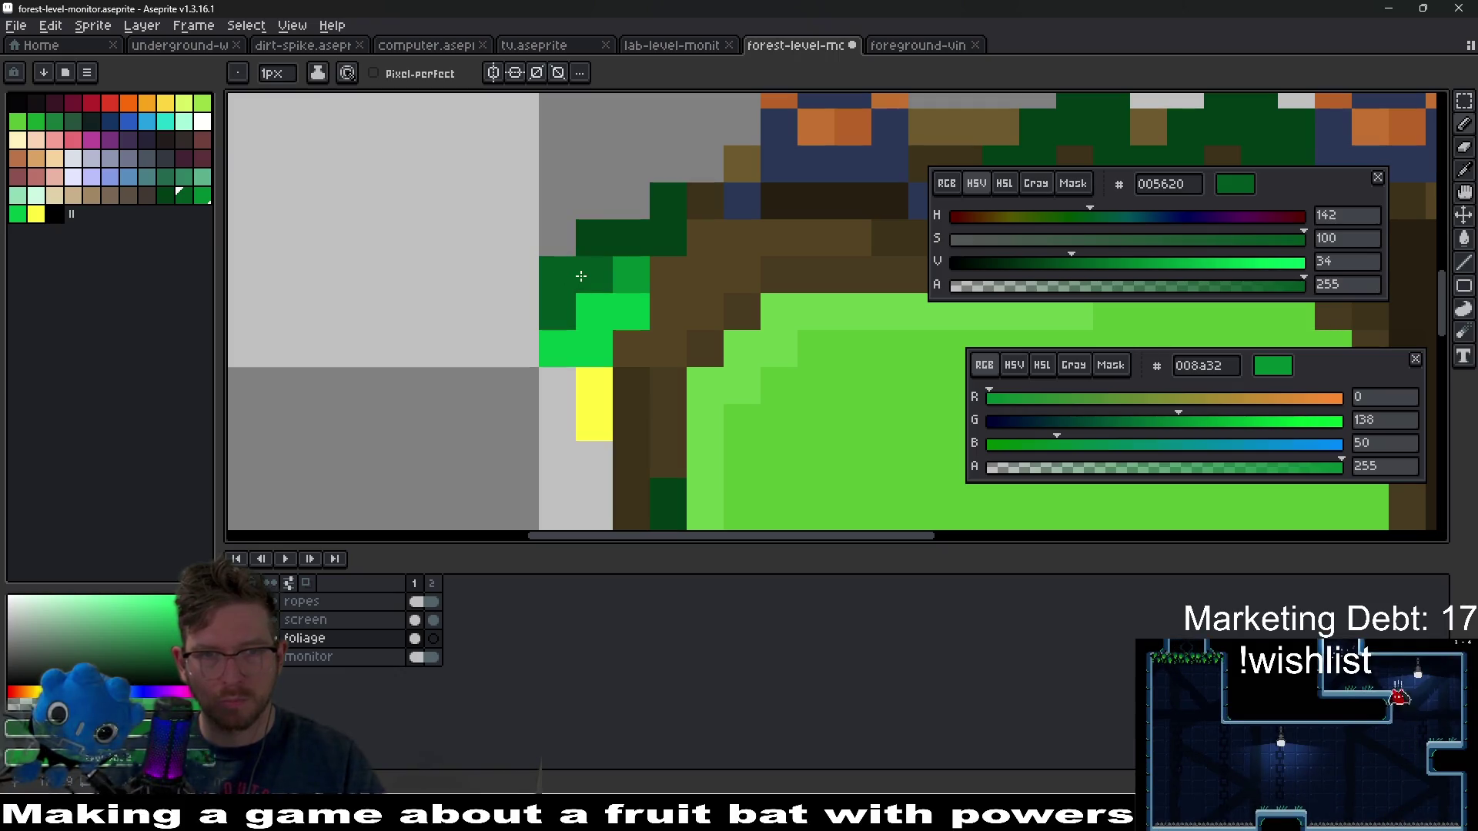
right_click(594, 275)
right_click(592, 241)
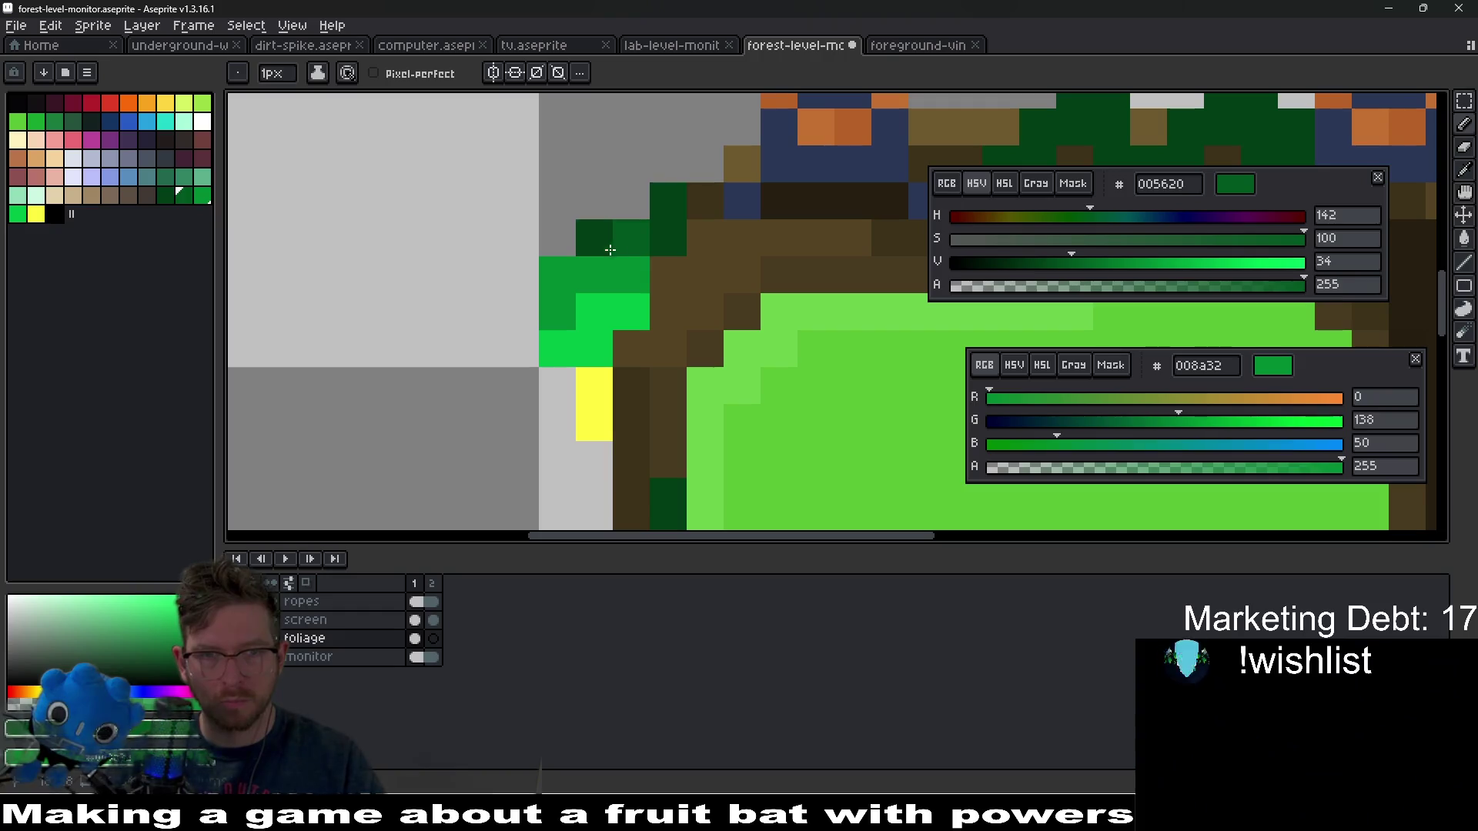
left_click(644, 246)
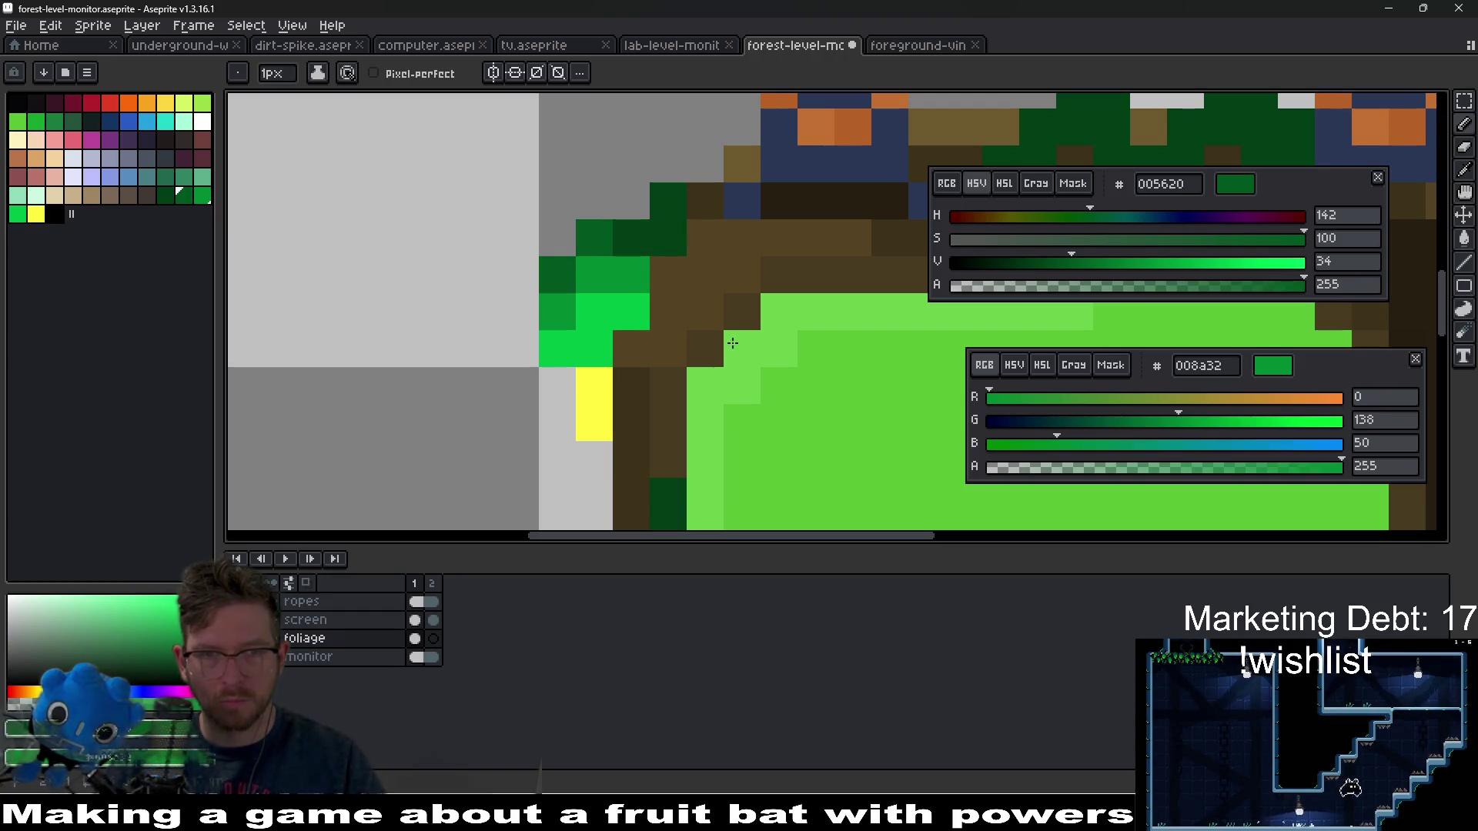
scroll(707, 289, "down", 5)
scroll(700, 285, "up", 4)
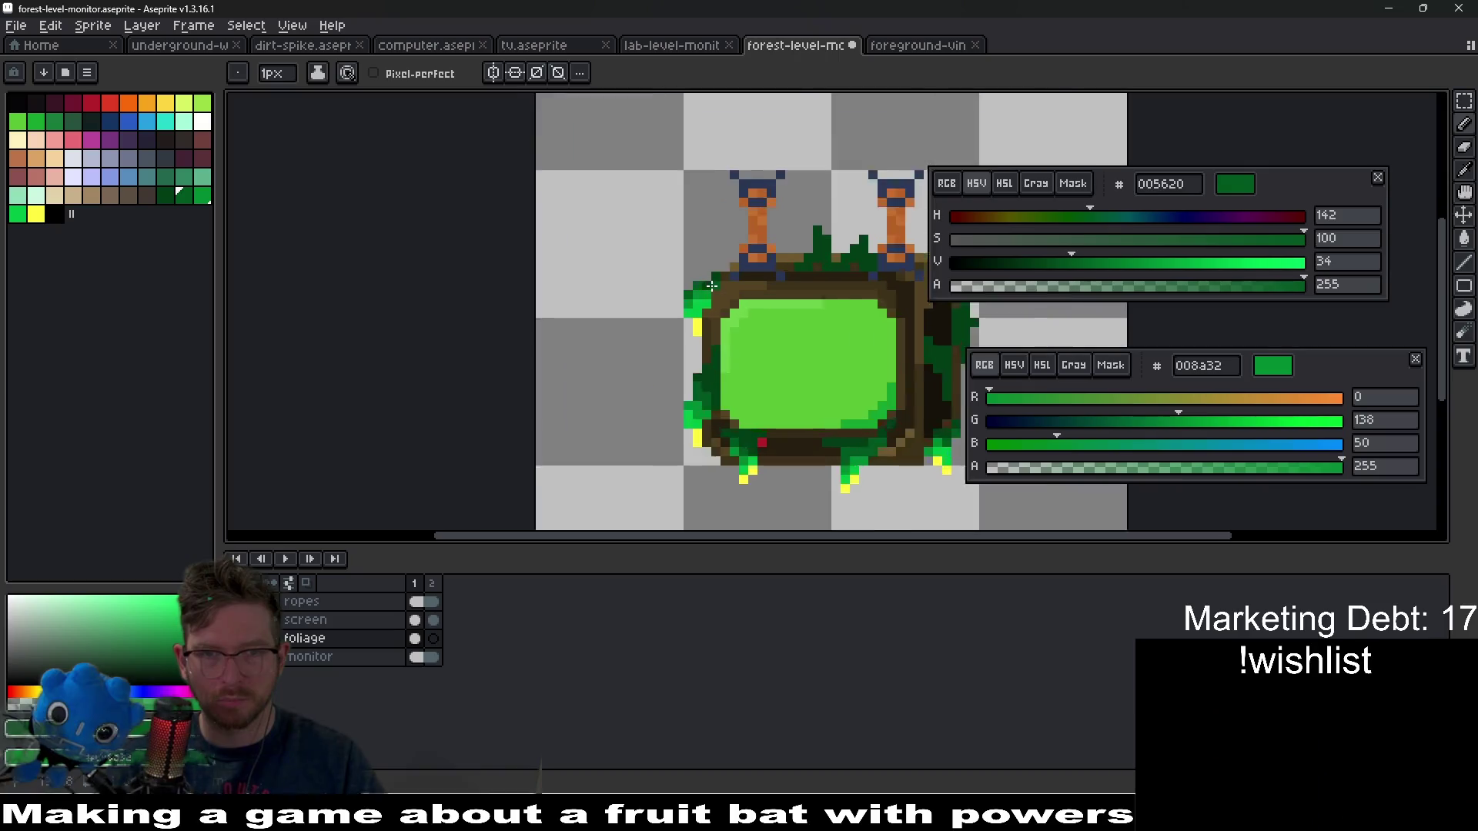
scroll(700, 285, "right", 2)
scroll(697, 281, "up", 1)
- Spread darkest green 003d16 across the top-left corner foliage
key("alt")
left_click(628, 208, "alt")
left_click(579, 216)
left_click_drag(612, 177, 654, 179)
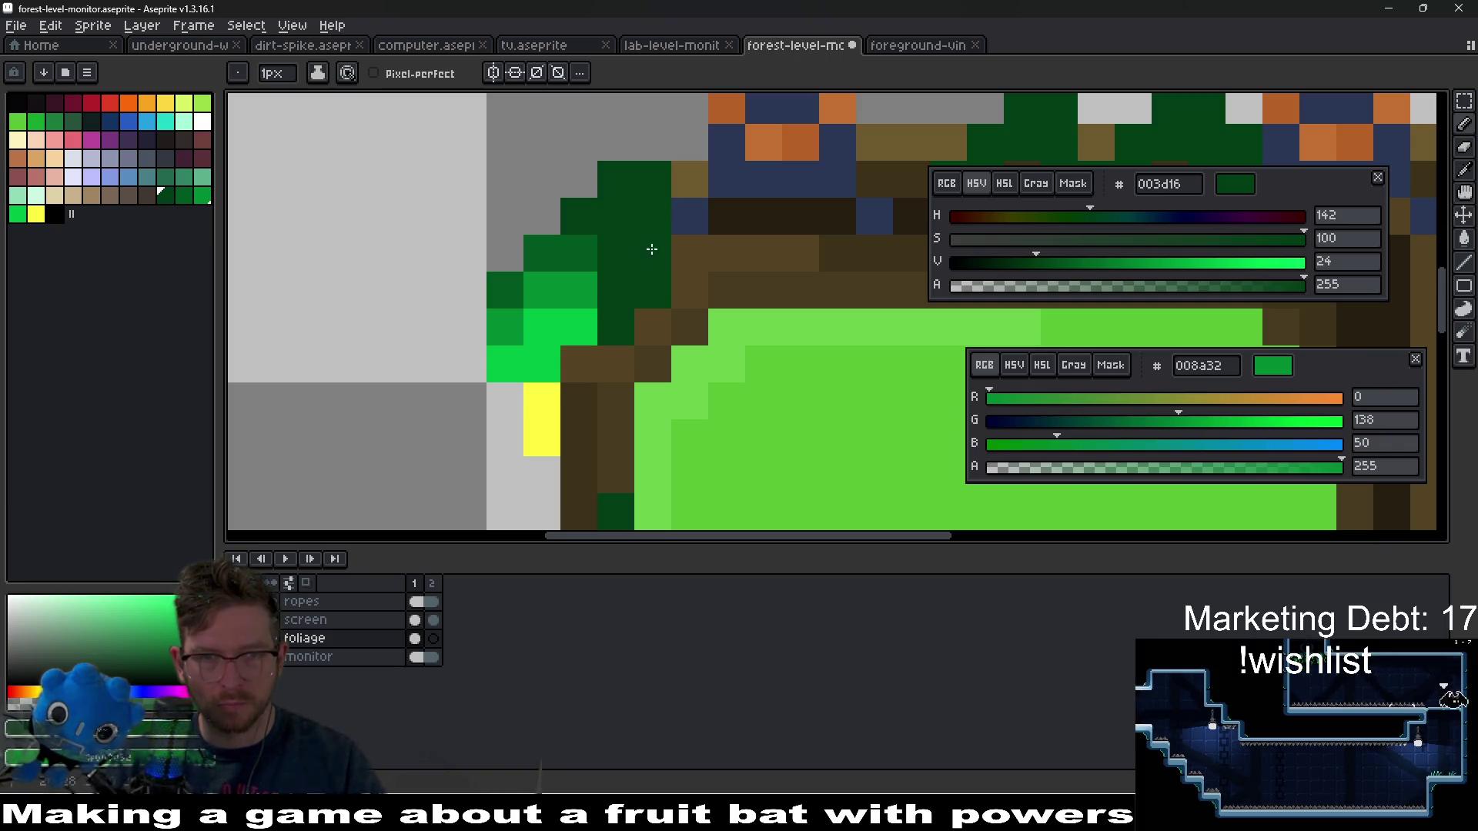
scroll(662, 254, "down", 2)
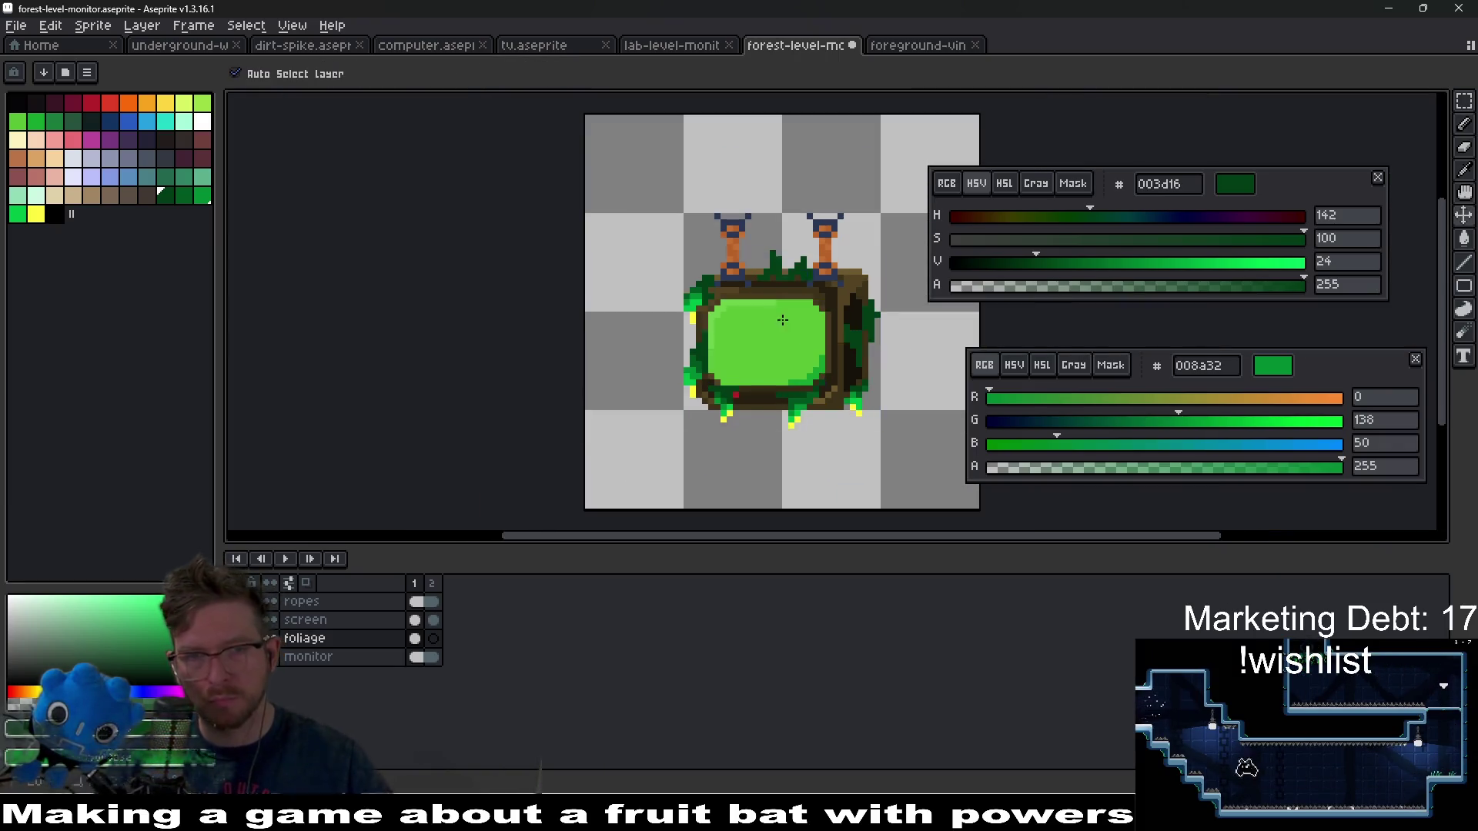
scroll(765, 308, "up", 4)
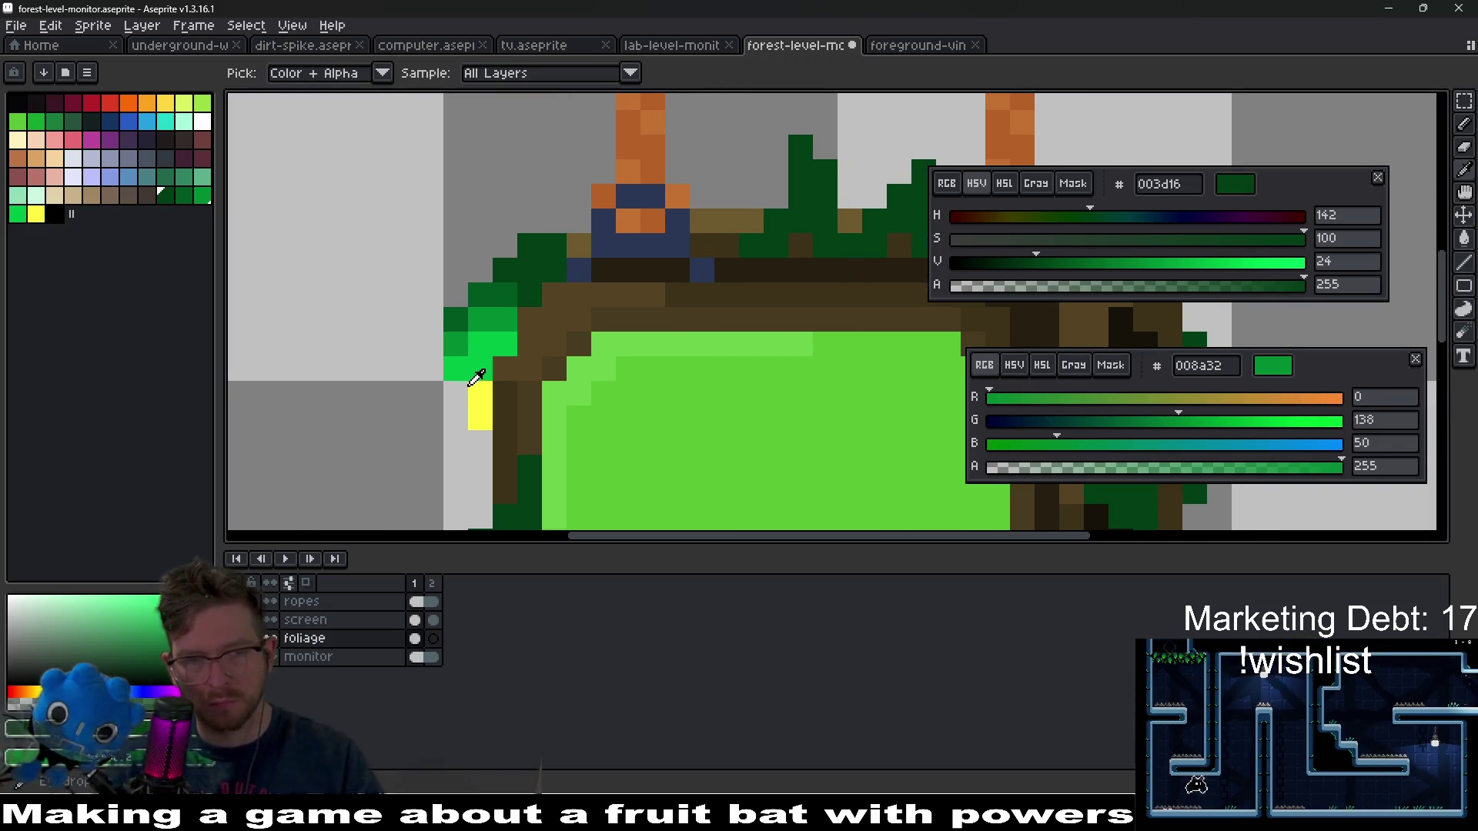
- Paint yellow fffc40 tip pixels on the foliage tufts along the monitor's top edge
left_click(480, 404, "alt")
left_click_drag(792, 151, 696, 228)
left_click(696, 228)
key("ctrl+z")
left_click(720, 245)
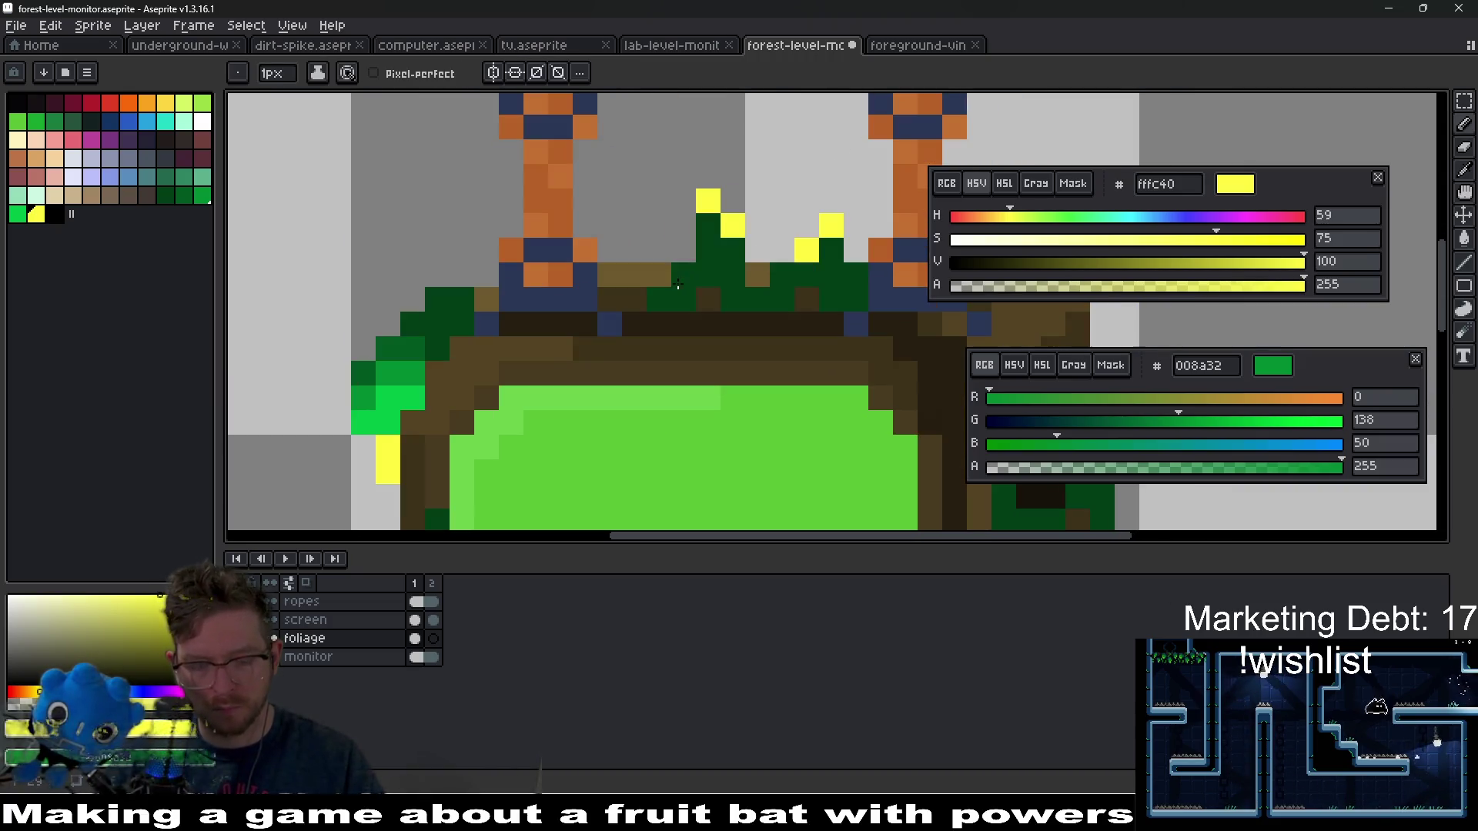
- Add a dark foliage-green pixel on the brown ledge of the top edge
left_click(413, 347, "alt")
left_click_drag(585, 347, 368, 330)
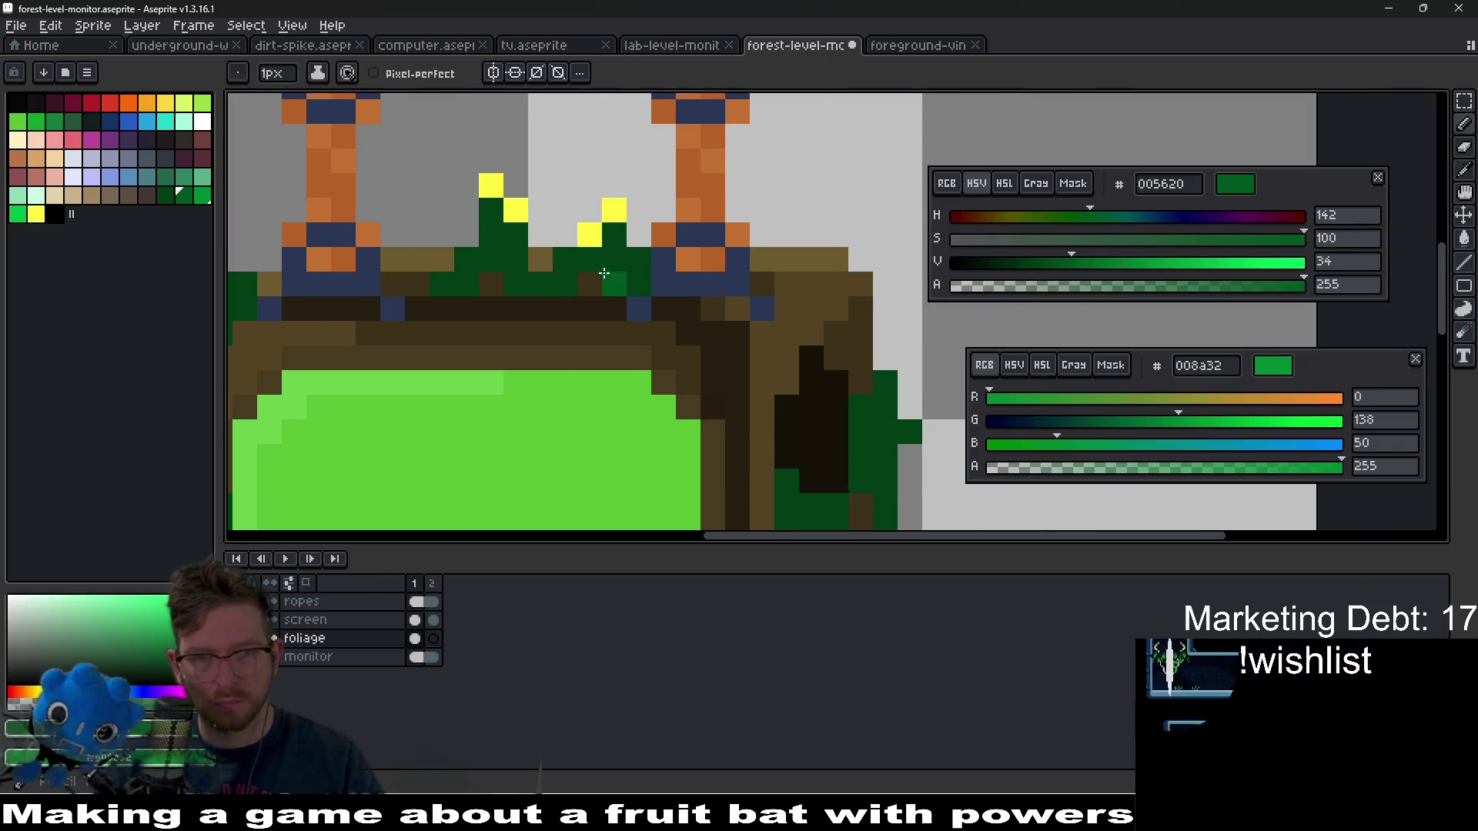
left_click_drag(464, 262, 545, 266)
left_click(382, 364)
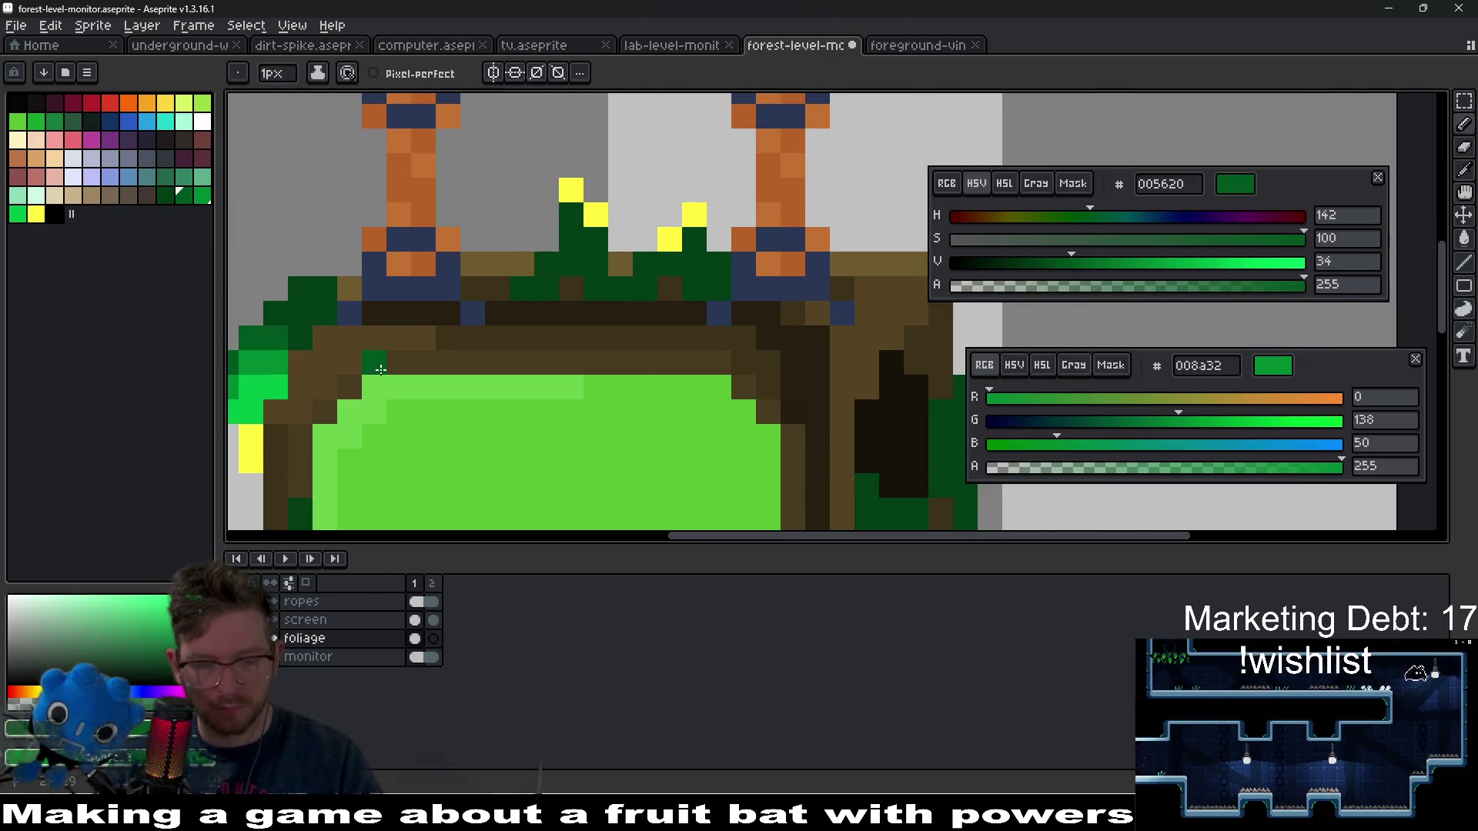
- Paint bright-green 00bd45 stem pixels beneath the yellow tips
left_click(275, 348, "alt")
left_click(575, 229)
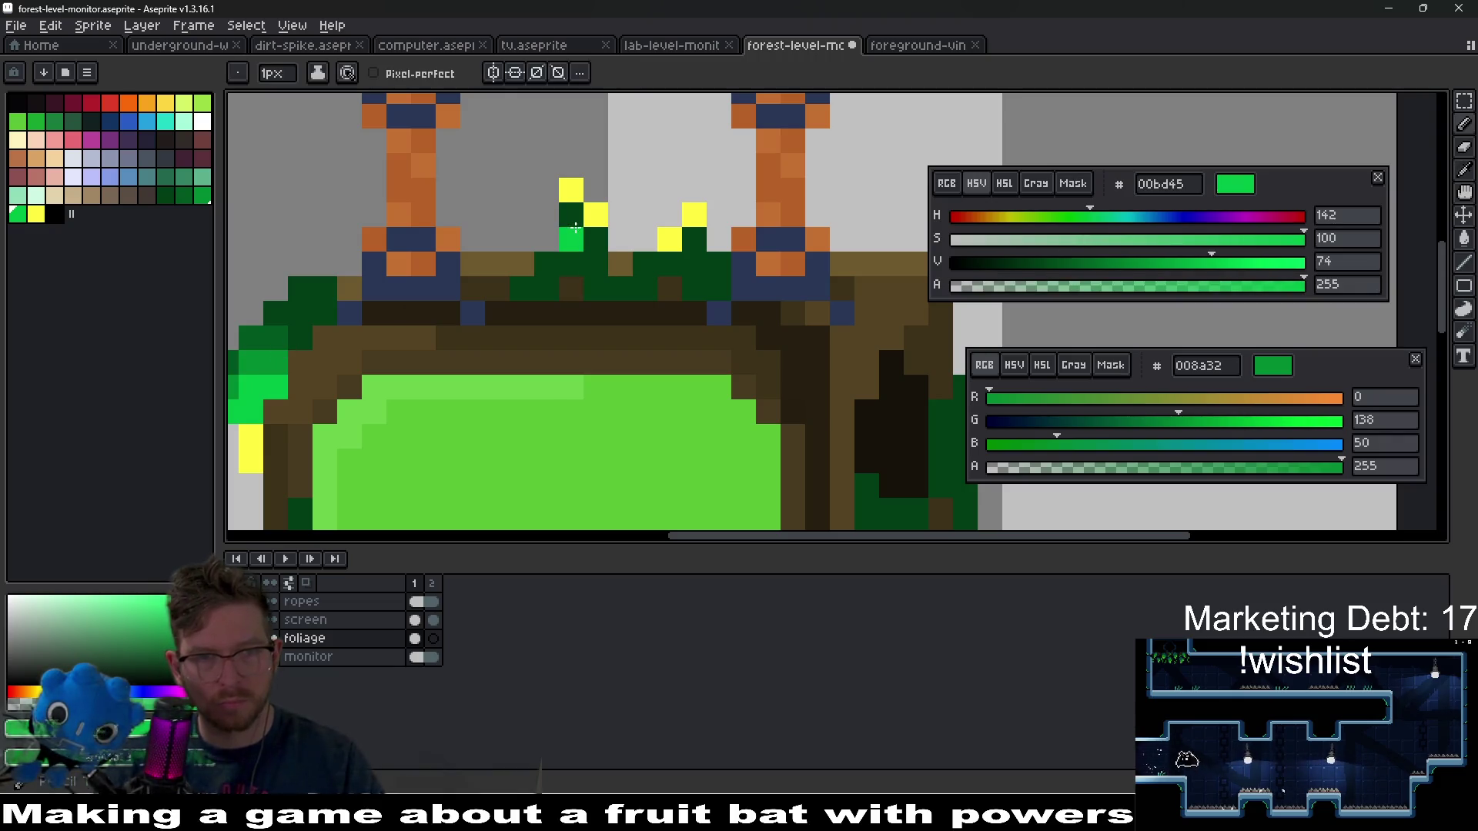
left_click(586, 238)
key("ctrl+z")
left_click(583, 255)
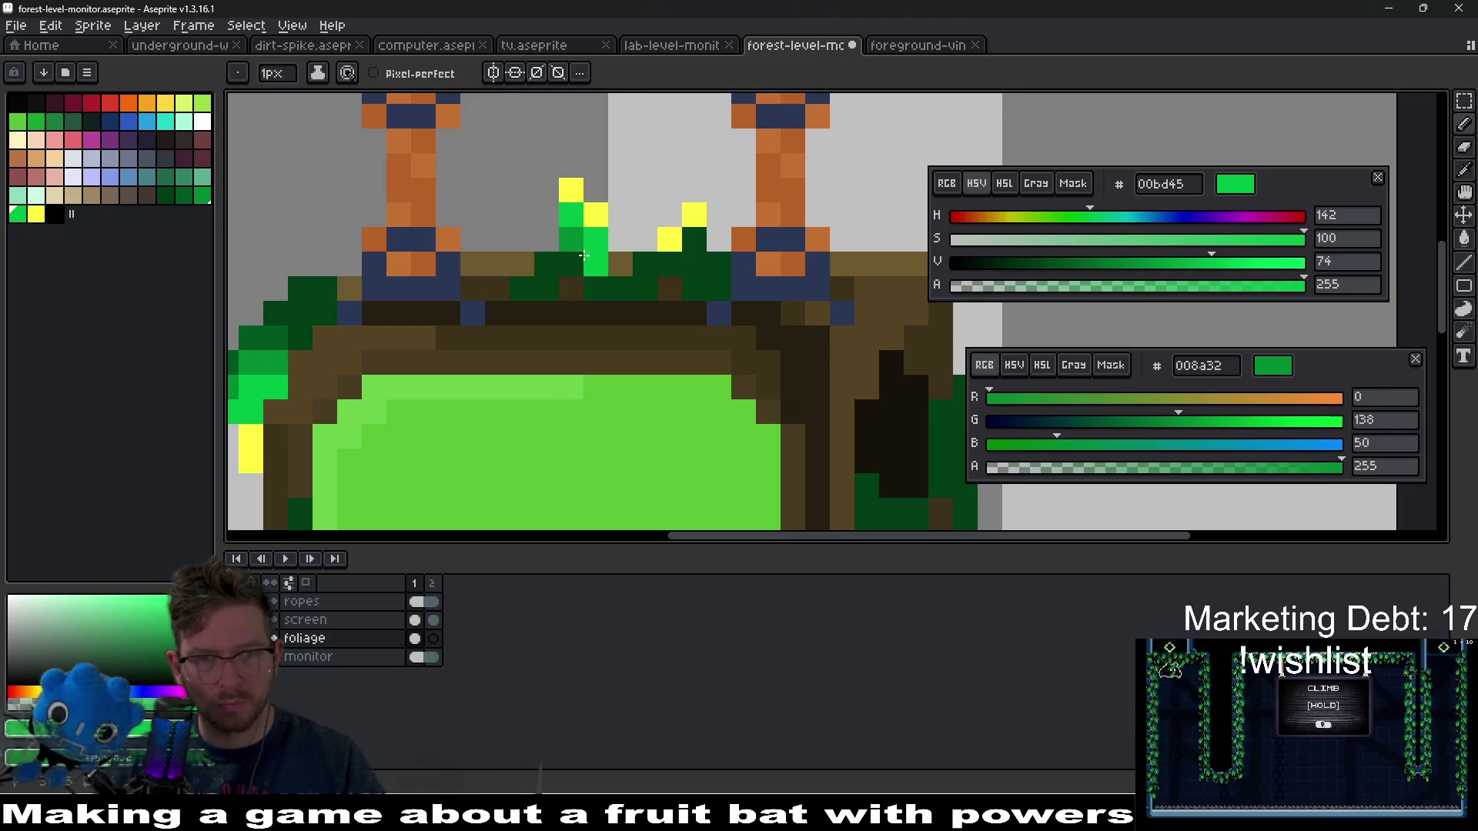
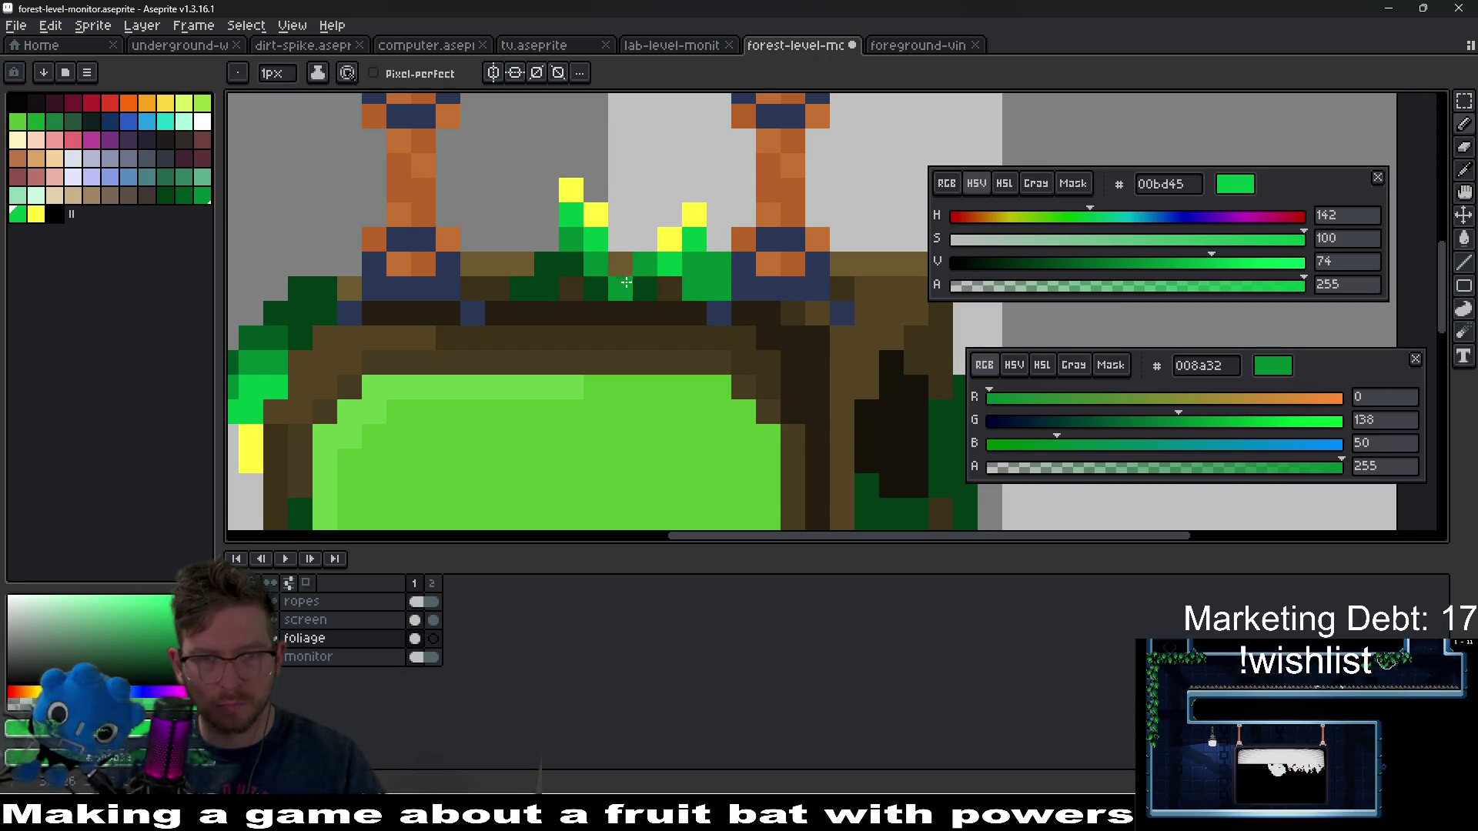
- Sample the darkest leaf green and paint dark leaves along the monitor's top-left edge
left_click_drag(571, 287, 672, 252)
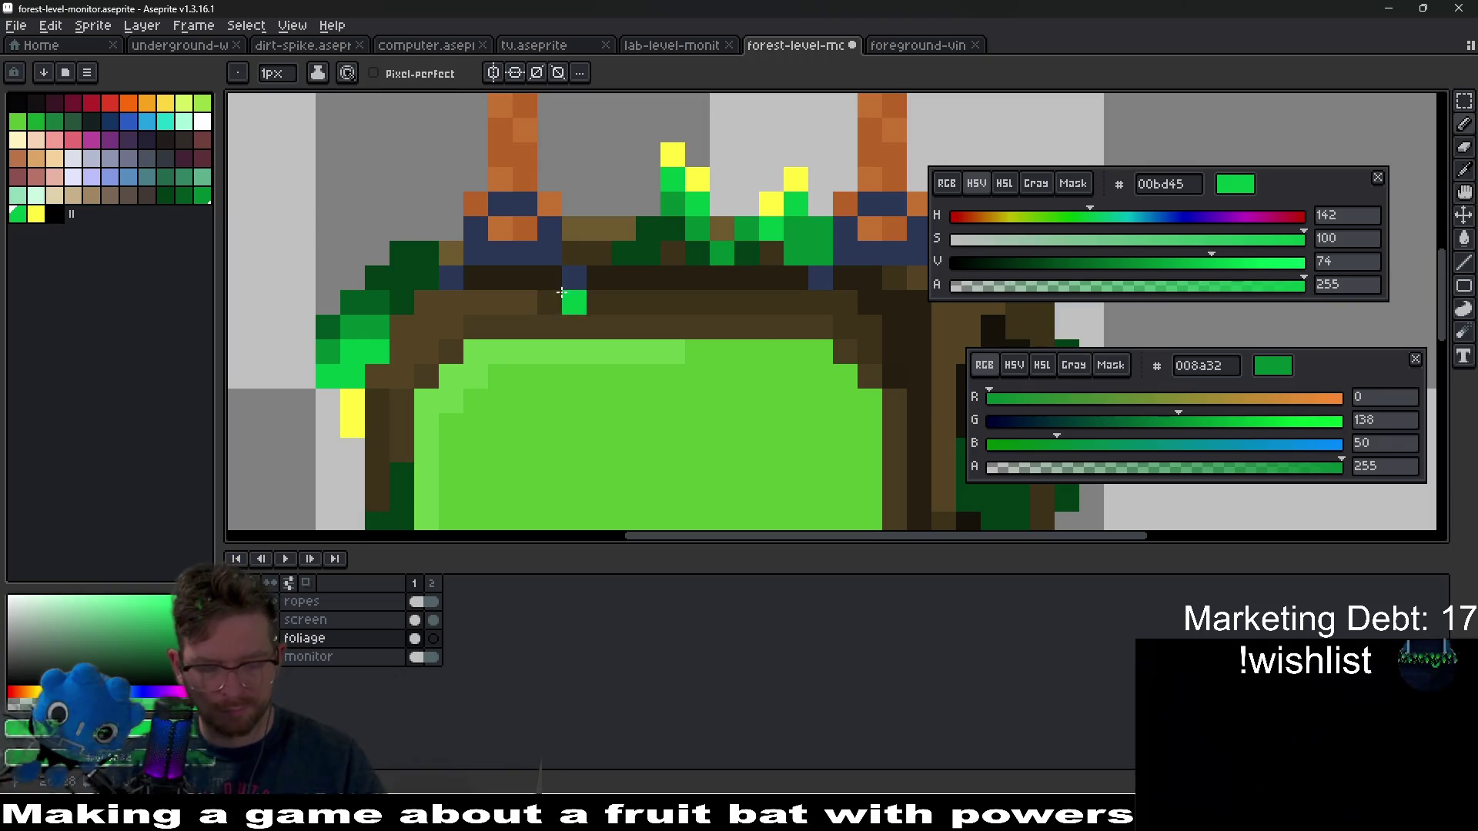
left_click(407, 275, "alt")
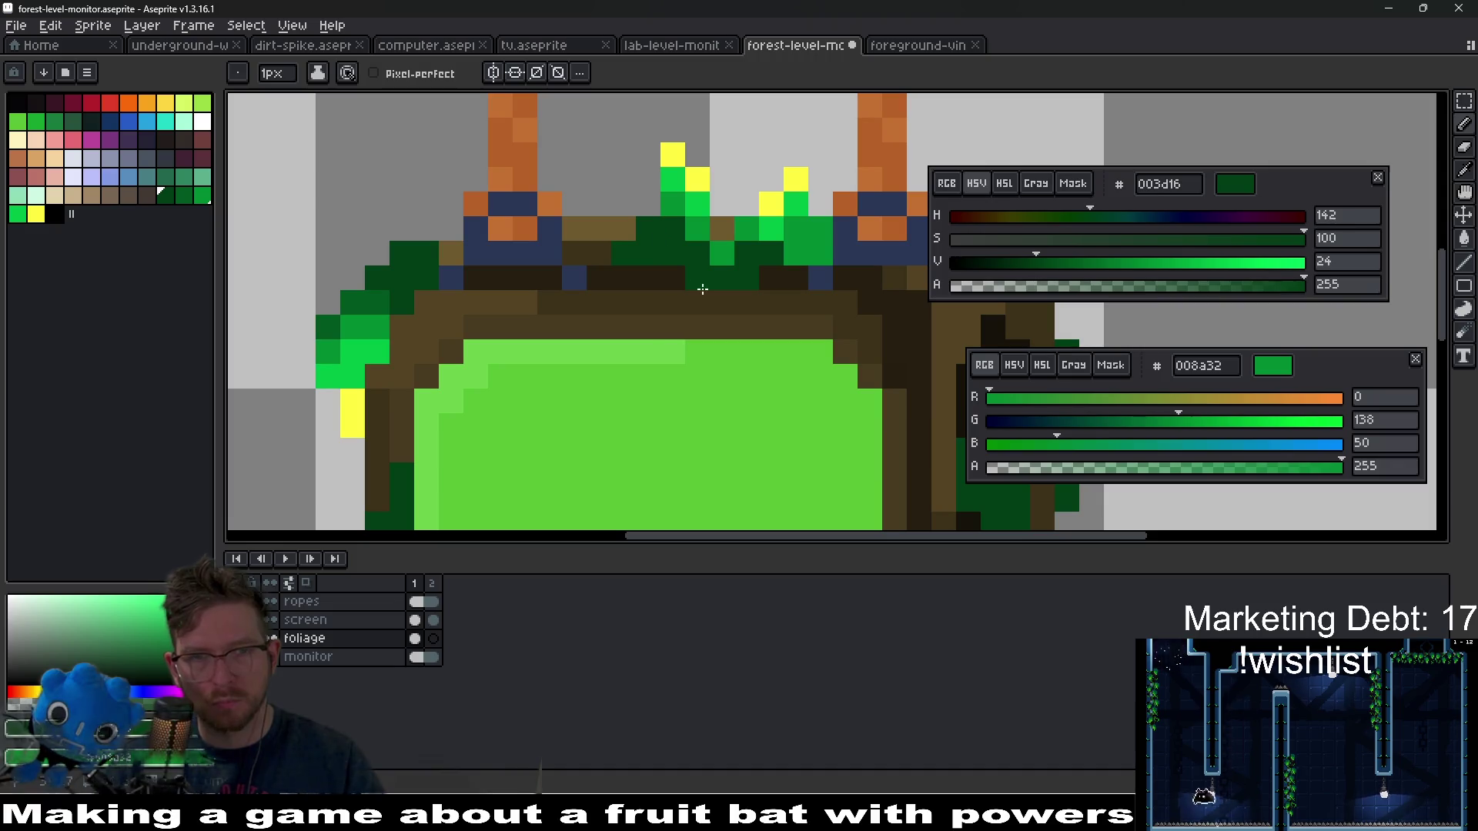
scroll(624, 251, "down", 4)
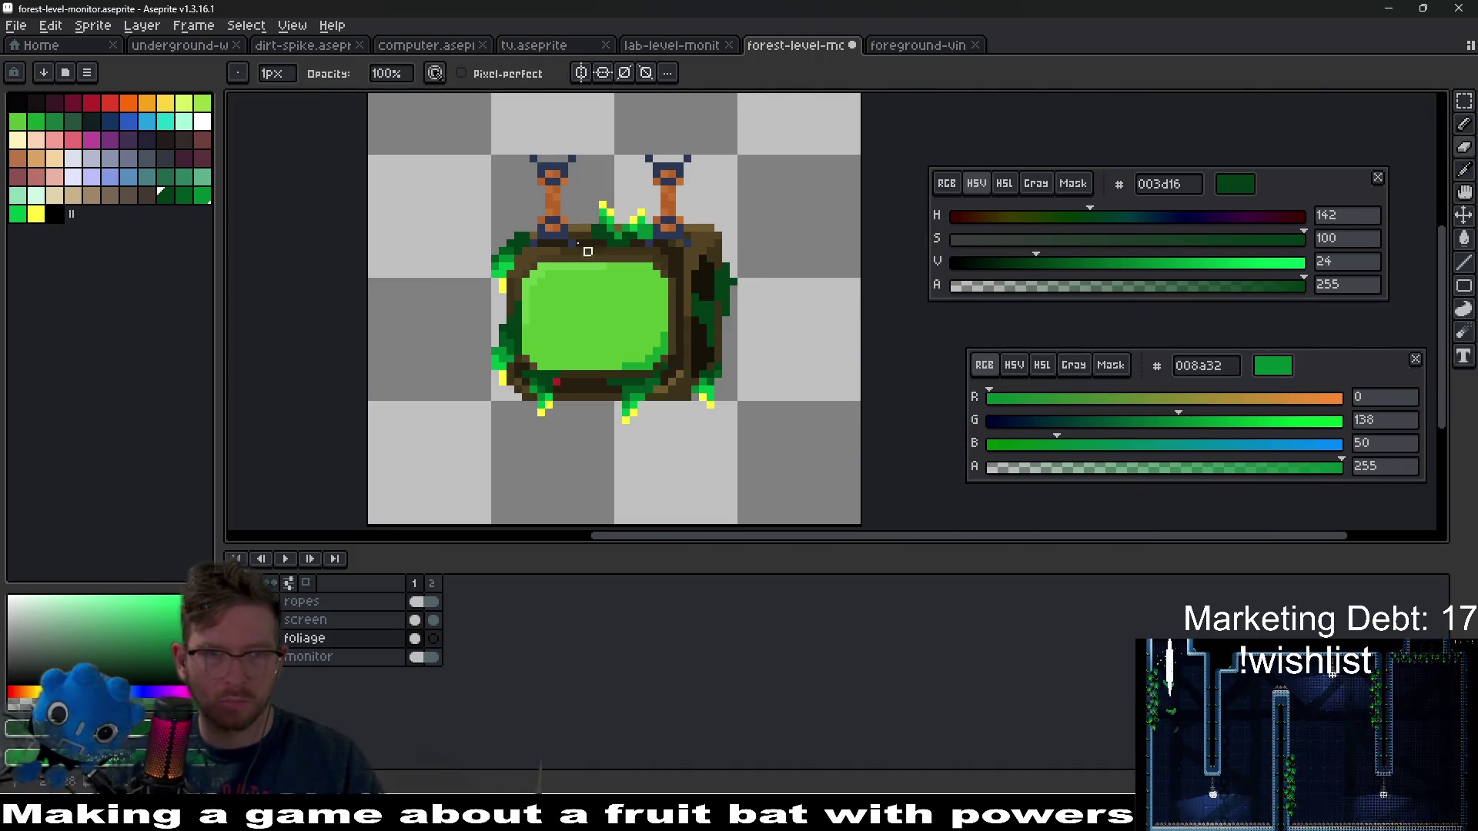
scroll(605, 266, "up", 4)
left_click_drag(588, 231, 591, 196)
left_click(628, 233)
scroll(840, 325, "down", 4)
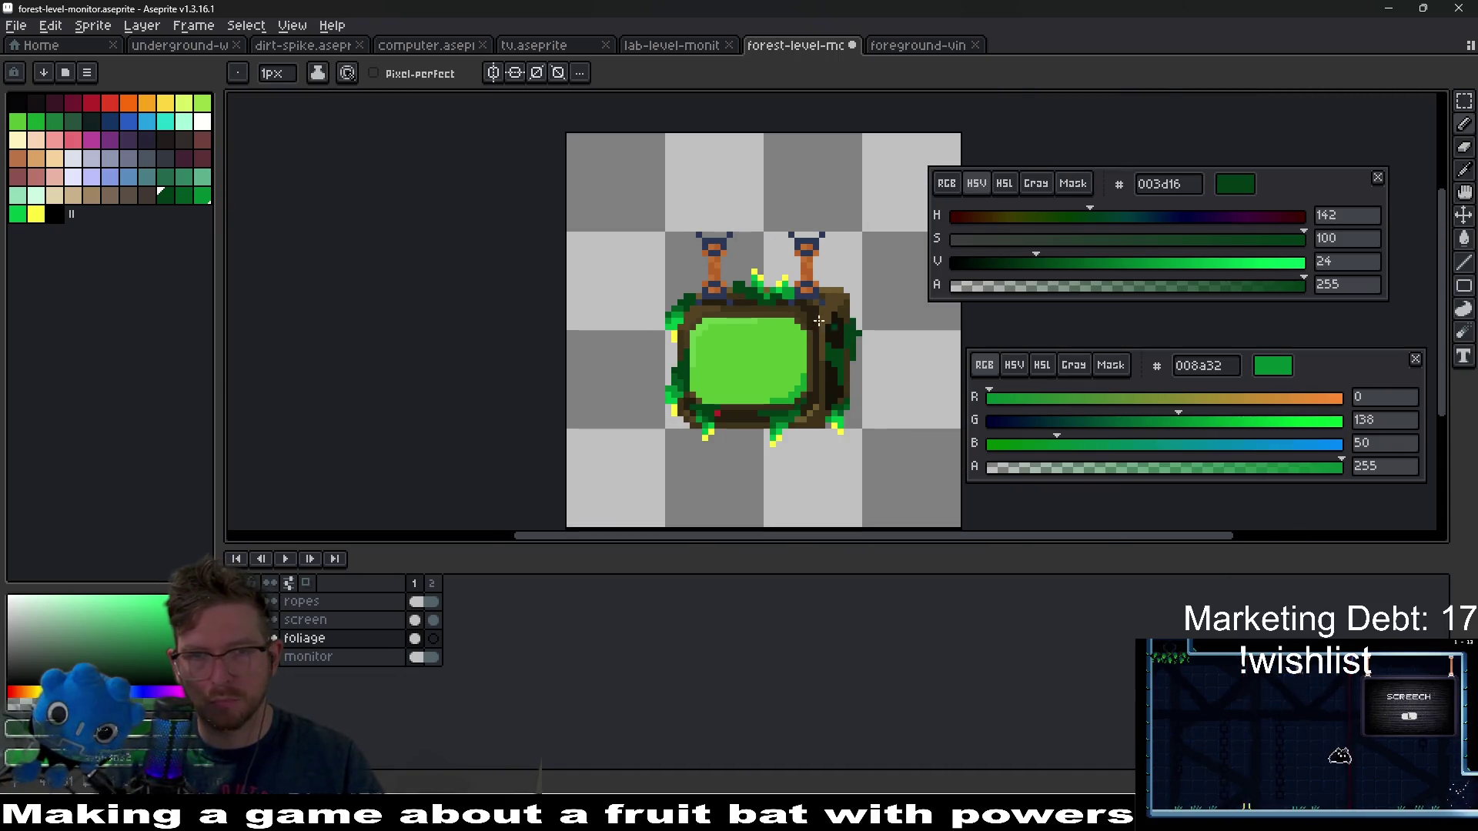
scroll(840, 324, "up", 4)
- Add mid green and bright green leaf pixels along the monitor's top edge
left_click(772, 279, "alt")
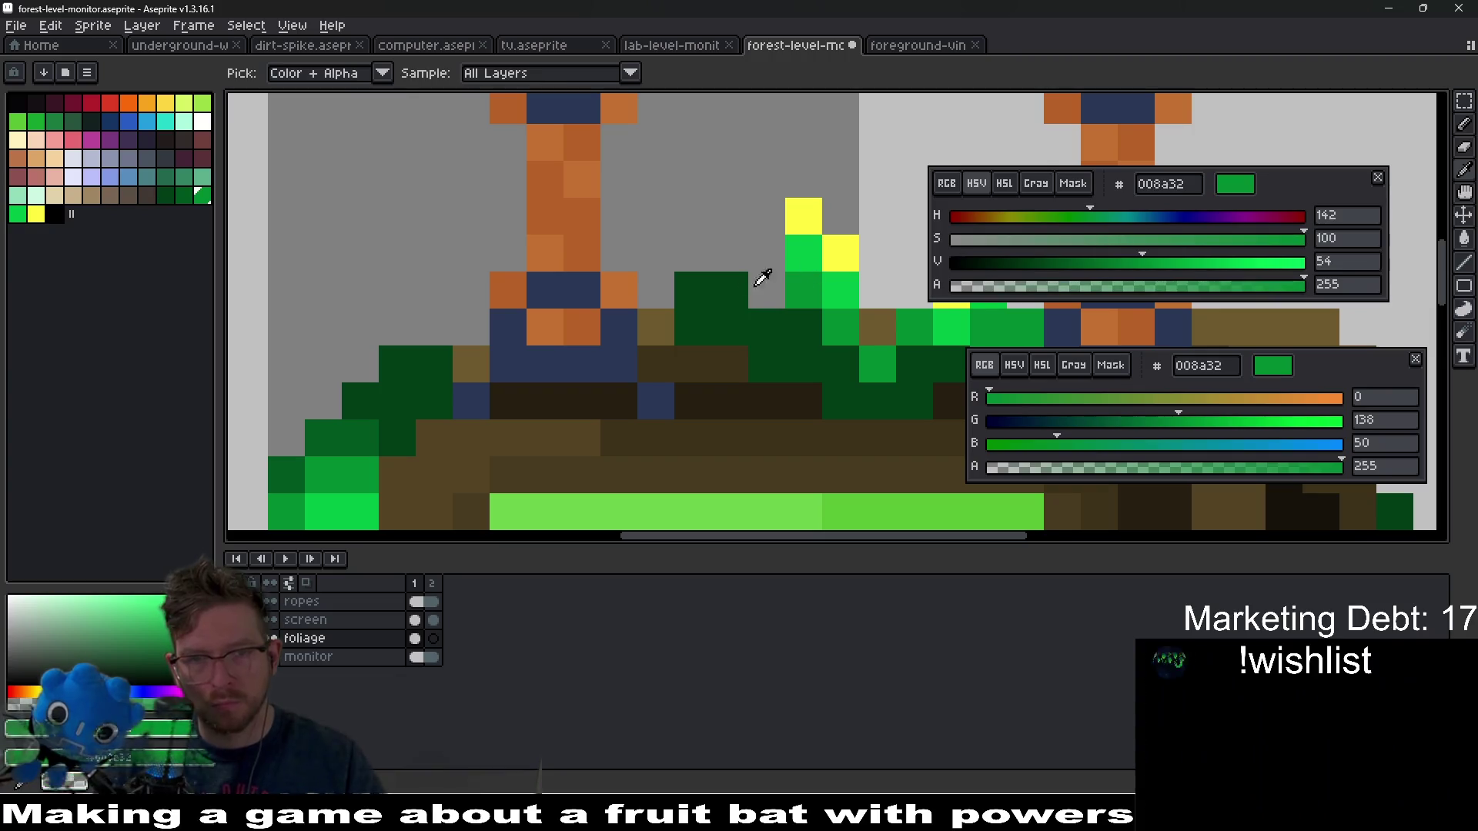
left_click_drag(693, 327, 766, 353)
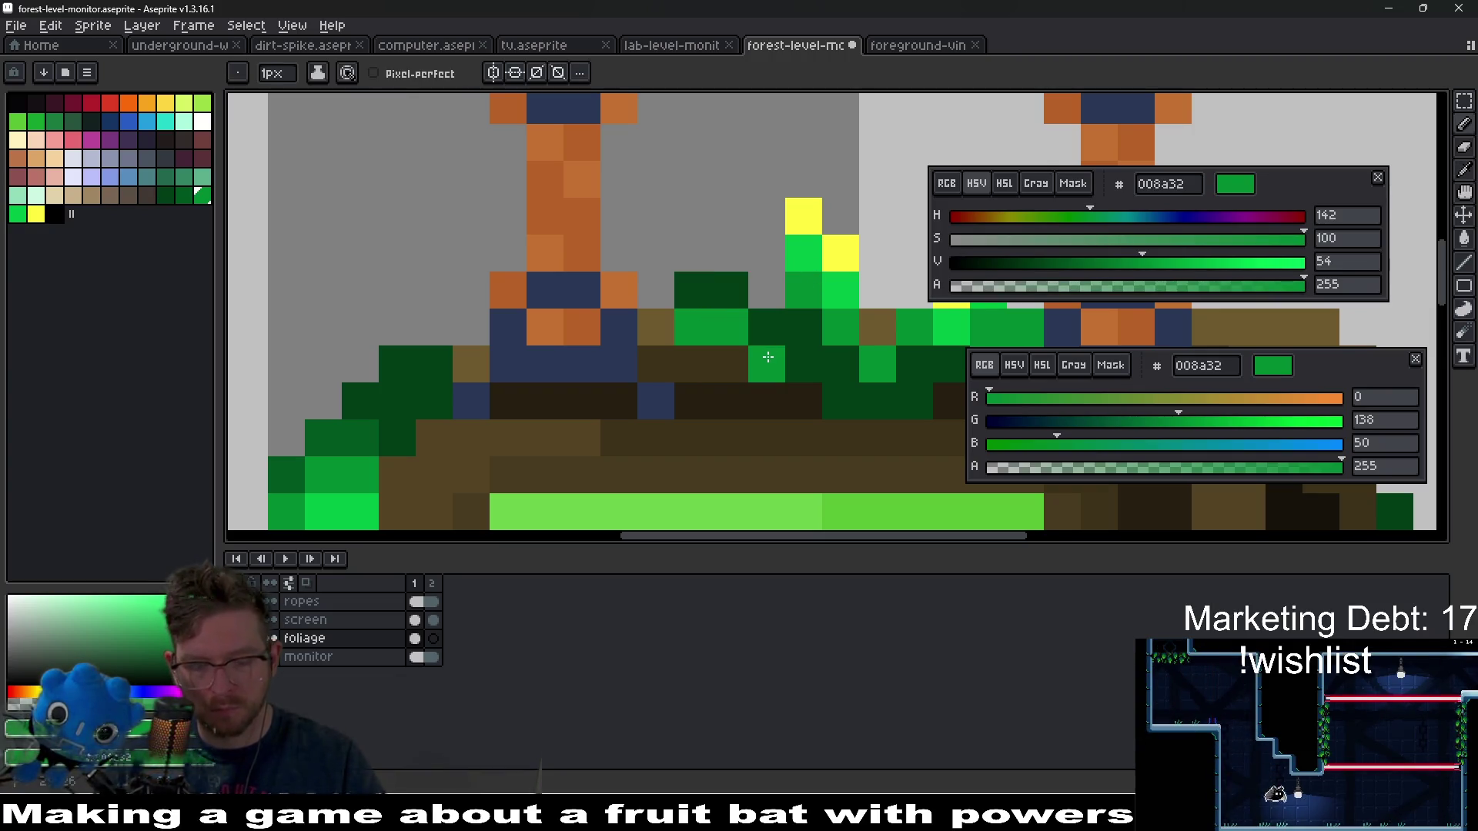
left_click(843, 286, "alt")
left_click(682, 291)
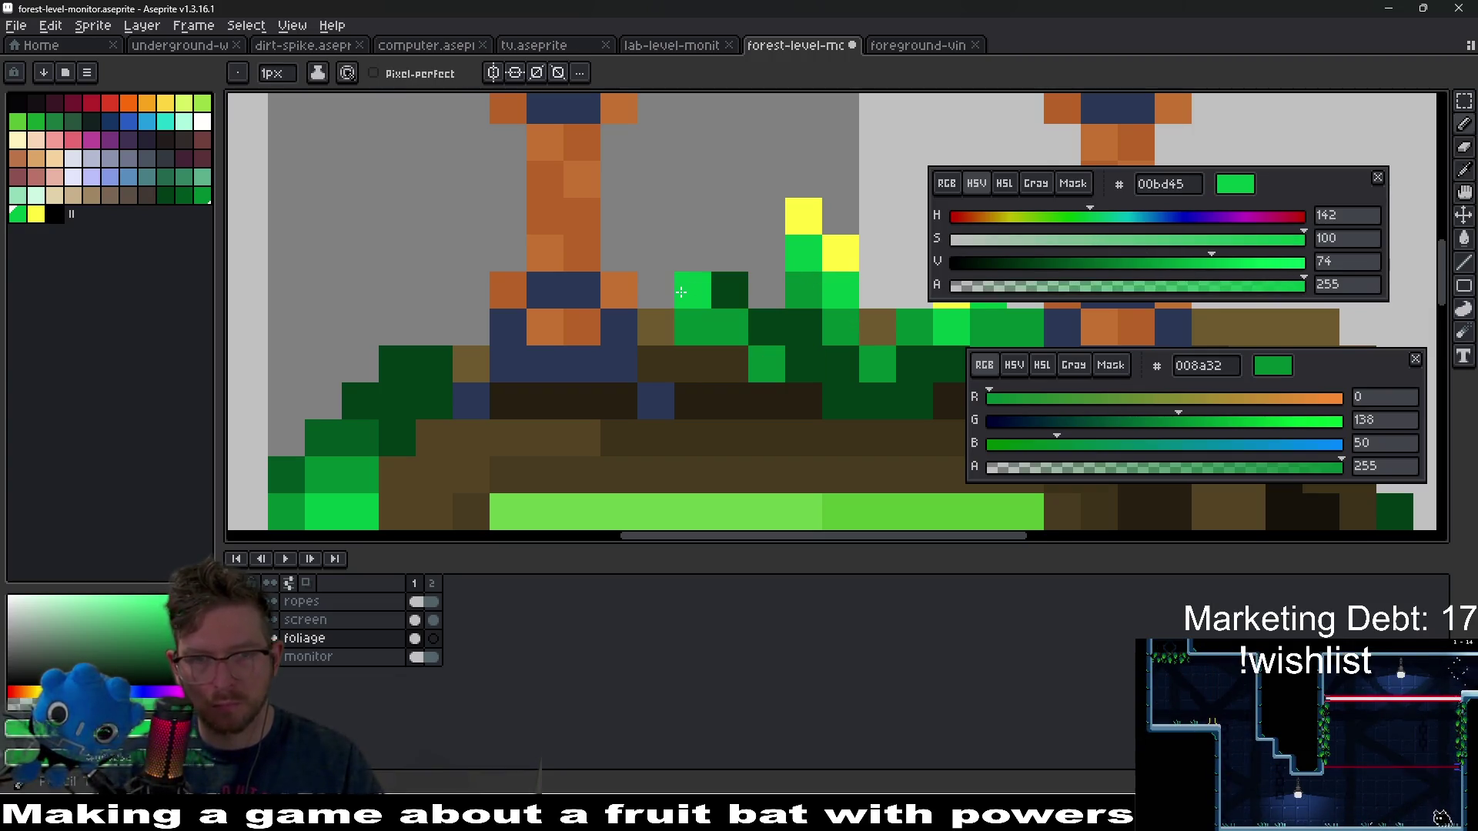
left_click(762, 327)
scroll(677, 305, "down", 8)
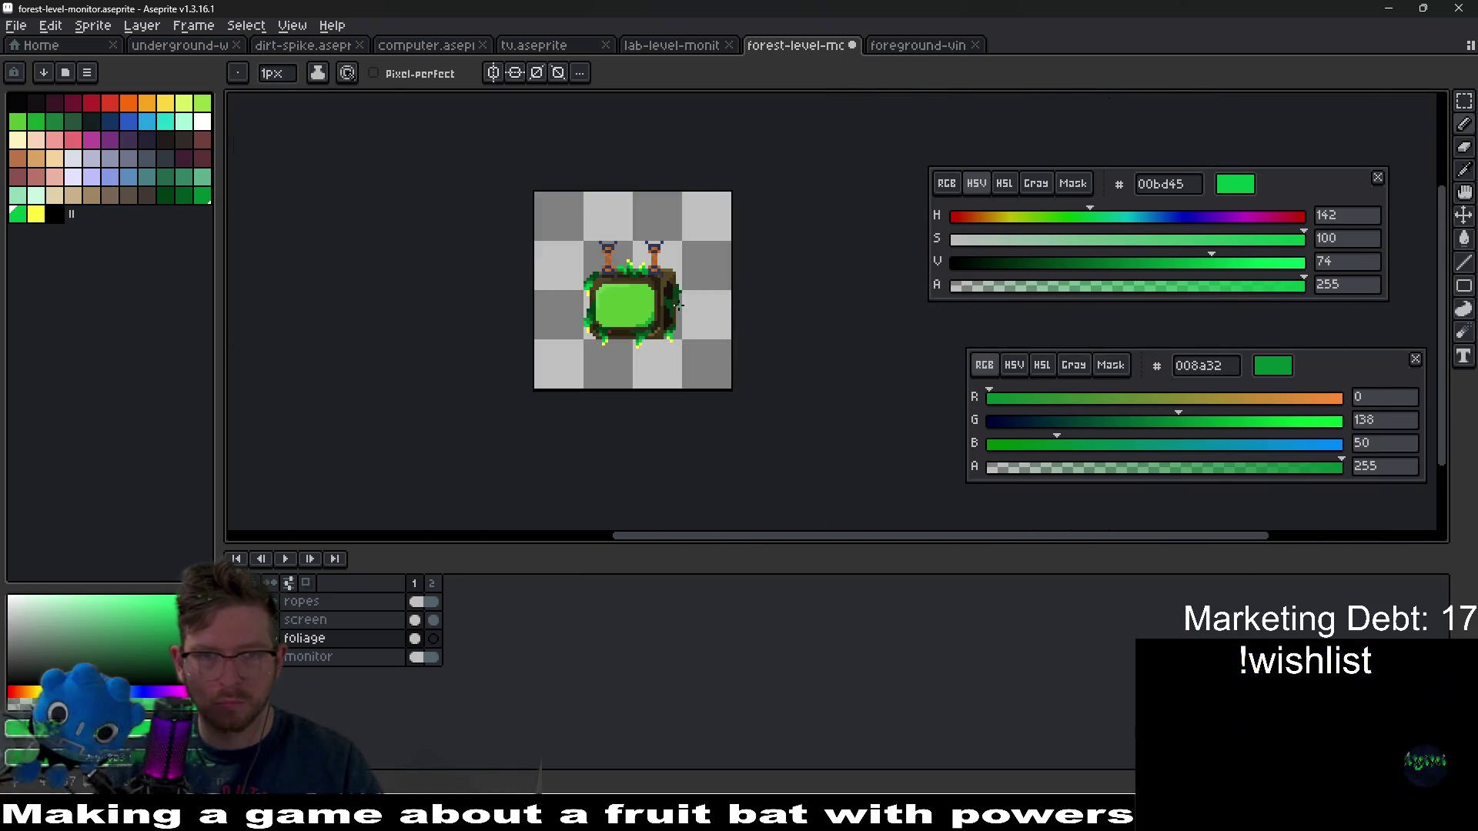
scroll(677, 306, "up", 6)
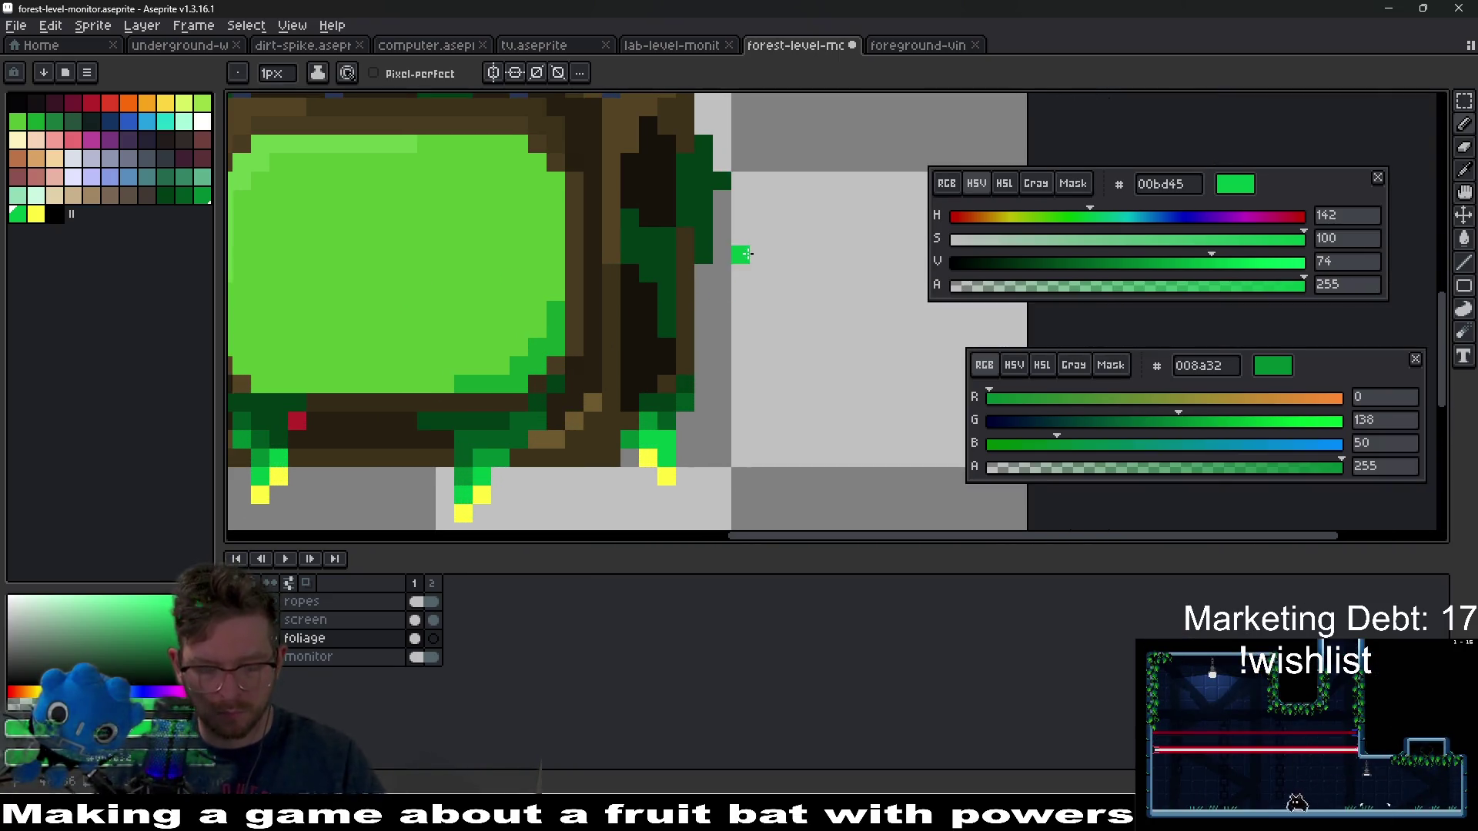
- Sample the leaf-tip yellow and paint yellow highlight pixels on the right-side vine
left_click(668, 472, "alt")
right_click(673, 435, "alt")
scroll(677, 300, "up", 2)
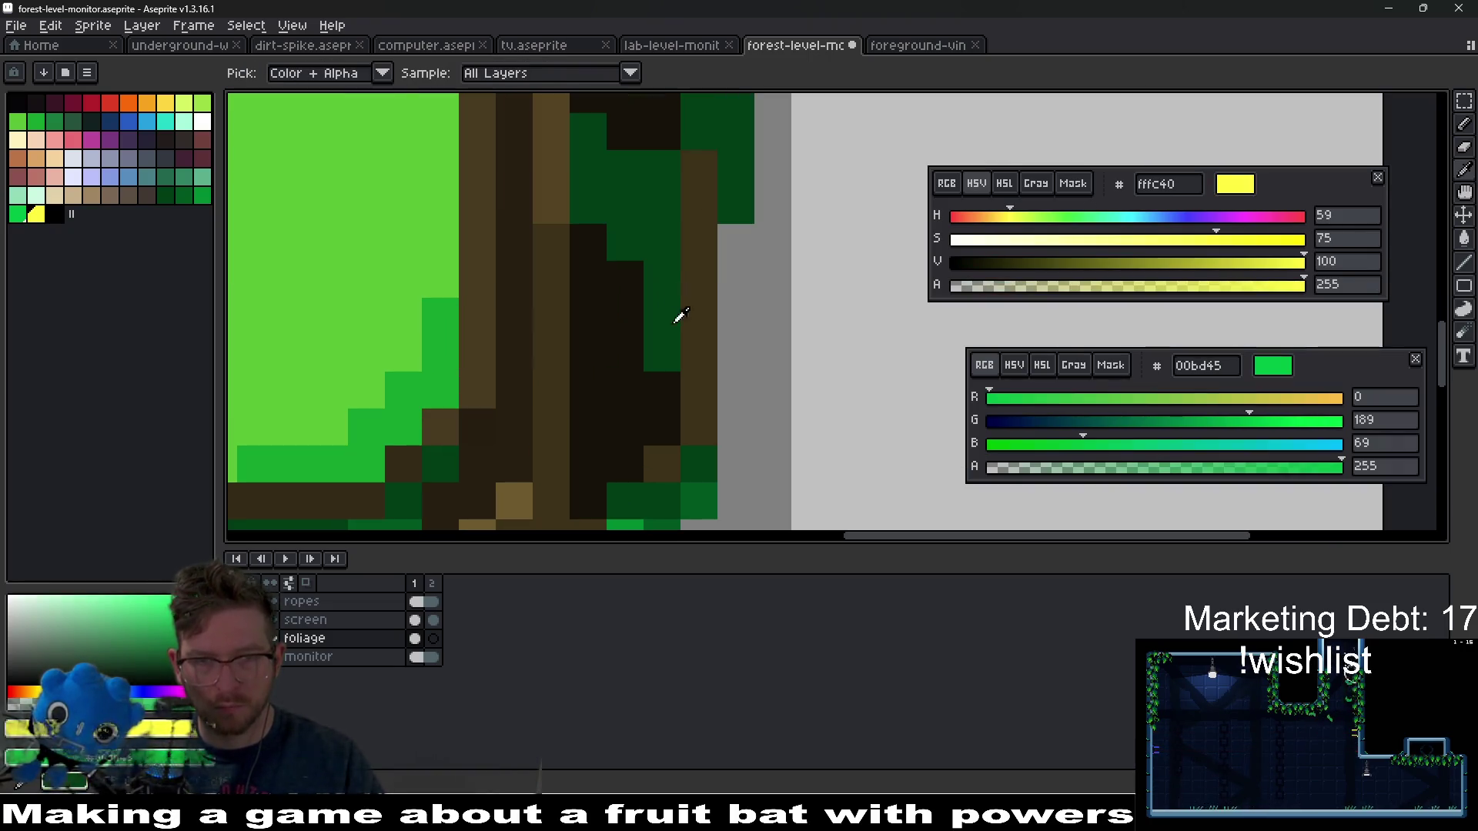
left_click(670, 316)
left_click(670, 350)
left_click(624, 241)
left_click(674, 297)
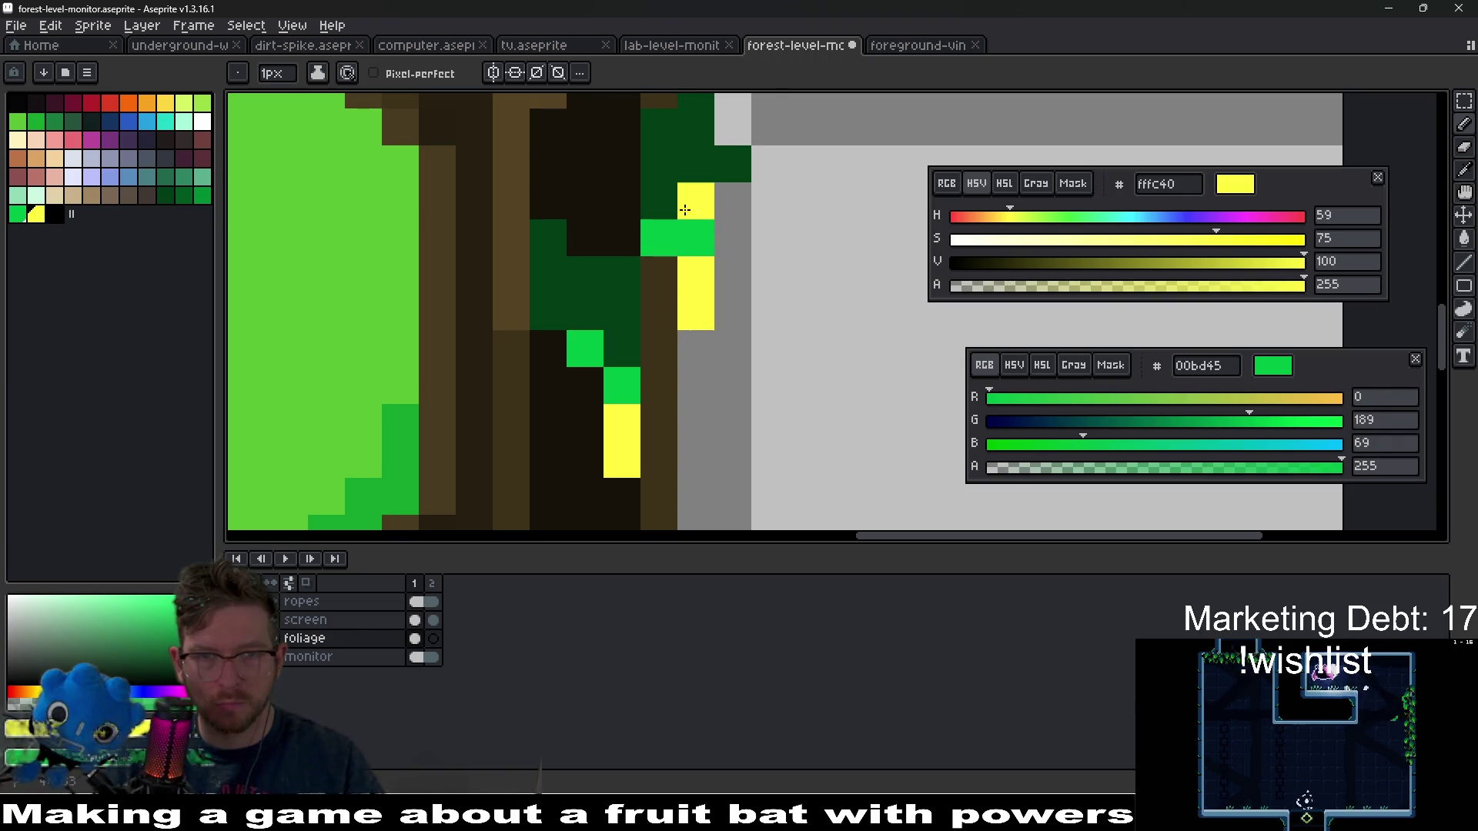
scroll(787, 306, "down", 6)
scroll(786, 307, "up", 3)
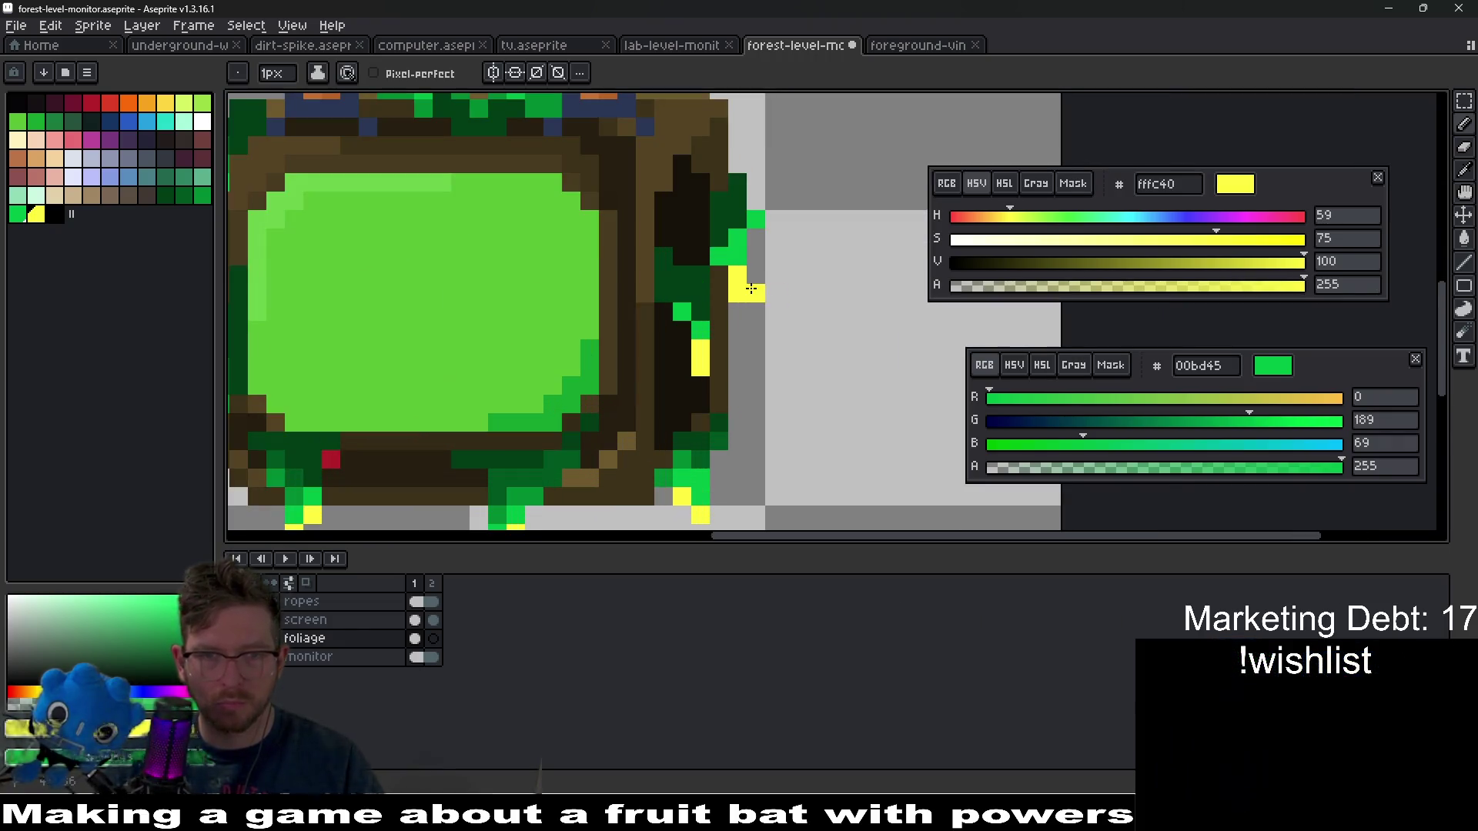
- Sample mid and dark greens from the vine and paint green leaves along it
key("alt")
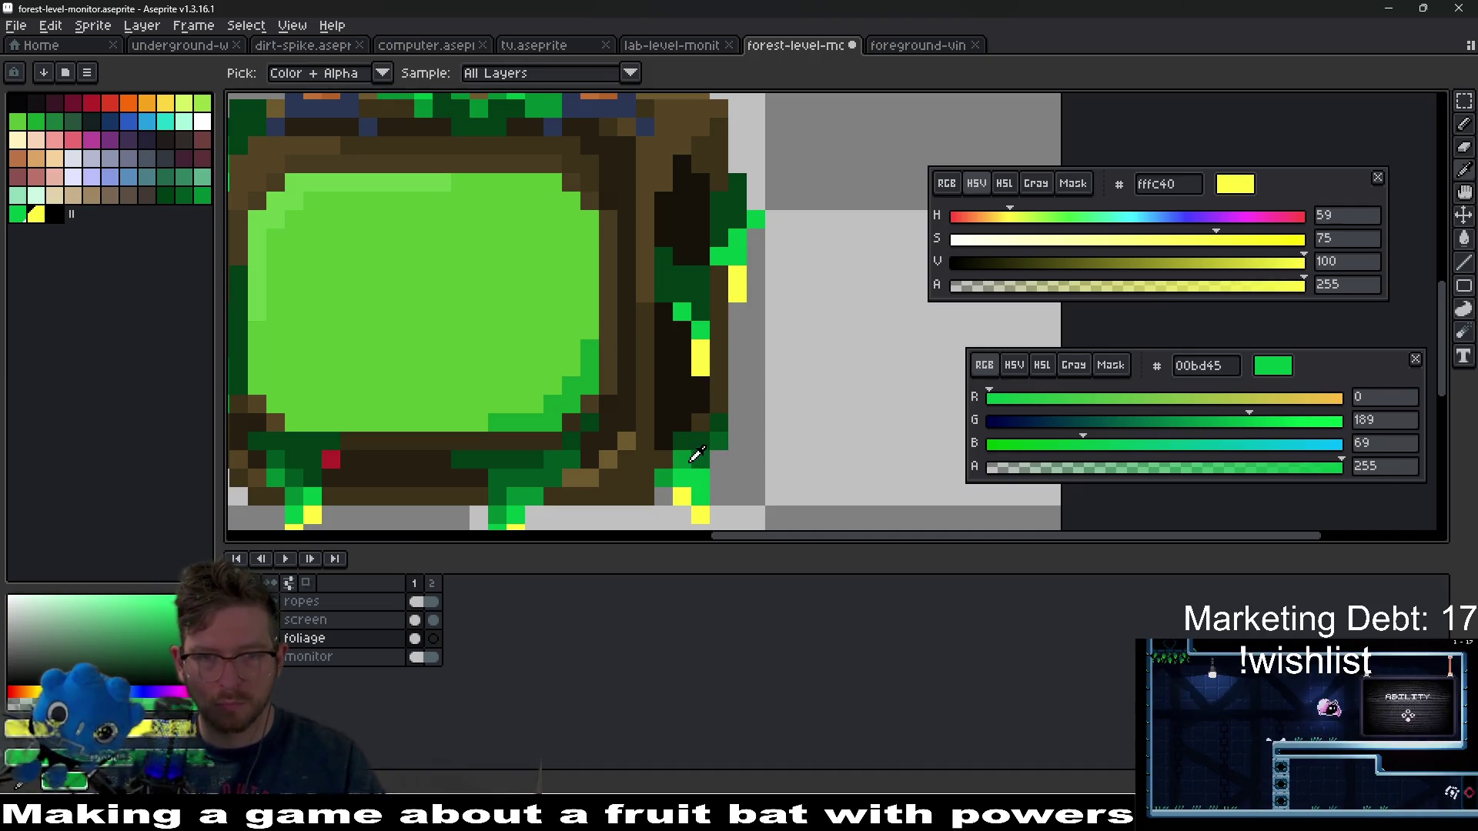
left_click(691, 454)
right_click(698, 454)
scroll(659, 264, "up", 2)
mouse_move(735, 308)
left_mouse_down()
mouse_move(698, 307)
mouse_move(666, 269)
left_mouse_up()
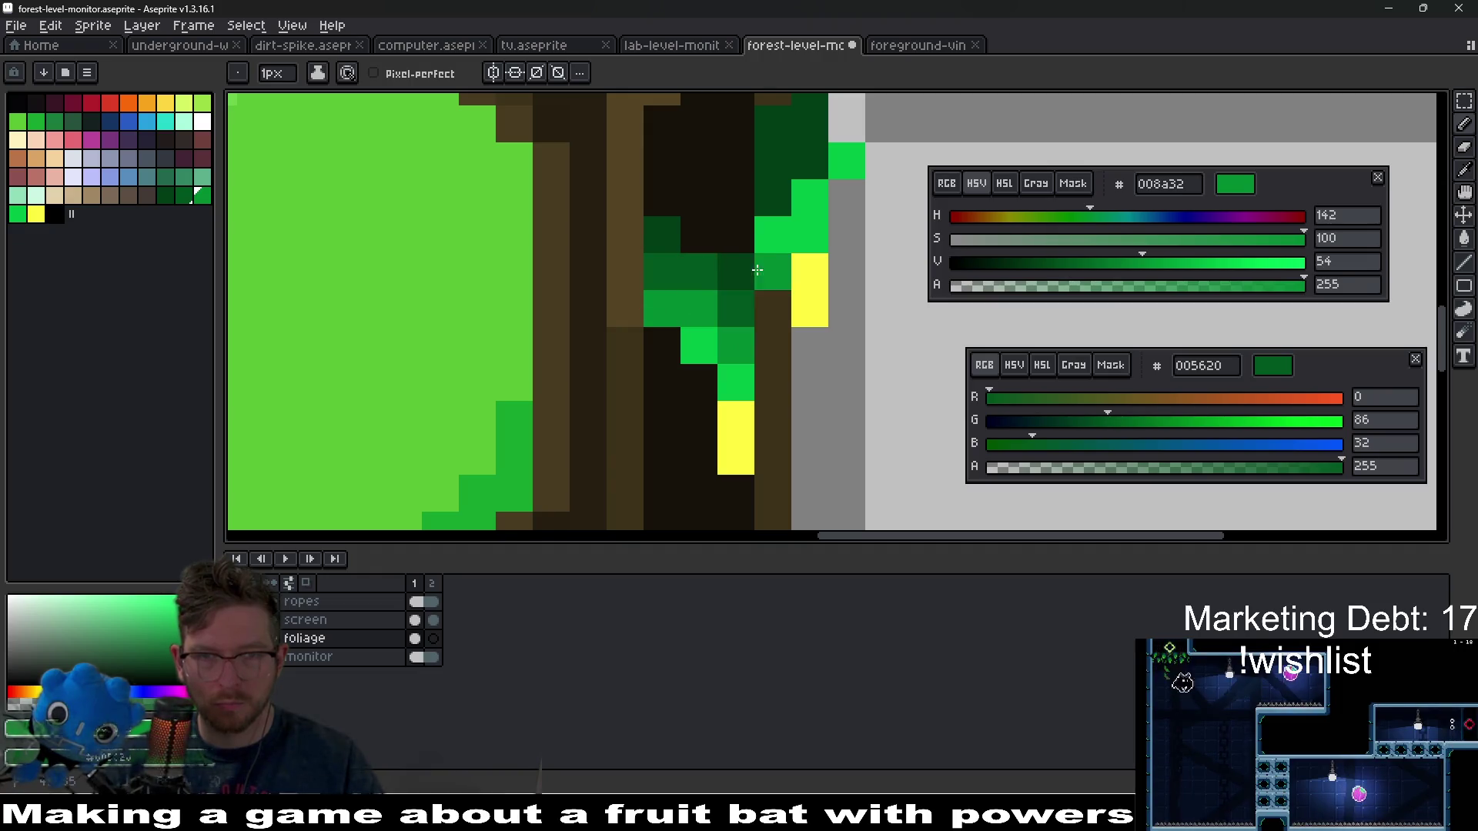
left_click_drag(775, 204, 699, 322)
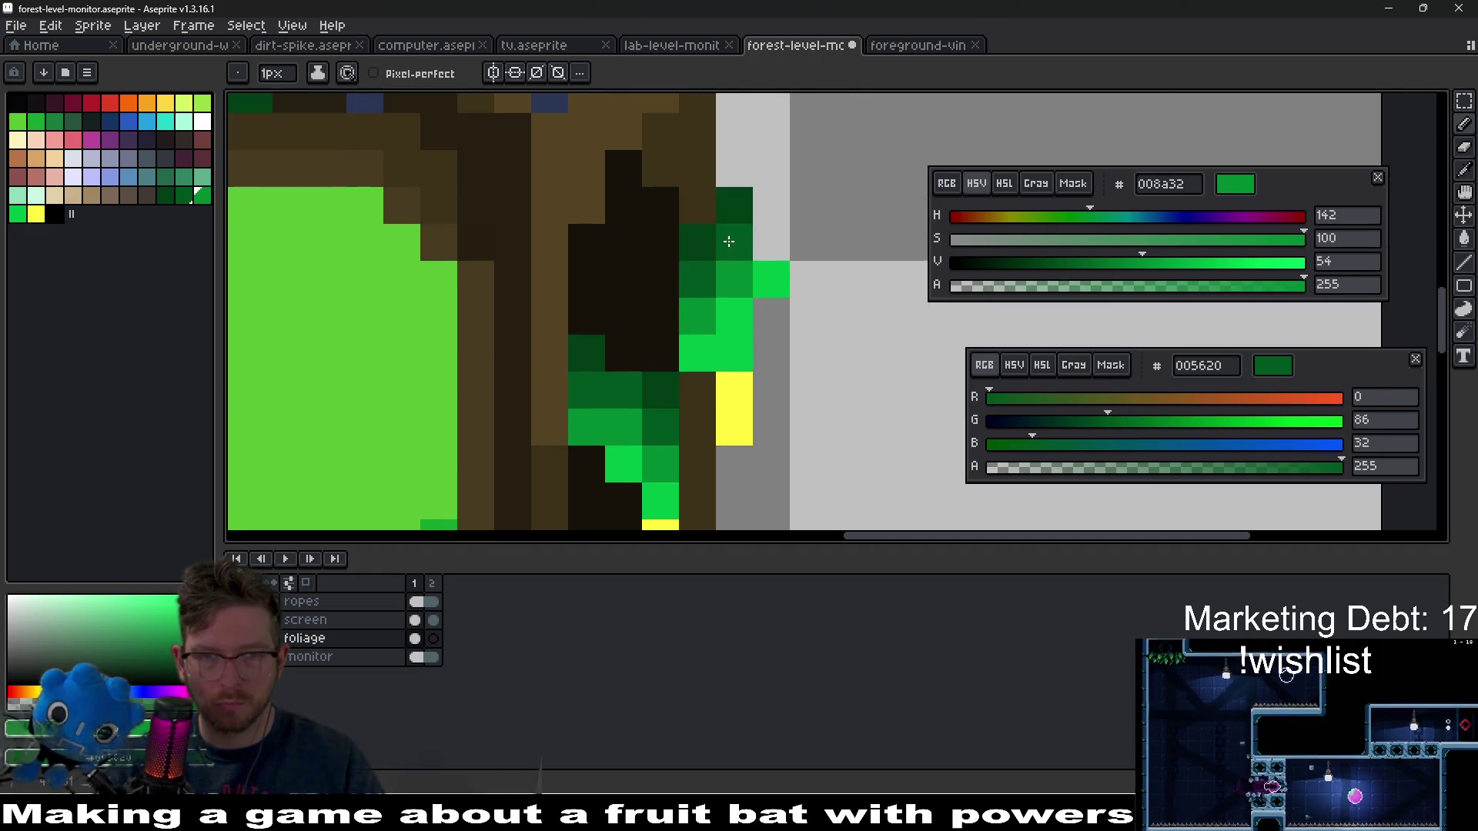
scroll(783, 389, "down", 10)
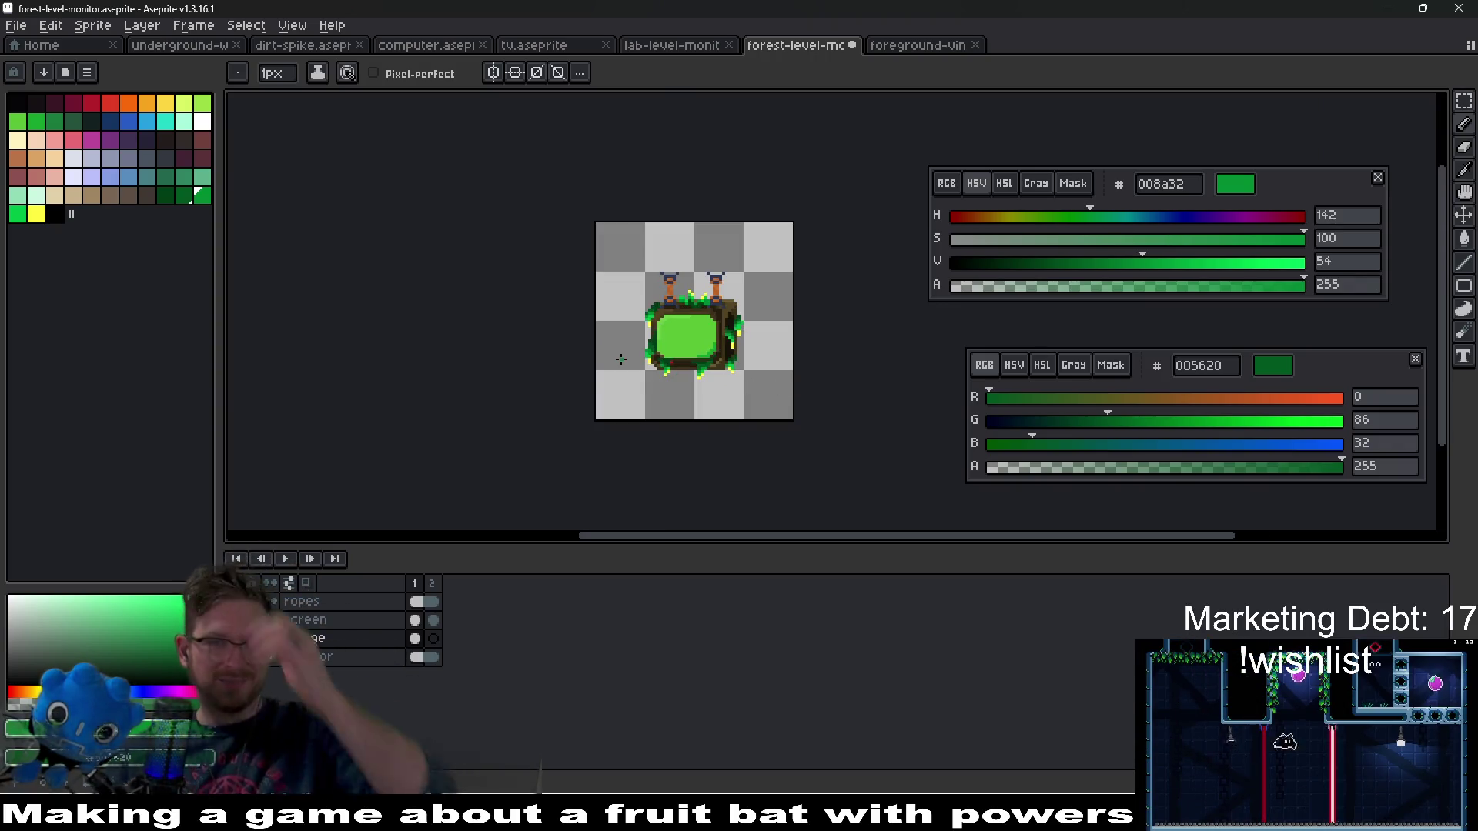
scroll(700, 327, "up", 4)
scroll(700, 326, "down", 4)
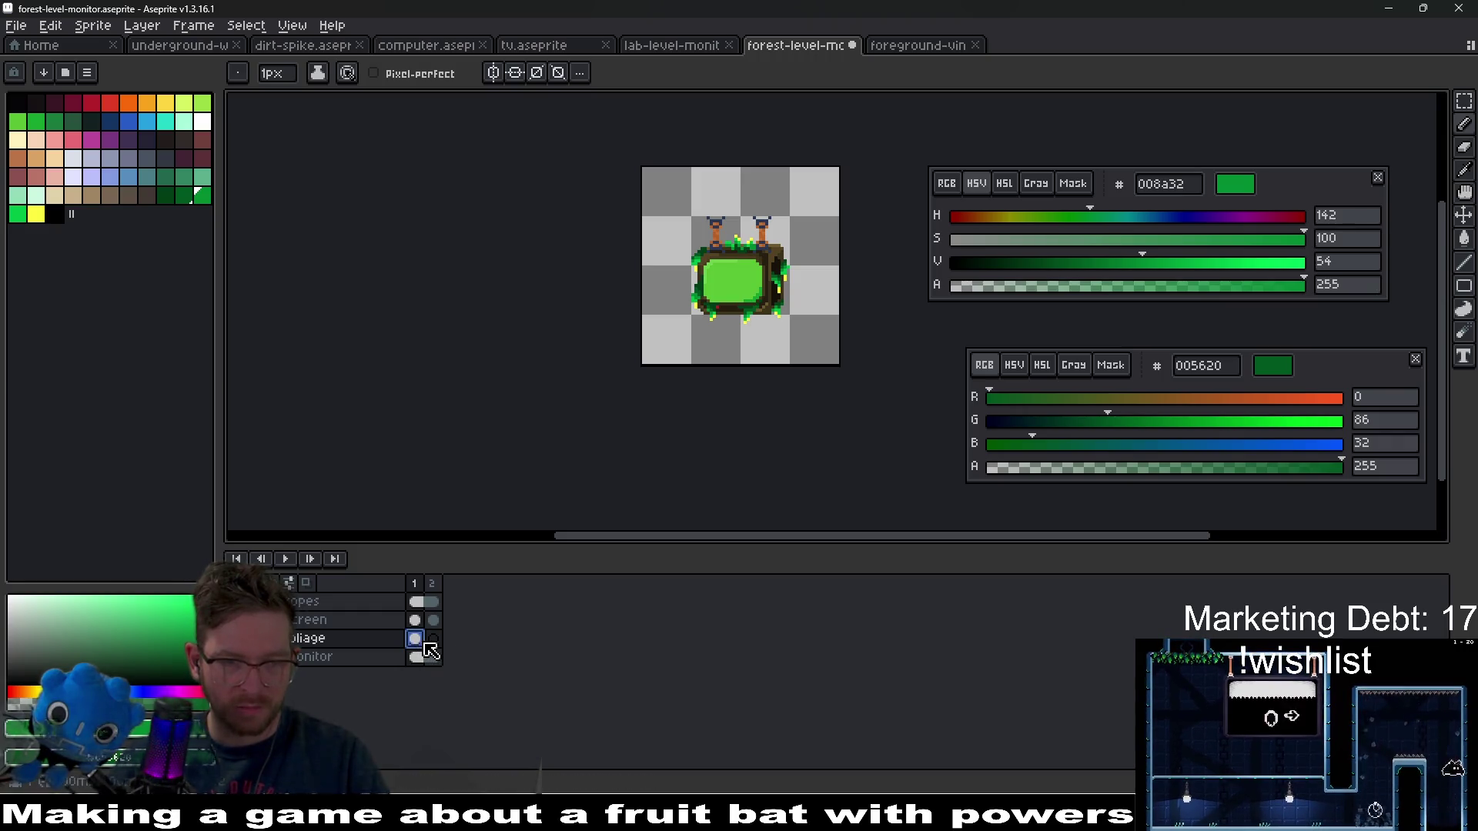
- Link the foliage cels of frames 1 and 2, then return to frame 1
left_click(434, 639)
right_click(434, 639)
left_click(509, 712)
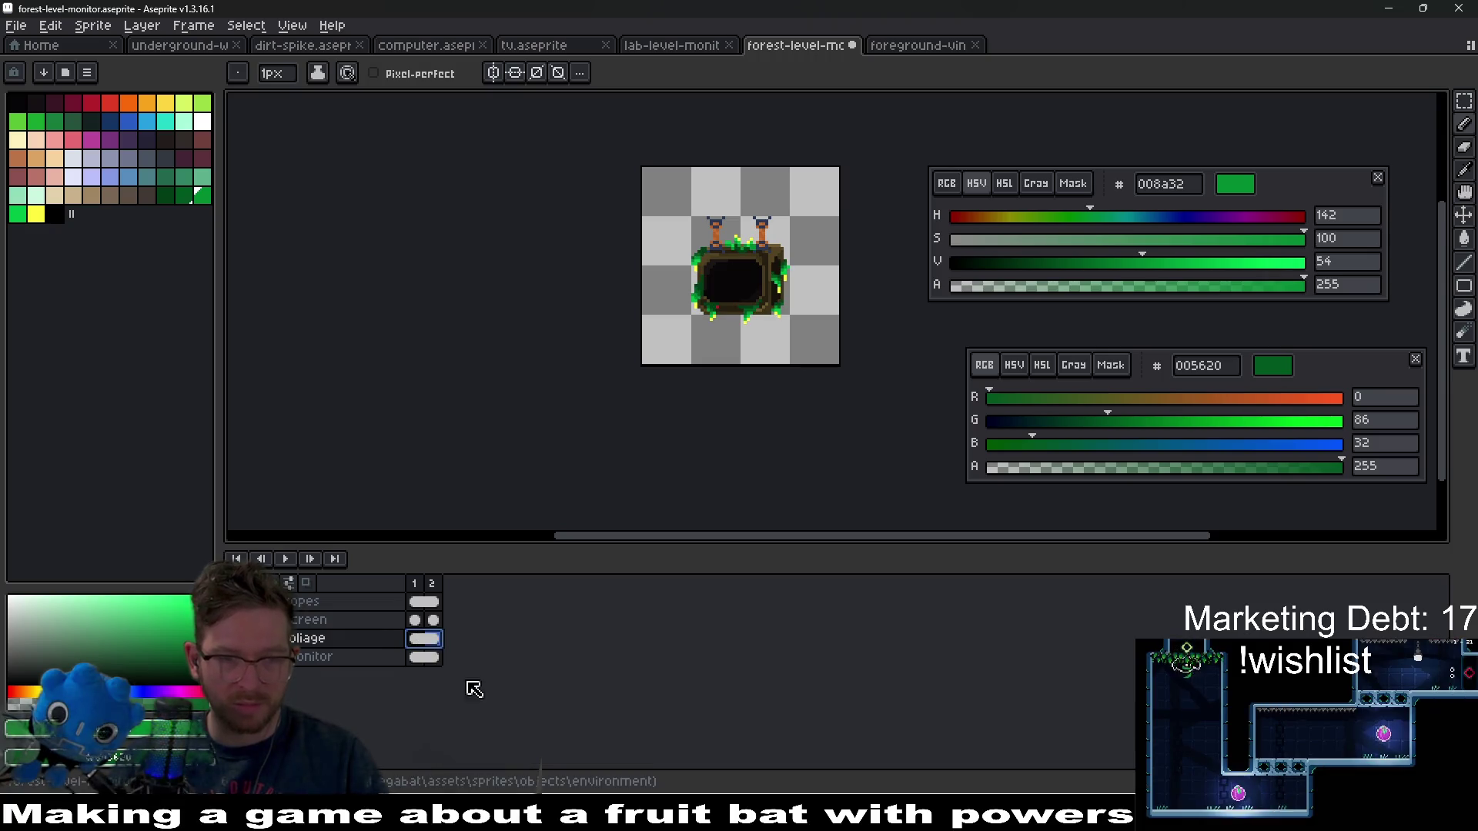
left_click(422, 644)
scroll(532, 393, "up", 5)
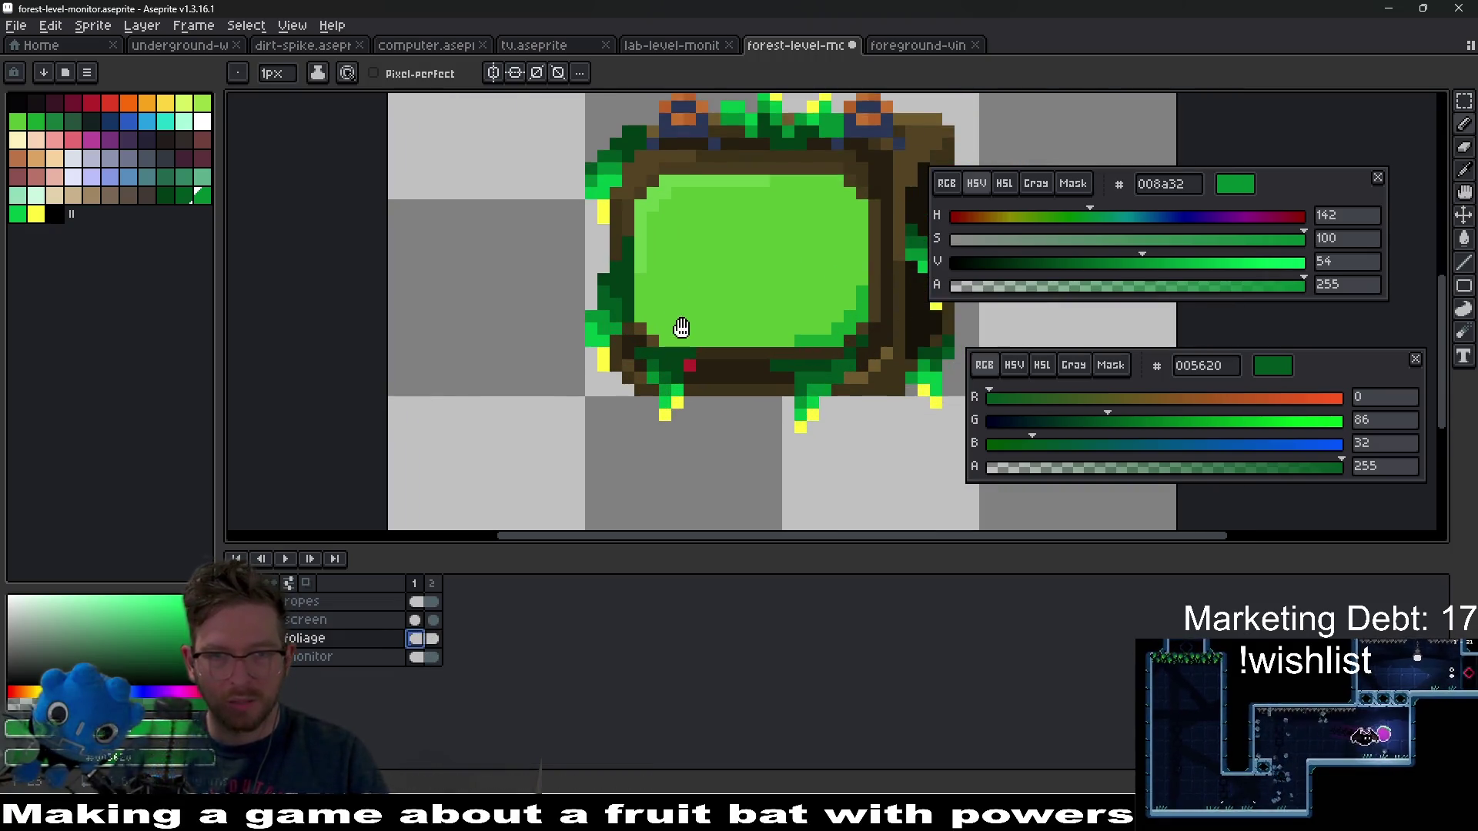
- Pick black and add a new layer named 'outline' above the ropes layer
left_click(54, 214)
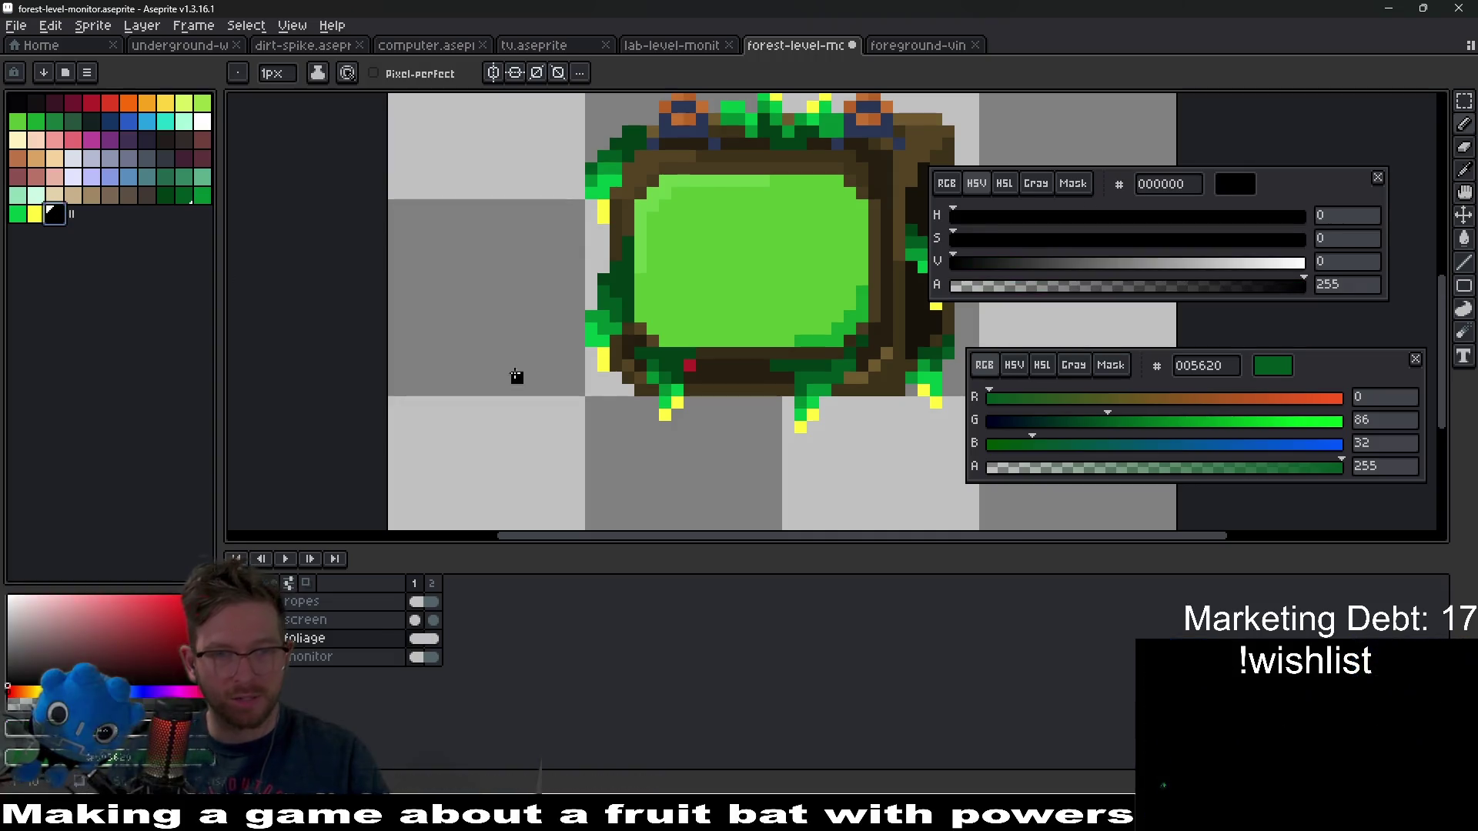
scroll(513, 376, "up", 1)
left_click_drag(823, 448, 614, 411)
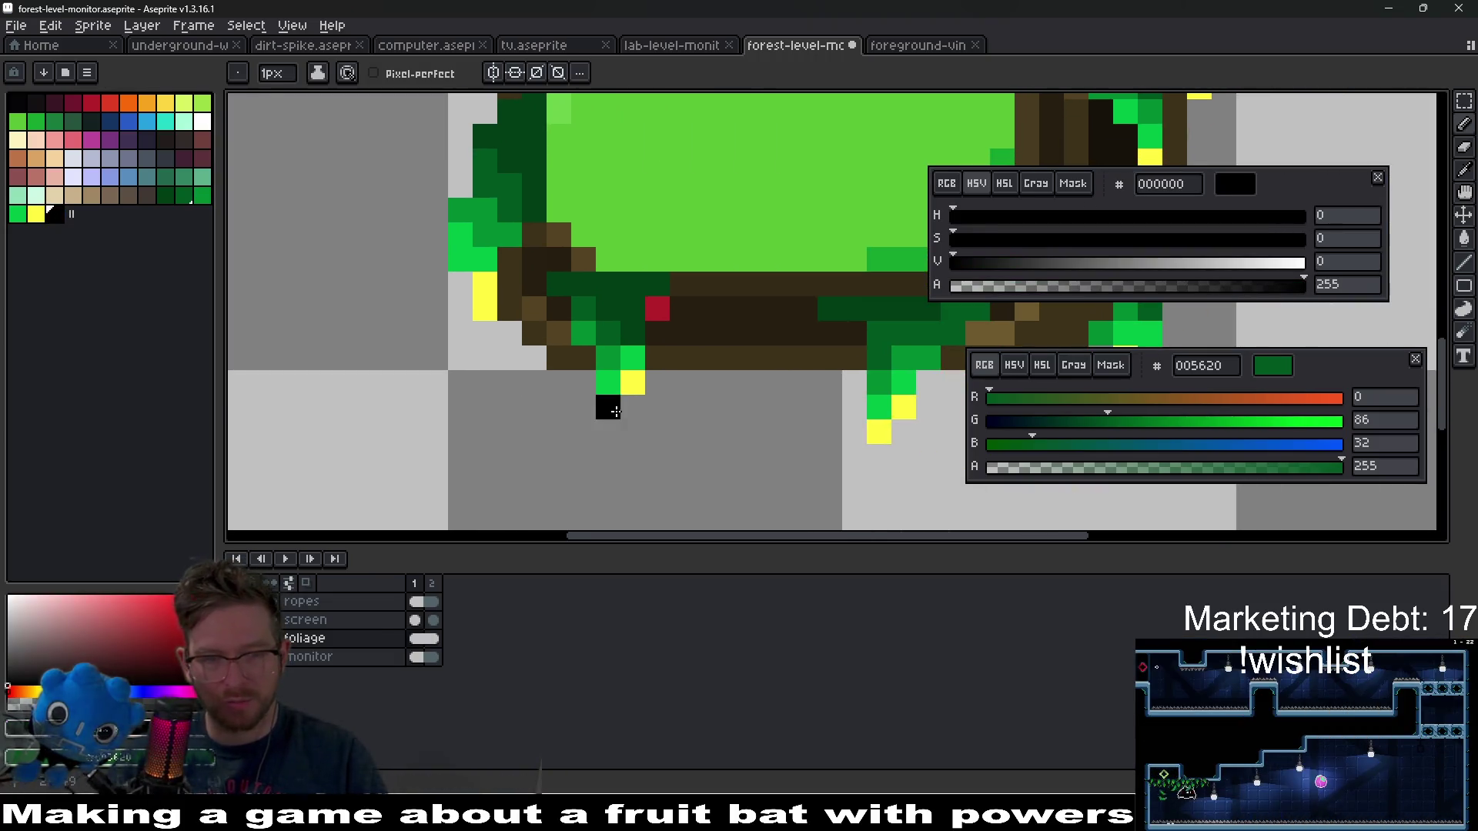
right_click(332, 603)
mouse_move(389, 635)
left_click(512, 631)
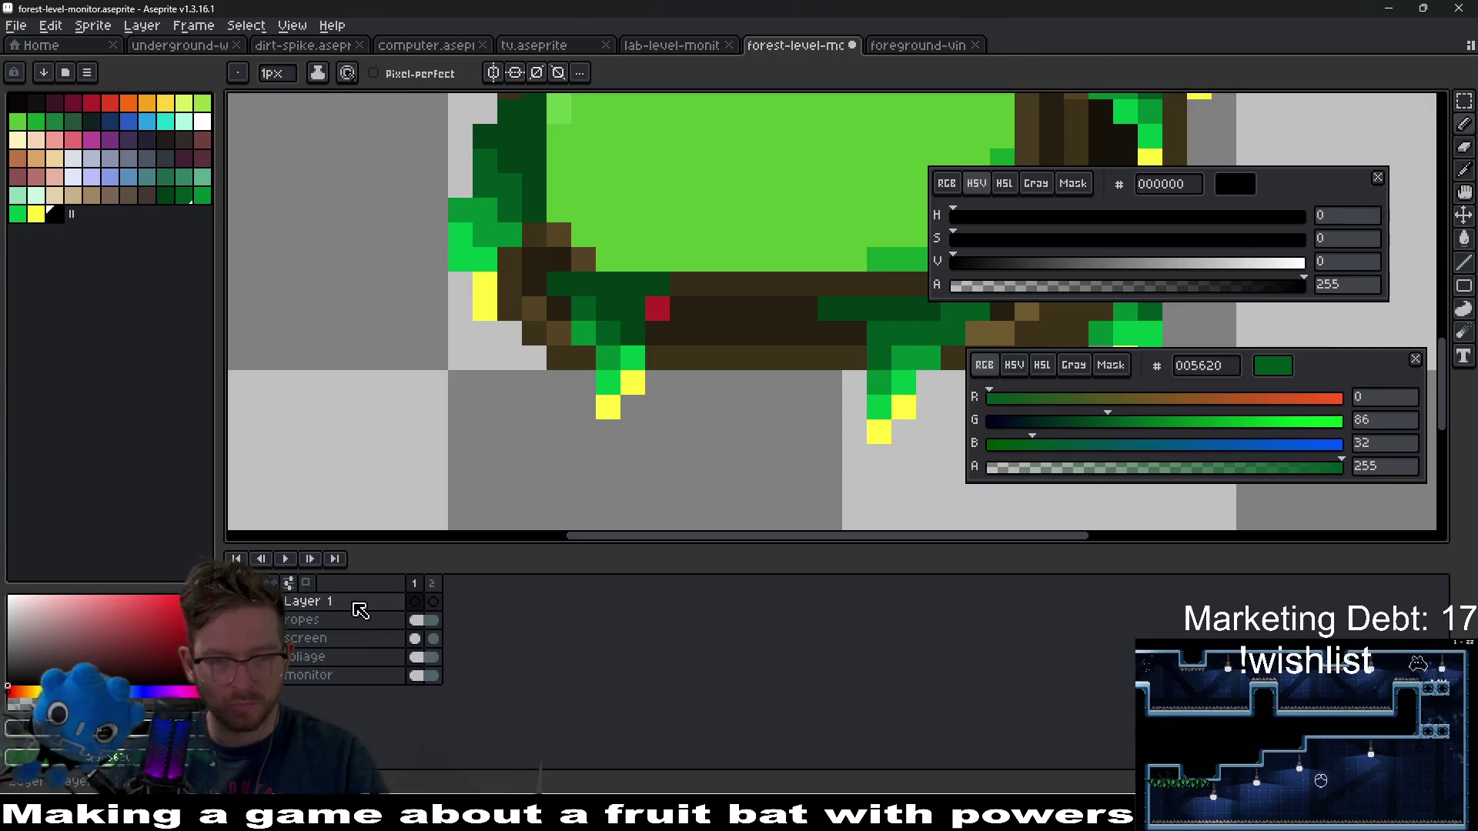
double_click(325, 603)
type("ine")
key("Return")
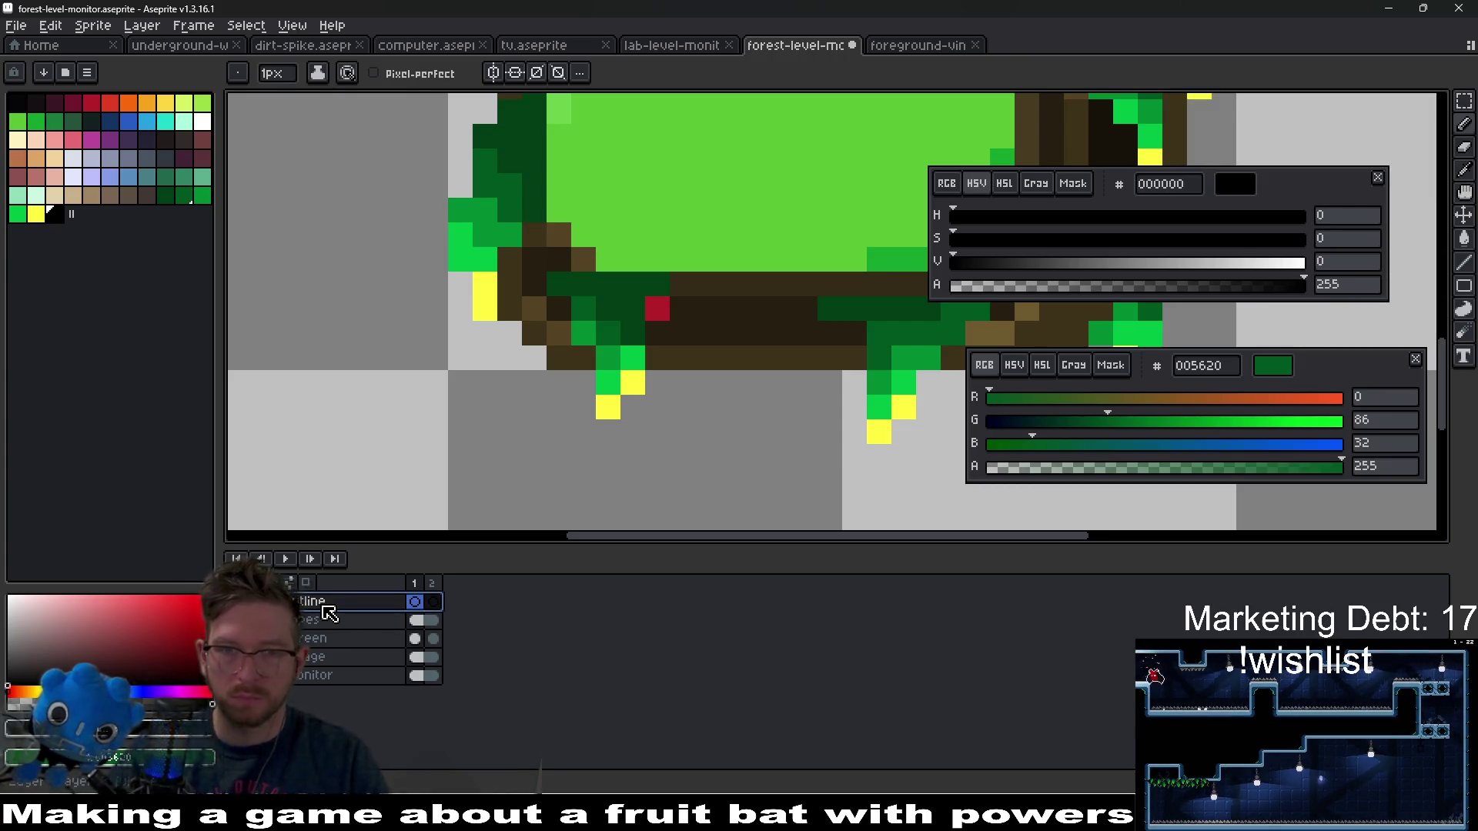
- Draw black outline pixels under the vine tips and along the monitor's bottom edge
left_click(600, 424)
left_click(638, 407)
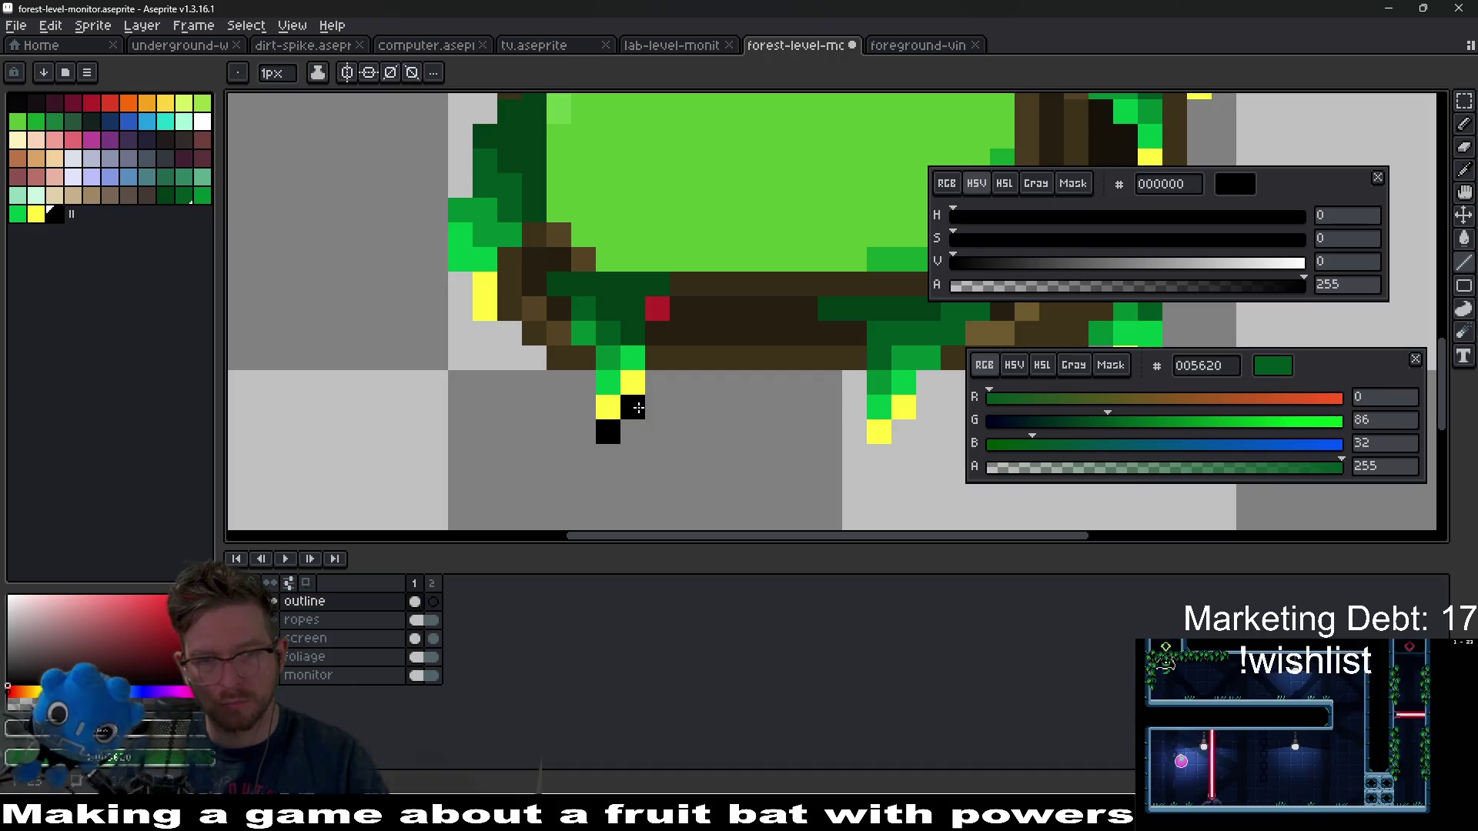
scroll(590, 376, "down", 3)
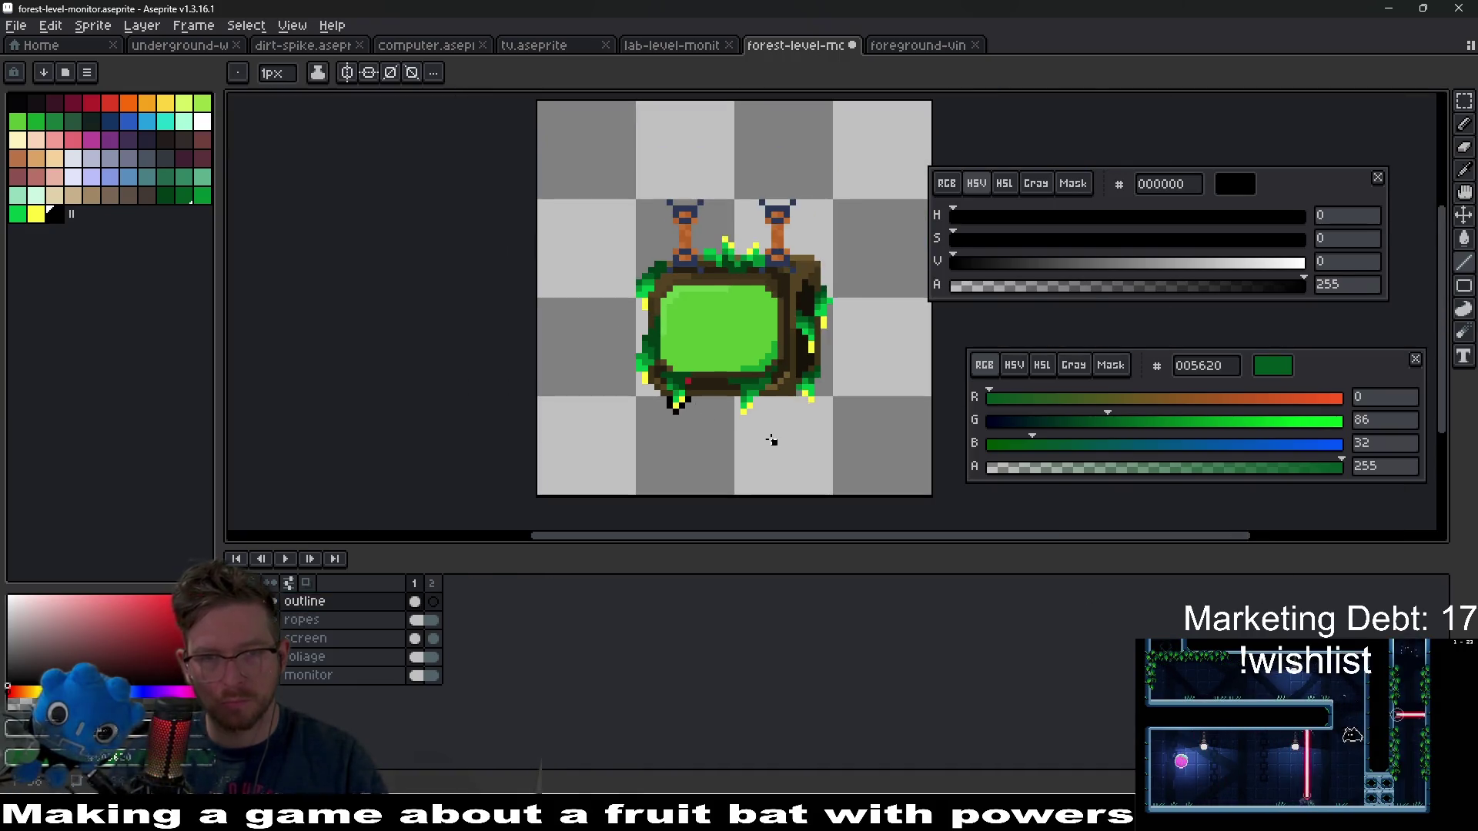
scroll(765, 424, "up", 3)
left_click(692, 396)
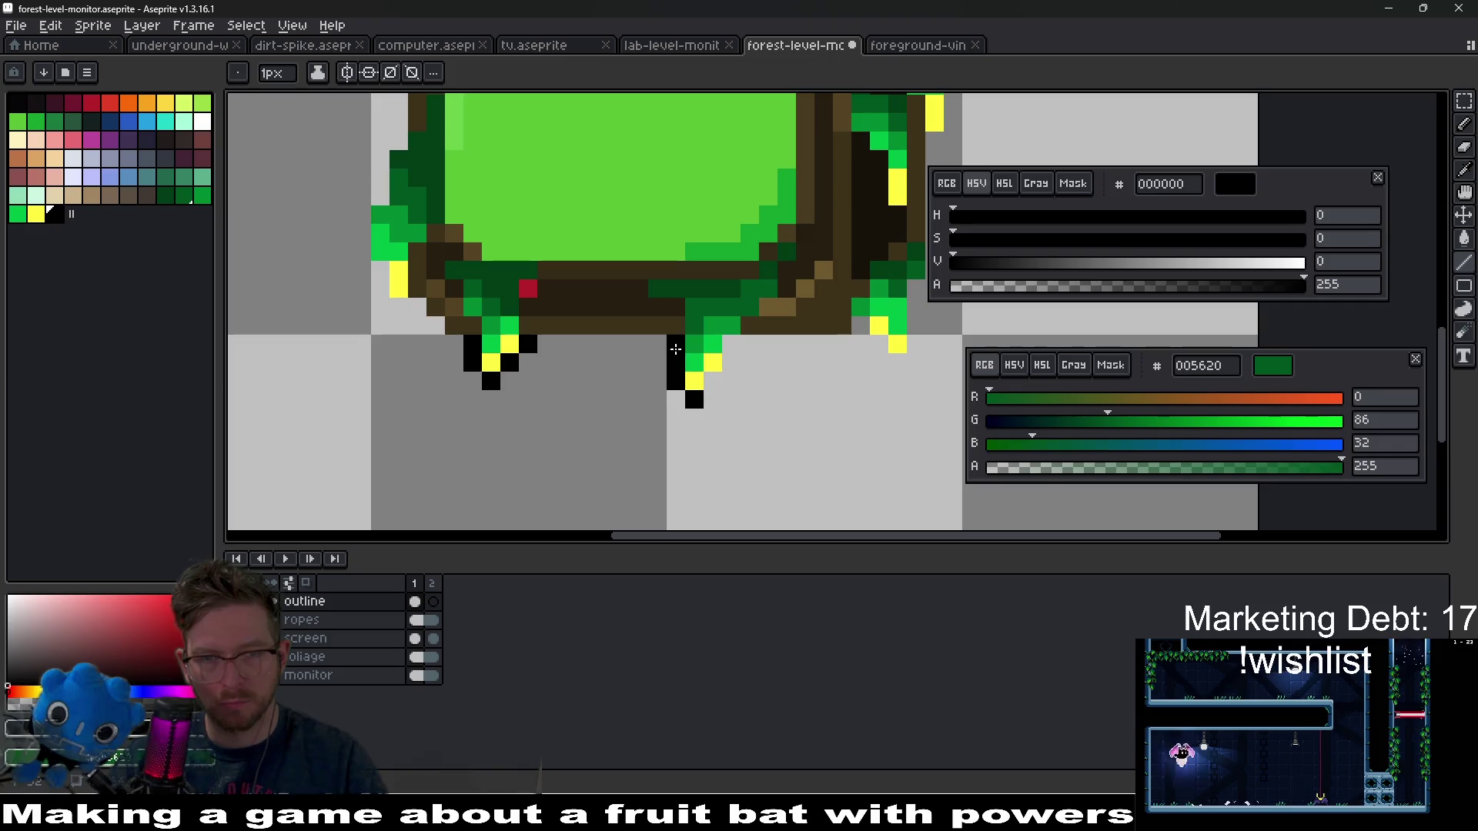
scroll(738, 354, "down", 3)
scroll(759, 409, "up", 3)
left_click(585, 391)
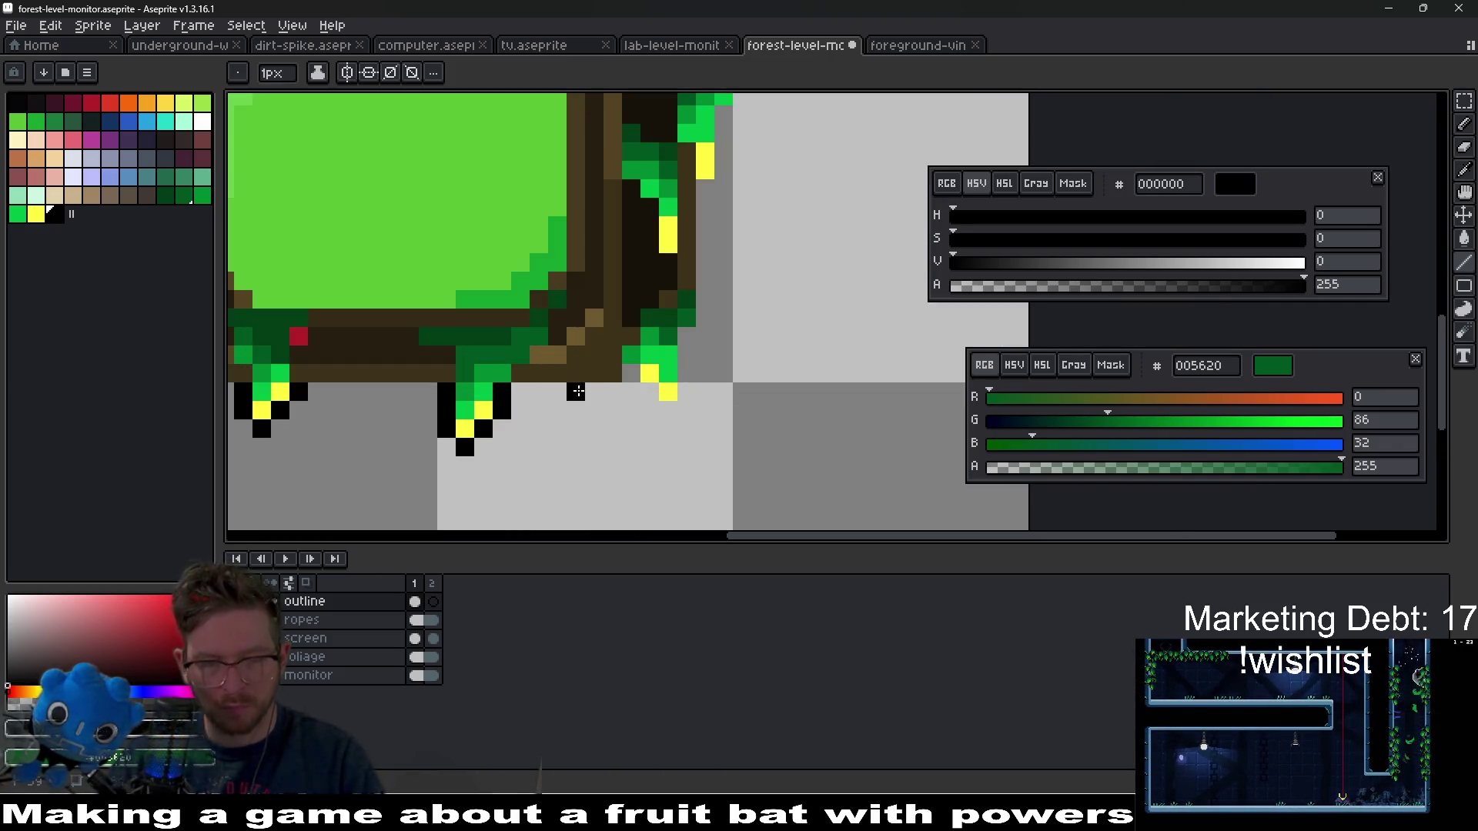
left_click_drag(512, 391, 587, 391)
left_click(649, 391)
left_click(668, 409)
- Outline the monitor frame's top-right corner and top edge in black
mouse_move(728, 297)
left_mouse_down()
mouse_move(734, 457)
mouse_move(737, 311)
left_mouse_up()
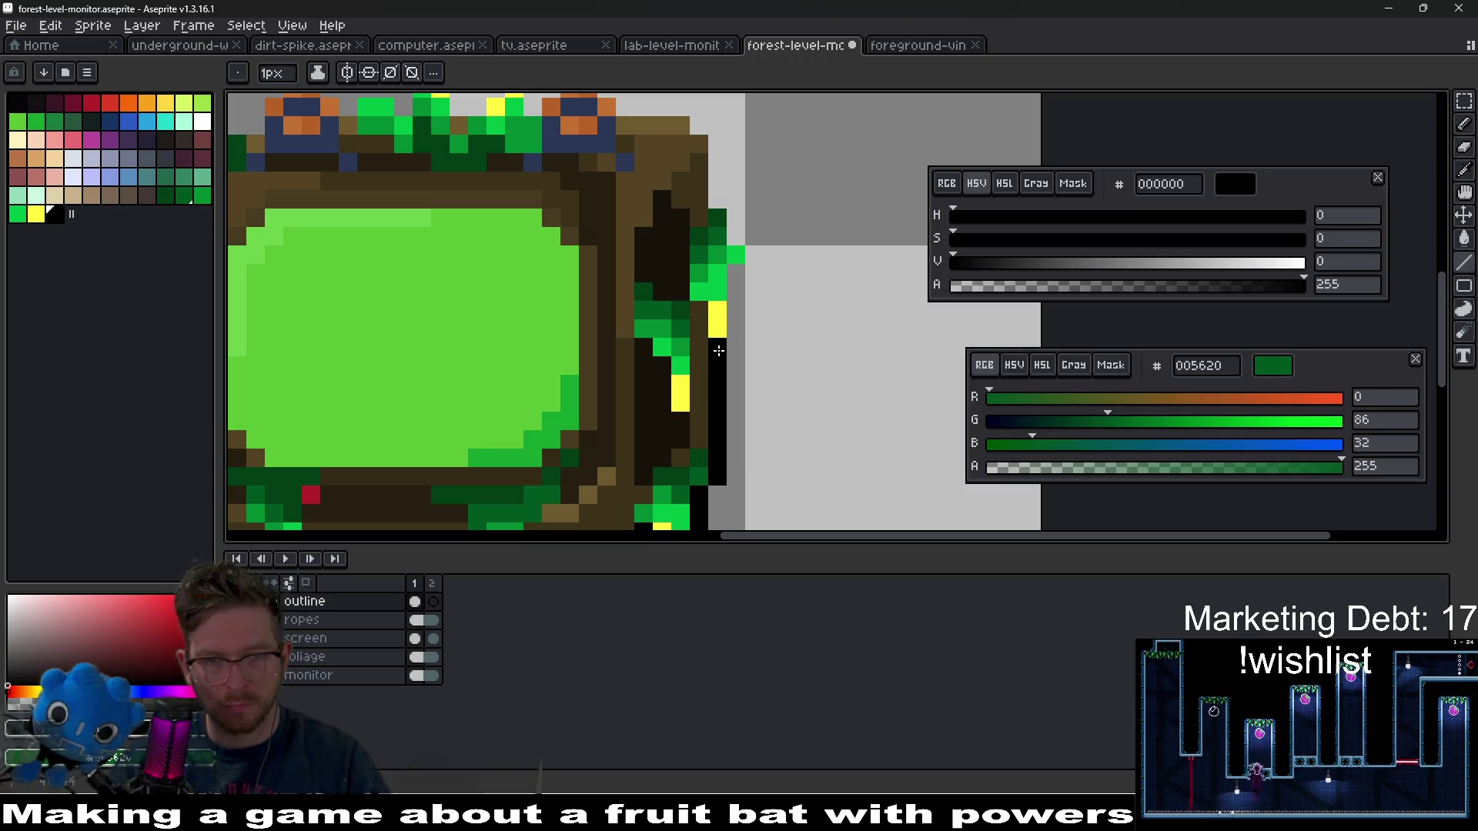
left_click_drag(730, 231, 809, 366)
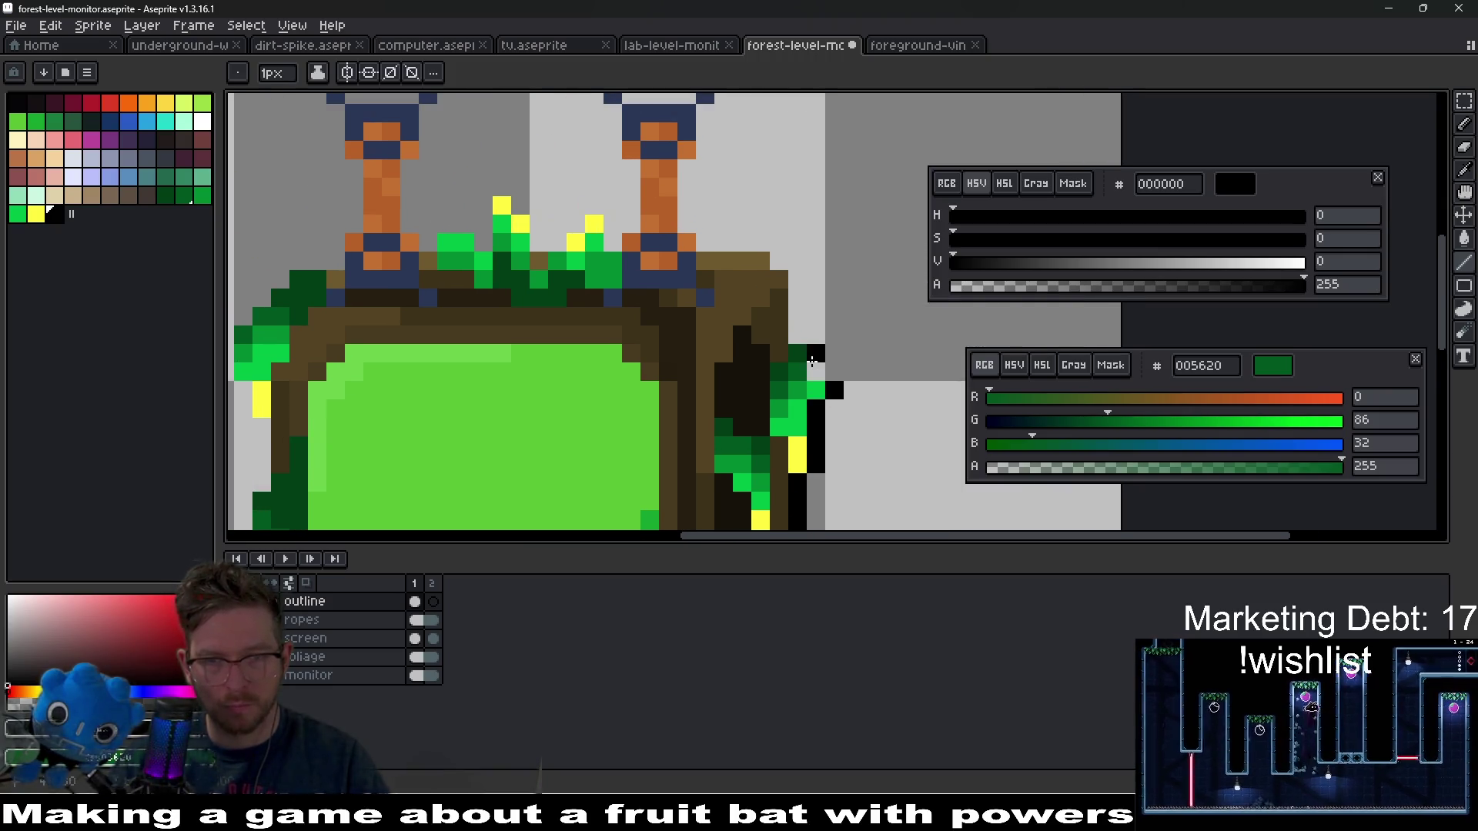
left_click(778, 261)
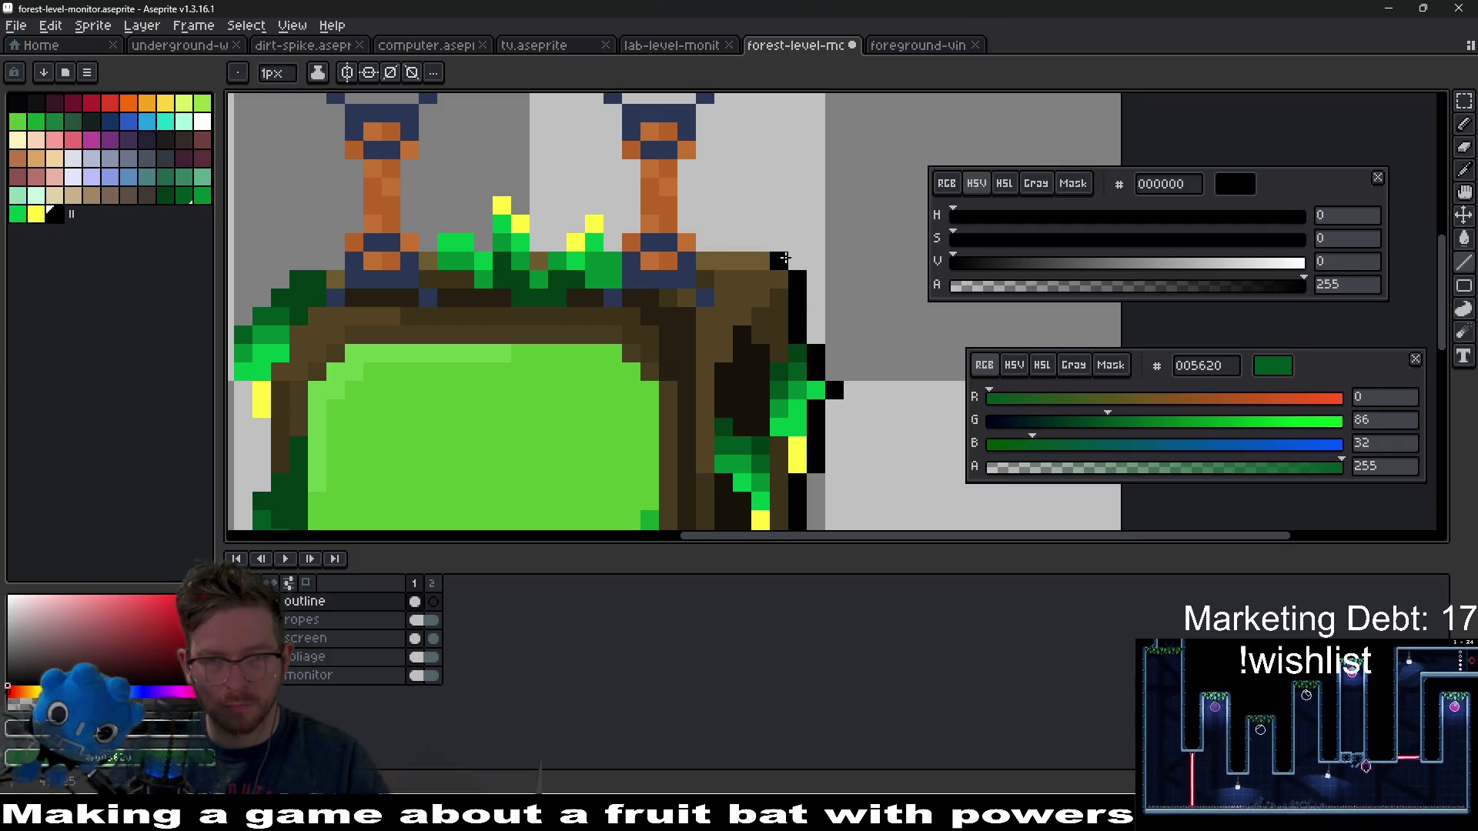
left_click(772, 238)
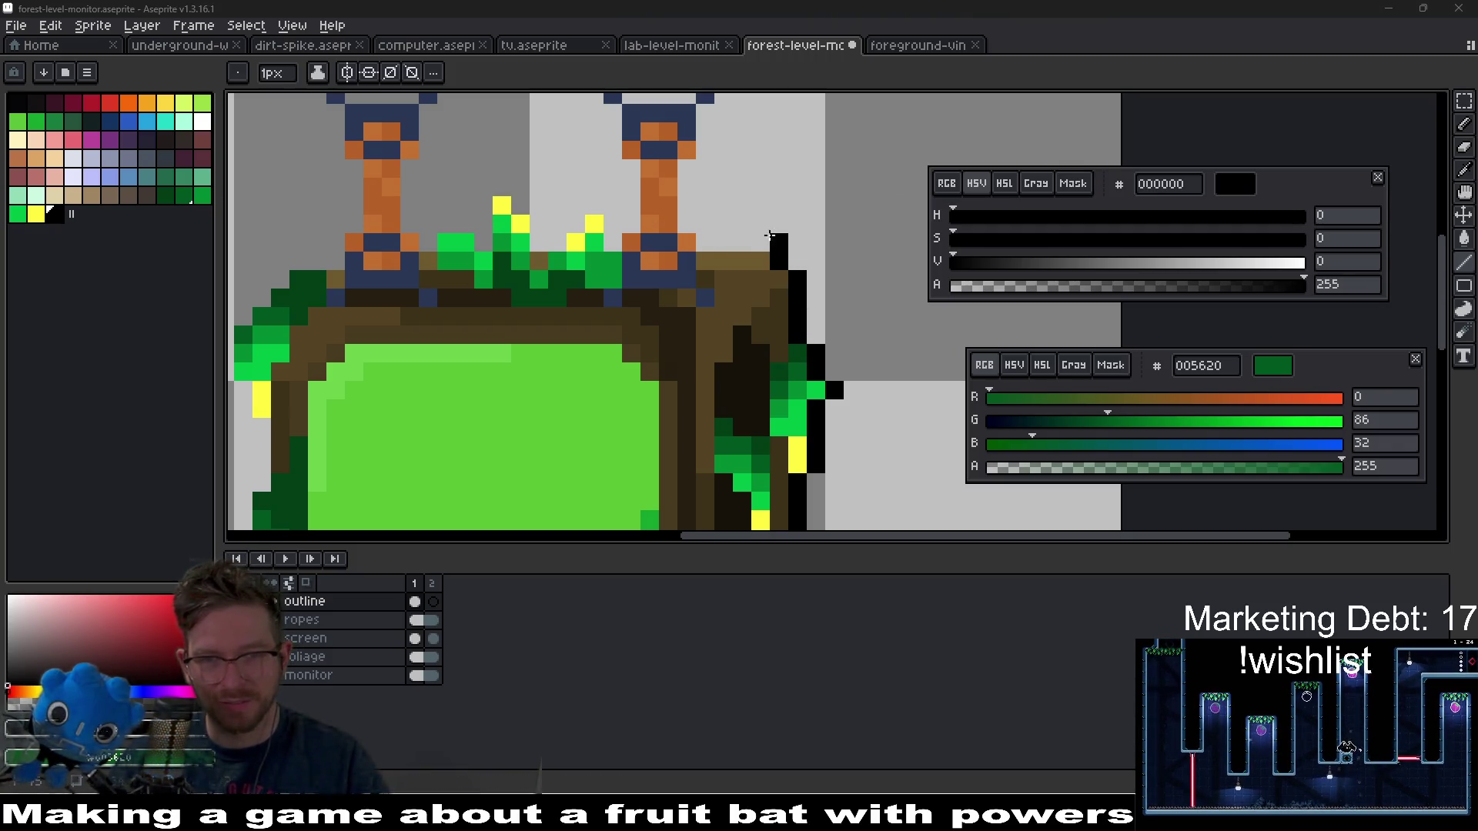
left_click_drag(705, 231, 705, 240)
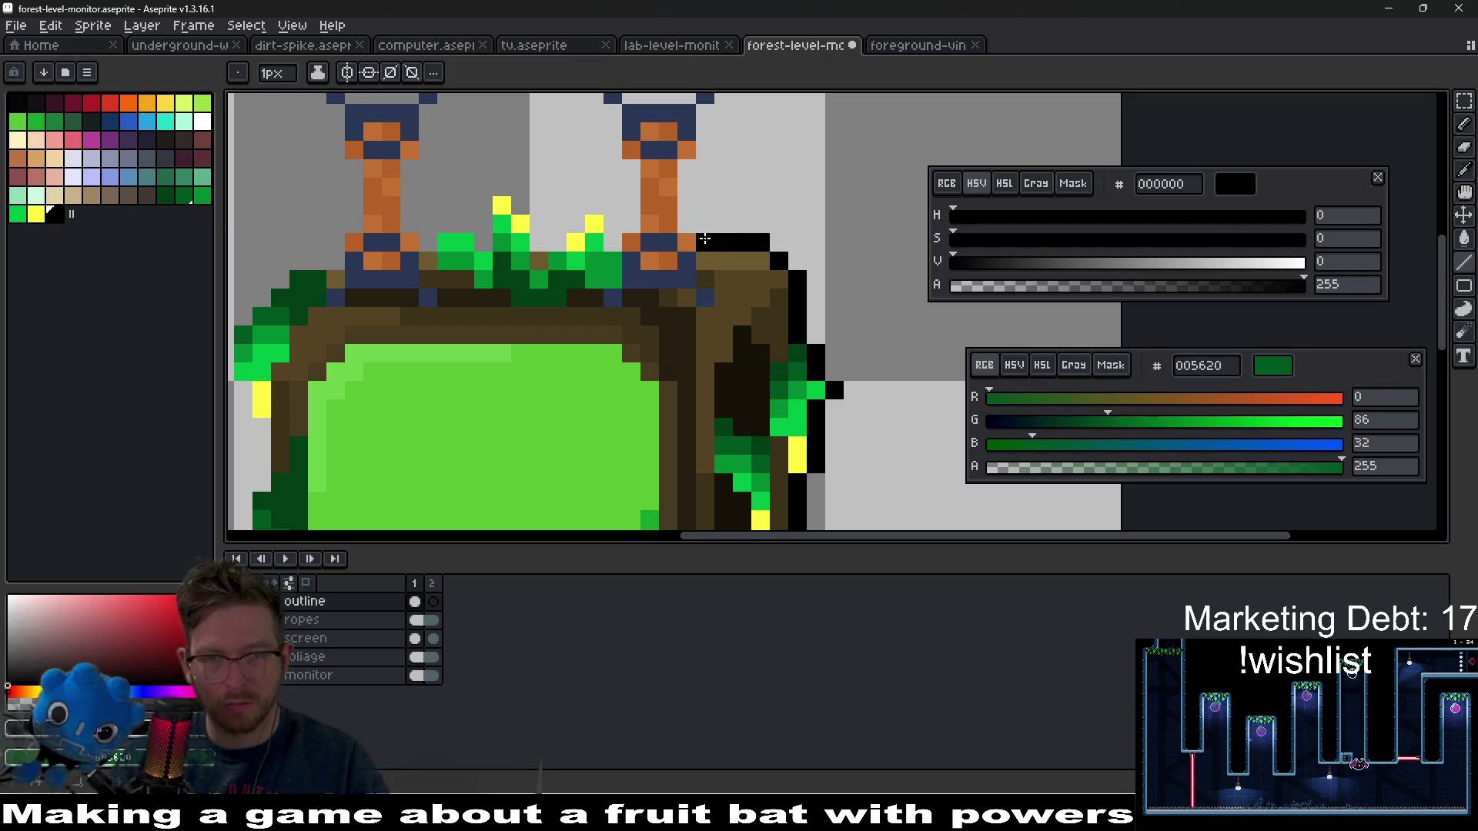
scroll(754, 247, "down", 2)
scroll(693, 273, "up", 2)
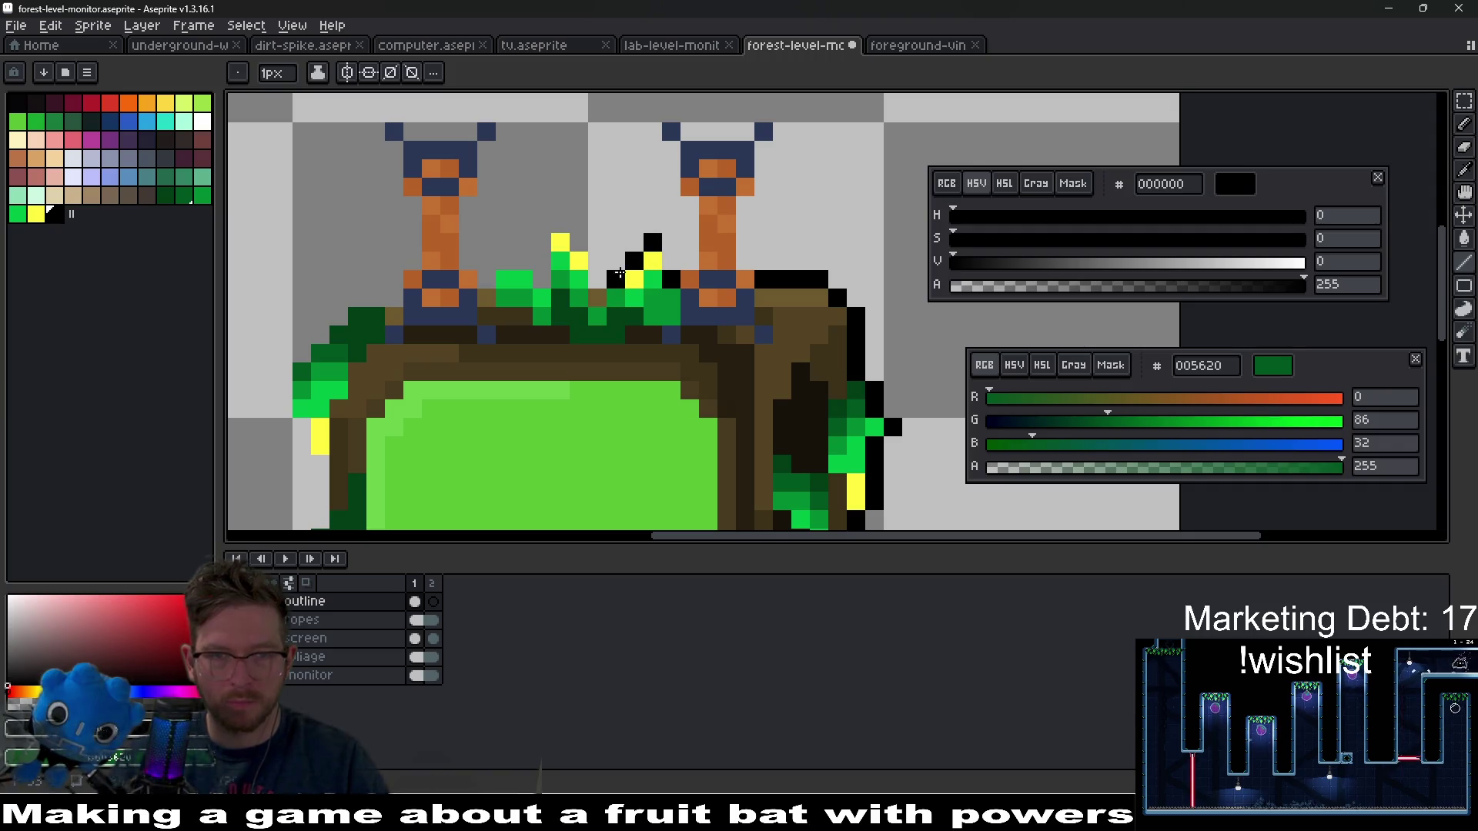
- Outline the grass tufts on top and the yellow leaf tip in black
left_click(616, 279)
left_click(671, 262)
left_click(597, 295)
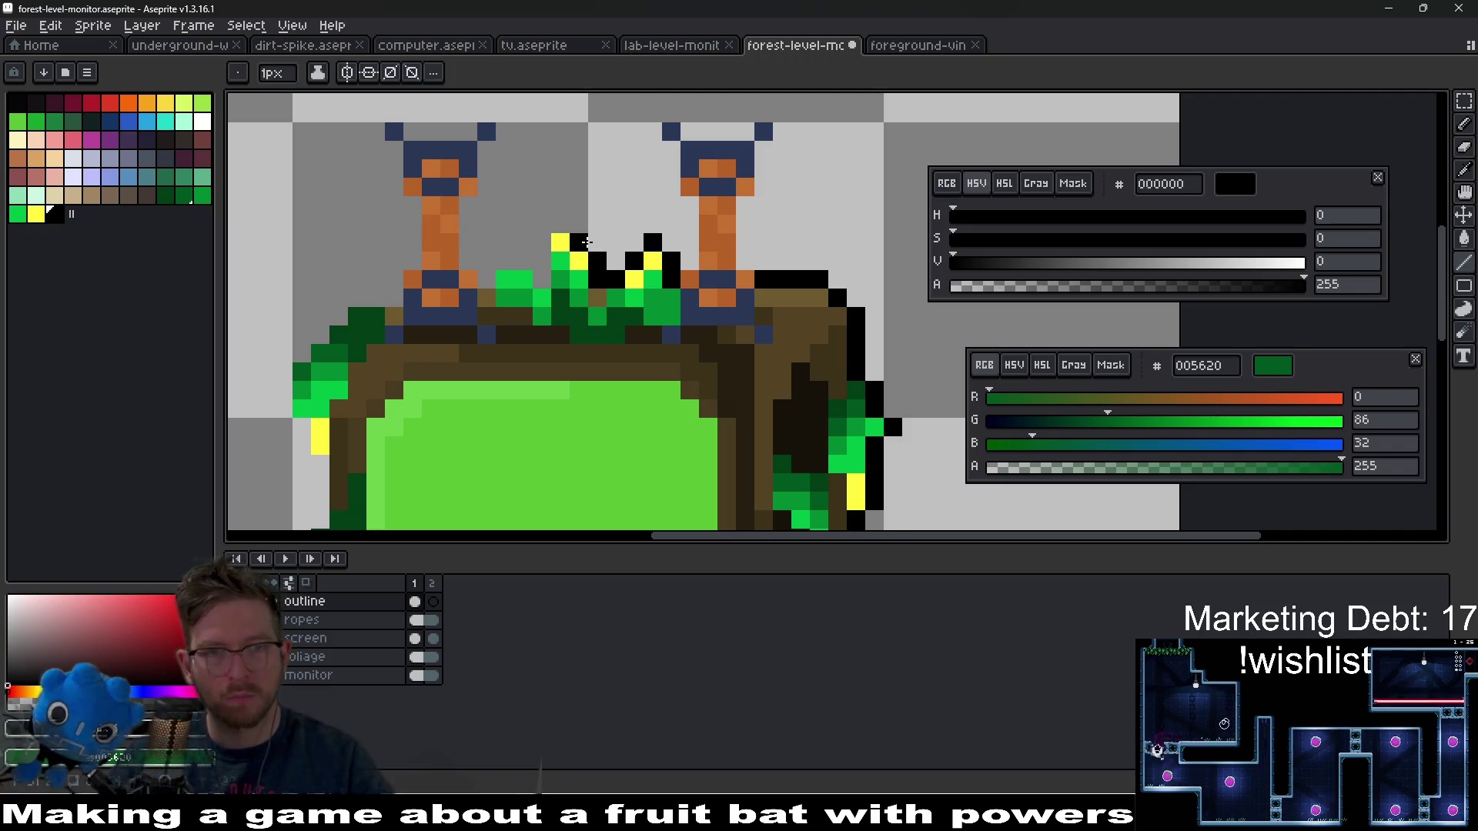
left_click(561, 224)
left_click(542, 243)
left_click(542, 271)
left_click(523, 261)
- Outline the monitor's top-left corner and the left foliage edge in black
mouse_move(398, 310)
left_mouse_down()
mouse_move(536, 268)
mouse_move(541, 252)
mouse_move(501, 243)
left_mouse_up()
left_click(541, 251)
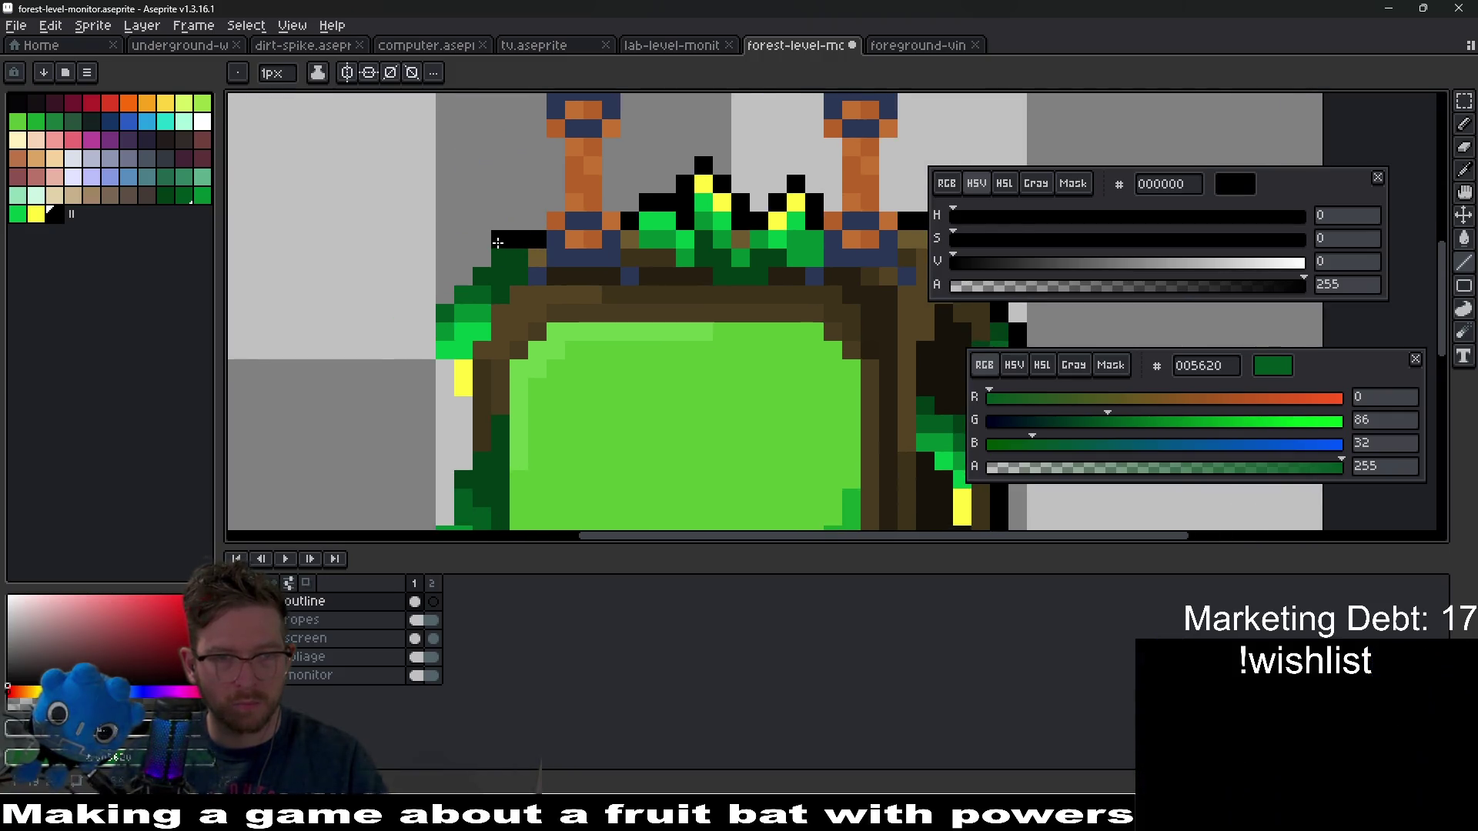
mouse_move(427, 312)
left_mouse_down()
mouse_move(429, 351)
mouse_move(518, 211)
left_mouse_up()
left_click_drag(479, 352, 493, 266)
left_click_drag(477, 284, 494, 344)
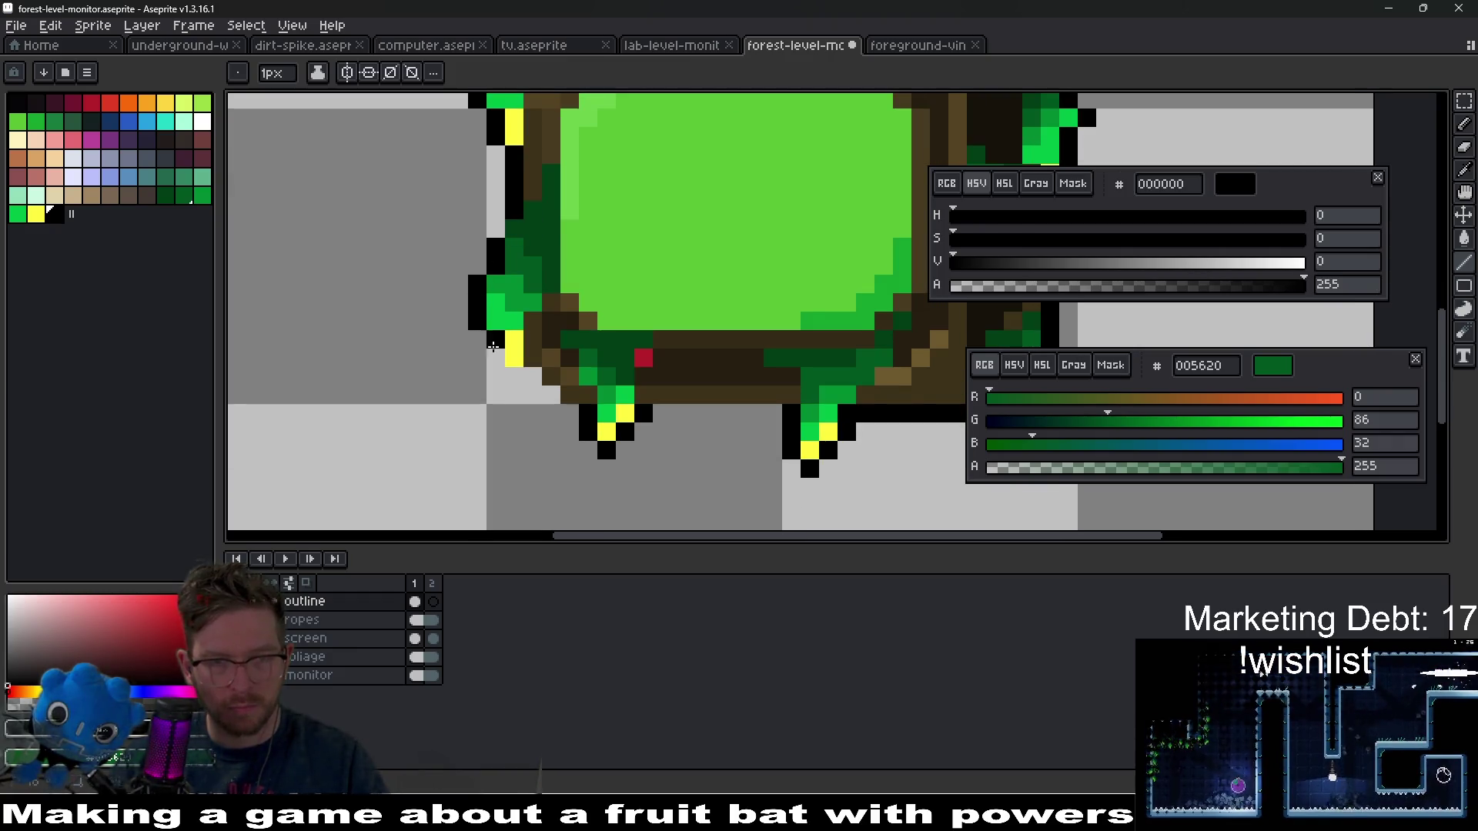
- Outline the lower yellow foliage and the underside of the left hanging foliage
left_click(495, 359)
left_click(525, 387)
left_click(533, 377)
left_click(551, 395)
left_click(570, 413)
scroll(717, 301, "down", 5)
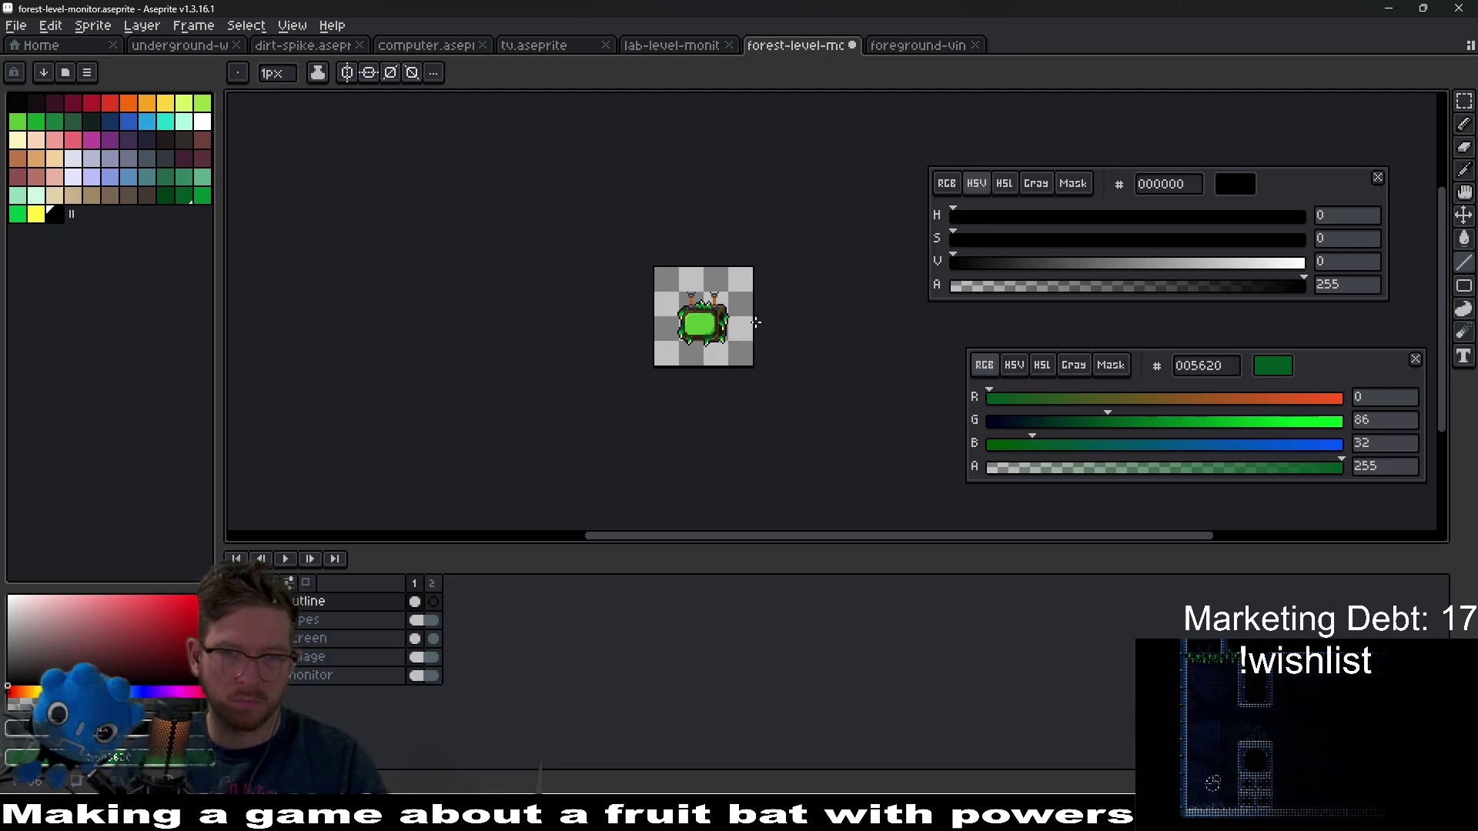
- Switch to the lab-level-monitor sprite and add a new layer named 'outline'
left_click(902, 48)
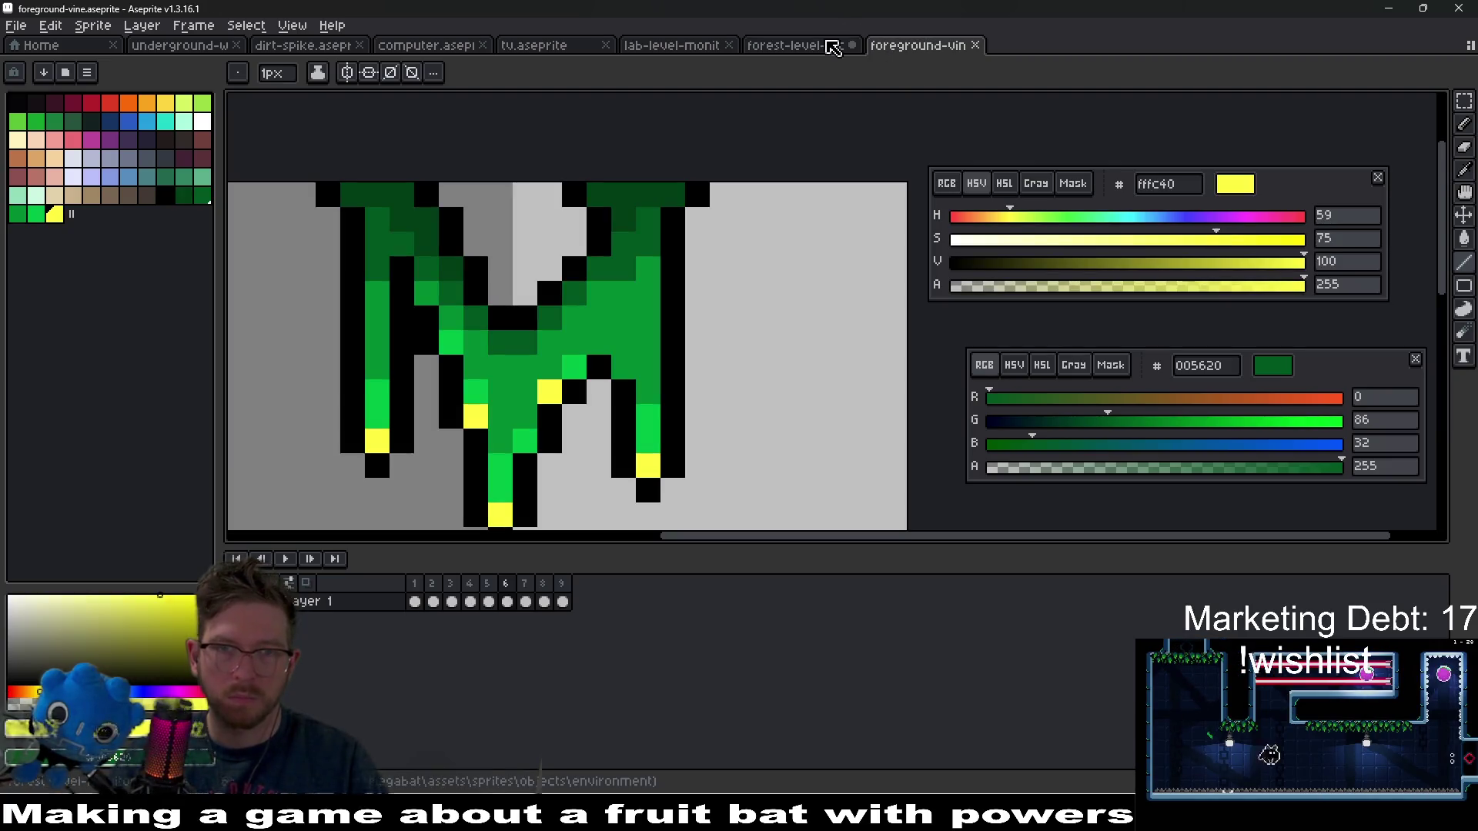
left_click(847, 46)
left_click(665, 46)
scroll(616, 465, "up", 3)
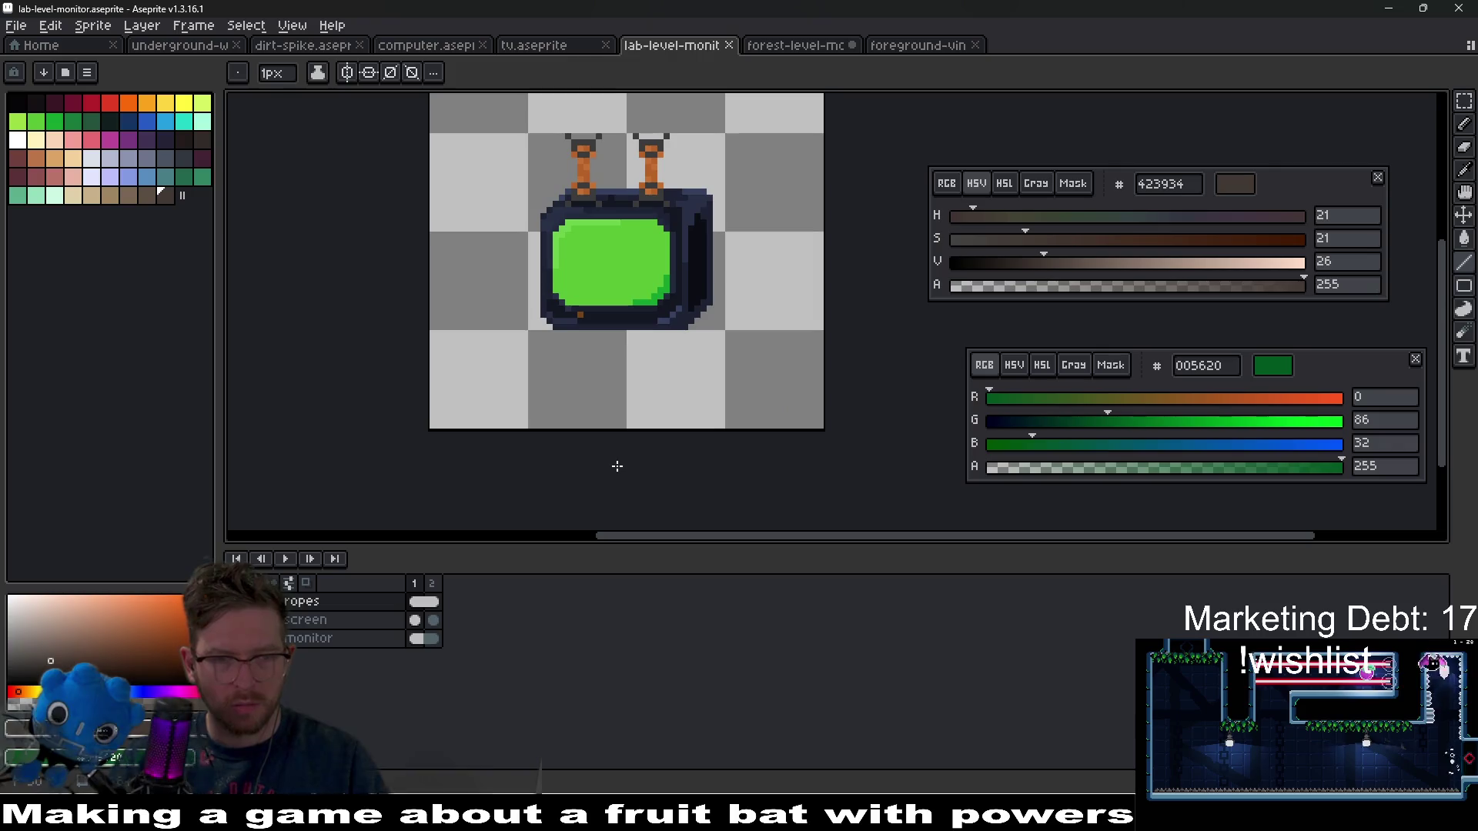
right_click(365, 604)
mouse_move(440, 639)
left_click(496, 639)
double_click(356, 612)
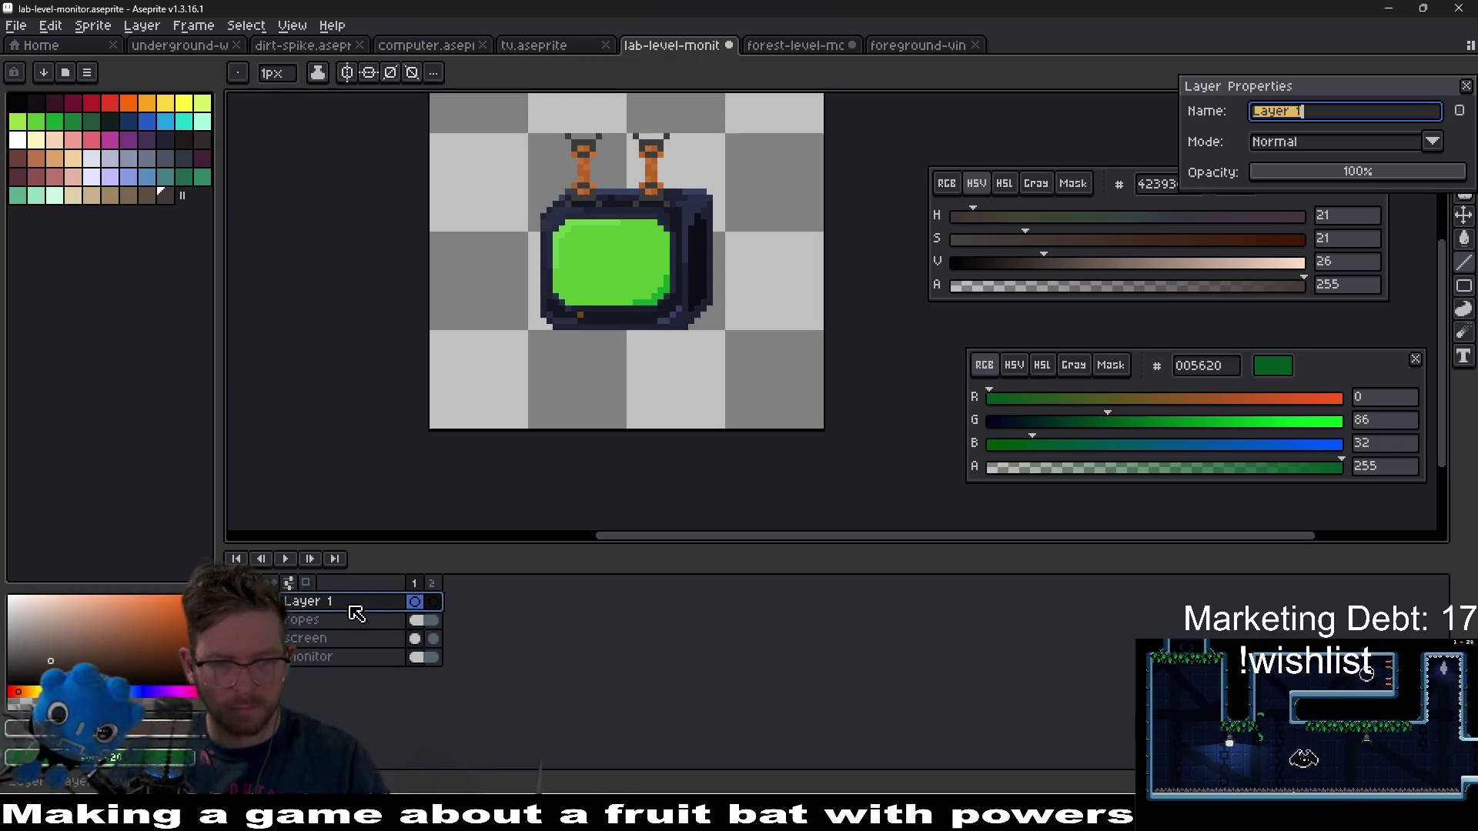
type("outline")
key("Return")
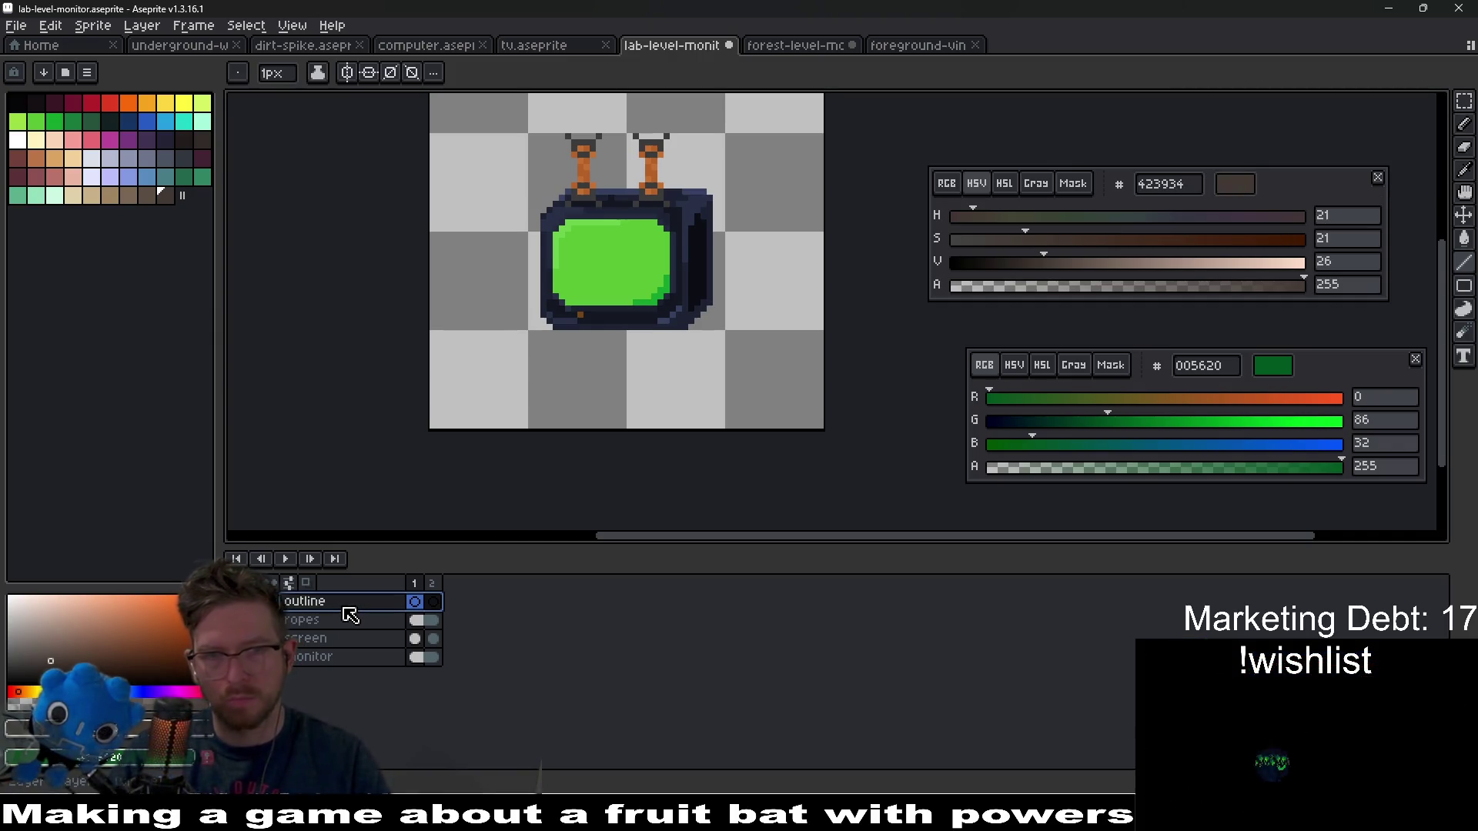
- Set the drawing colour to pure black, hex 000000
scroll(678, 365, "up", 1)
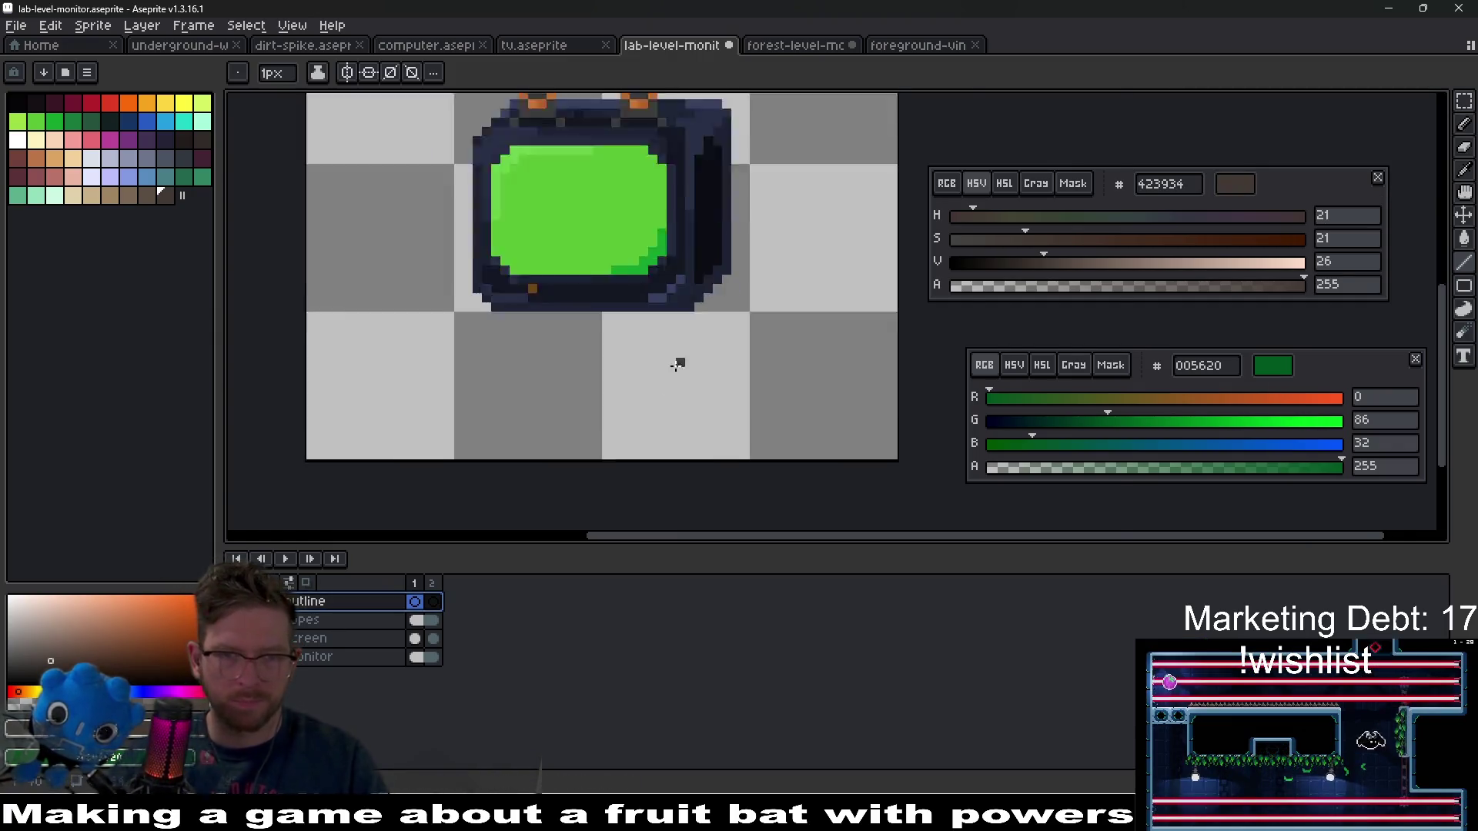
scroll(677, 365, "up", 3)
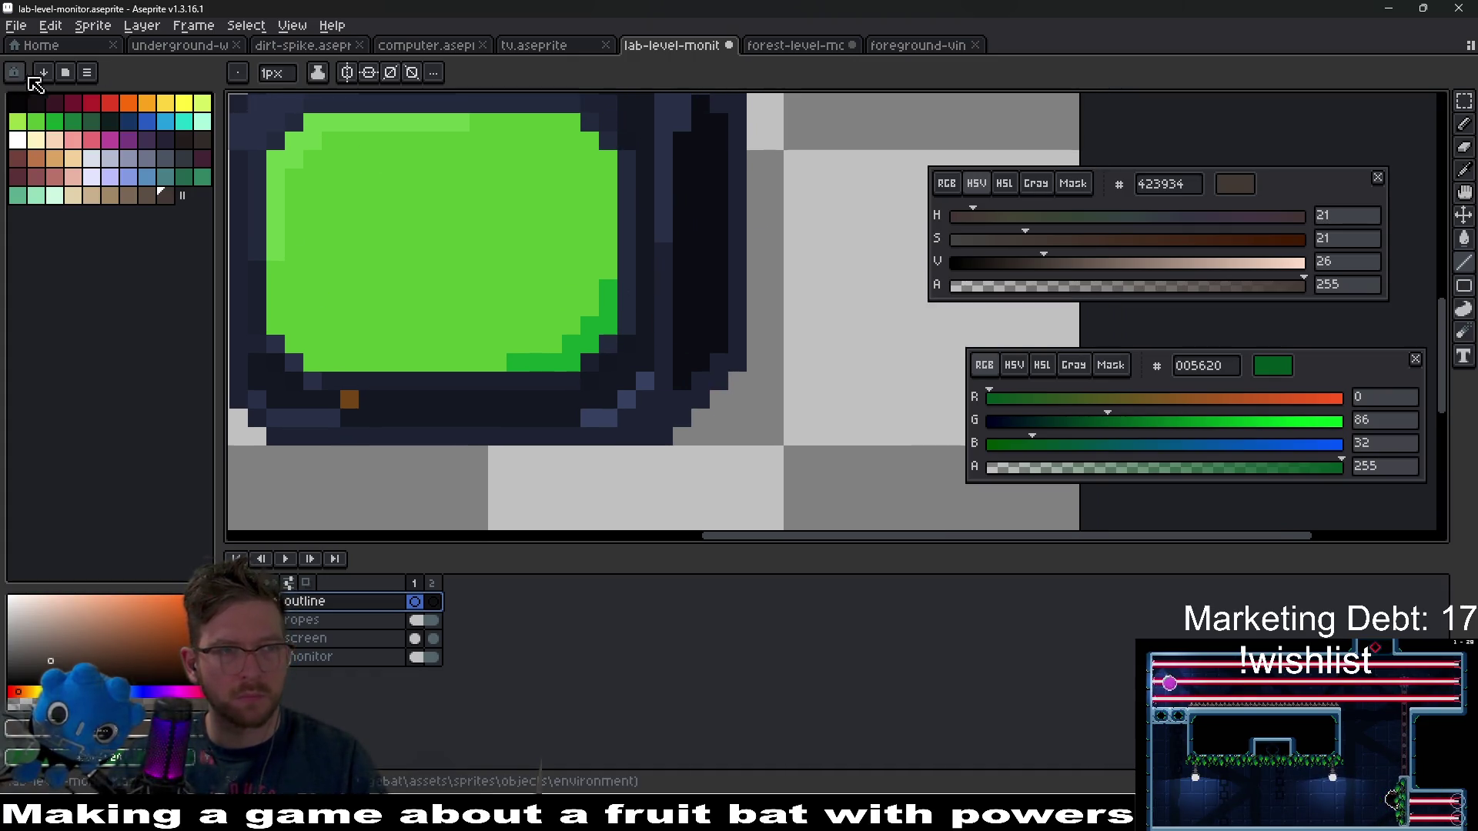
left_click(17, 101)
left_click_drag(1162, 184, 1085, 184)
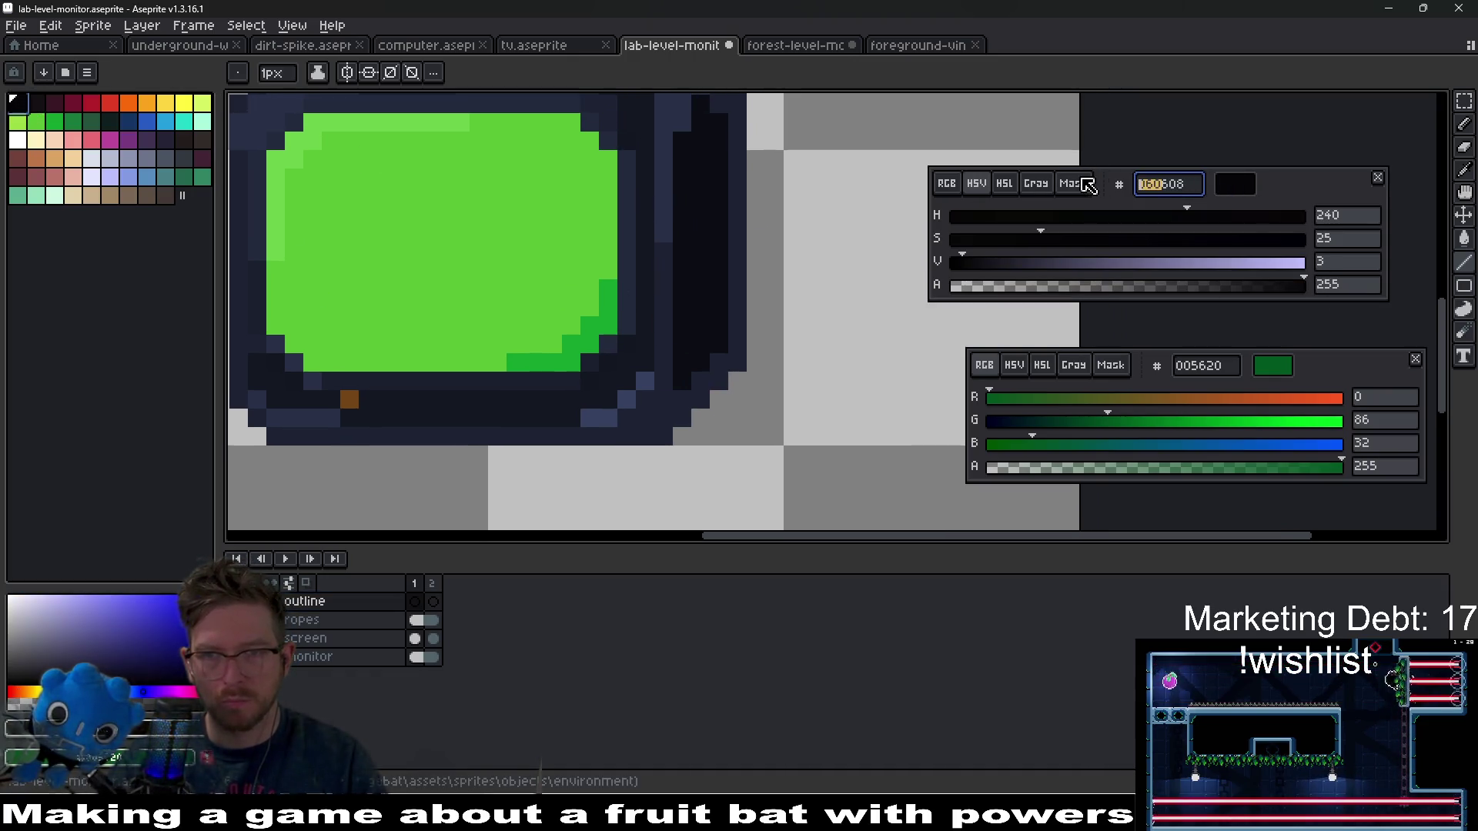
type("0000000")
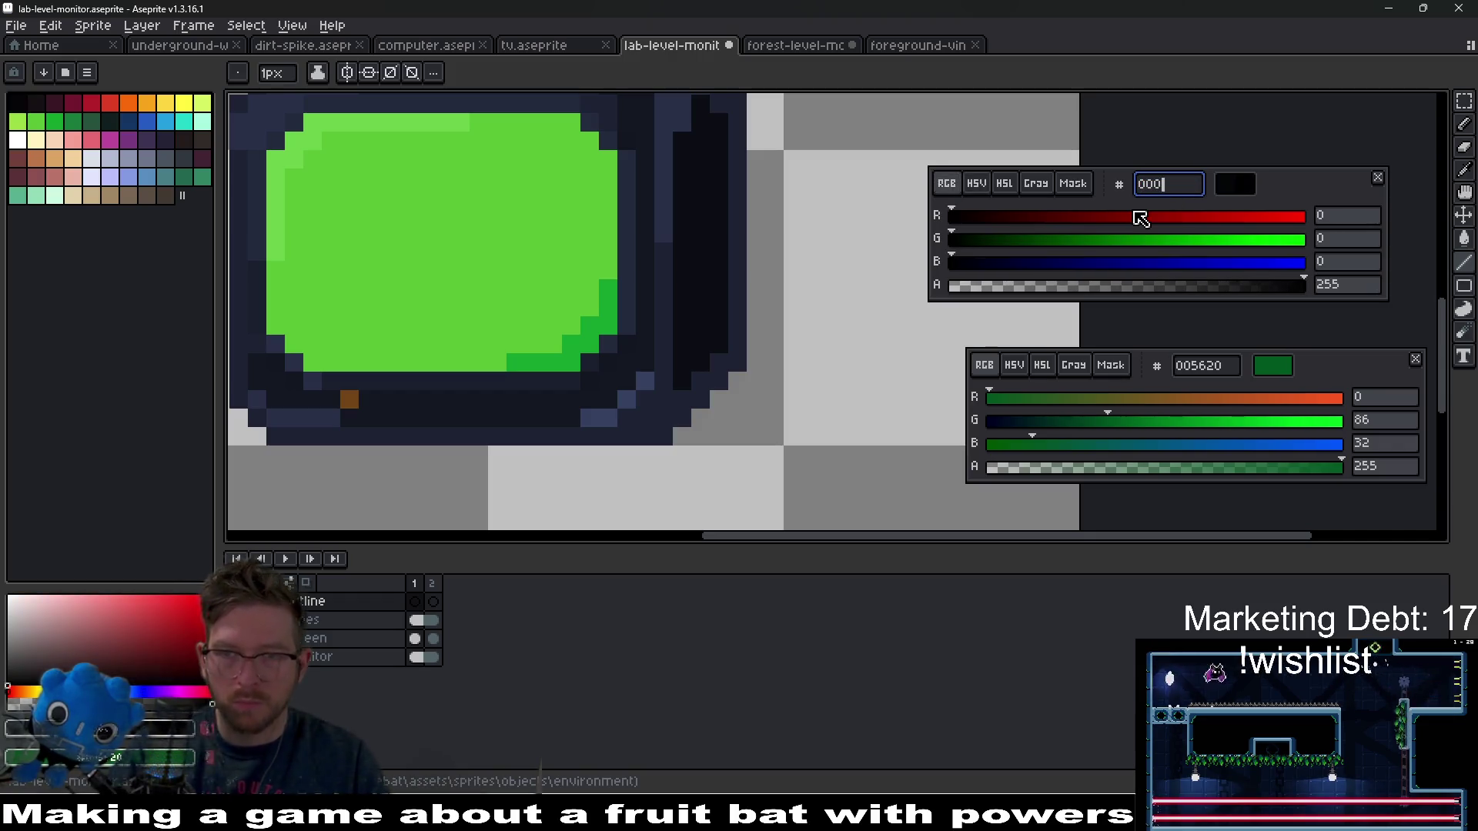
key("Return")
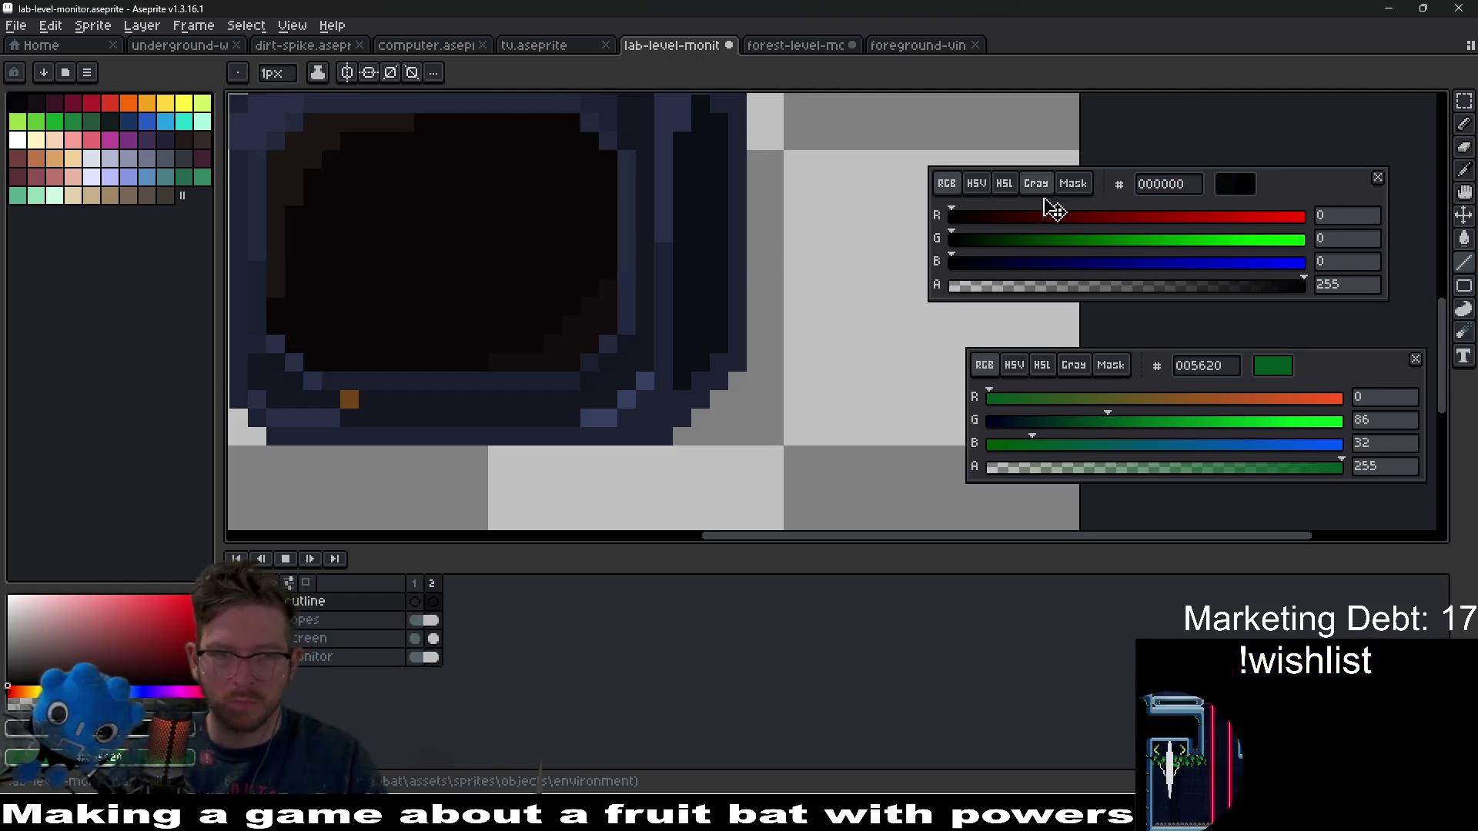
- Stop playback and draw the black outline up the monitor's right side and left edge
left_click(414, 601)
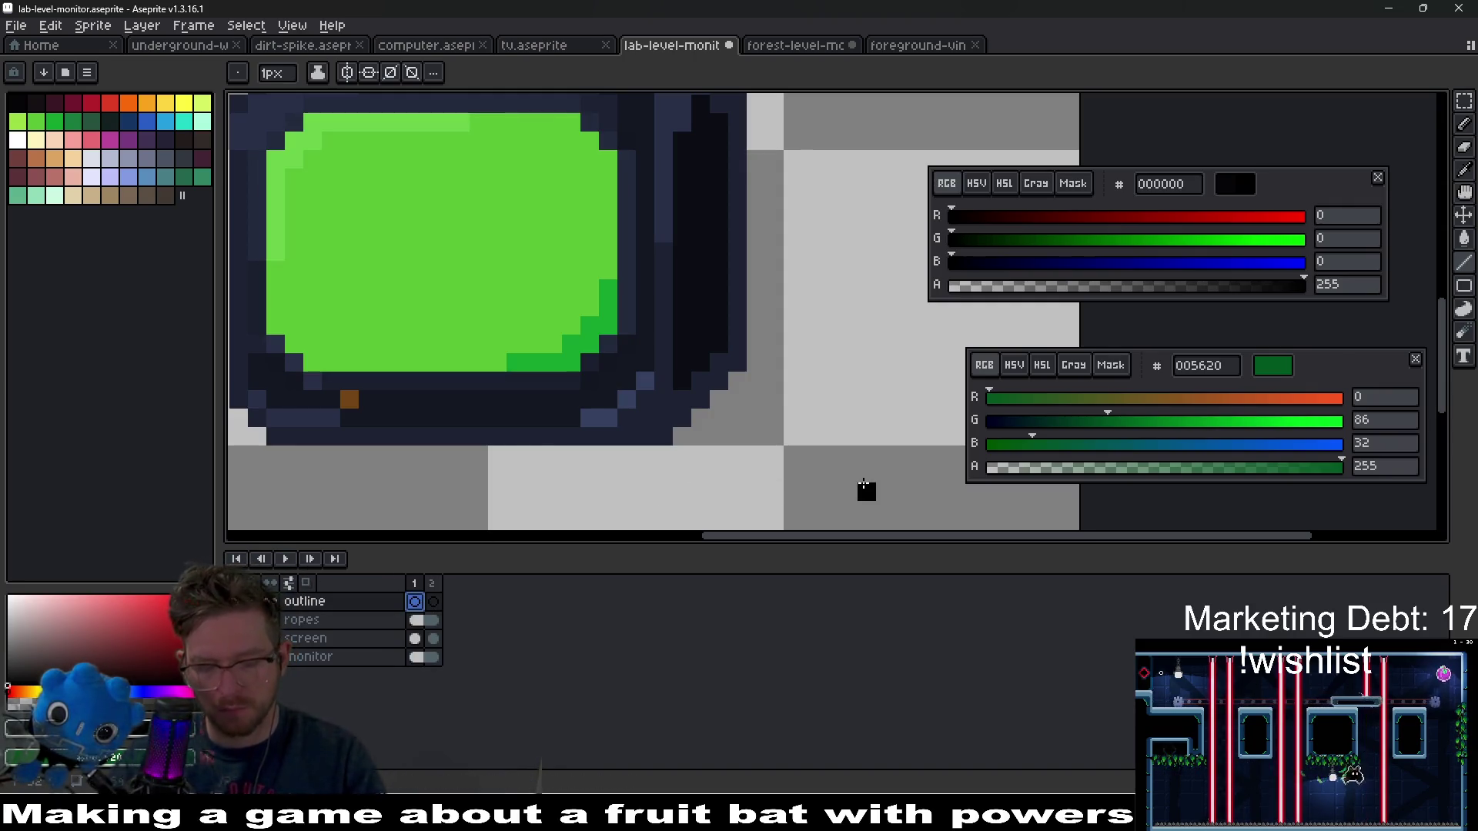
mouse_move(659, 456)
left_mouse_down()
mouse_move(772, 355)
mouse_move(760, 347)
left_mouse_up()
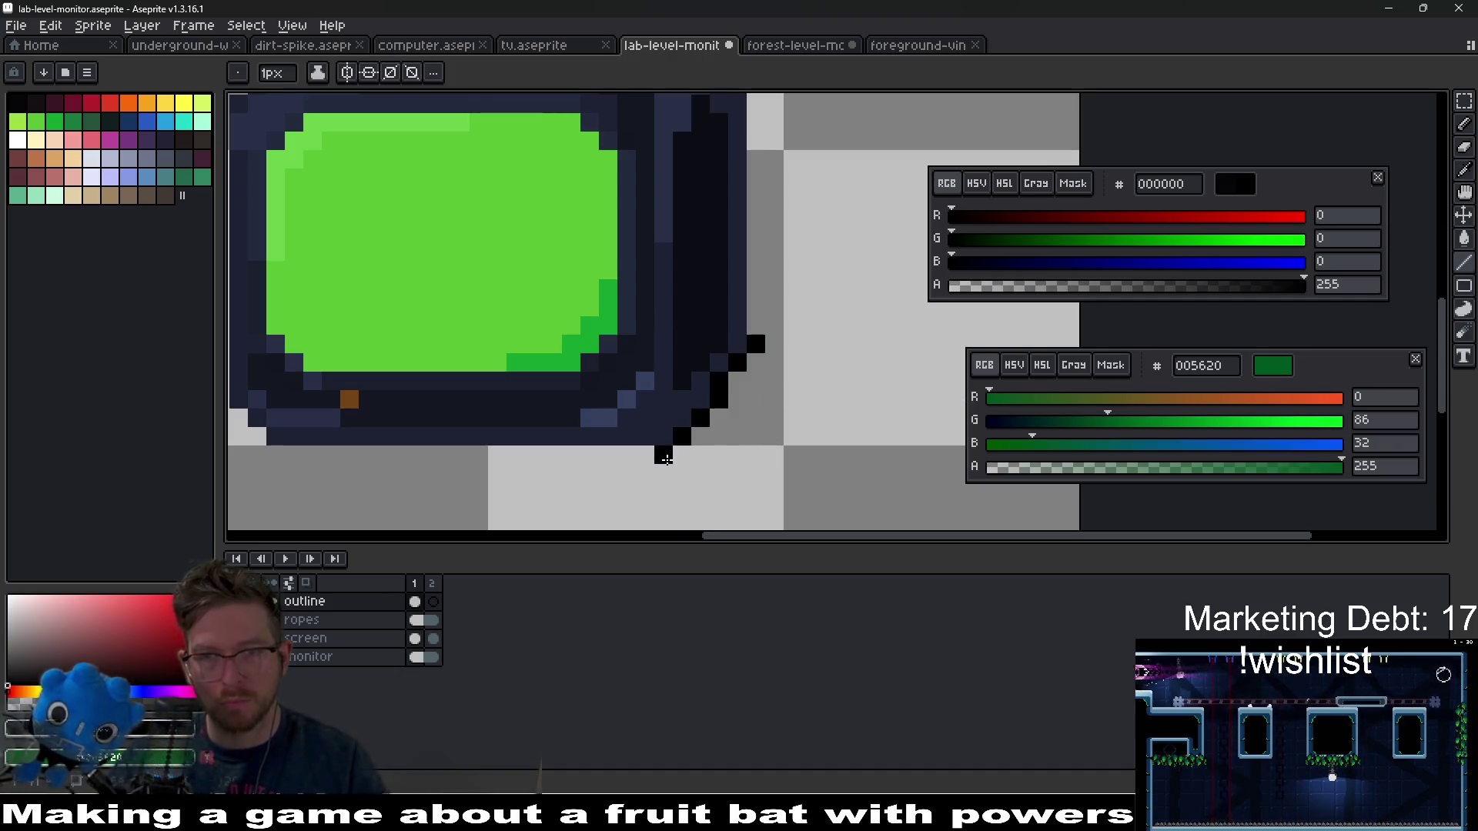
key("ctrl+z")
mouse_move(678, 442)
left_mouse_down()
mouse_move(773, 350)
mouse_move(762, 358)
mouse_move(754, 93)
mouse_move(755, 258)
left_mouse_up()
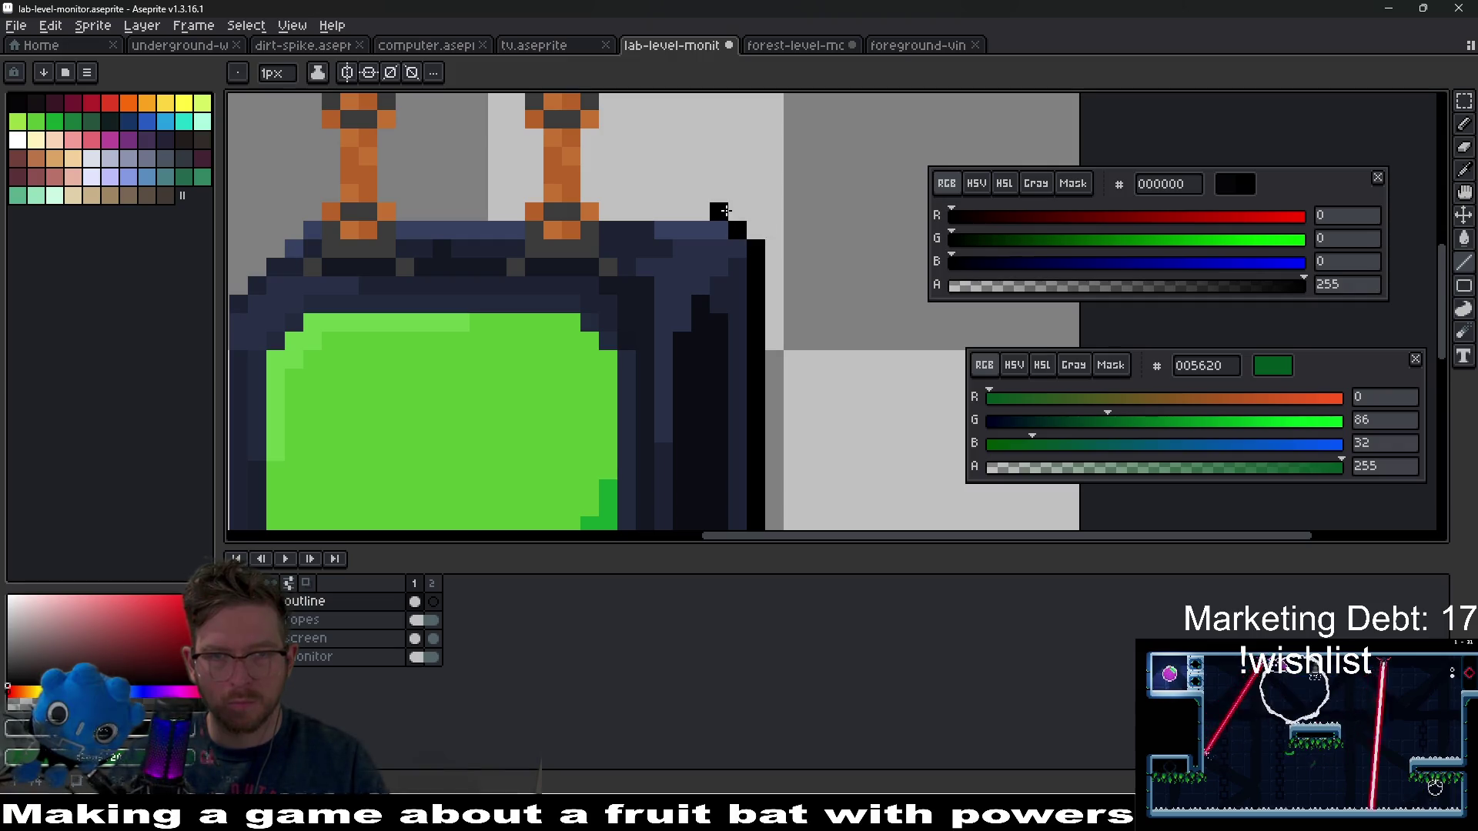
mouse_move(452, 218)
left_mouse_down()
mouse_move(786, 226)
mouse_move(645, 221)
mouse_move(570, 300)
mouse_move(569, 408)
left_mouse_up()
scroll(569, 408, "down", 2)
mouse_move(569, 172)
left_mouse_down()
mouse_move(562, 450)
mouse_move(528, 425)
mouse_move(900, 434)
left_mouse_up()
scroll(603, 494, "down", 1)
scroll(603, 494, "right", 1)
scroll(900, 433, "down", 3)
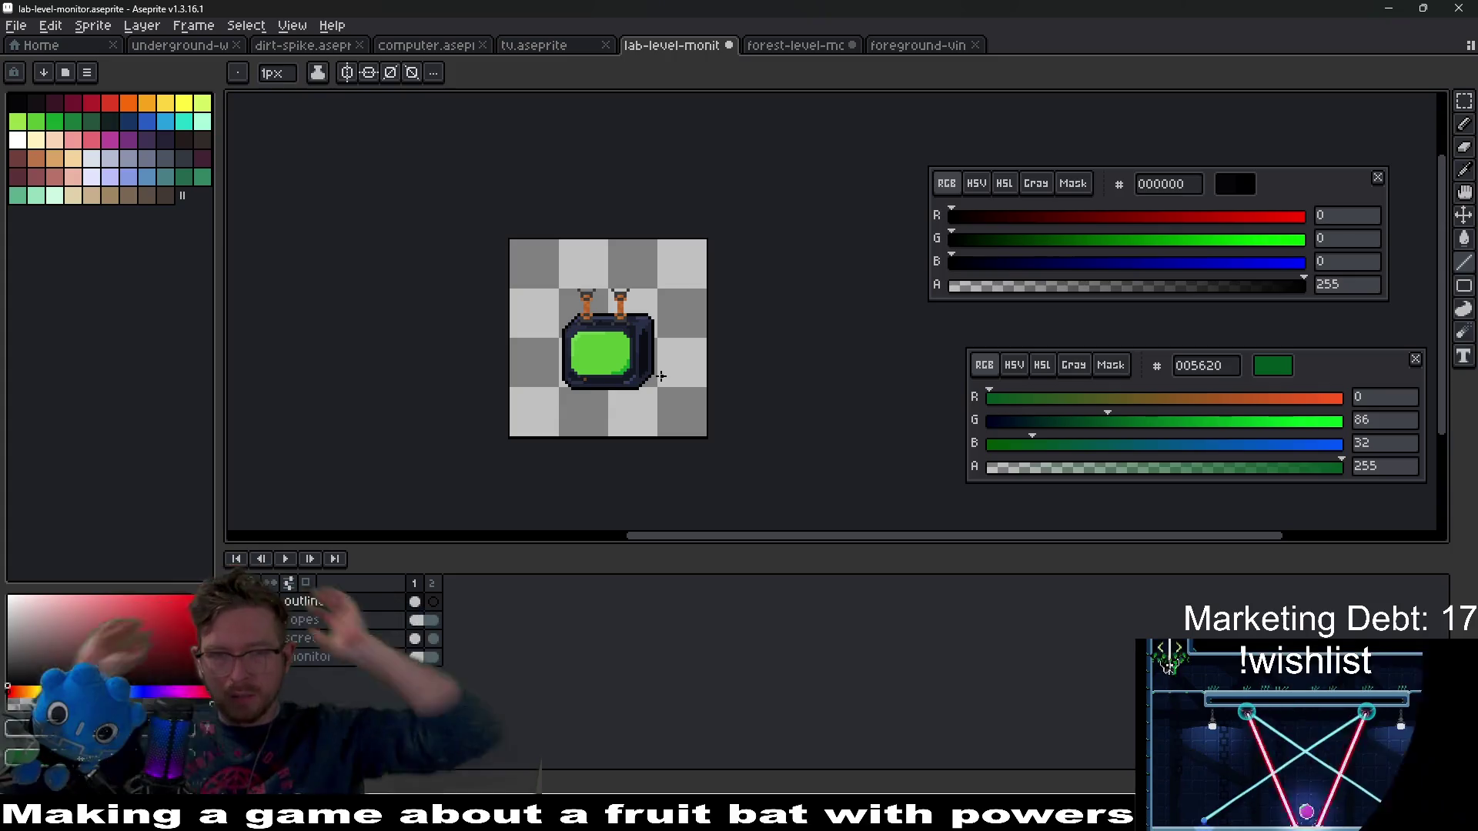
scroll(619, 275, "up", 3)
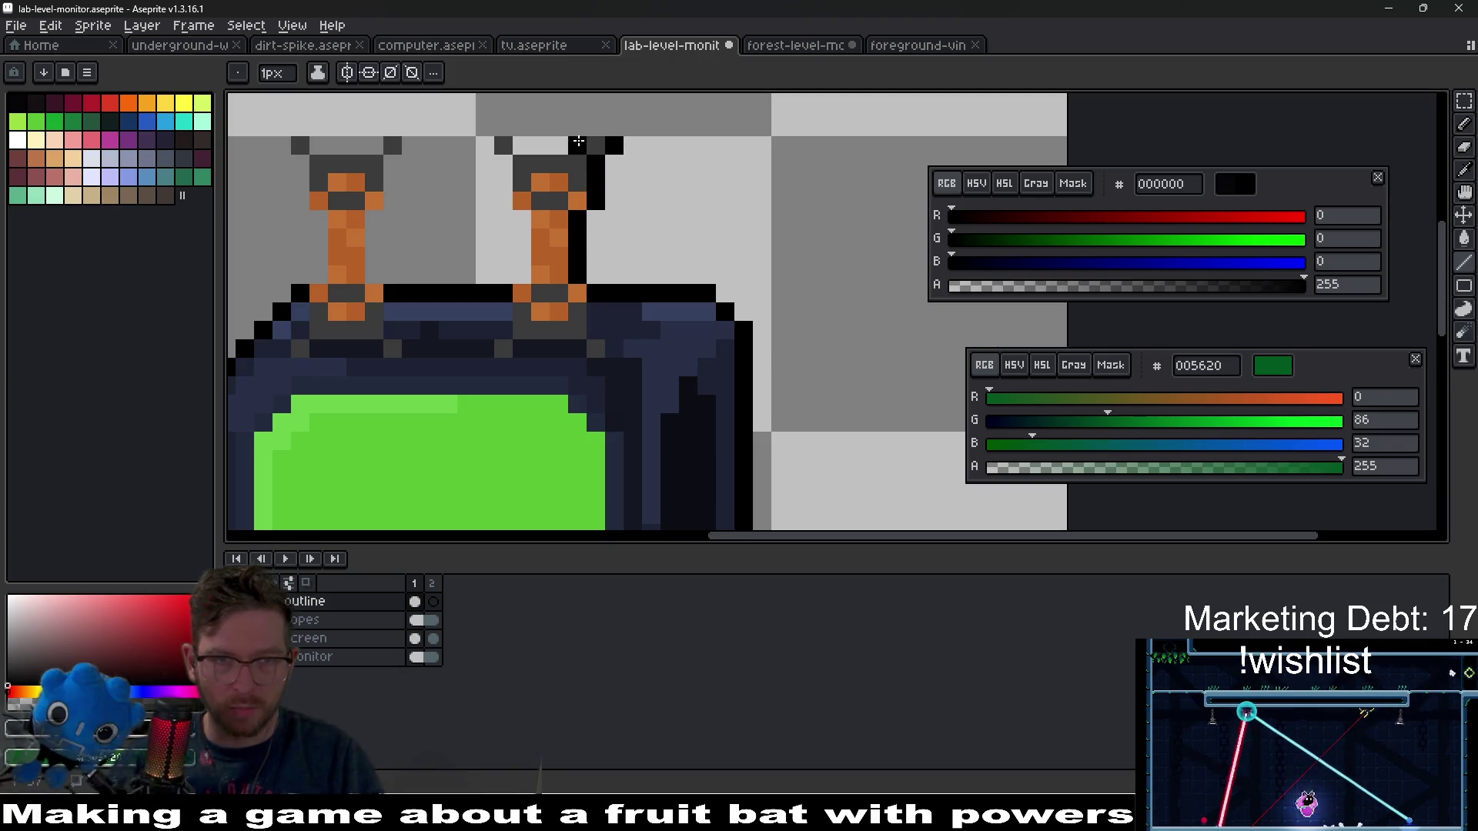
- Outline the lab monitor's right antenna in black, correcting misplaced pixels
left_click(589, 127)
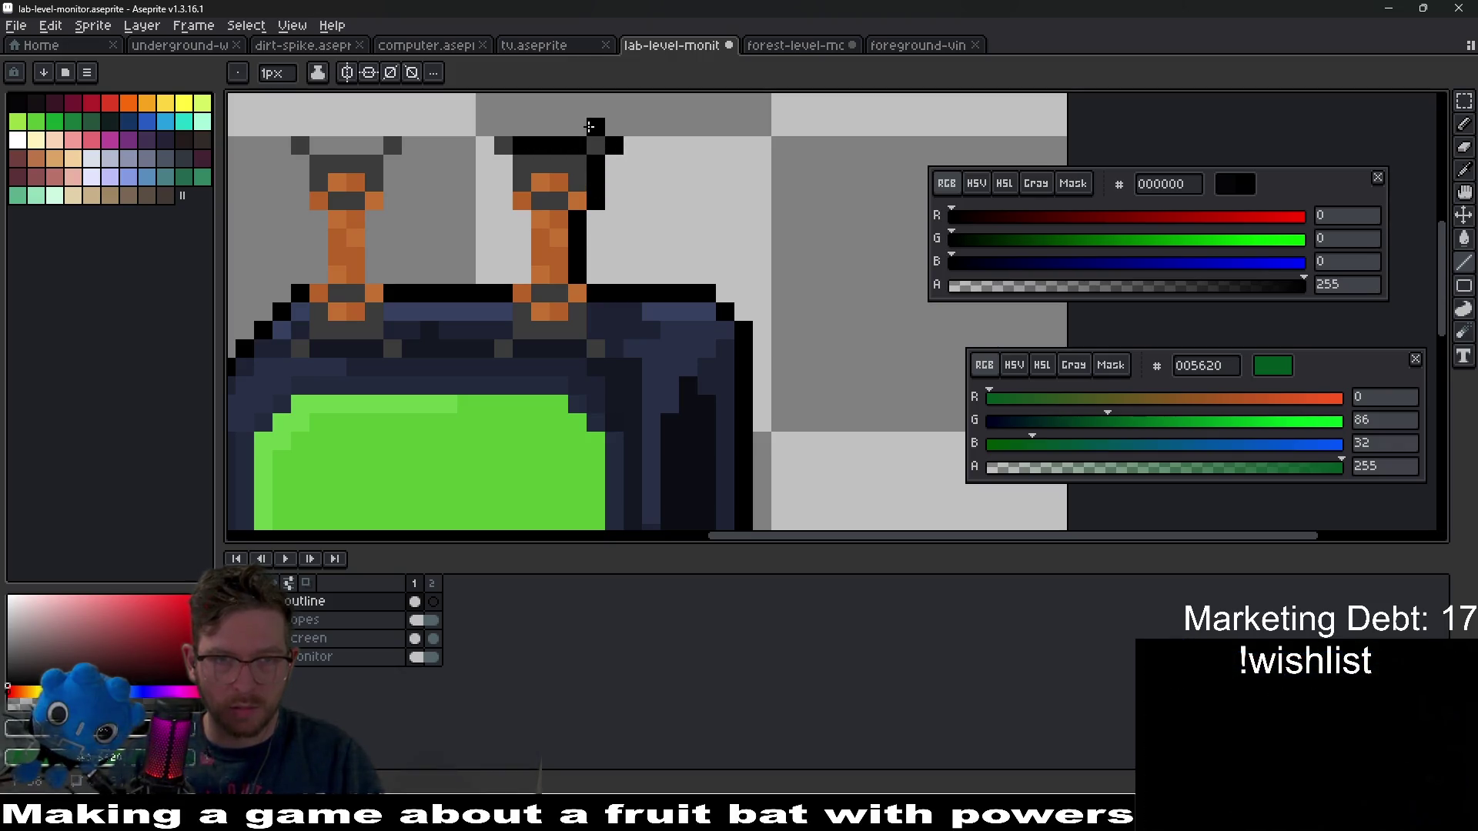
key("ctrl+z")
left_click(503, 127)
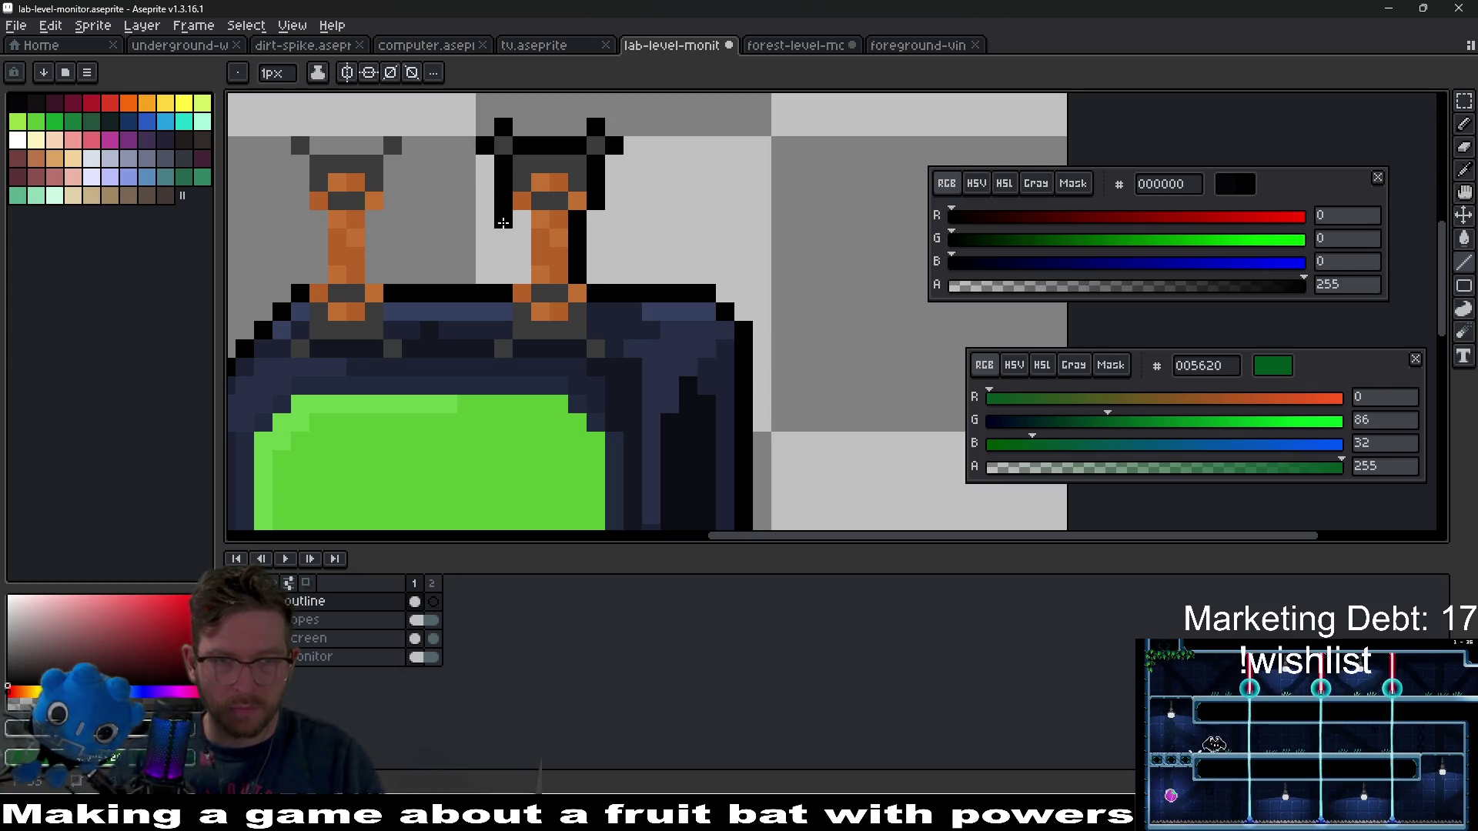
key("ctrl+z")
left_click(516, 220)
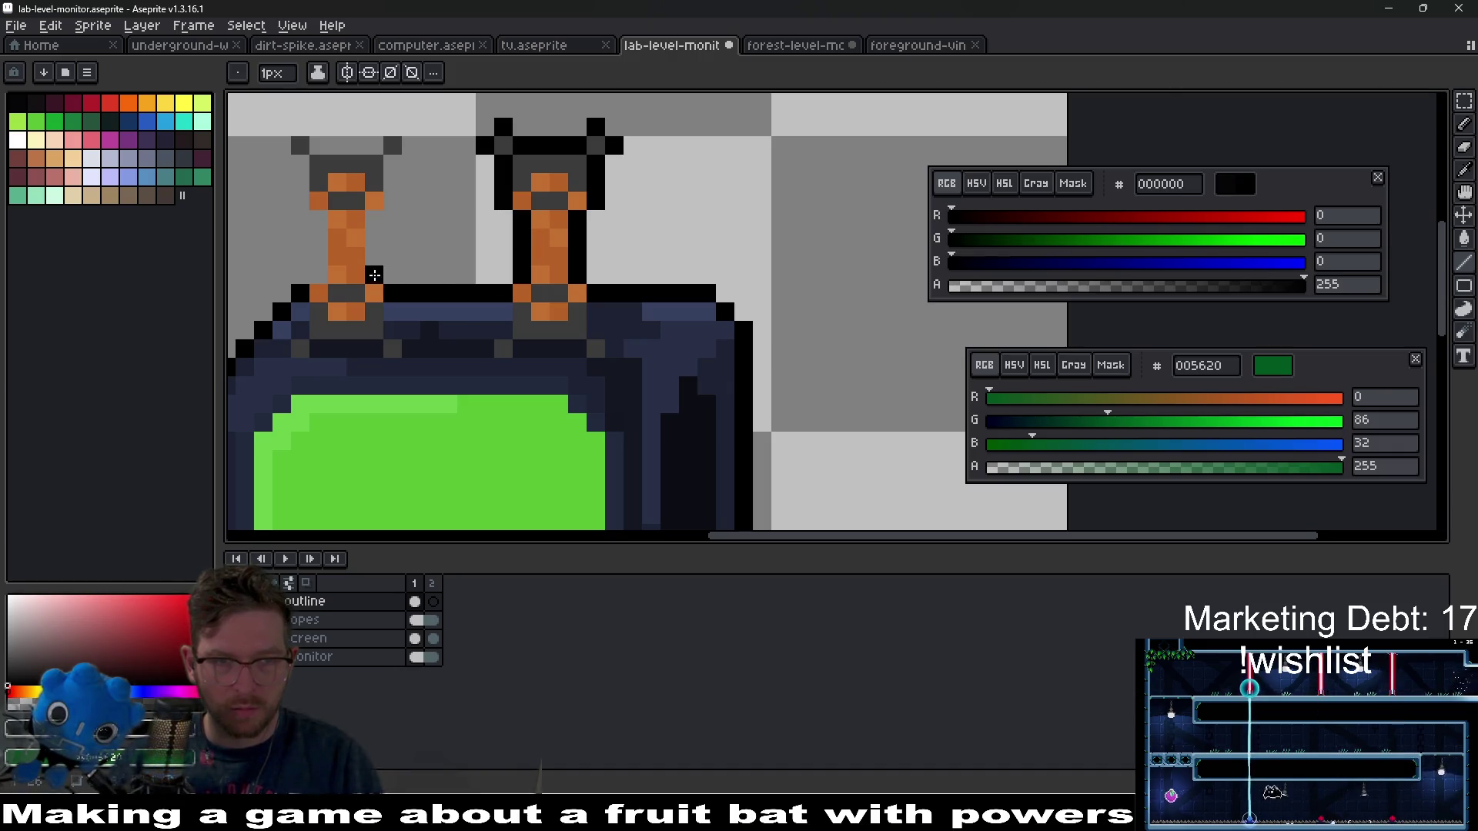
- Outline the left antenna in black, then return to the forest-level-monitor sprite
left_click(387, 195)
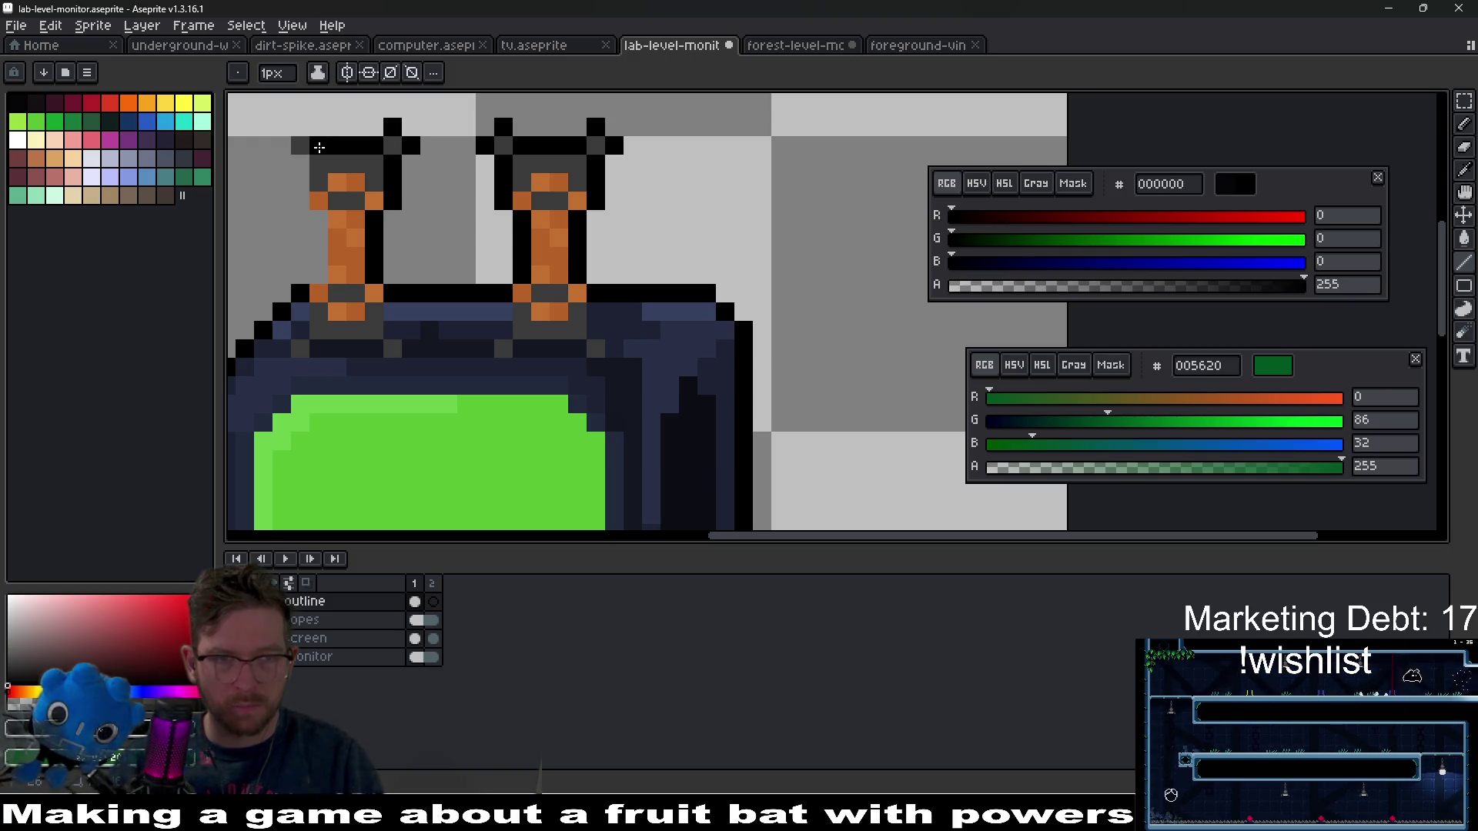
left_click_drag(296, 190, 316, 216)
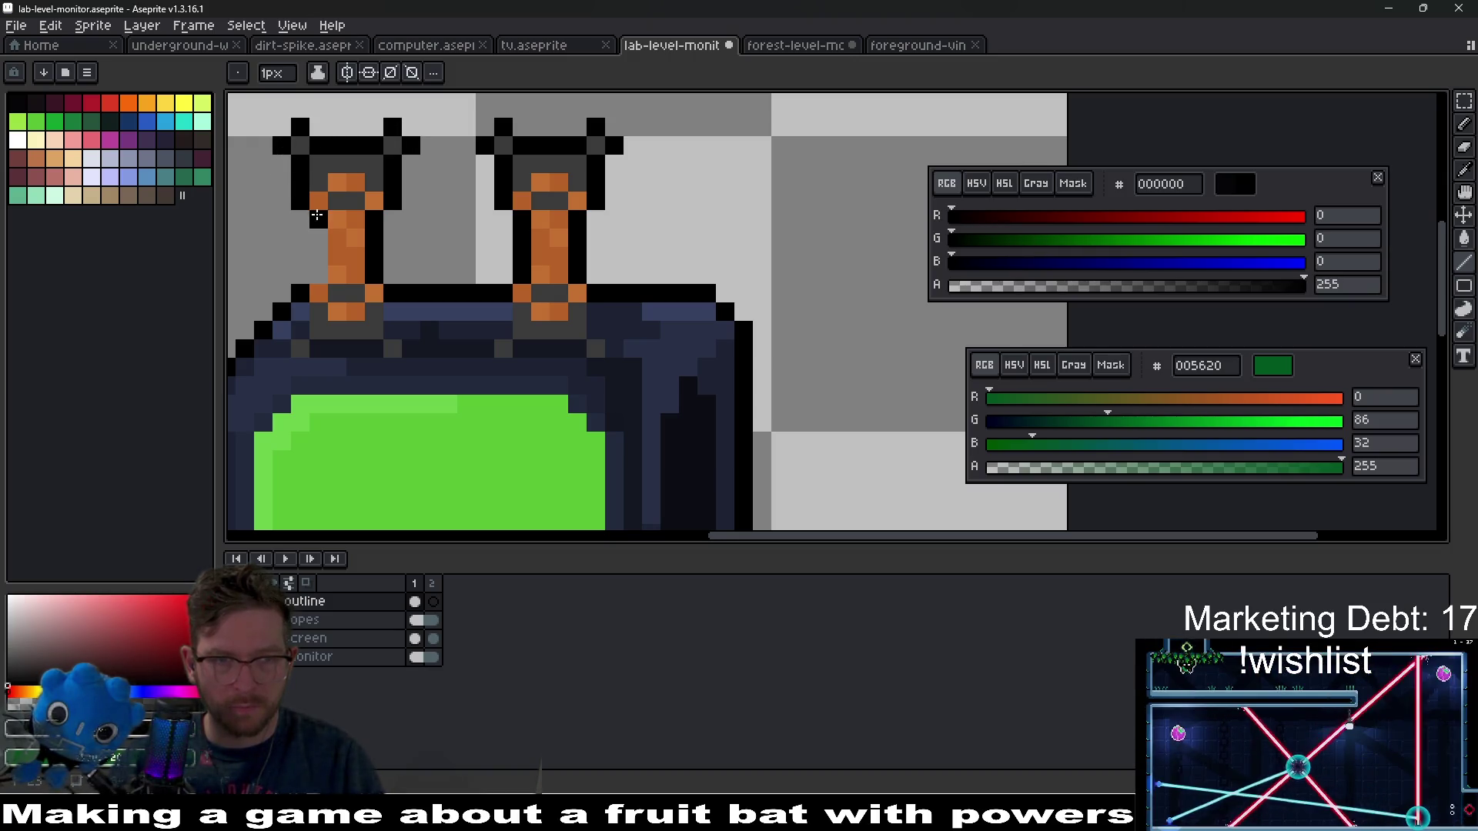
scroll(644, 276, "down", 5)
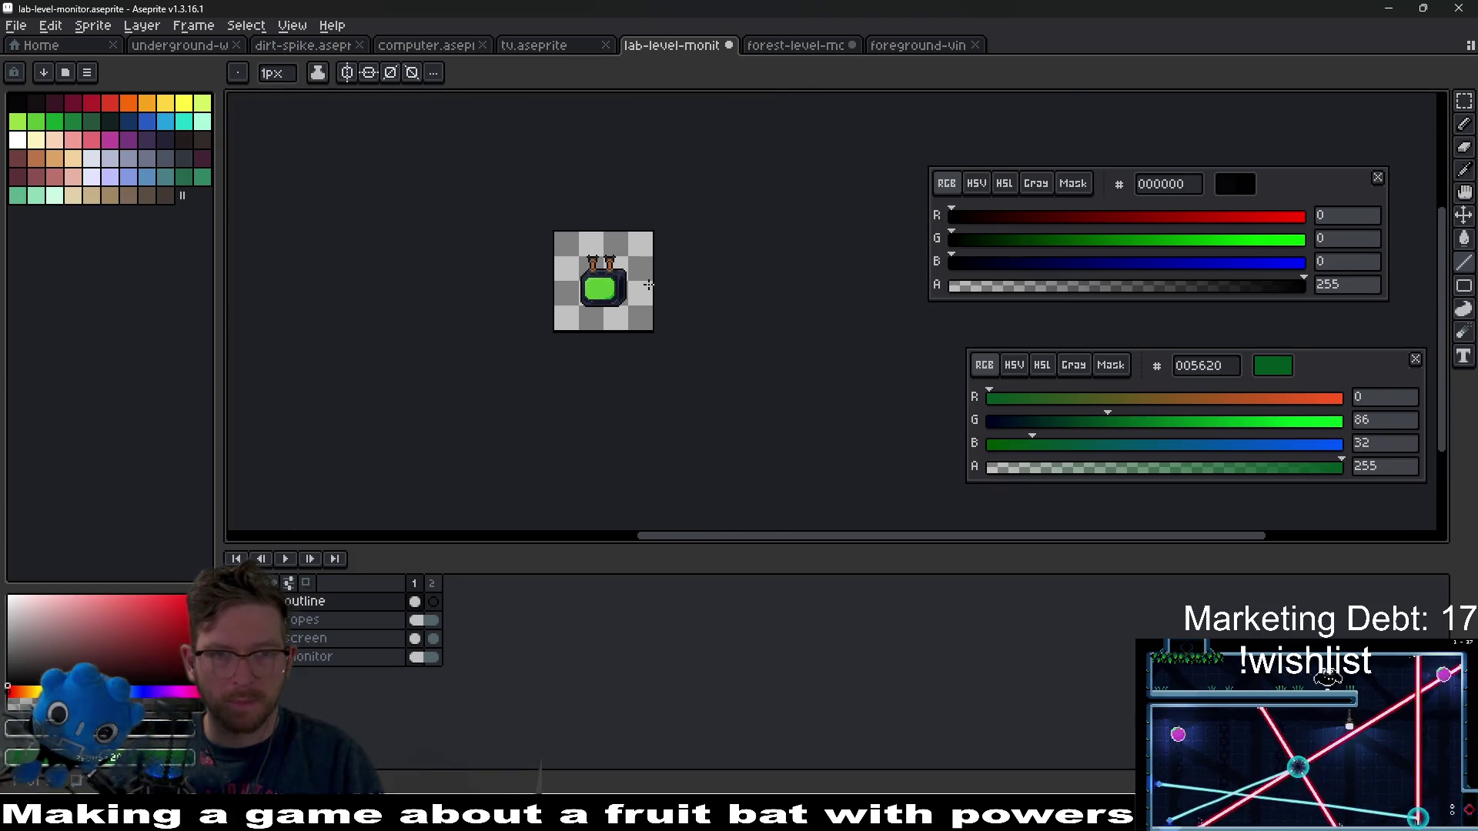
scroll(648, 285, "up", 5)
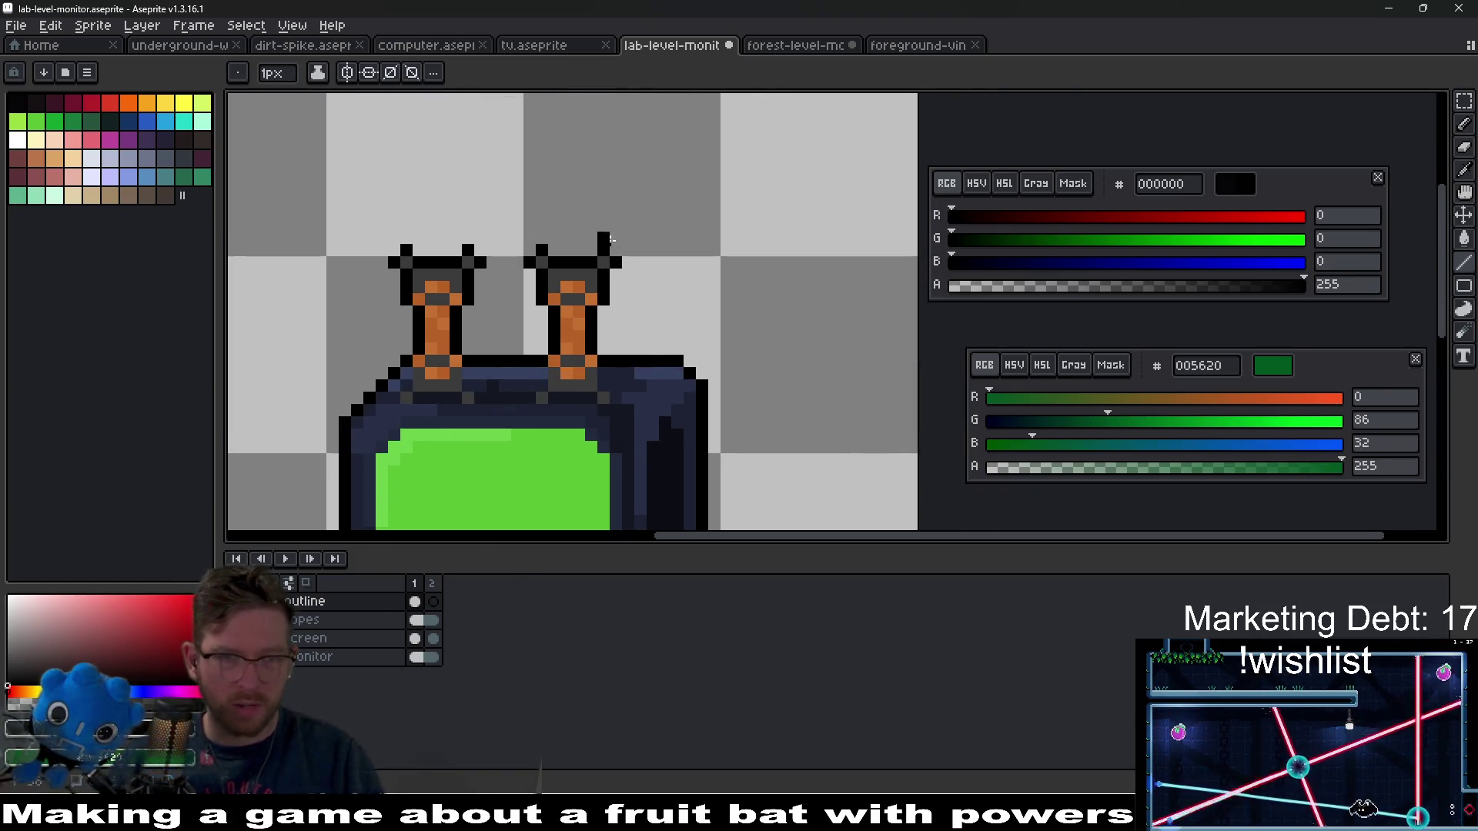
scroll(616, 263, "down", 3)
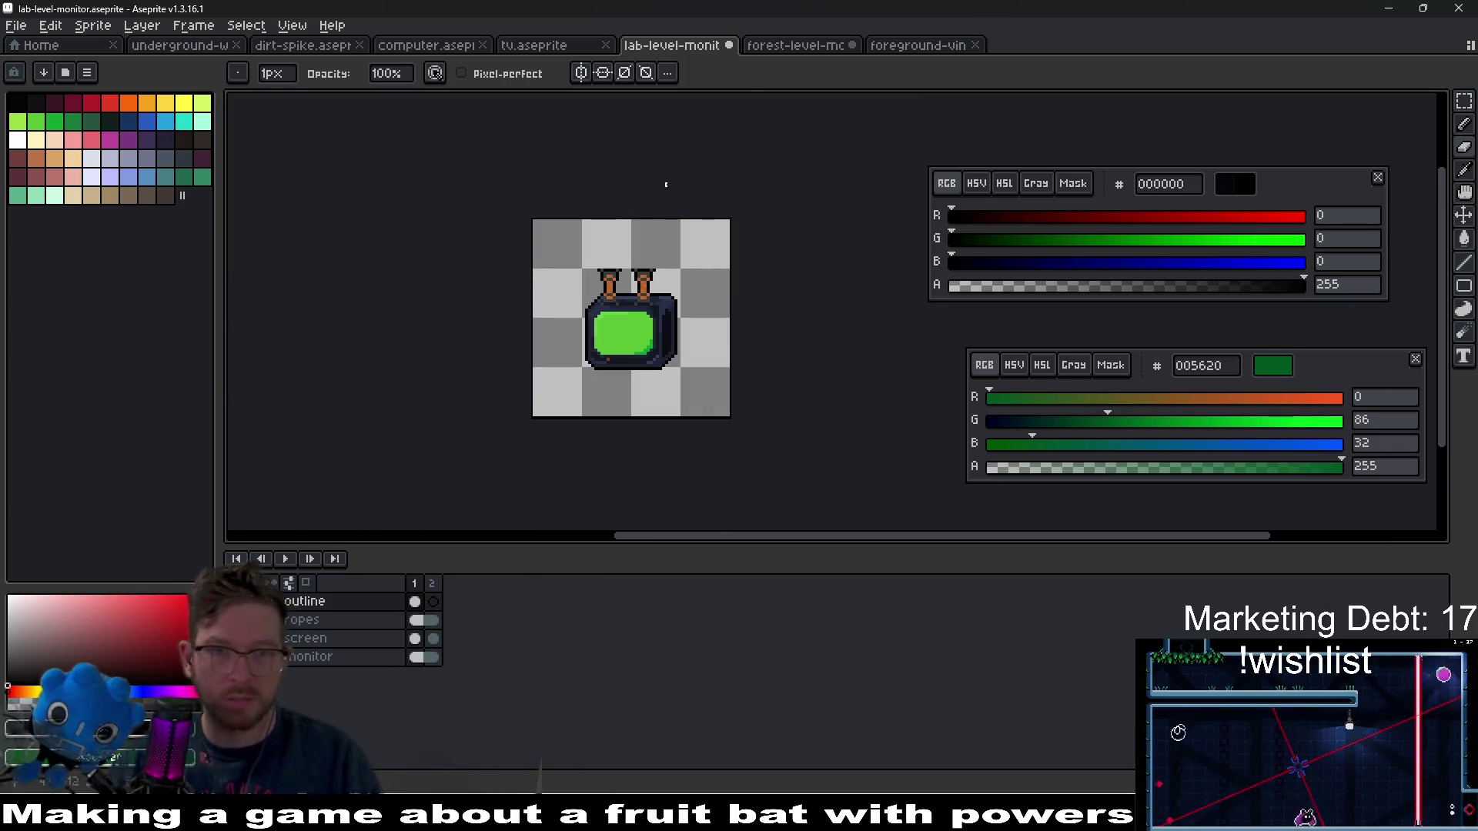
left_click(789, 49)
scroll(658, 354, "up", 4)
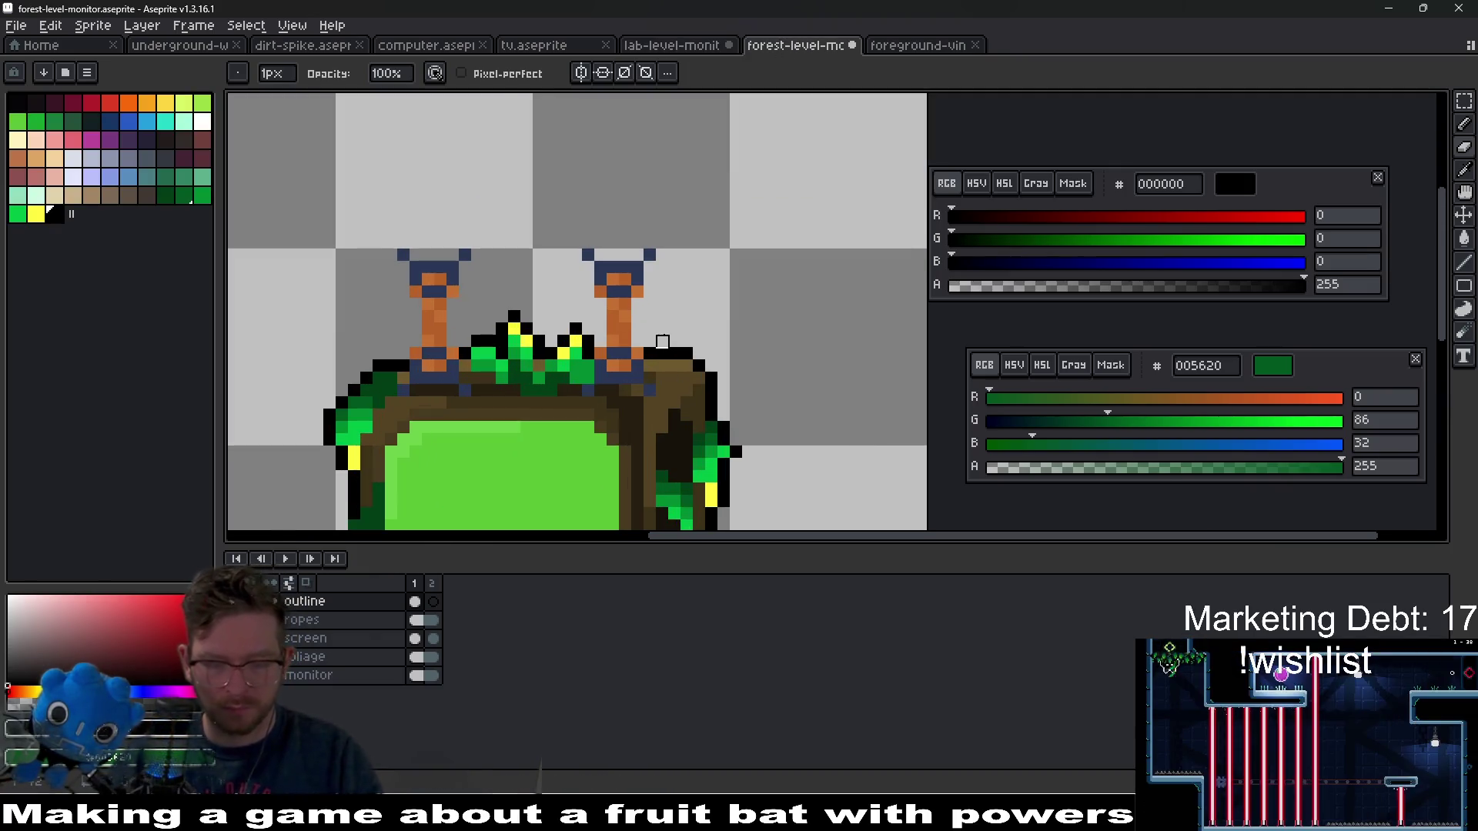
- Draw black outline pixels along the top and left side of the forest monitor's left rope
key("i")
key("p")
key("Escape")
key("b")
left_click_drag(638, 343, 638, 323)
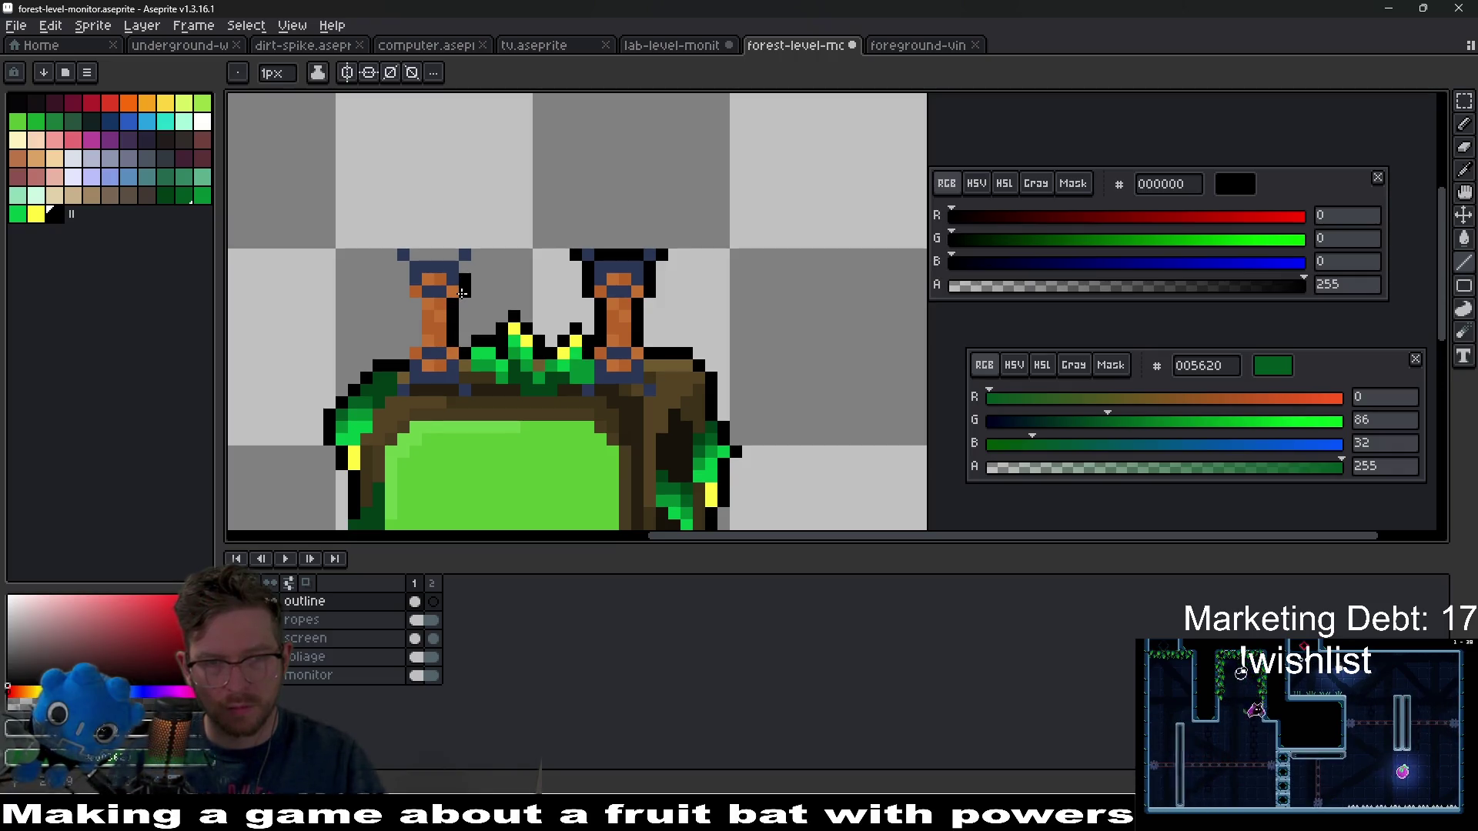
left_click(477, 254)
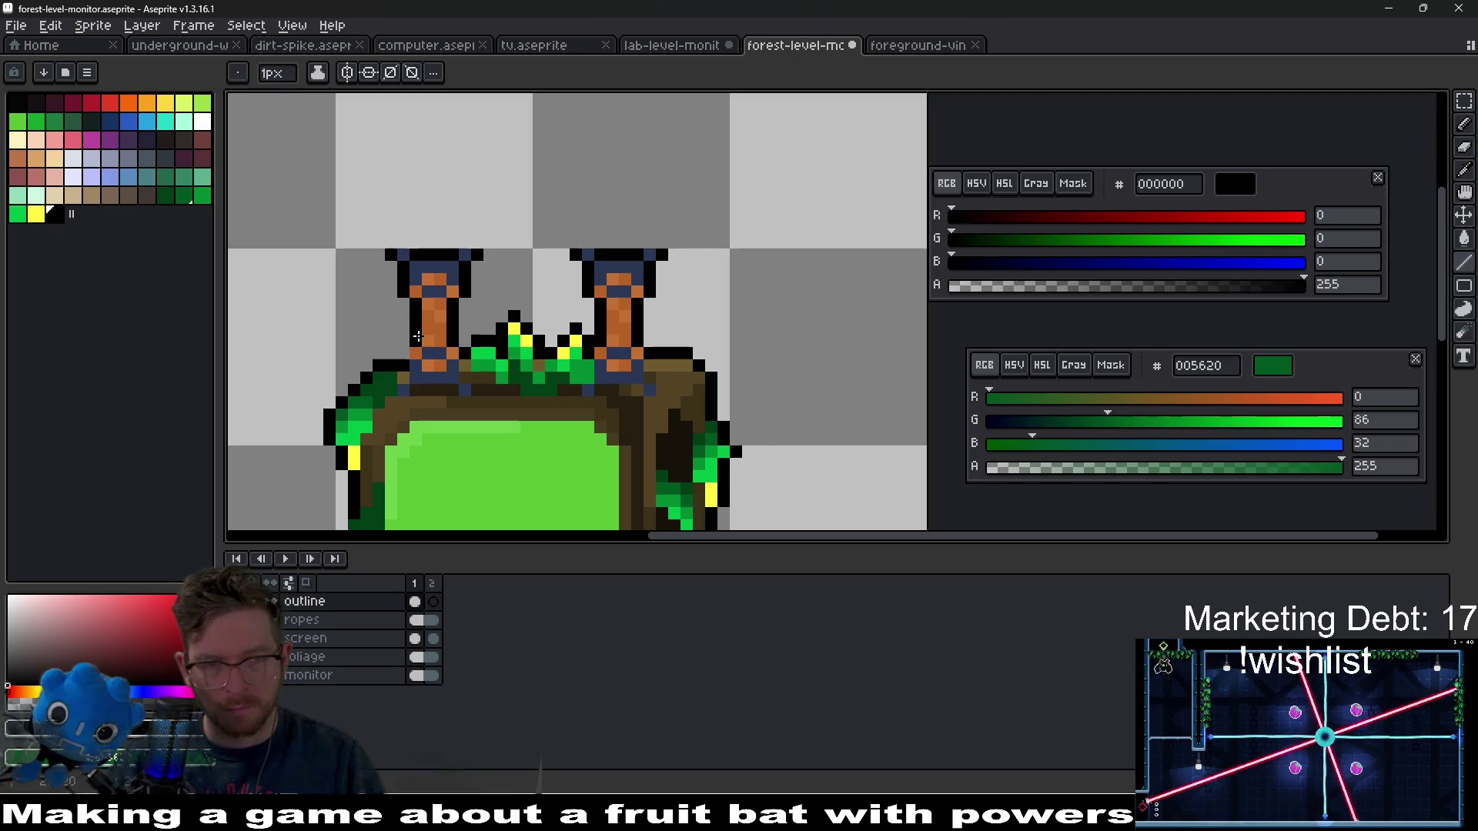
scroll(408, 348, "down", 1)
scroll(407, 338, "up", 2)
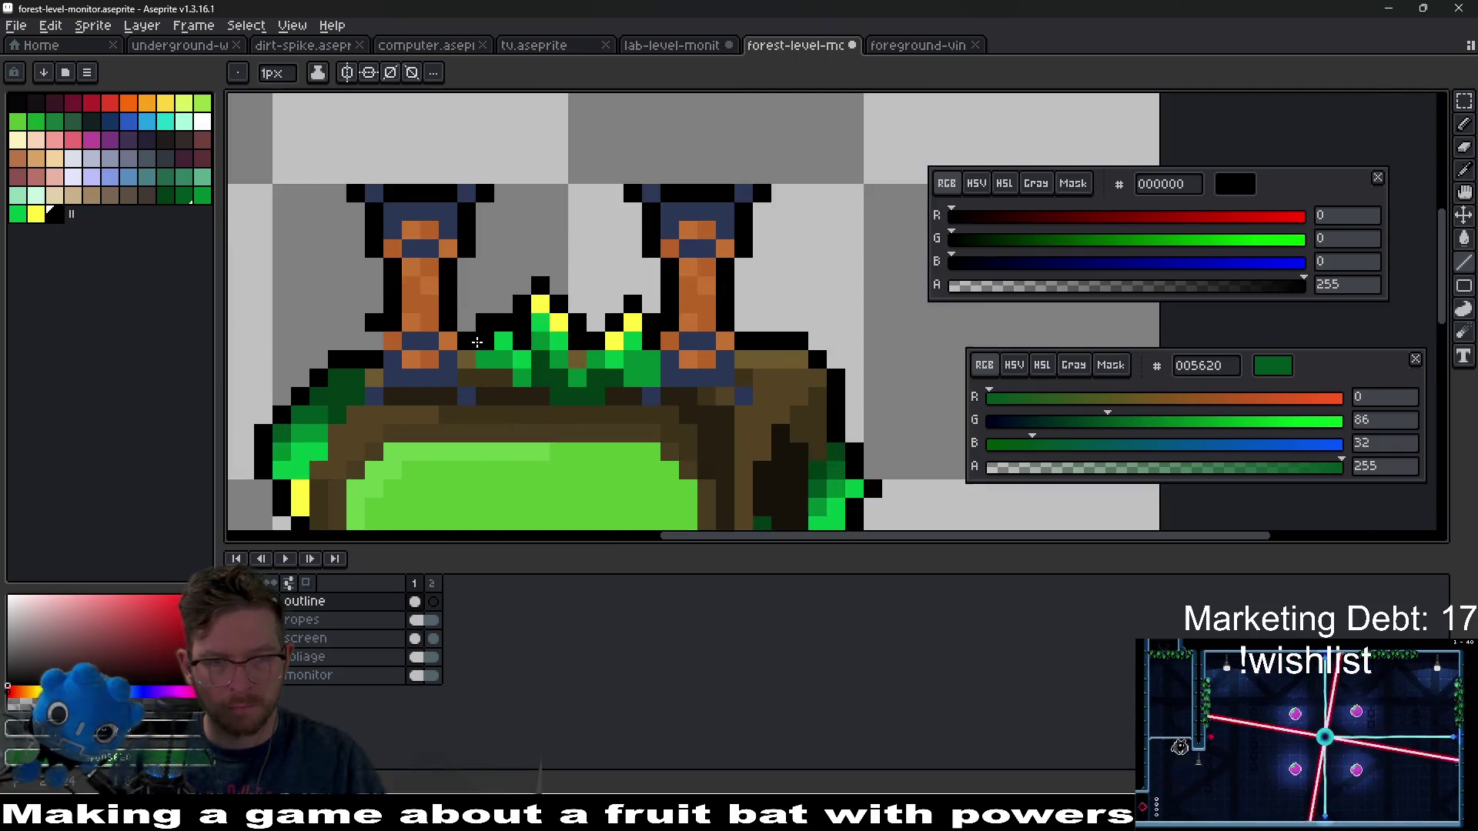
scroll(405, 322, "down", 6)
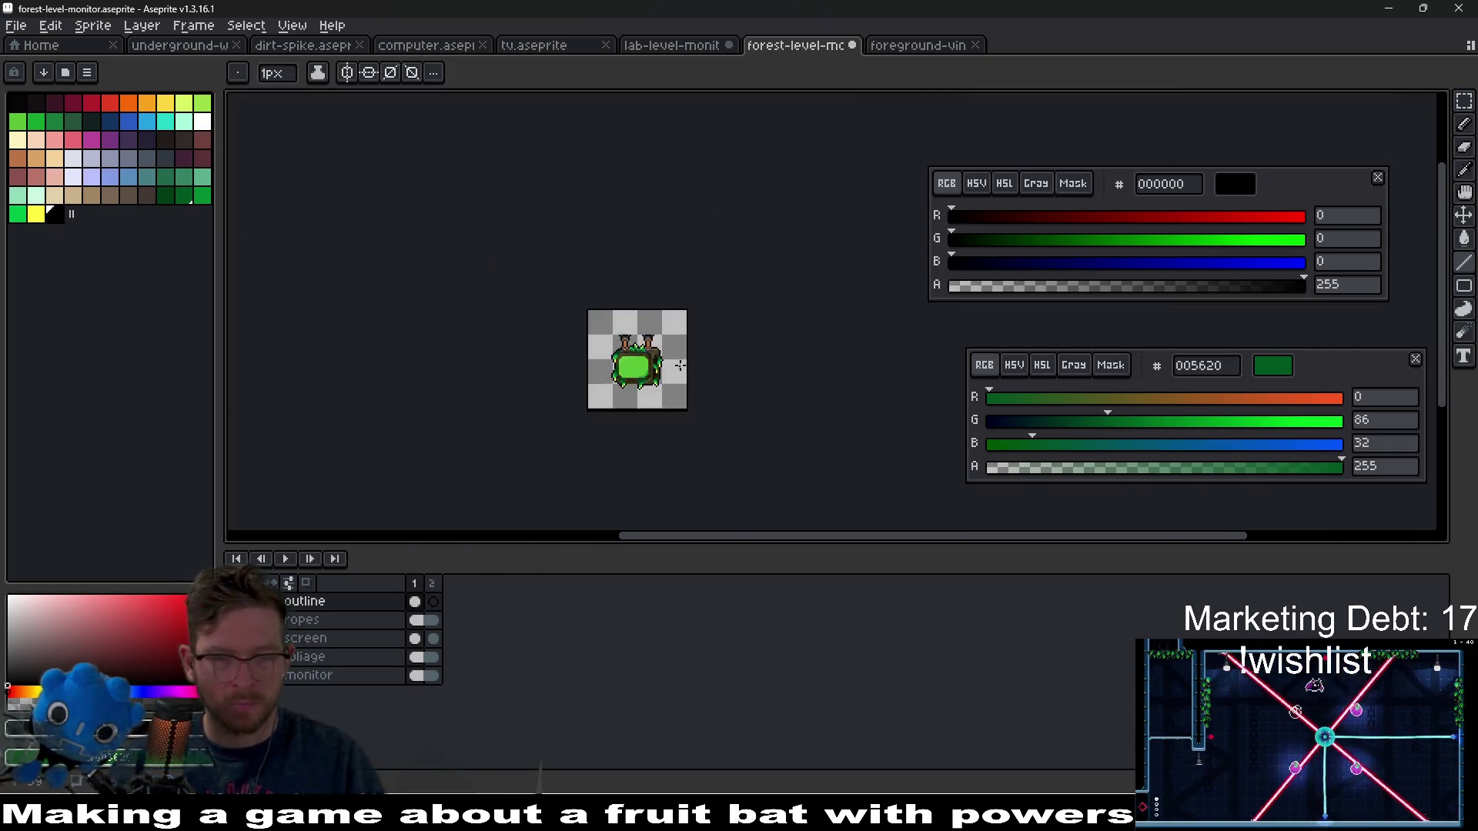
left_click_drag(681, 365, 736, 326)
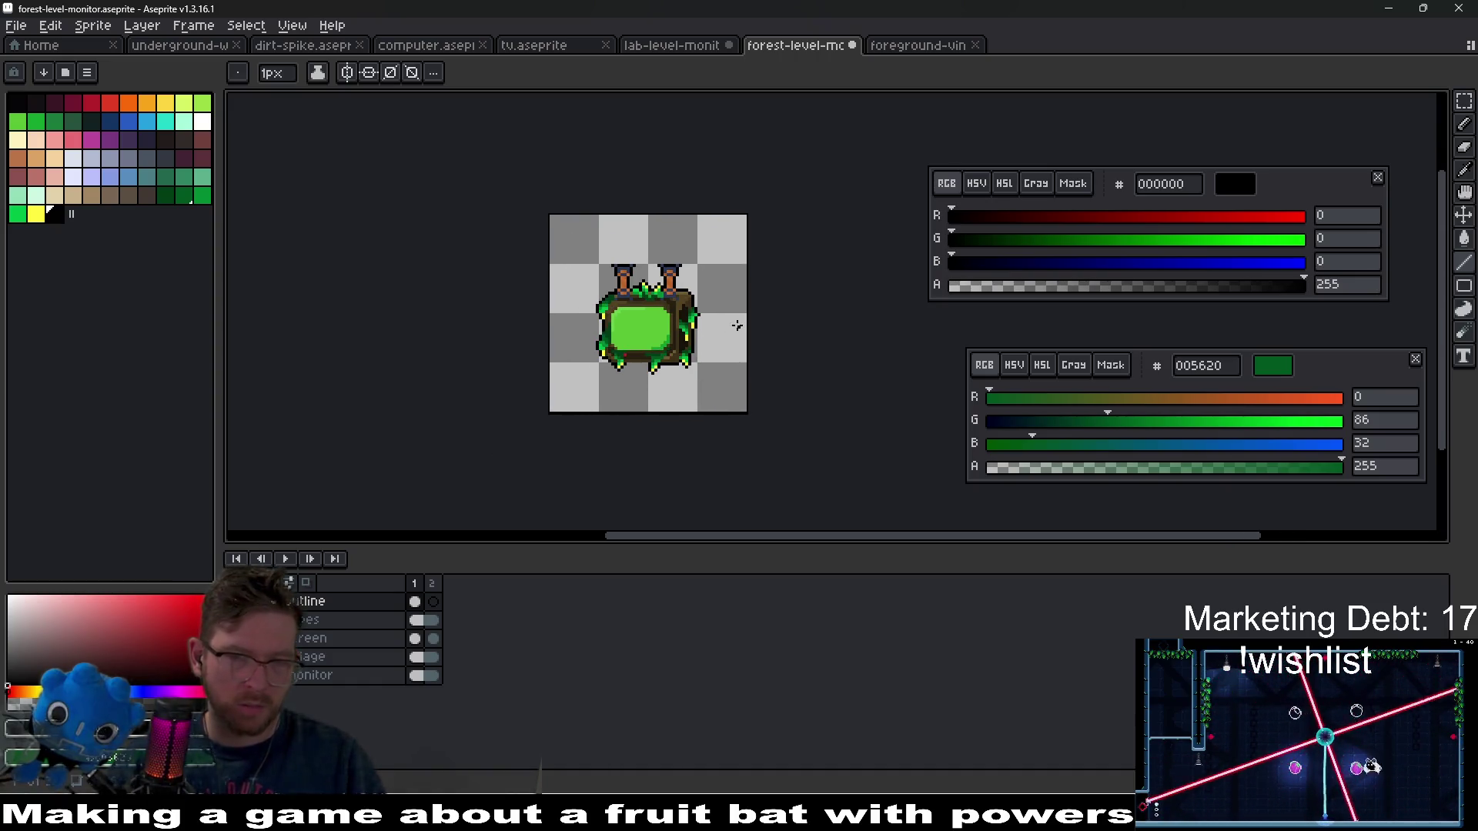
- On frame 2, set black primary and white secondary, then replace the outline colour with white
left_click(432, 601)
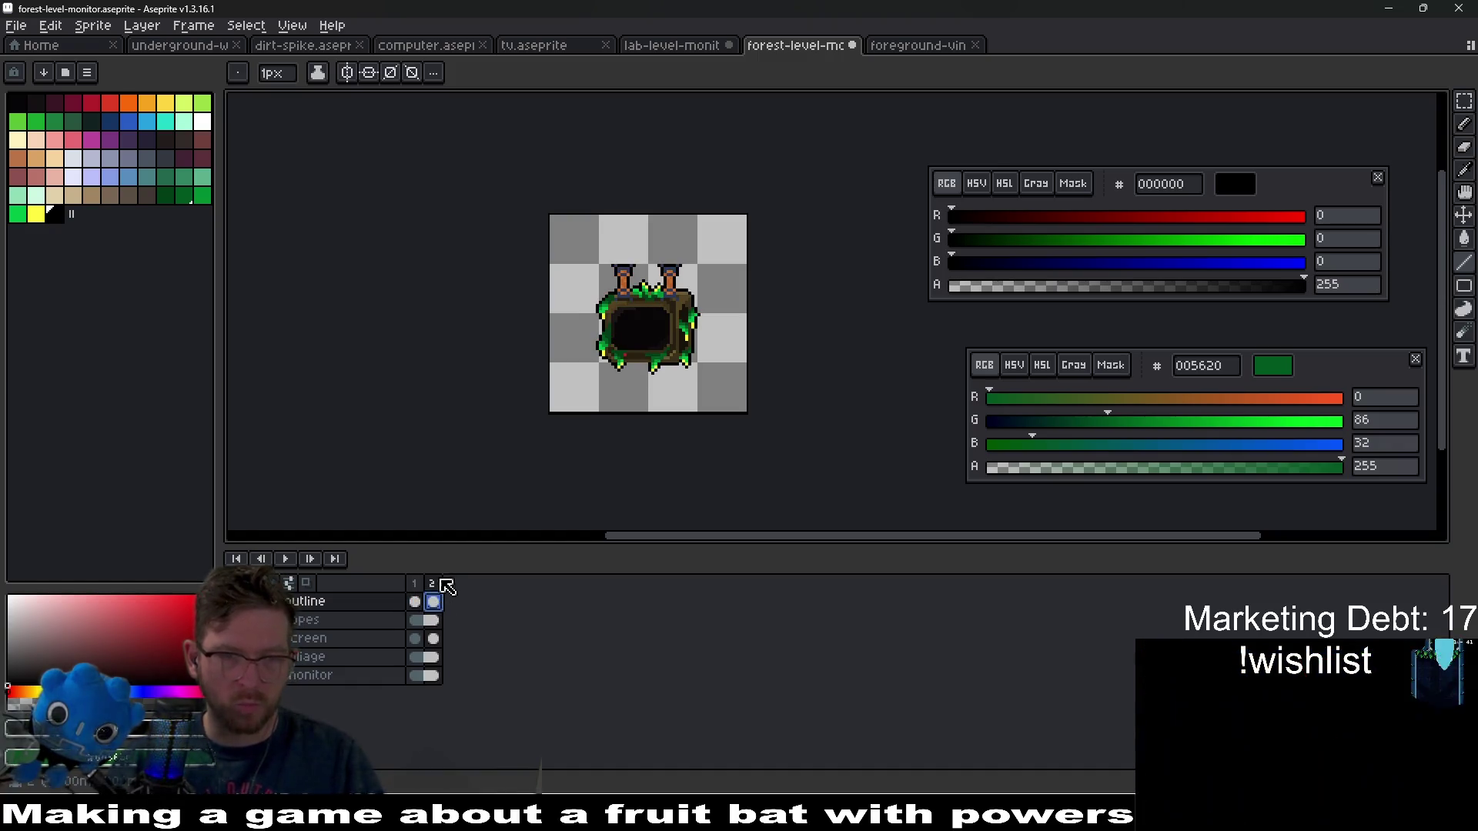
left_click(203, 122)
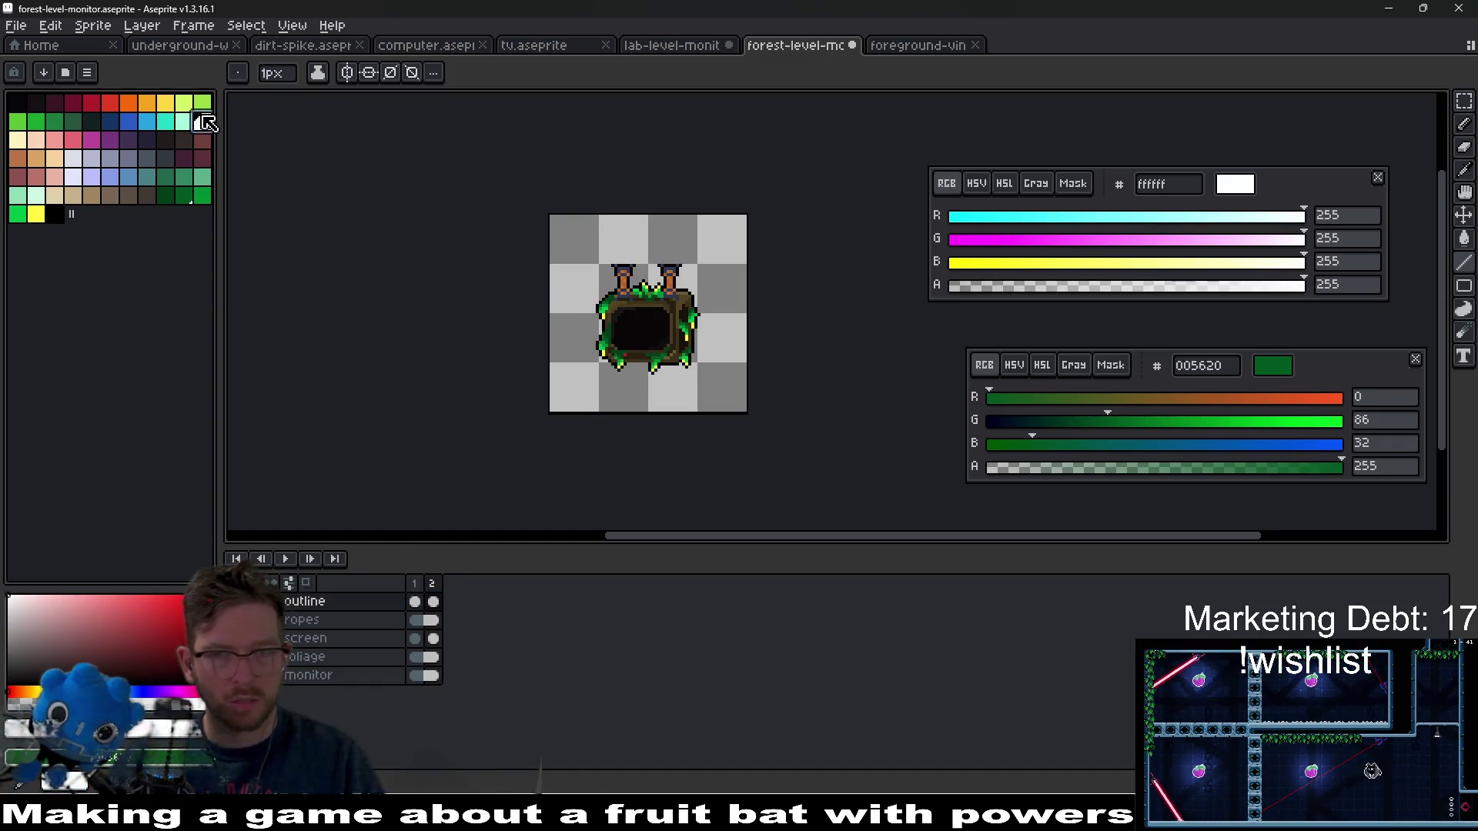
left_click(54, 213)
right_click(203, 122)
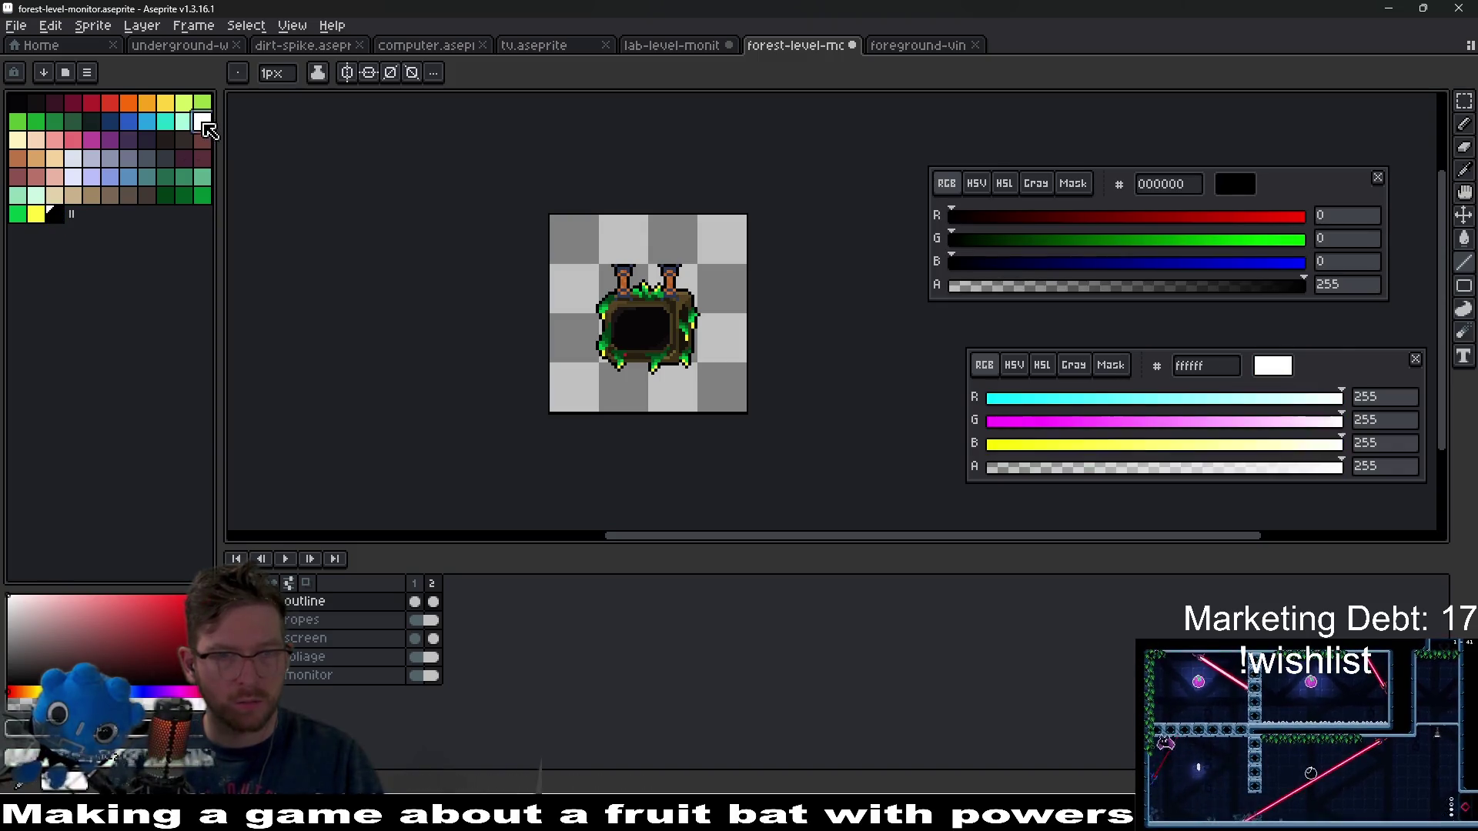
key("shift+r")
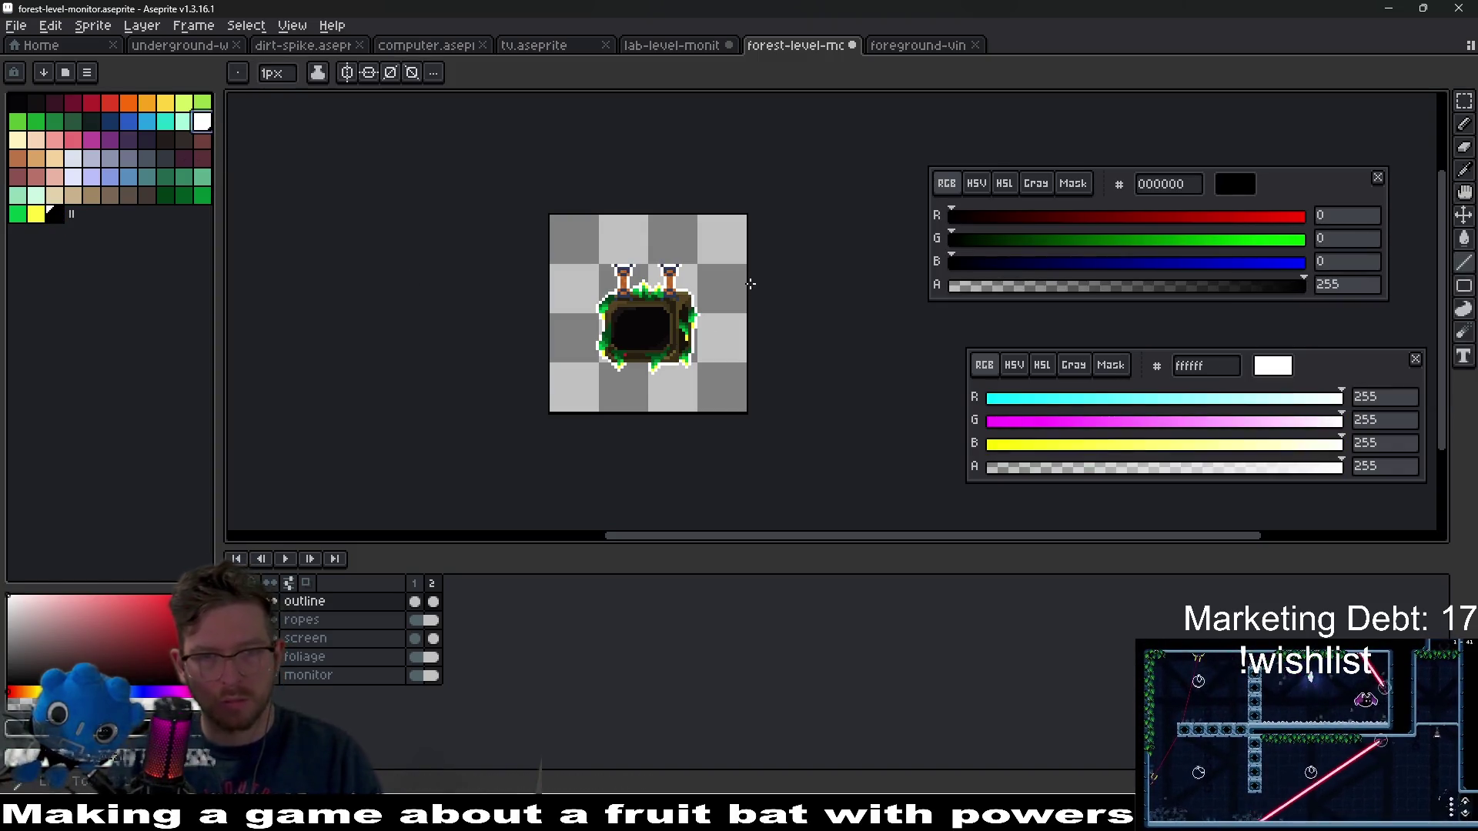
key("Return")
- Compare the outlines on frames 1 and 2, then delete the whole outline layer
scroll(724, 306, "down", 1)
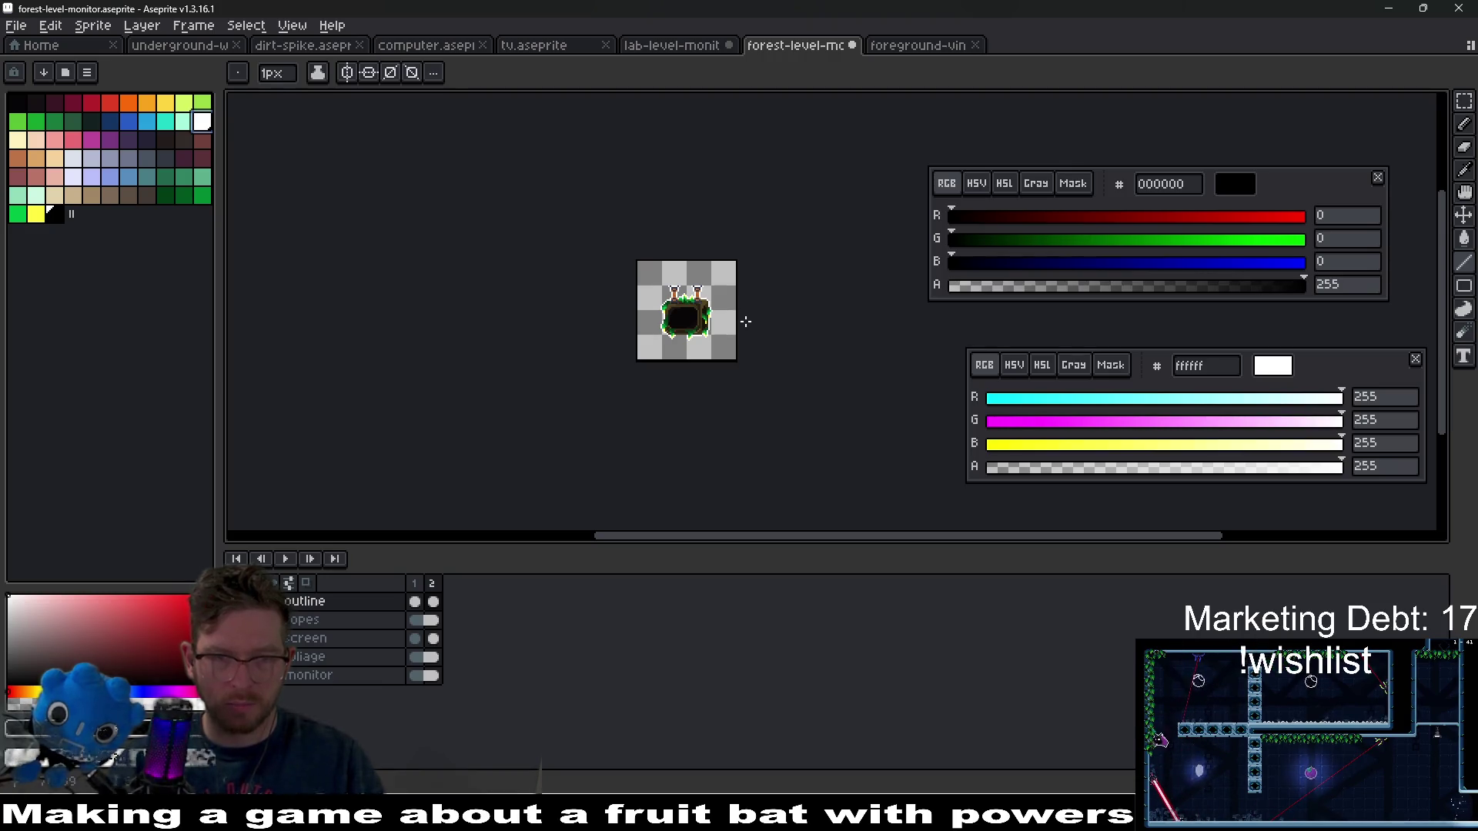
scroll(722, 324, "up", 4)
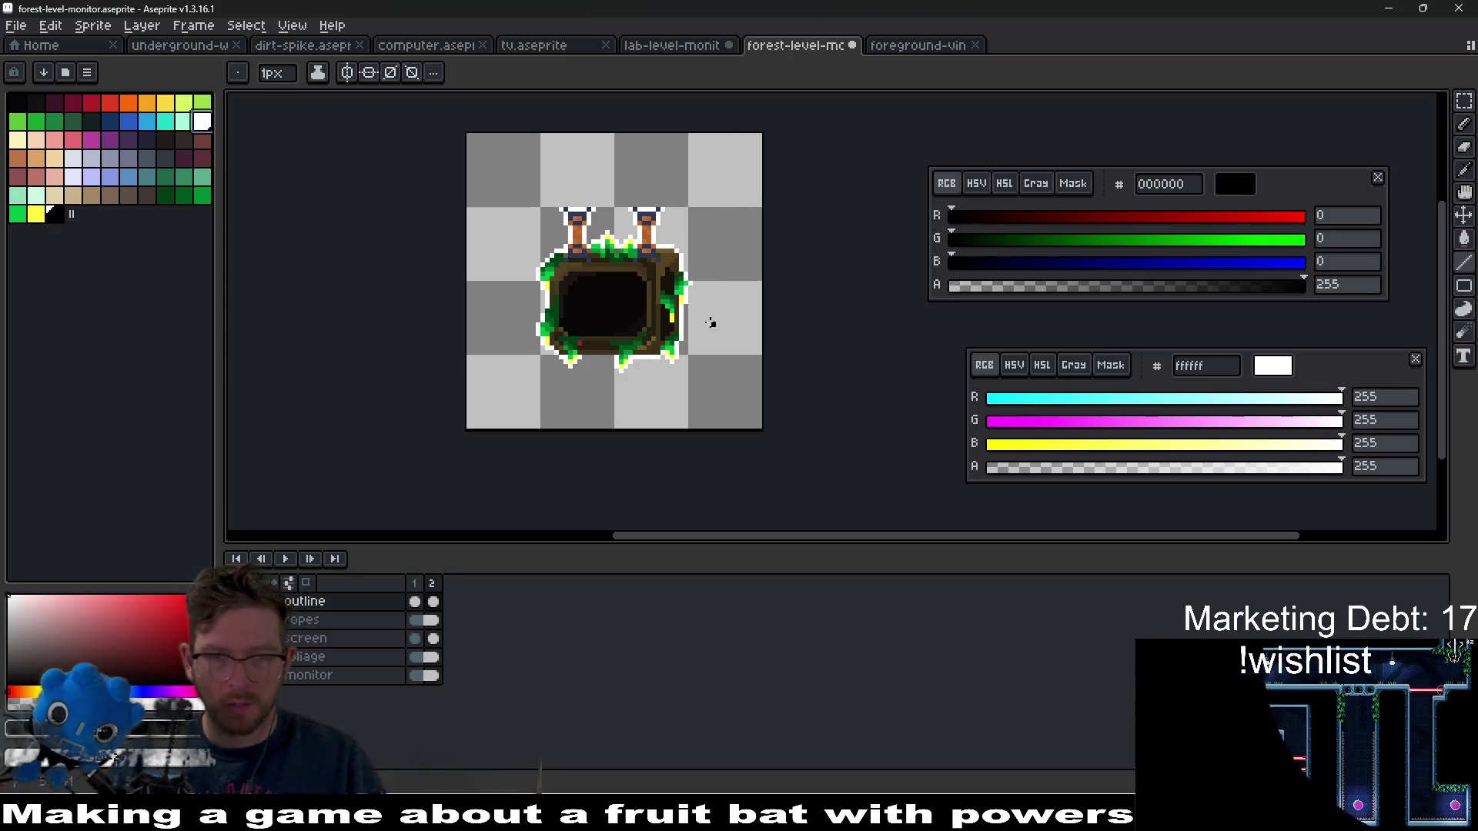
scroll(651, 343, "up", 1)
scroll(651, 343, "up", 1)
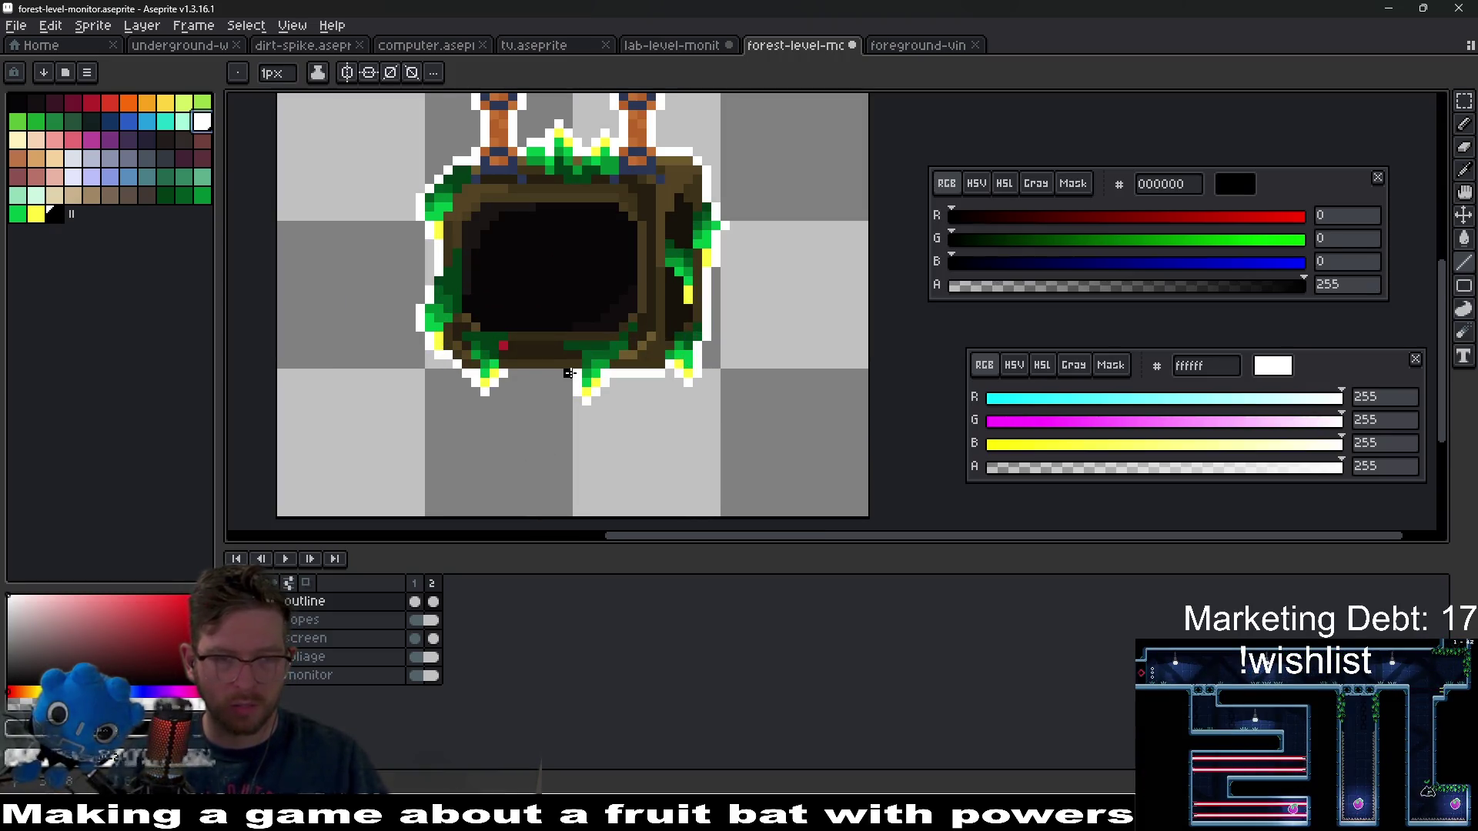
key("Left")
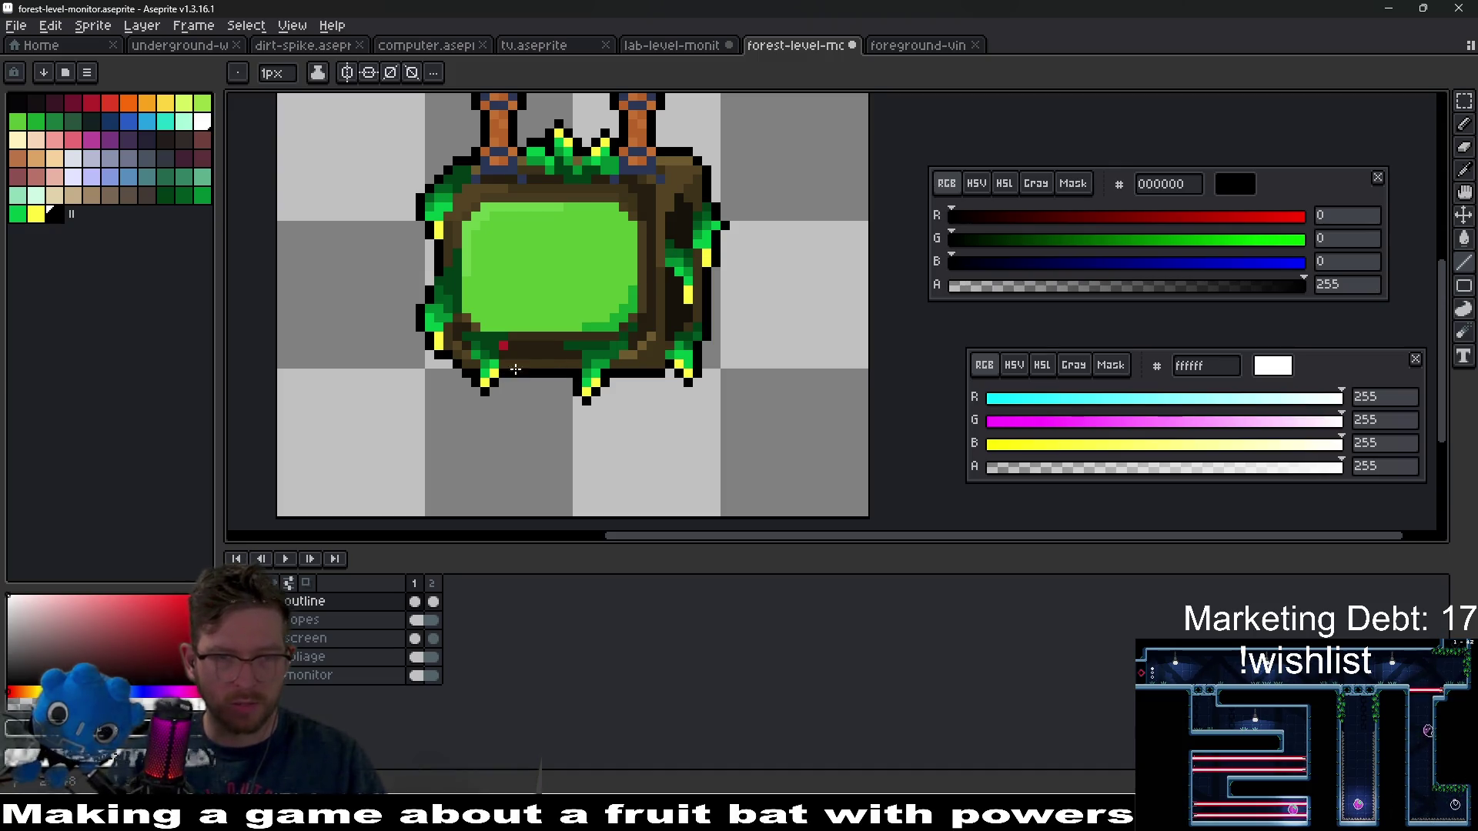
scroll(513, 371, "down", 2)
left_click(433, 606)
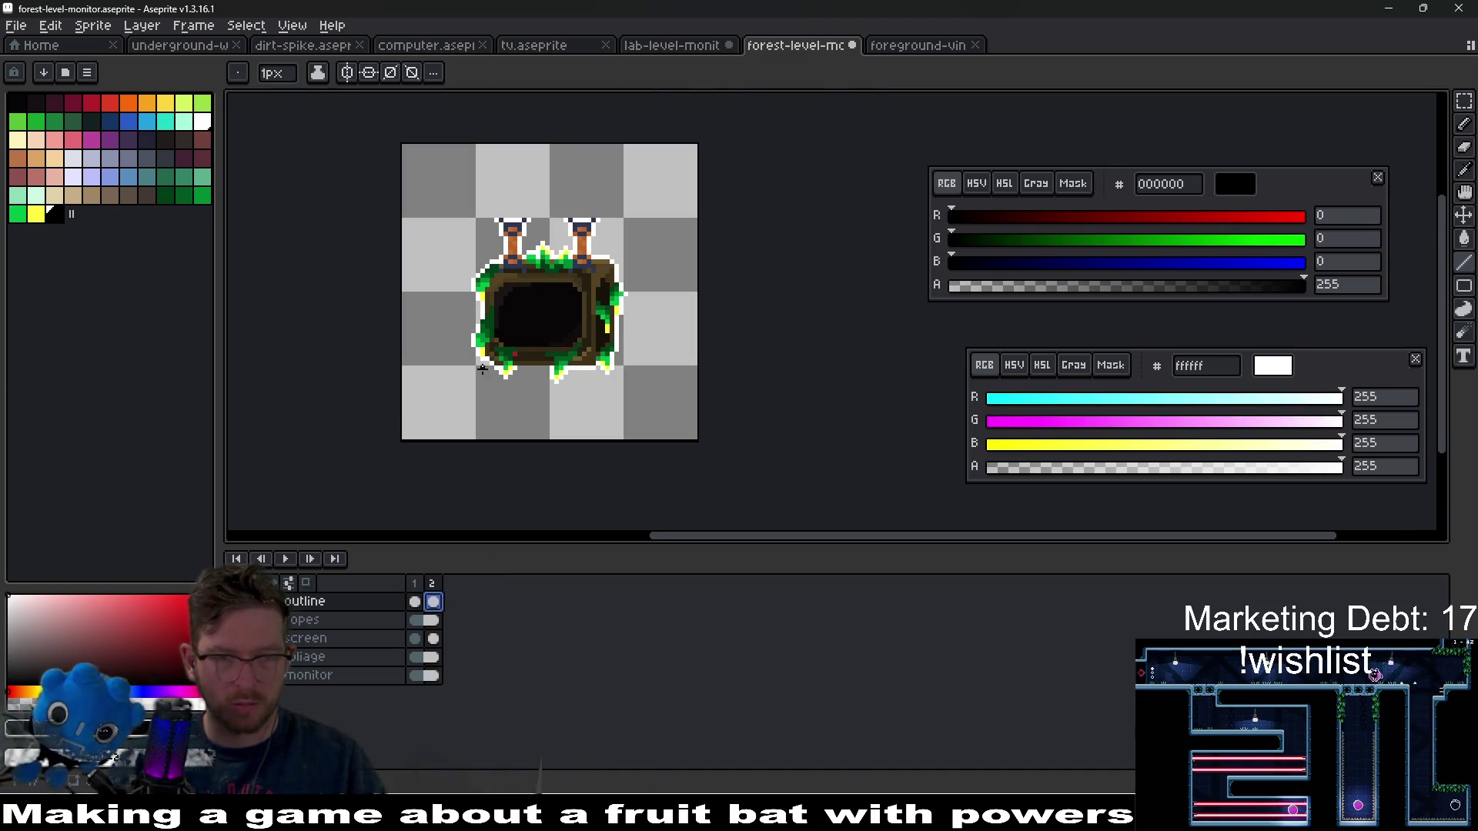
scroll(492, 357, "up", 3)
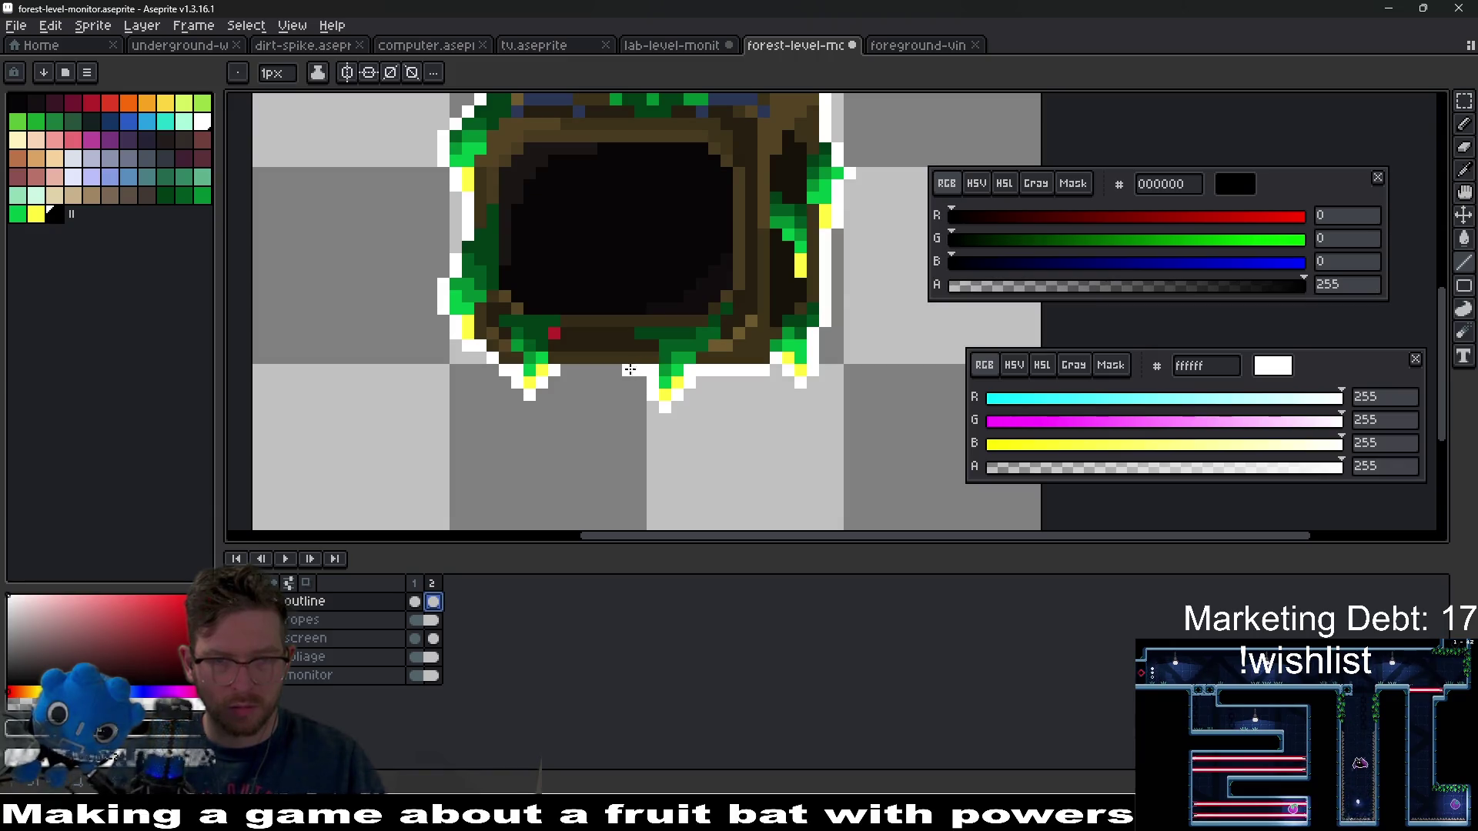
scroll(692, 392, "down", 4)
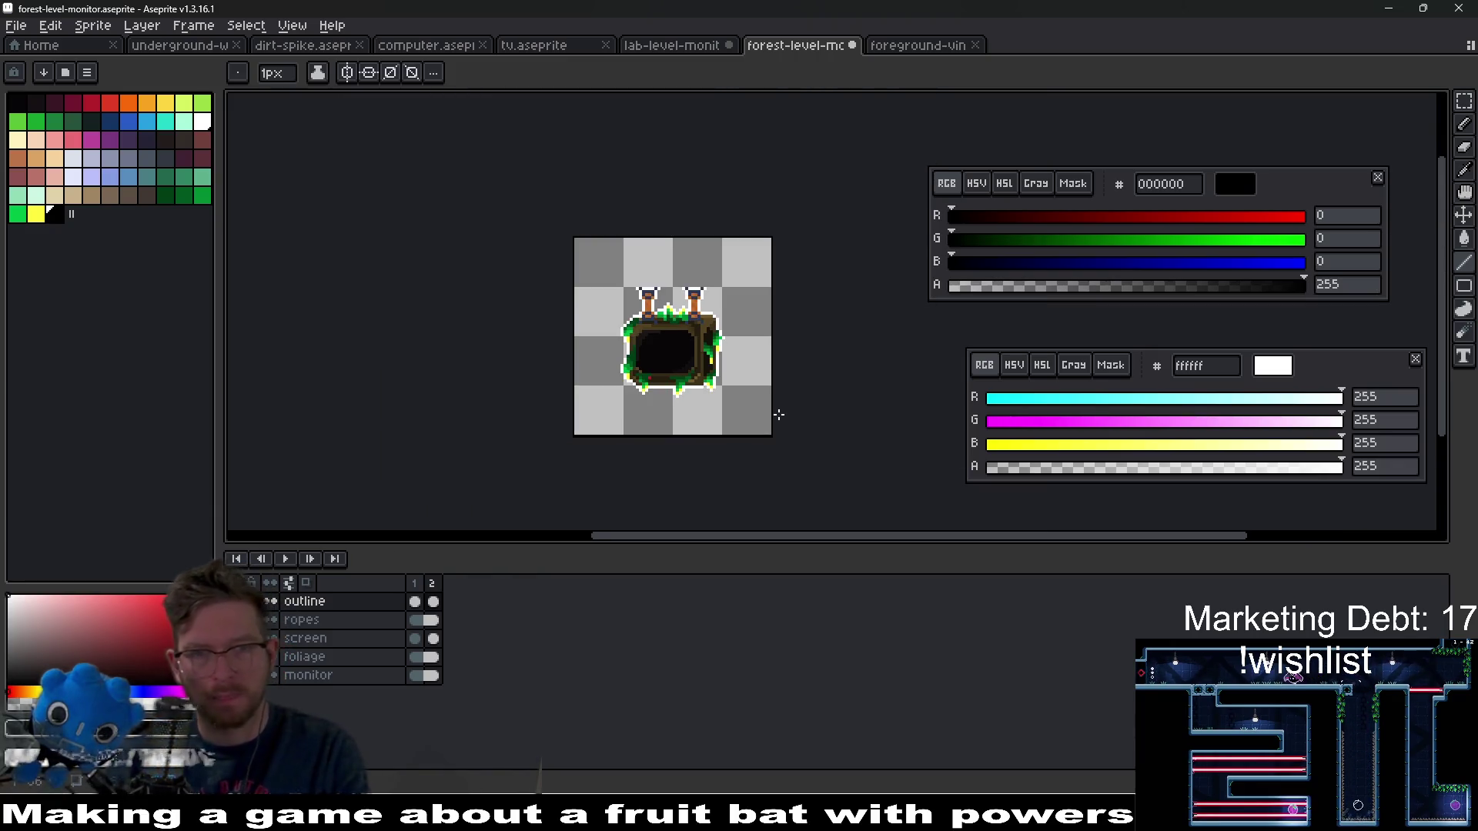
key("Return")
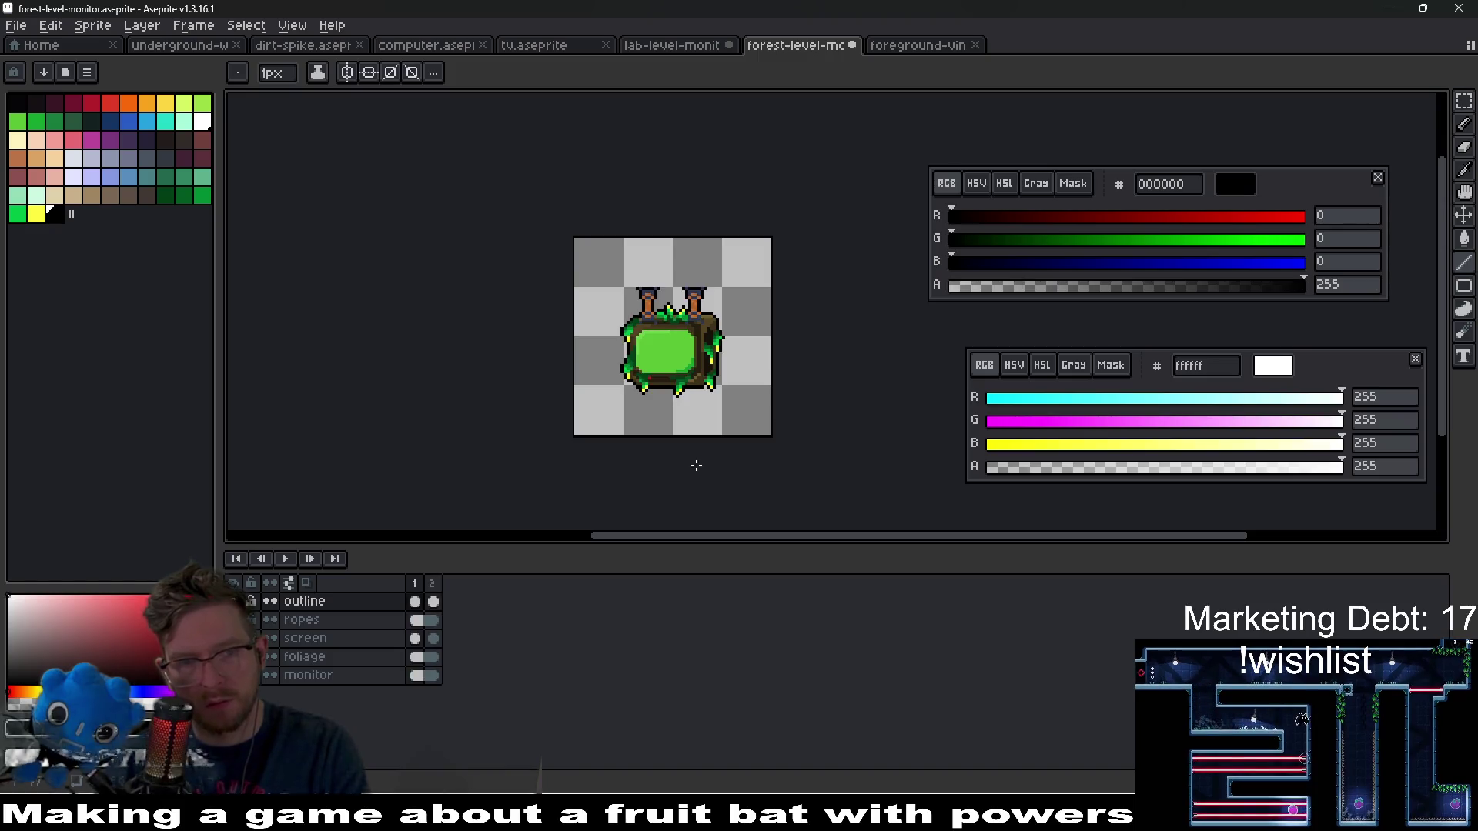
left_click(339, 602)
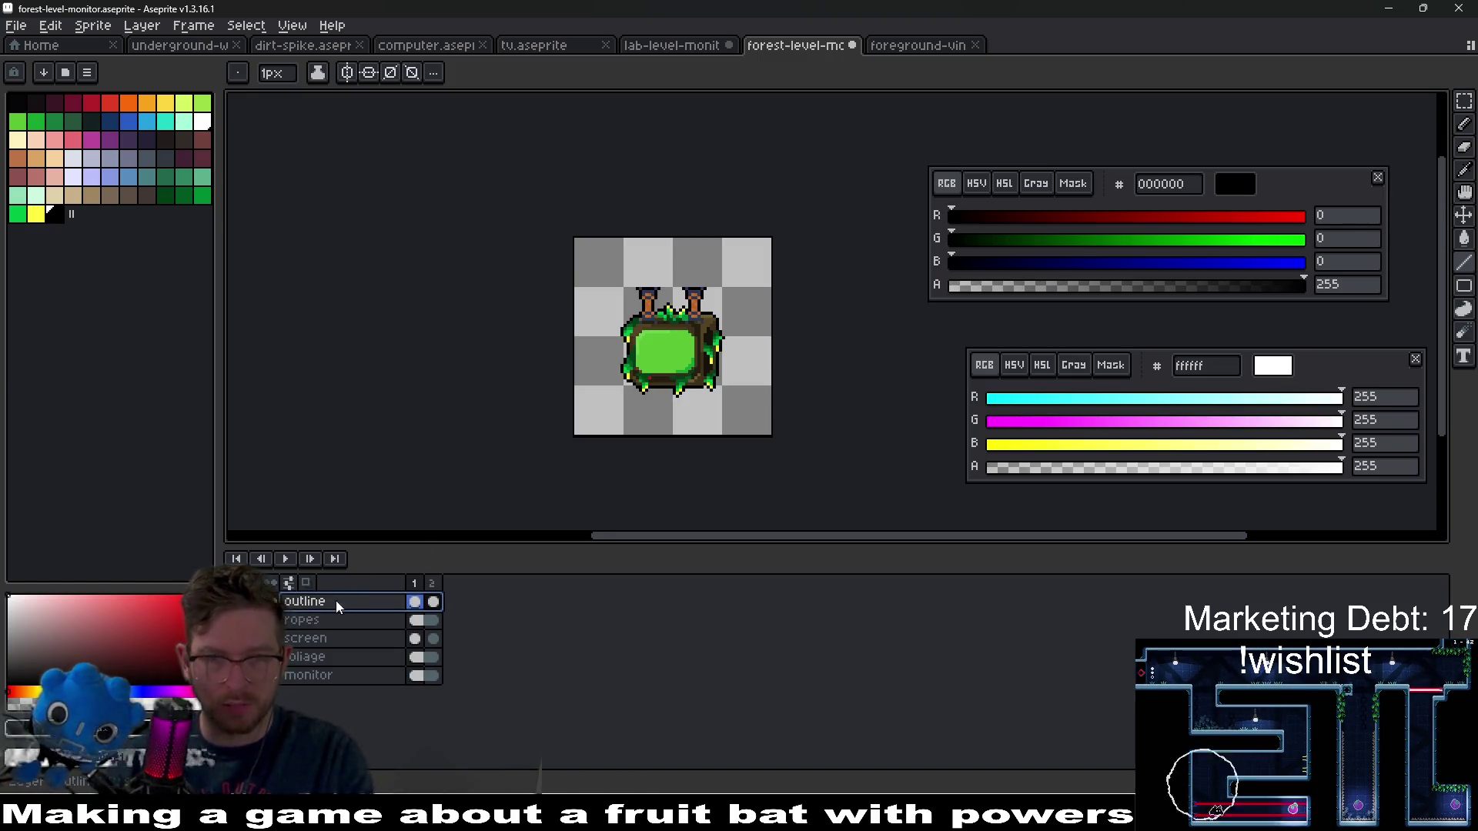
key("Delete")
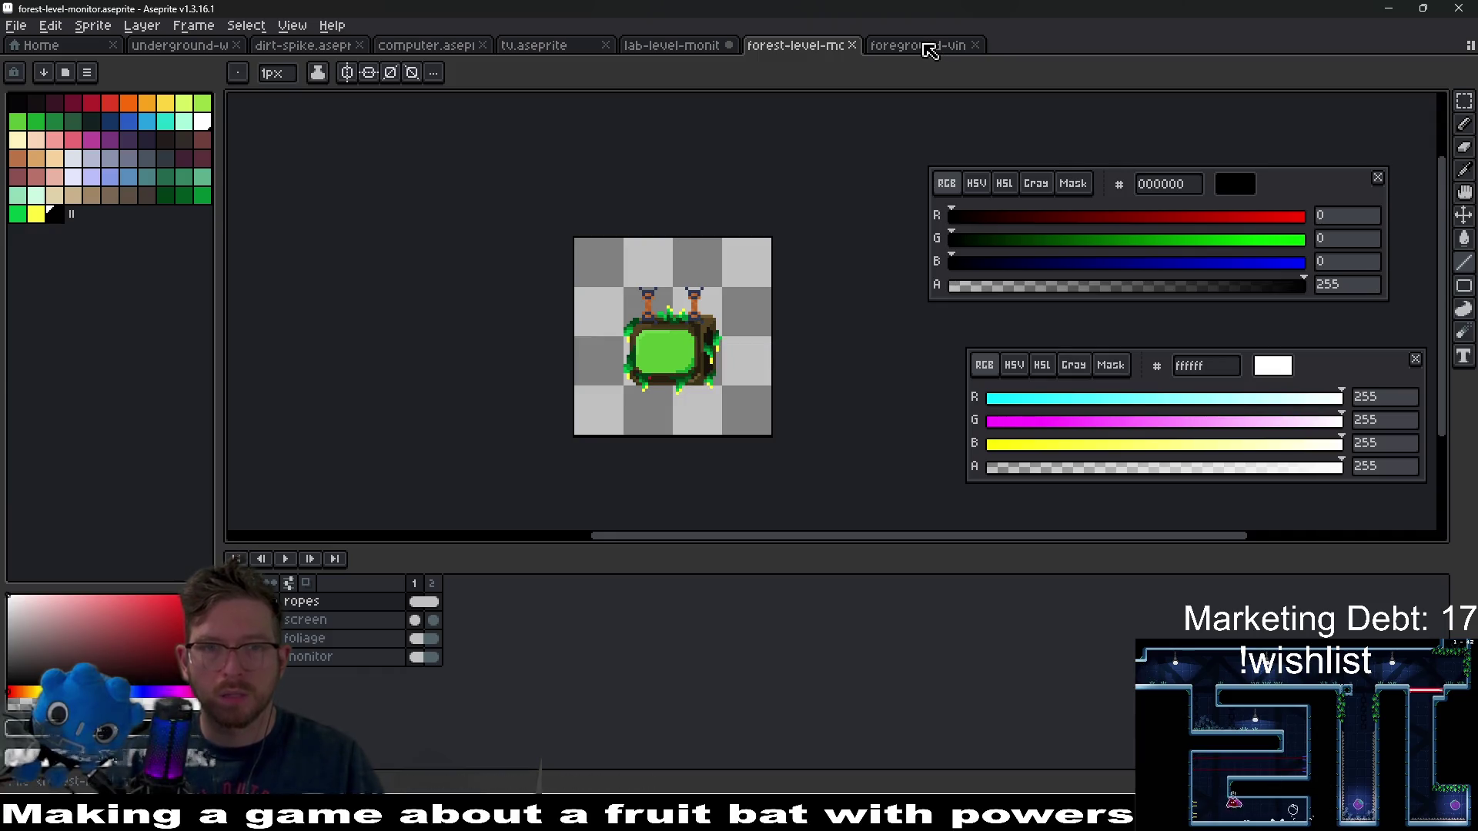
- Export the forest monitor sprite sheet, undo the lab monitor's outline layer, and return to Godot
key("ctrl+e")
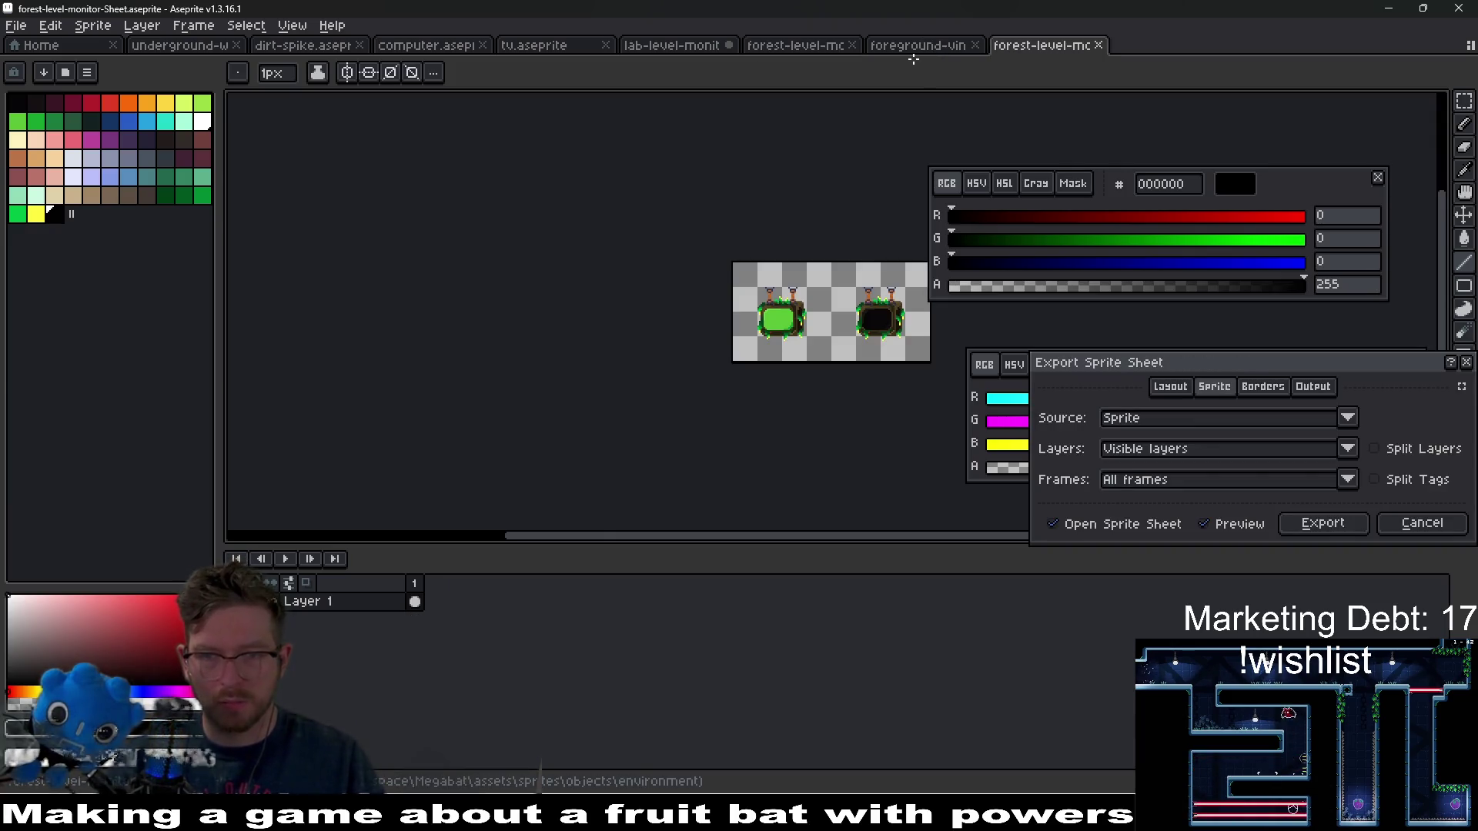
key("Return")
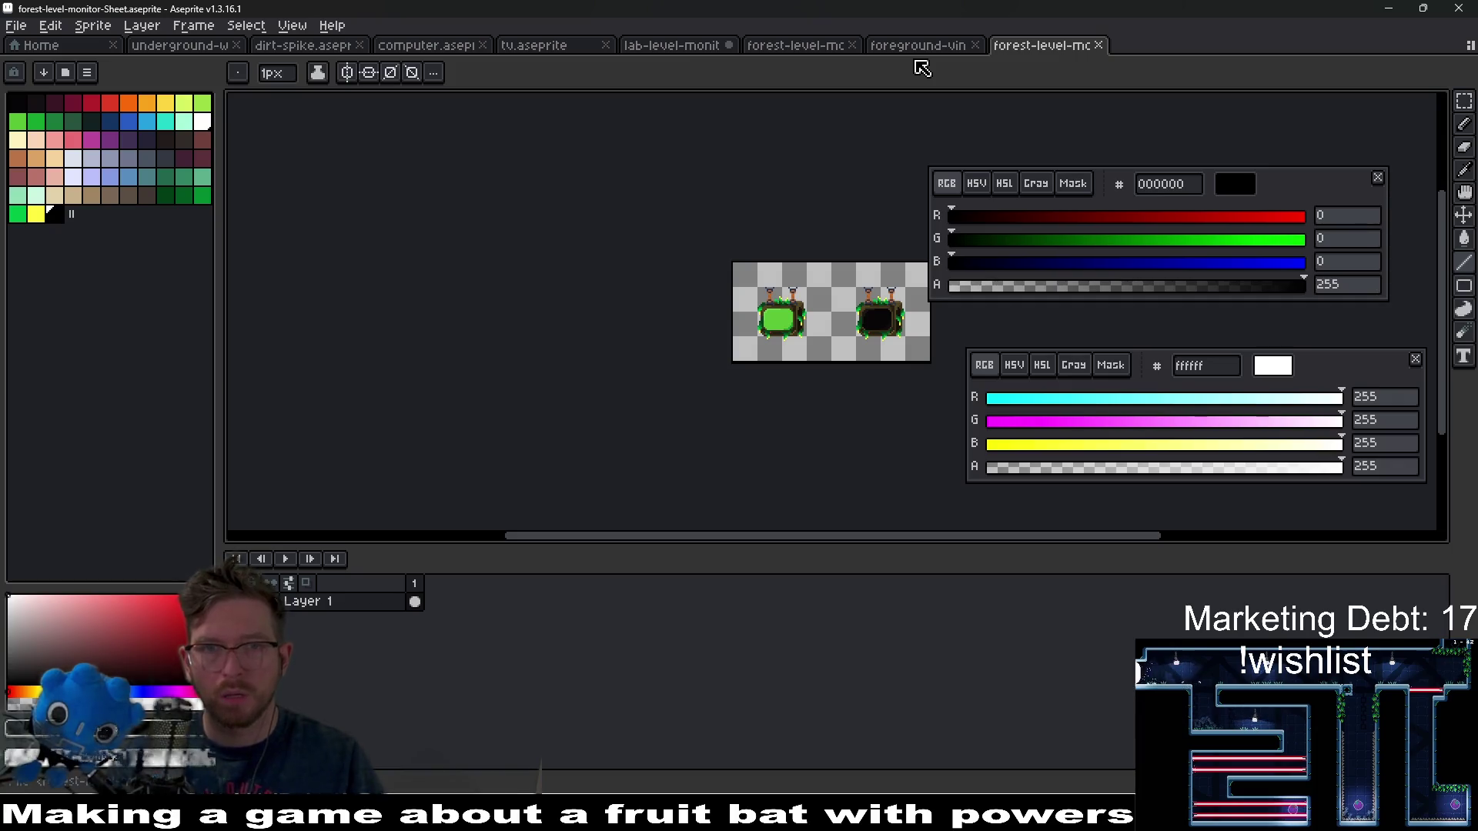
left_click(671, 45)
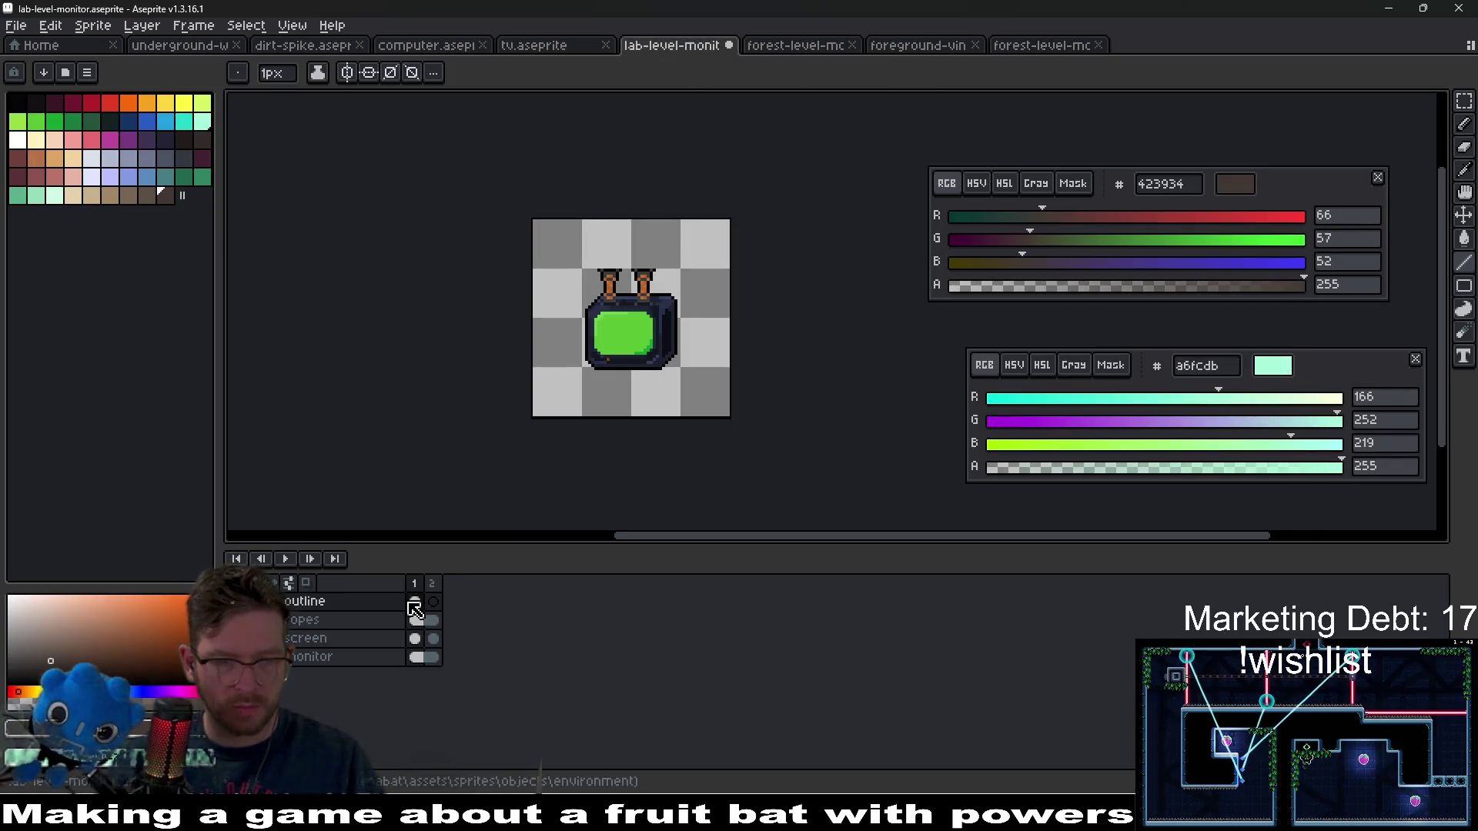
key("ctrl+z")
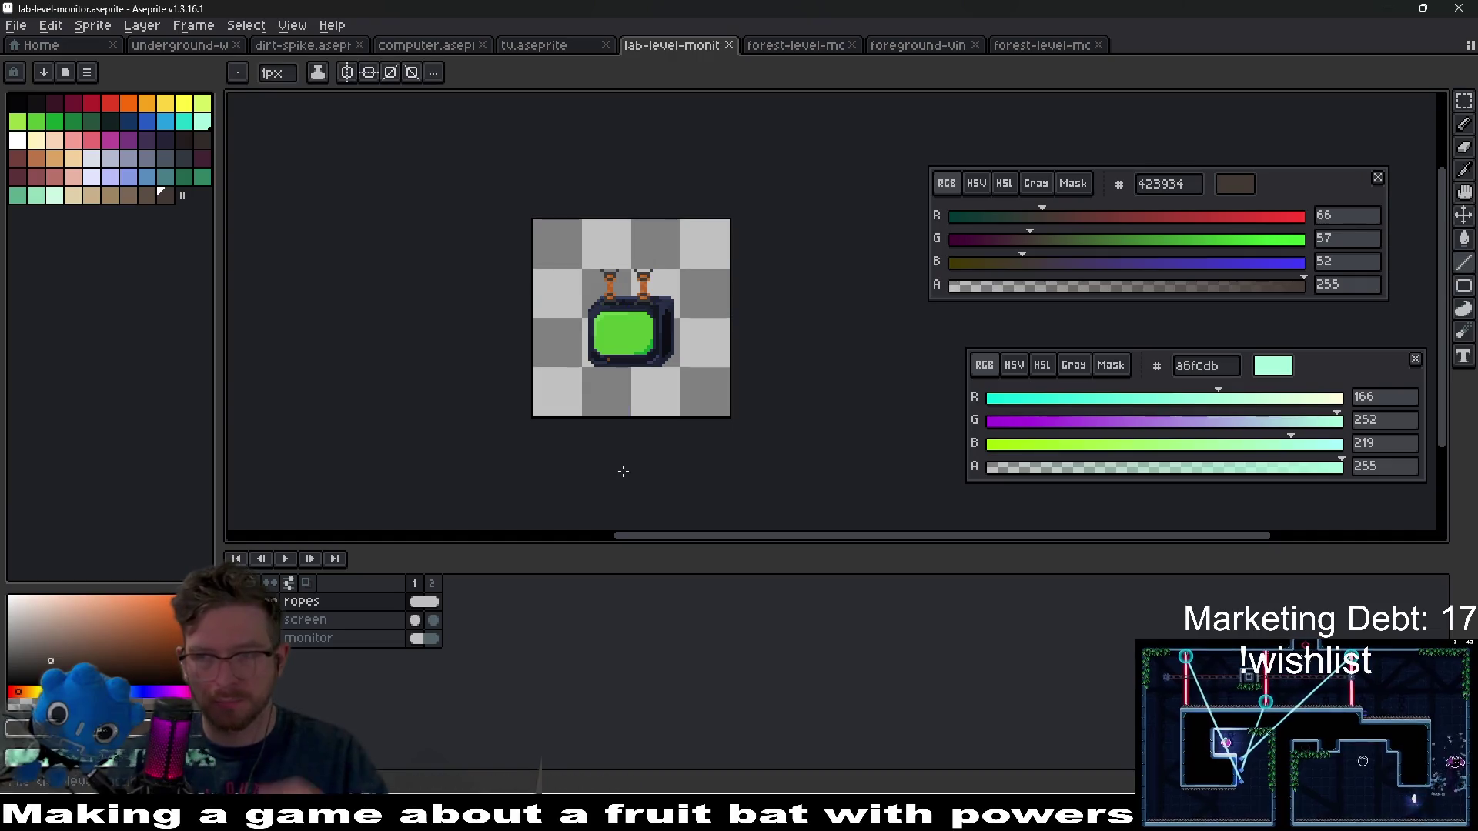
key("alt+Tab")
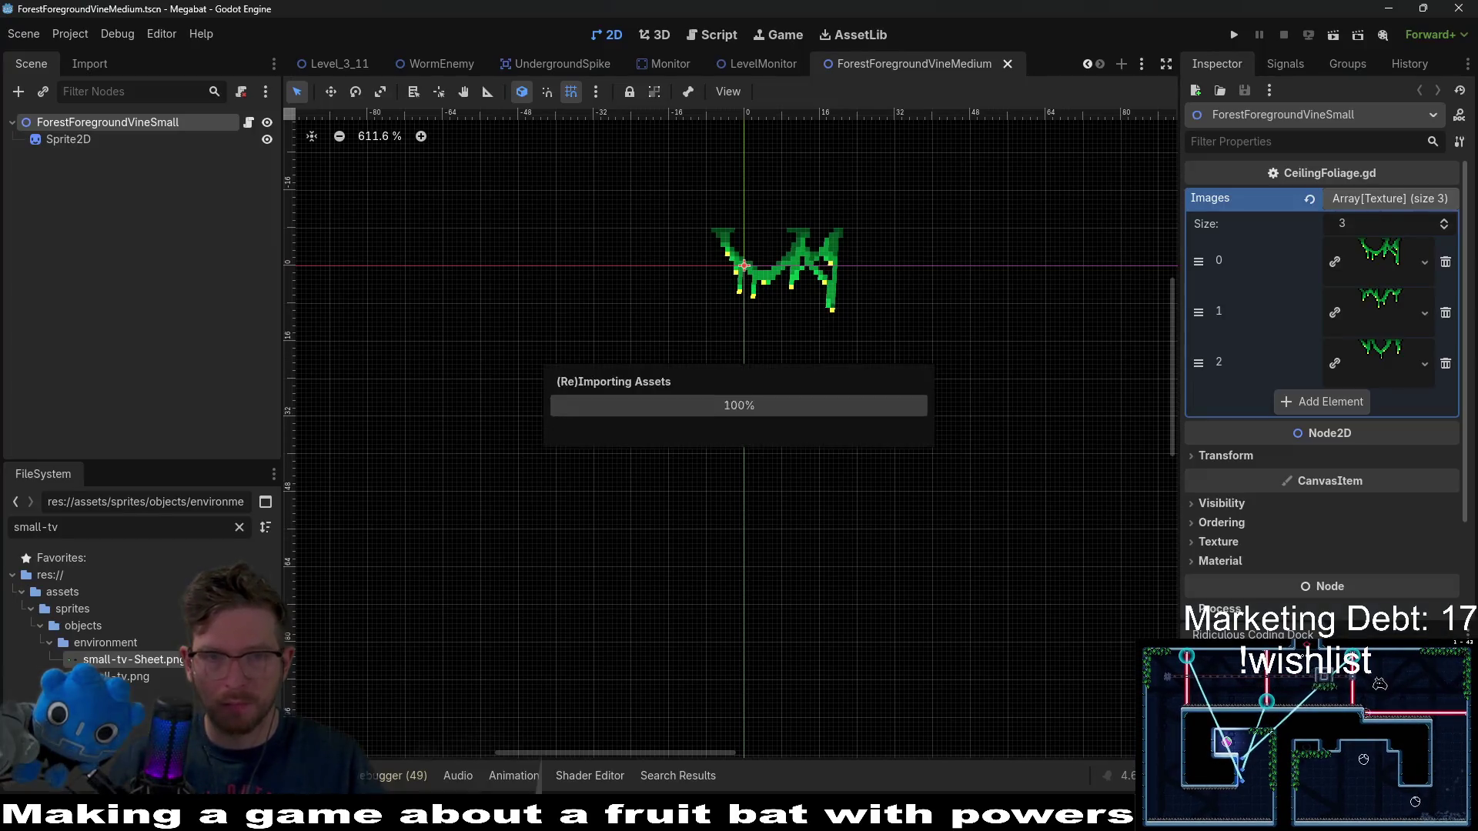
- In the LevelMonitor scene, select Sprite2D and list new material types under CanvasItem > Material
left_click(670, 64)
left_click(785, 68)
left_click(84, 139)
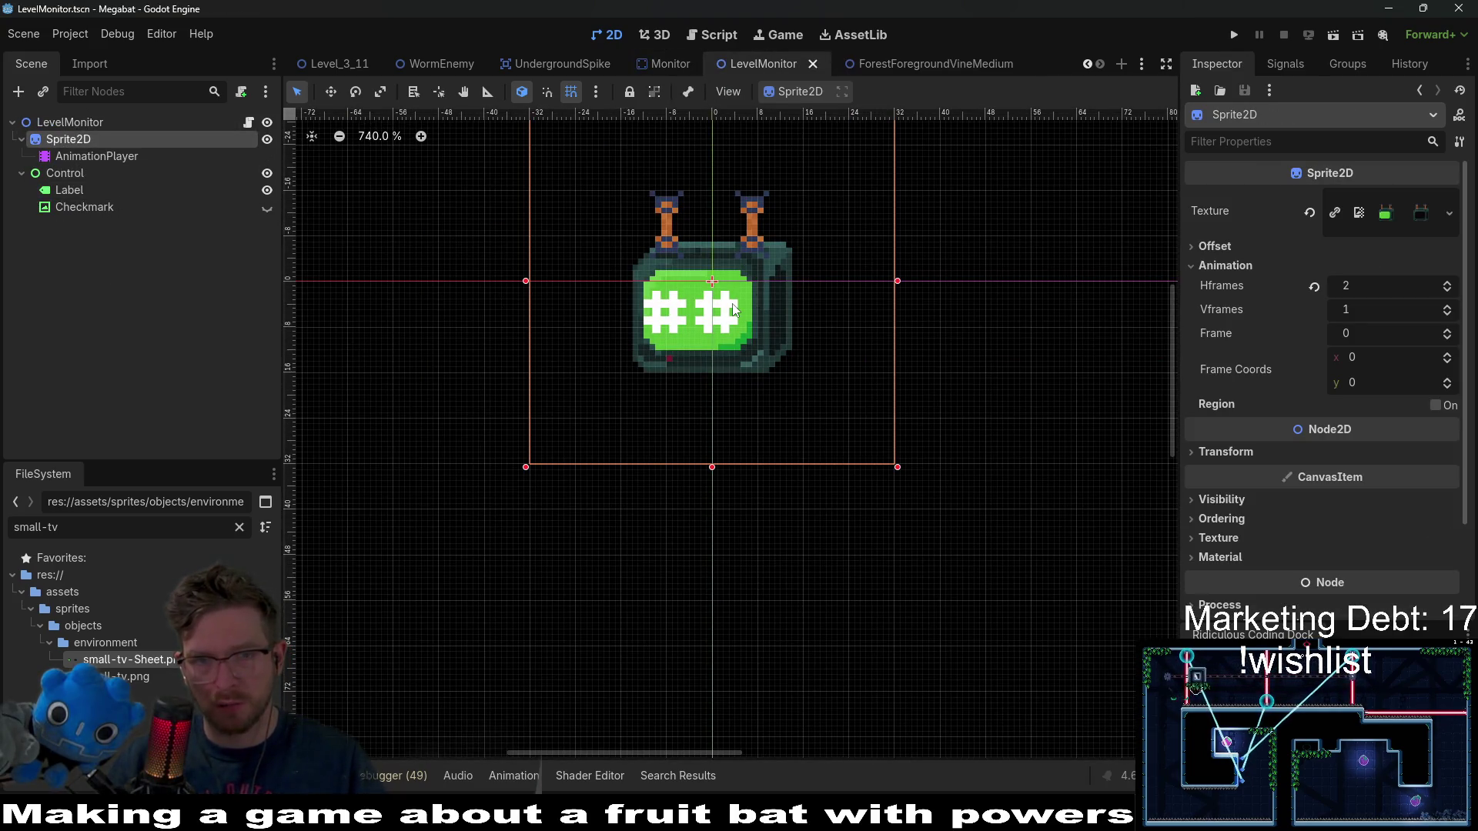
left_click(110, 156)
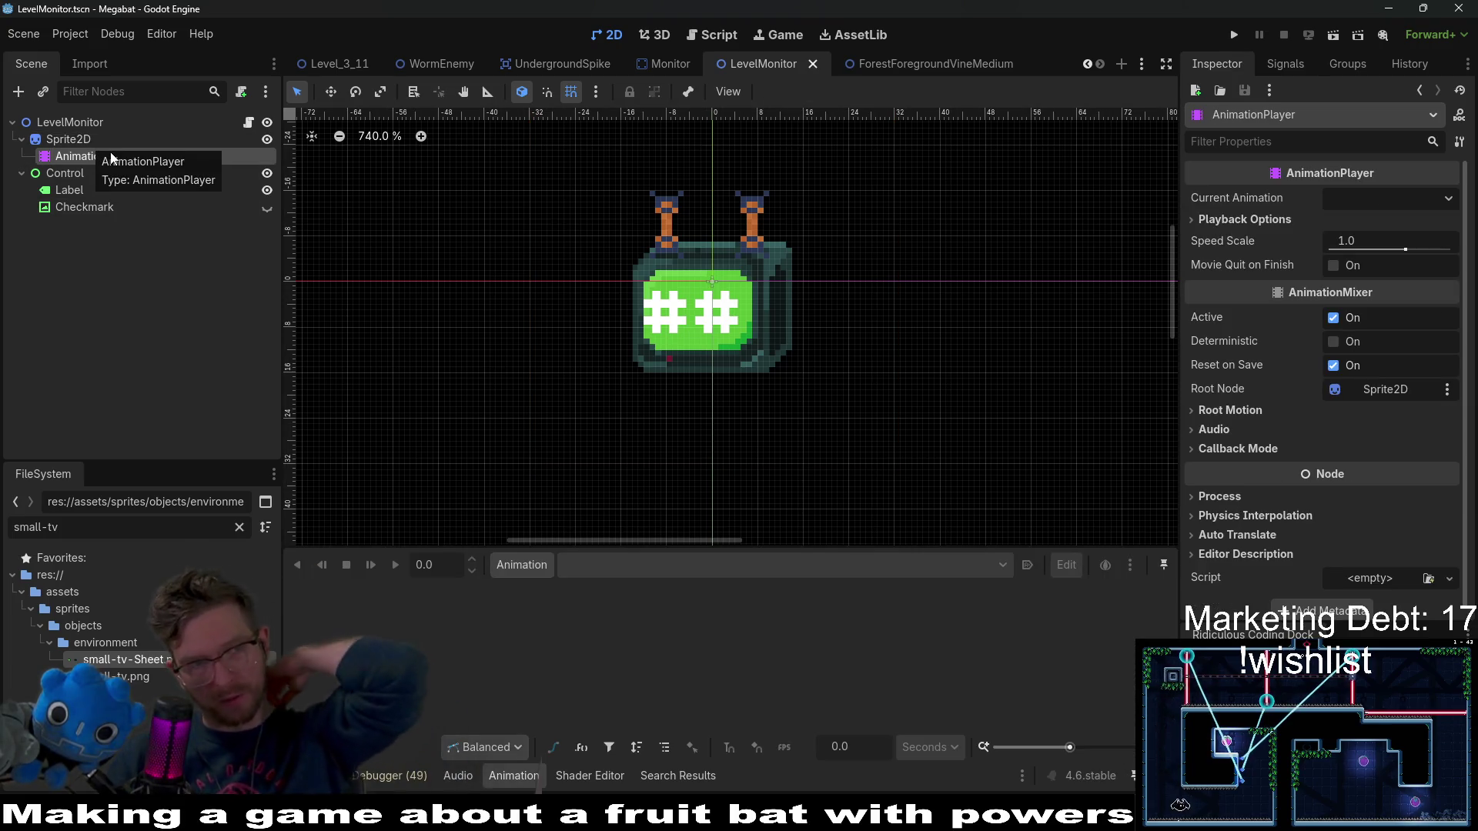
left_click(67, 142)
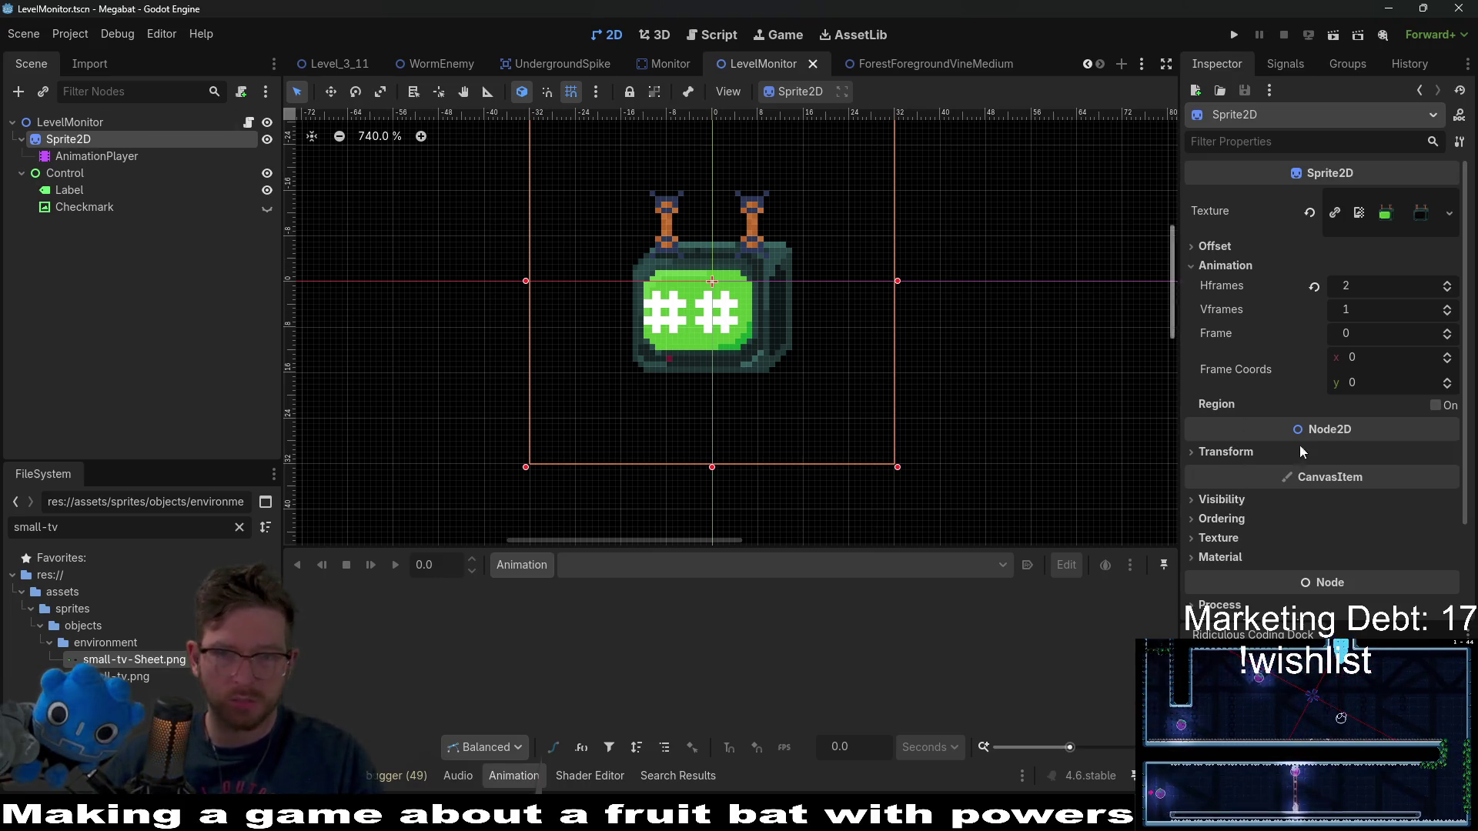
scroll(1318, 482, "down", 3)
left_click(1197, 445)
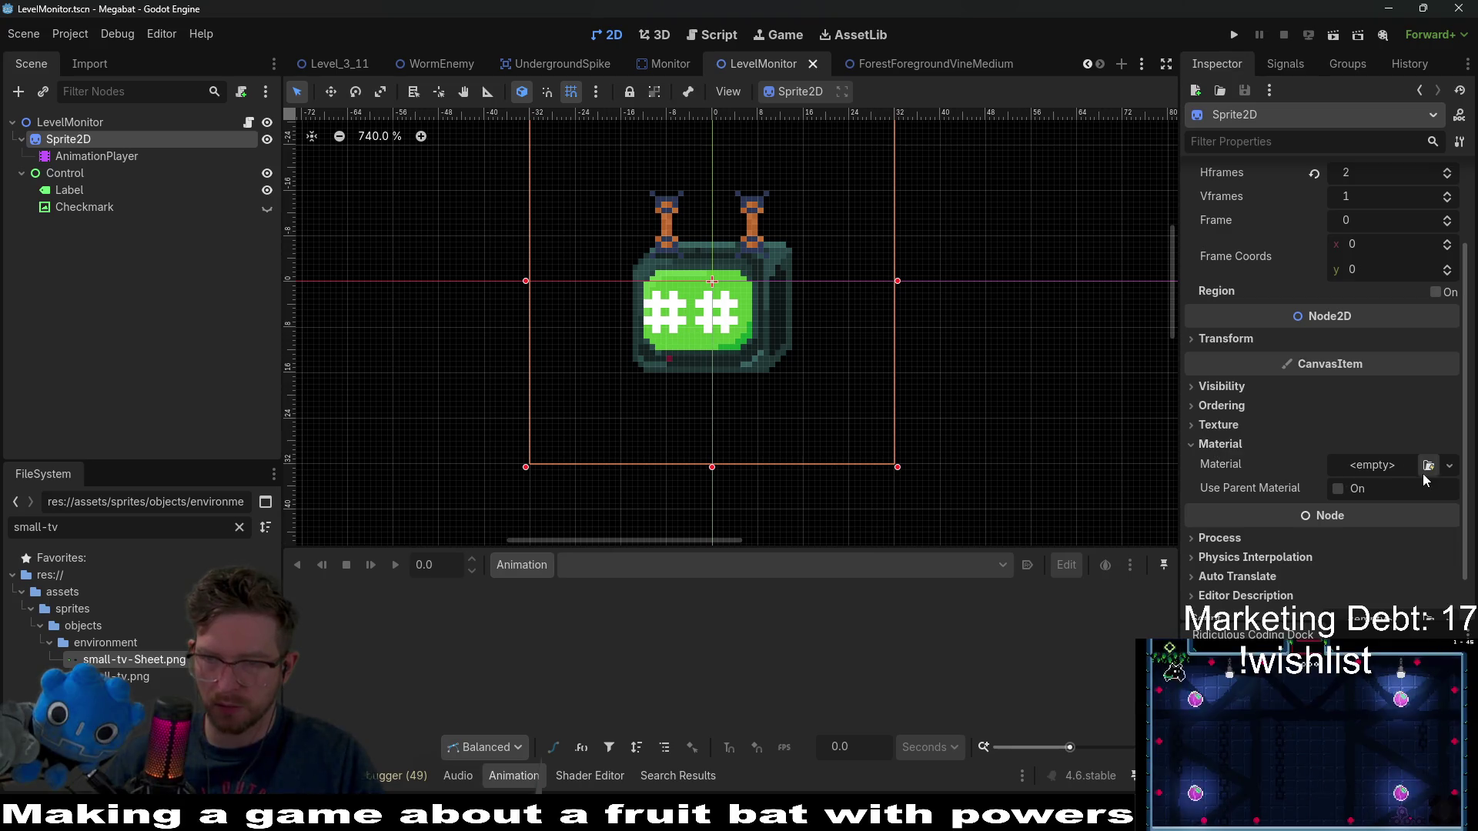
left_click(1392, 468)
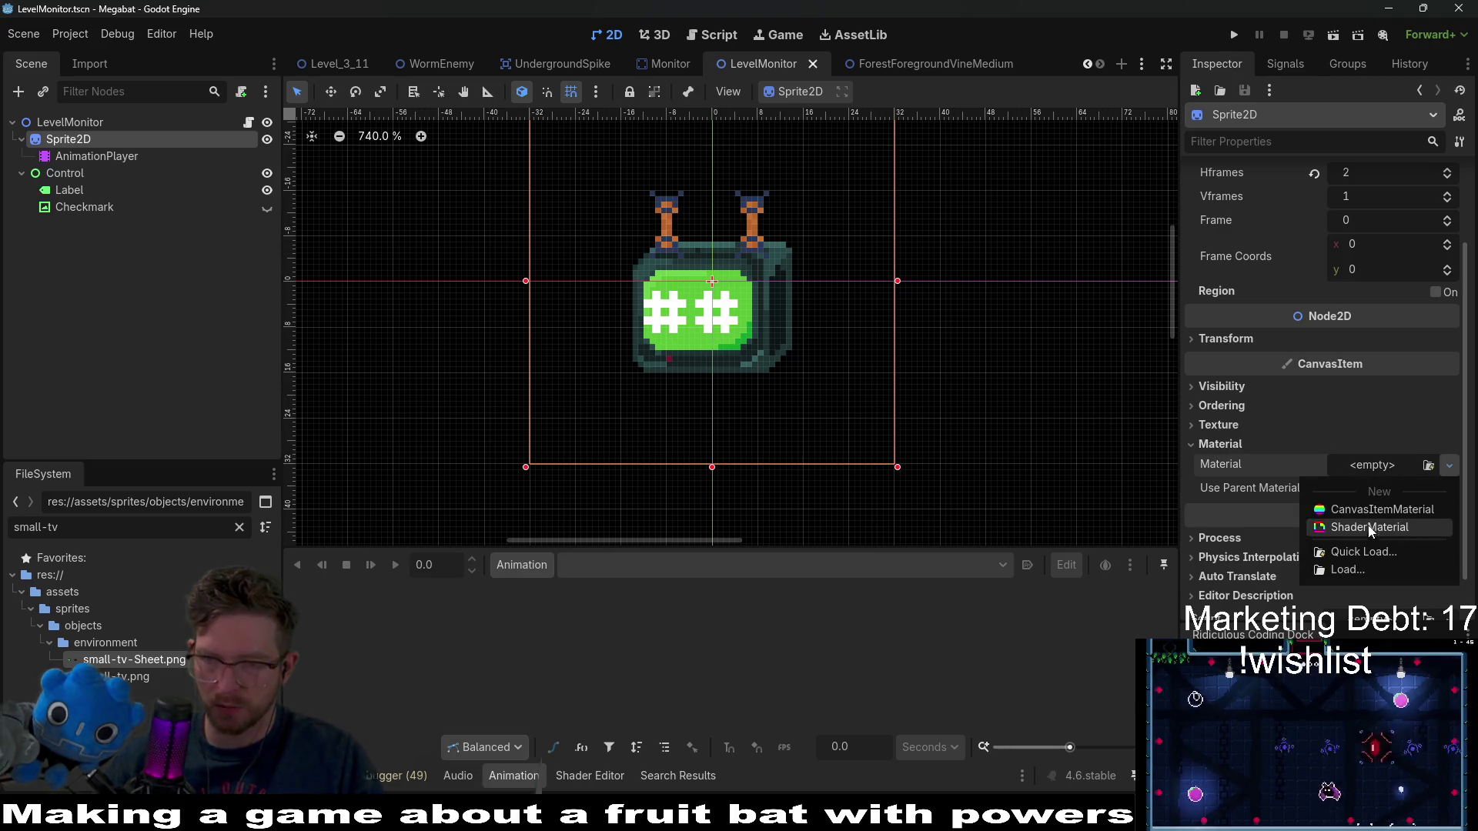